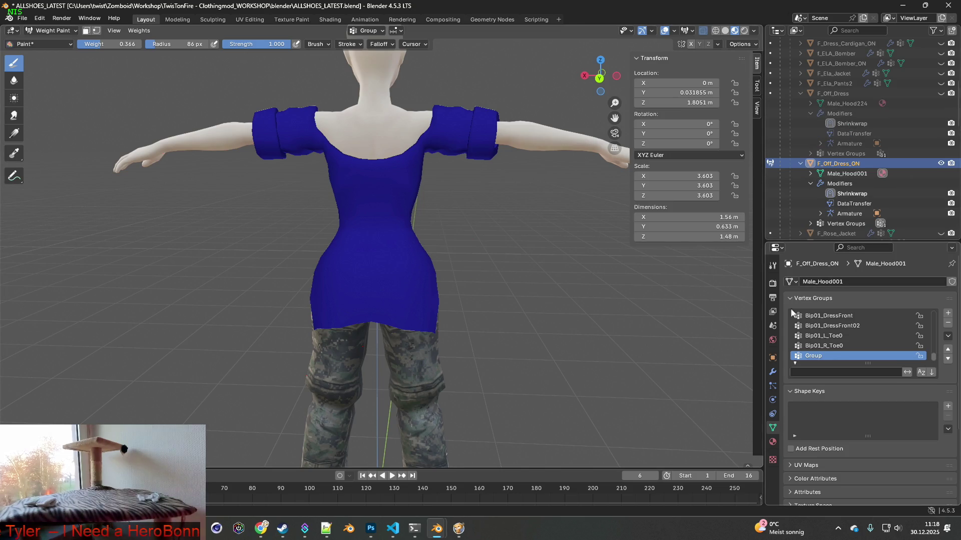
Step: Add a Data Transfer modifier to F_Off_Dress_ON and move it to the top of the stack
click(773, 373)
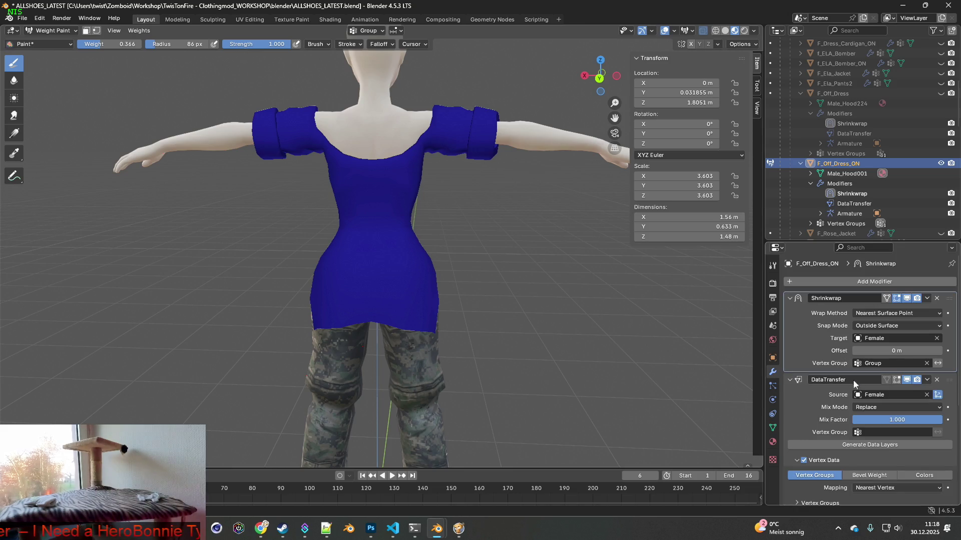
scroll(819, 391, down, 1)
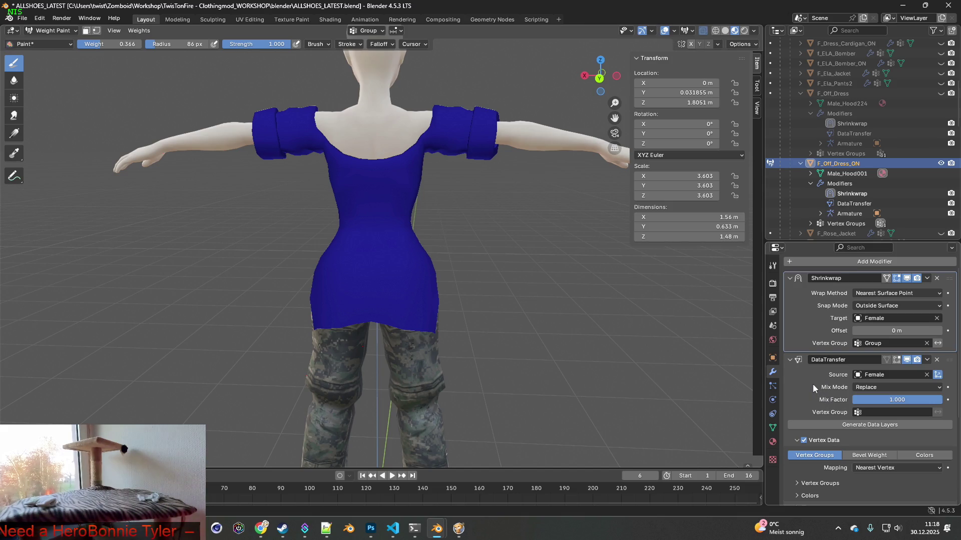
click(840, 261)
mouse_move(819, 241)
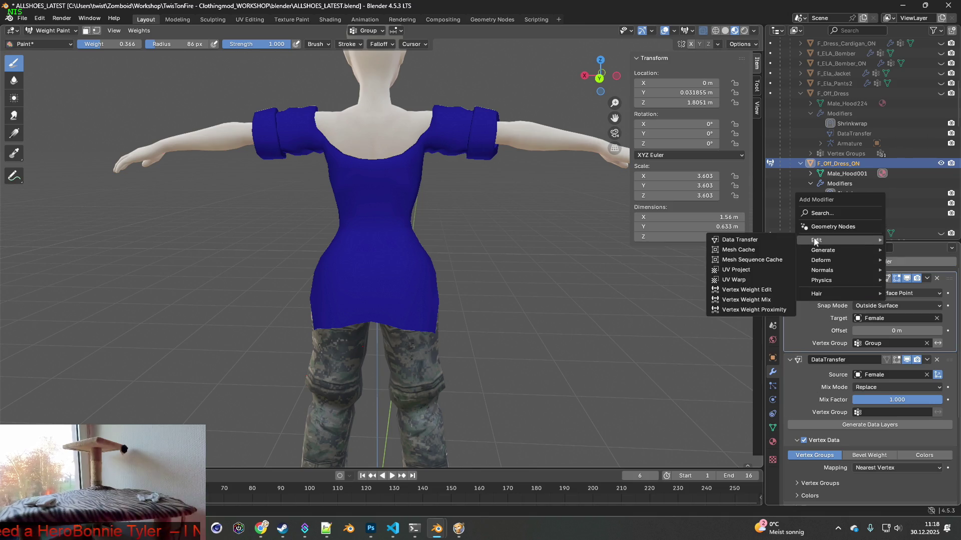
click(736, 239)
scroll(928, 416, down, 8)
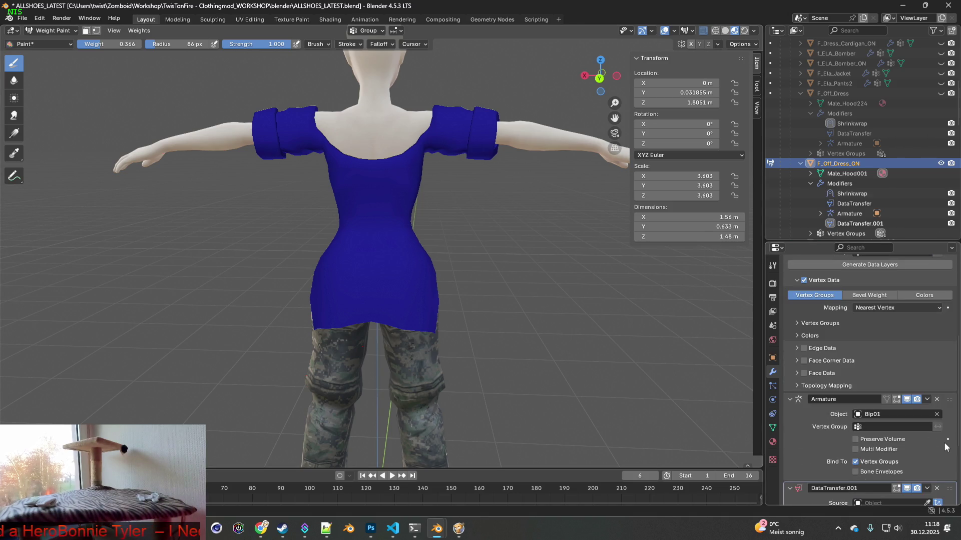
scroll(946, 447, down, 3)
mouse_move(950, 430)
mouse_down()
mouse_move(944, 300)
mouse_move(939, 326)
mouse_move(928, 311)
mouse_up()
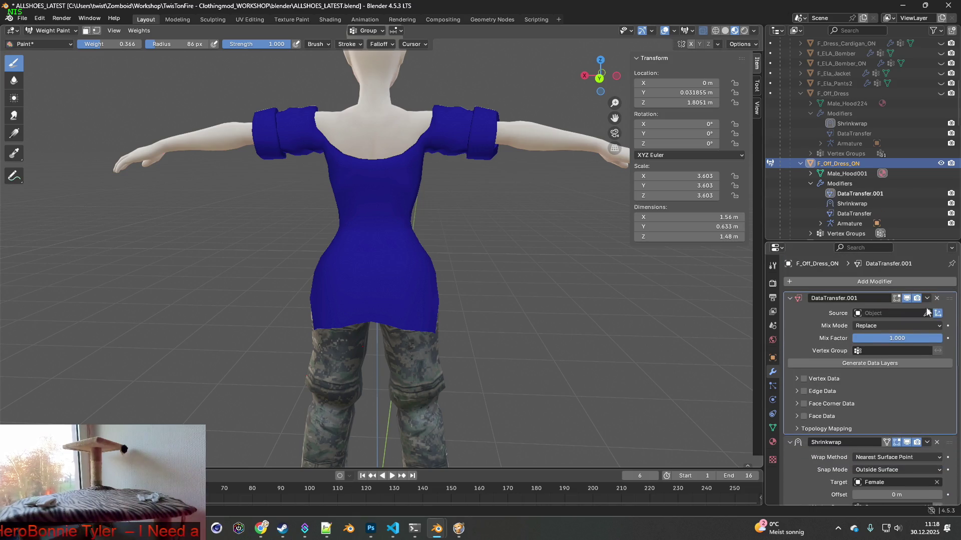
Step: Set the Data Transfer source to F_Off_Dress and limit it to vertex group 'Group'
click(881, 313)
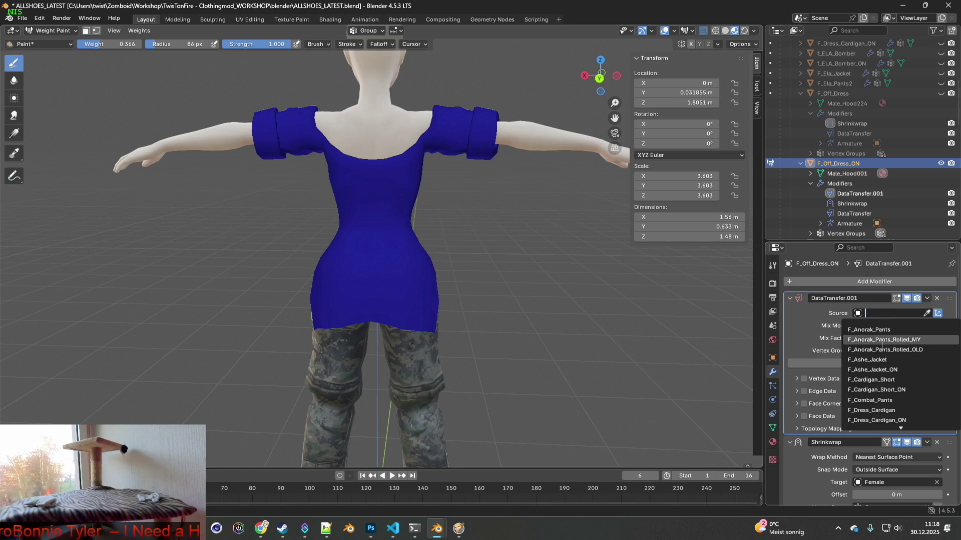
scroll(884, 361, down, 11)
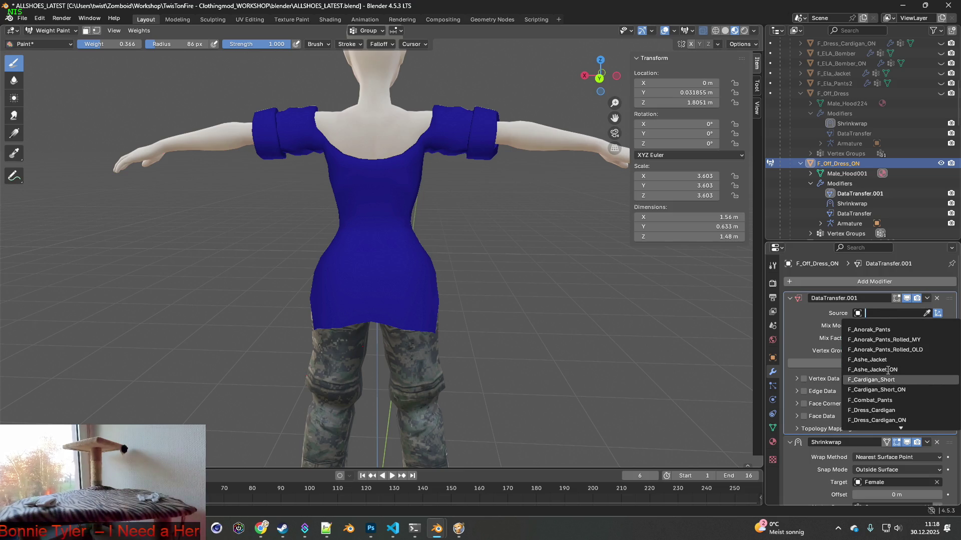
scroll(889, 385, down, 9)
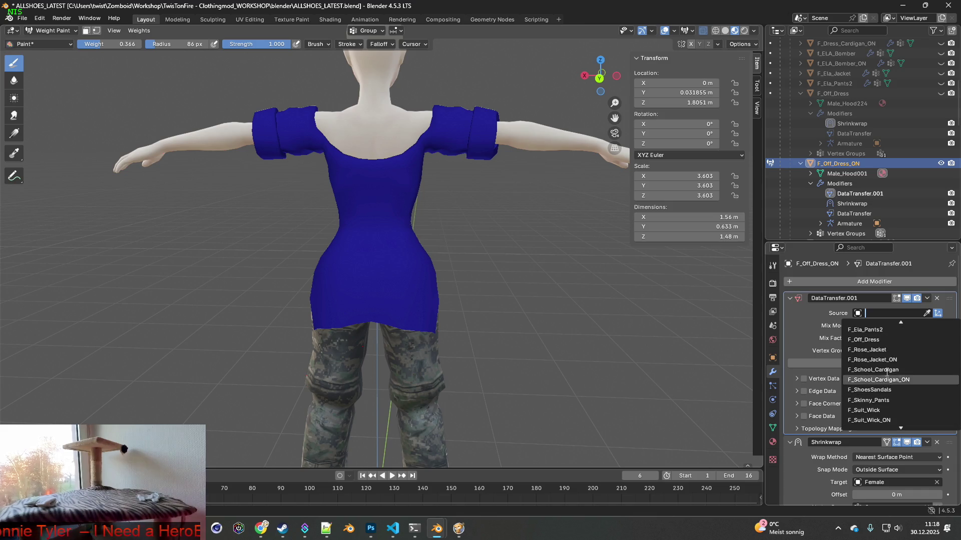
click(884, 340)
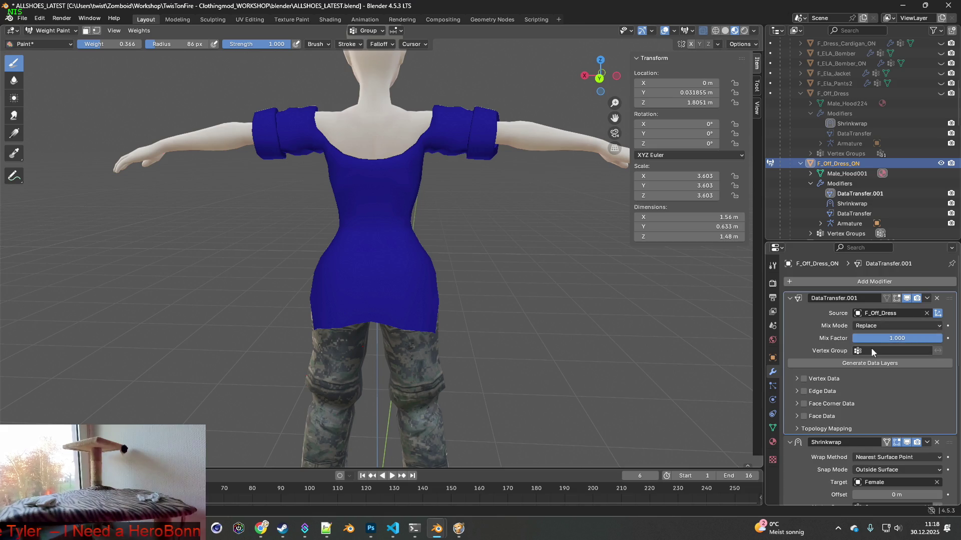
click(872, 350)
scroll(877, 451, down, 15)
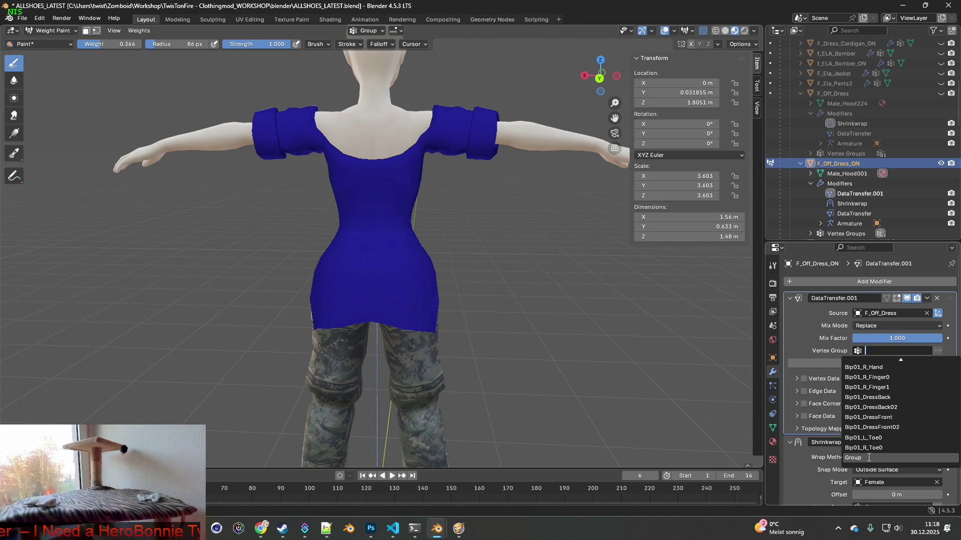
click(868, 458)
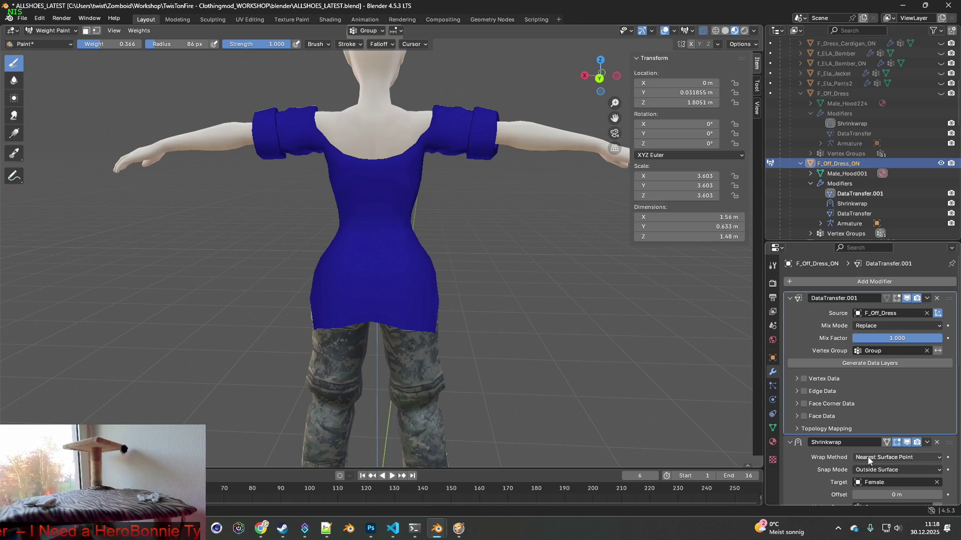
click(797, 379)
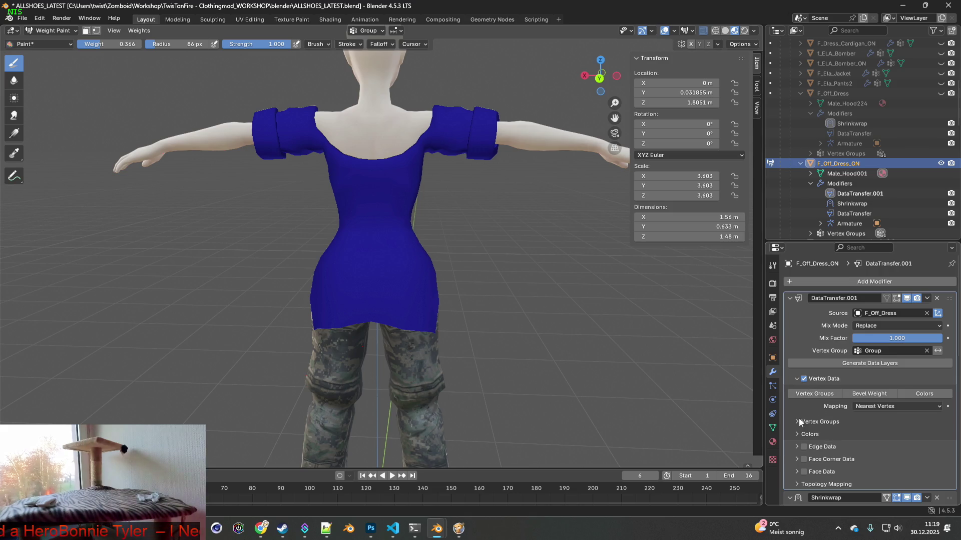
Step: Enable Vertex Data on DataTransfer.001 with Vertex Groups, then orbit to inspect the transferred weights
click(799, 382)
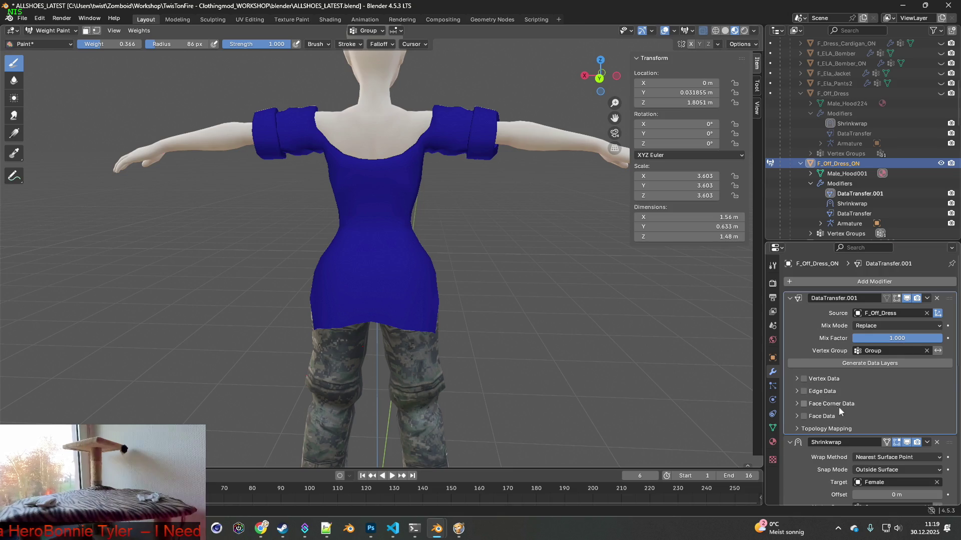
scroll(839, 411, down, 2)
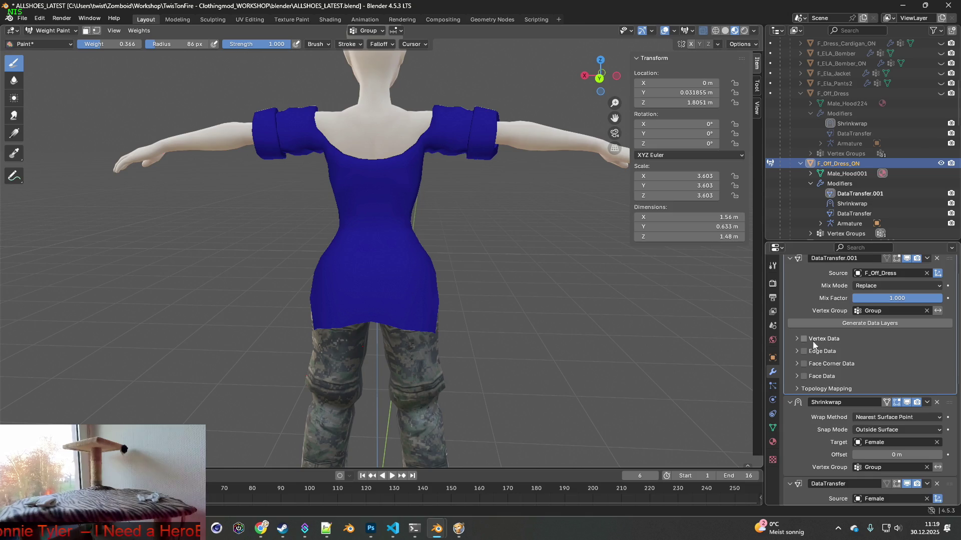
click(795, 339)
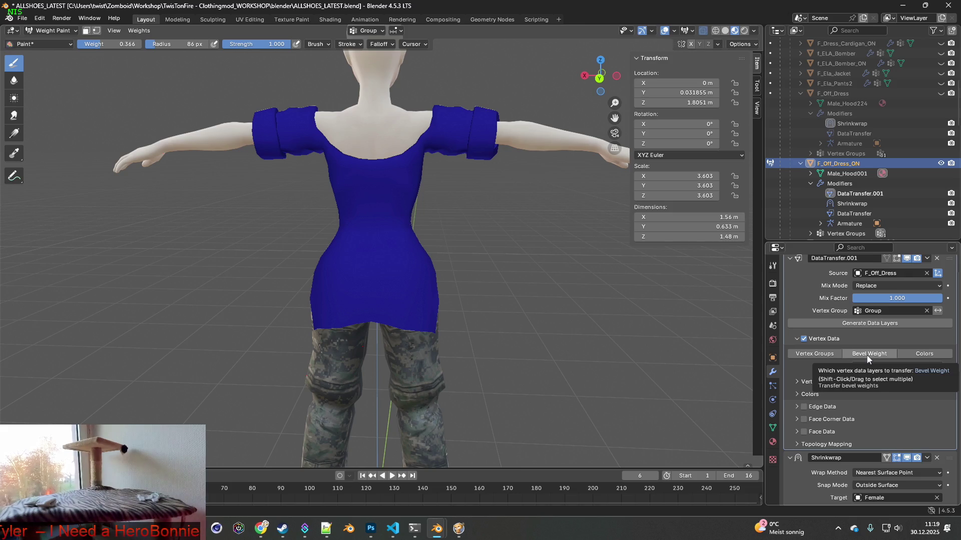
click(822, 356)
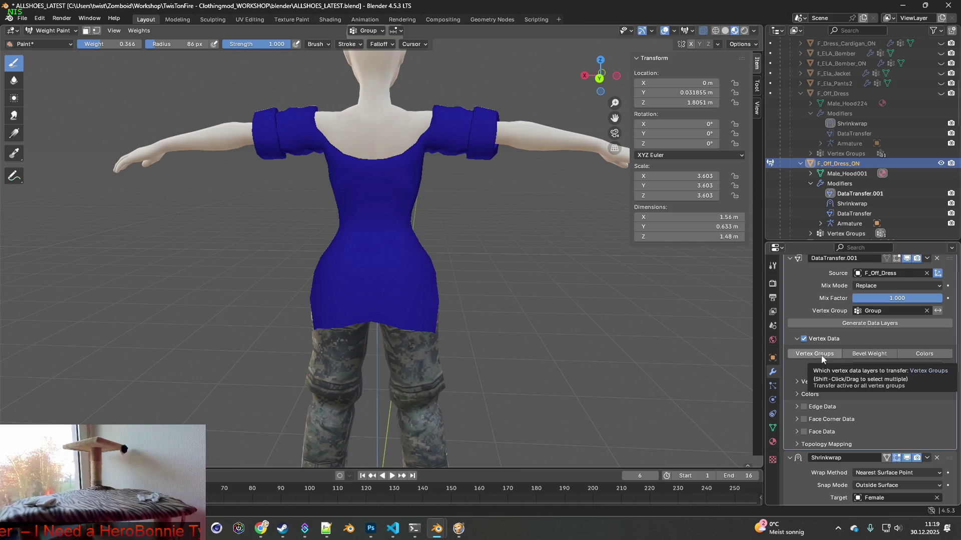
click(822, 359)
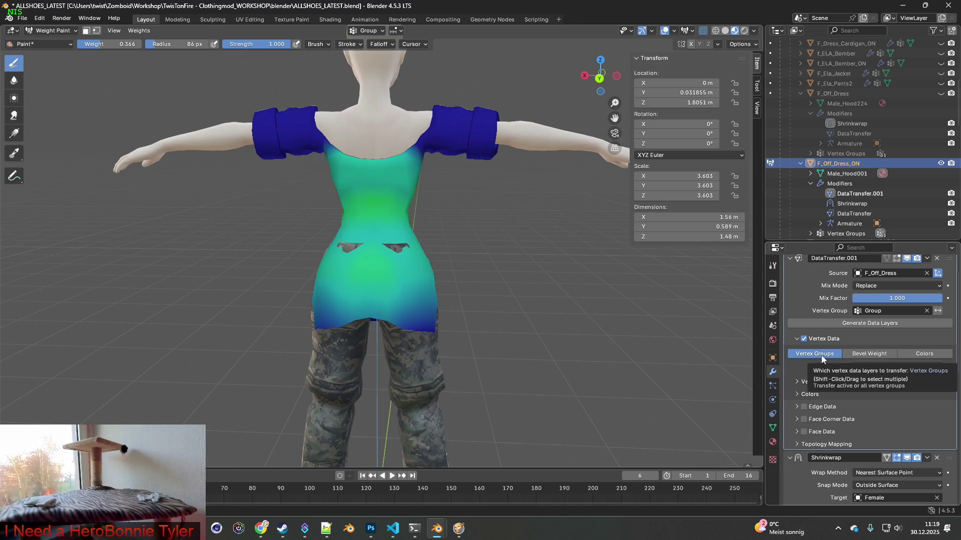
mouse_move(560, 305)
middle_down()
mouse_move(652, 303)
mouse_move(633, 317)
middle_up()
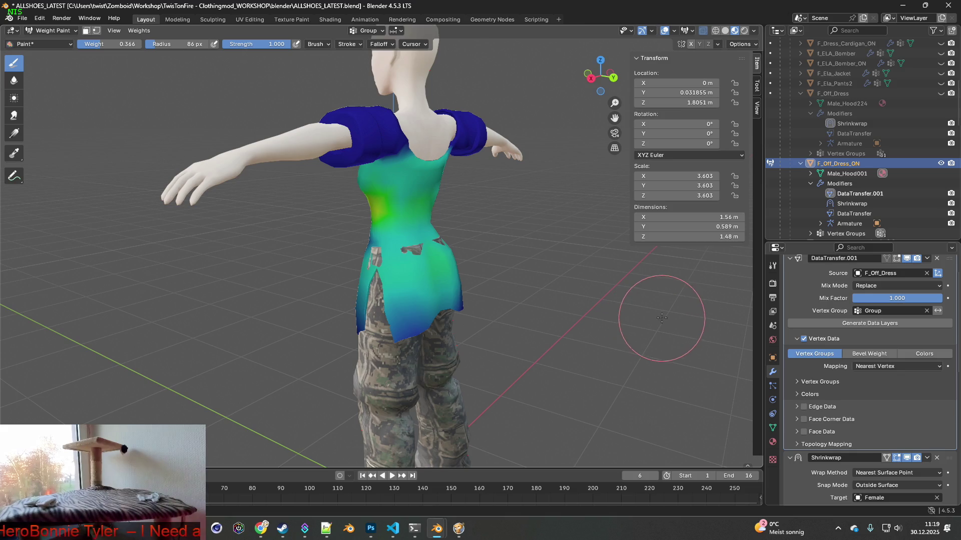
middle_drag(646, 304, 559, 289)
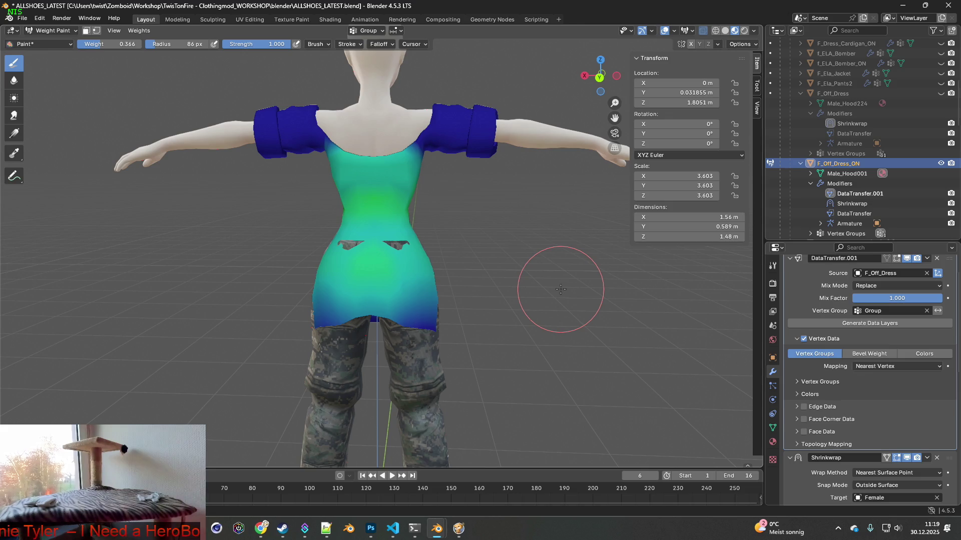
mouse_move(560, 290)
middle_down()
mouse_move(500, 289)
mouse_move(553, 286)
middle_up()
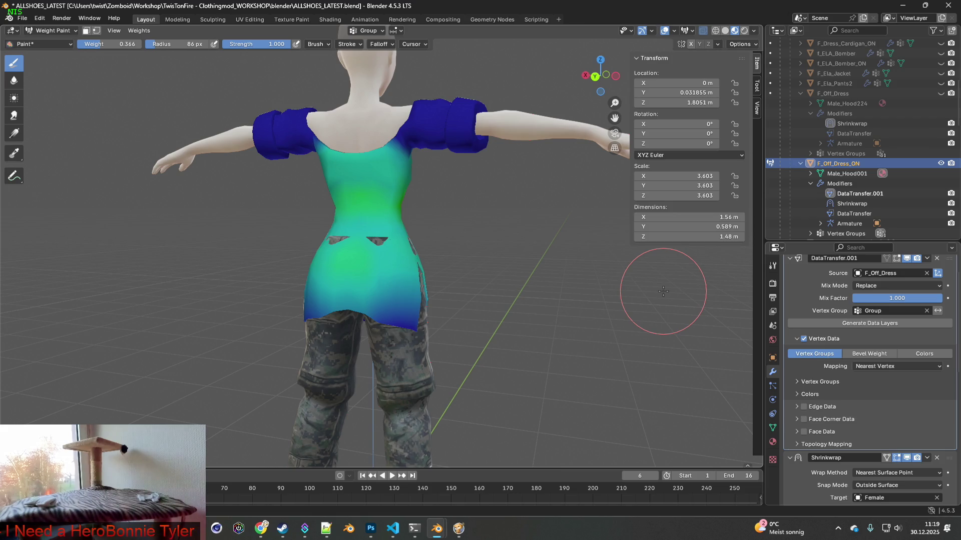
mouse_move(655, 293)
middle_down()
mouse_move(547, 288)
mouse_move(675, 290)
mouse_move(529, 279)
mouse_move(599, 281)
middle_up()
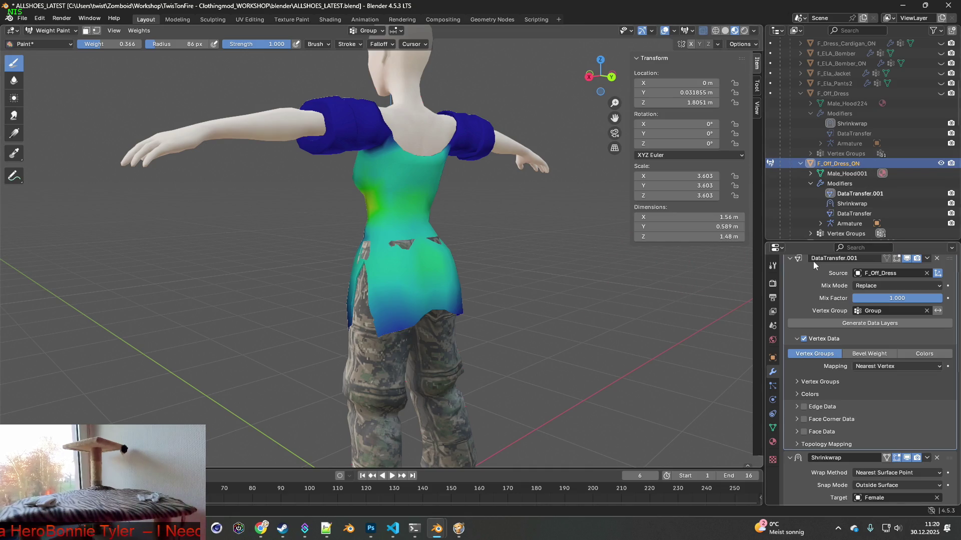
scroll(823, 312, up, 3)
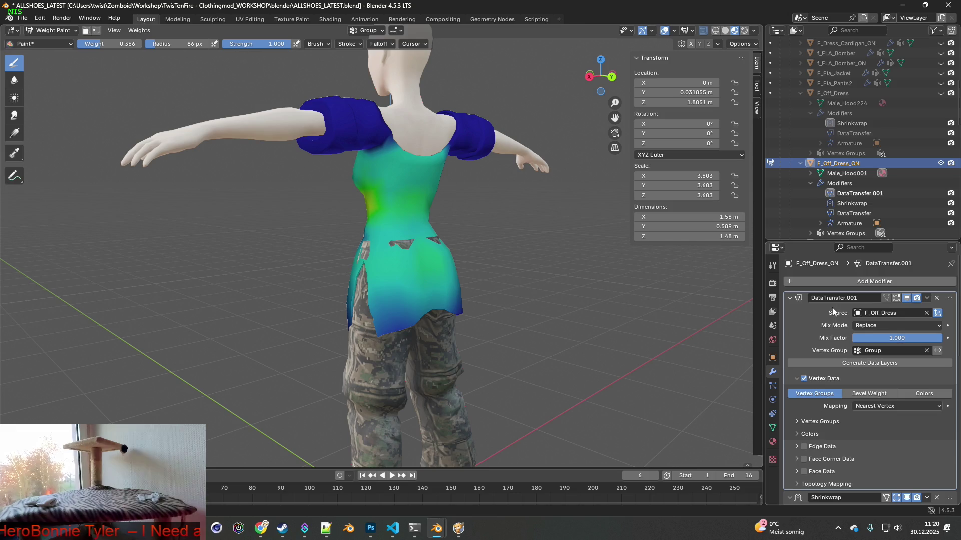
Step: Apply DataTransfer.001 from the Outliner, then view the dress from the front
click(936, 298)
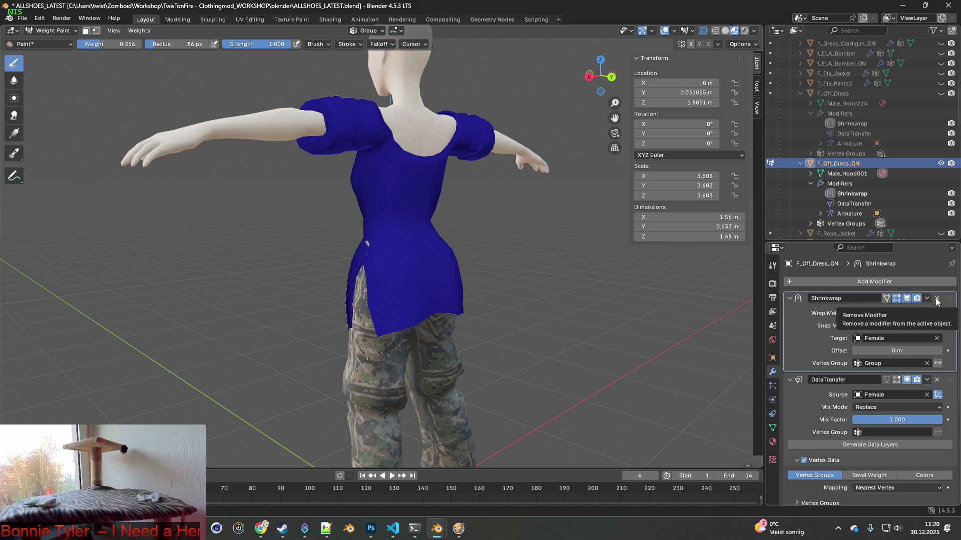
click(40, 18)
click(55, 32)
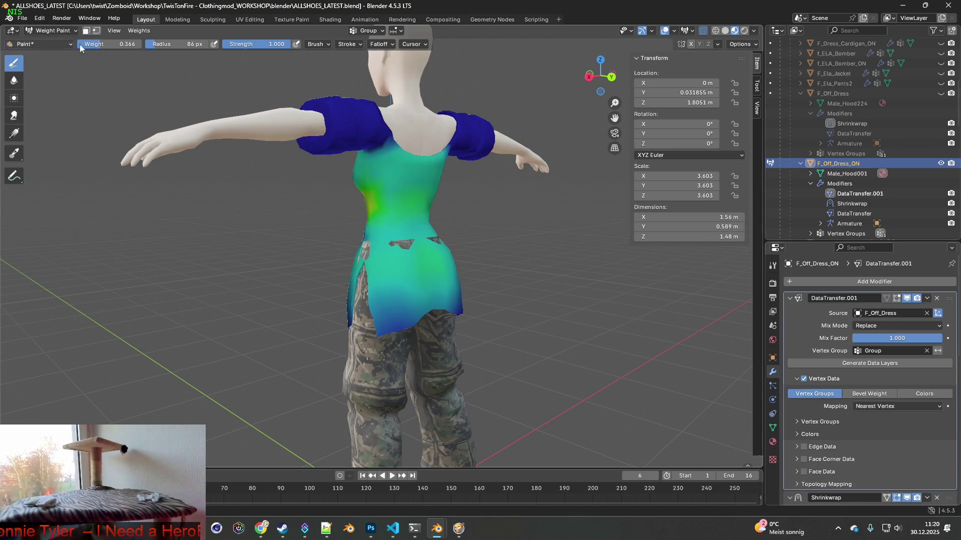
click(857, 196)
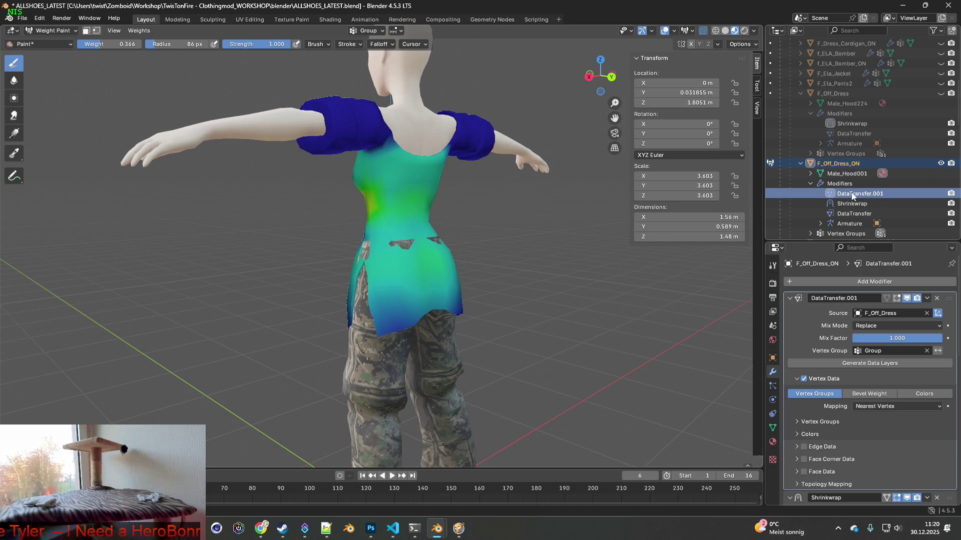
right_click(853, 193)
click(810, 191)
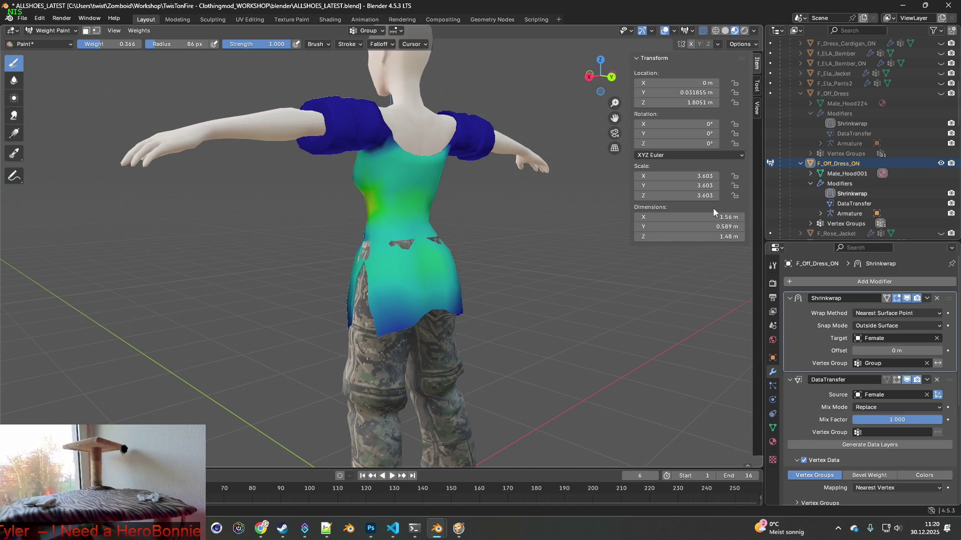
mouse_move(539, 237)
middle_down()
mouse_move(140, 237)
mouse_move(310, 240)
middle_up()
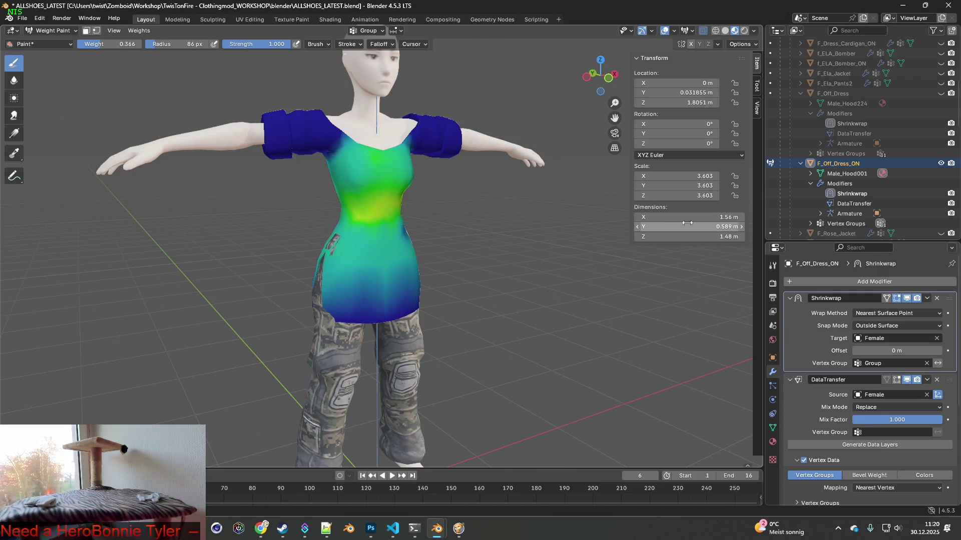
key(KP_1)
Step: Hide the camo pants and Female body in the Outliner, and show the Bip01 armature
scroll(869, 166, up, 4)
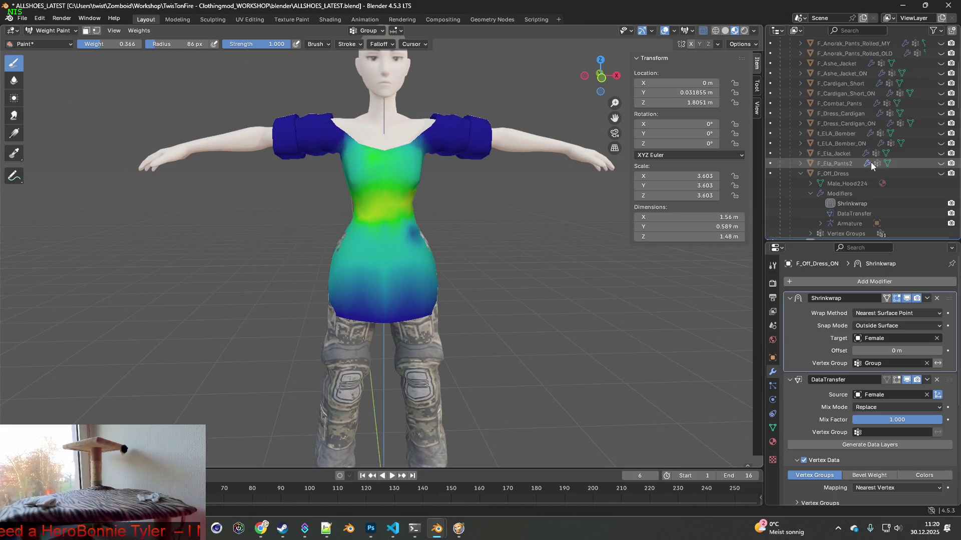
scroll(869, 161, up, 5)
click(941, 134)
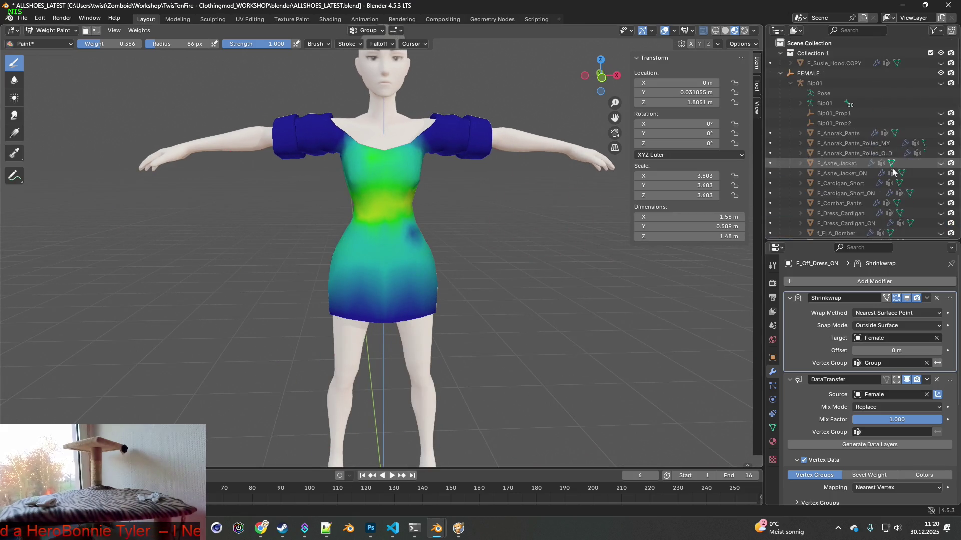
scroll(888, 175, down, 15)
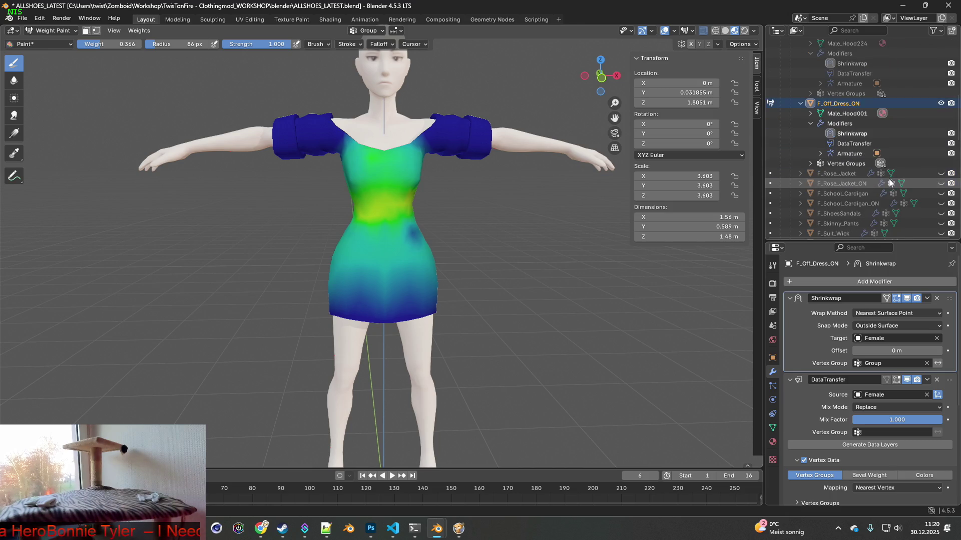
scroll(901, 179, up, 8)
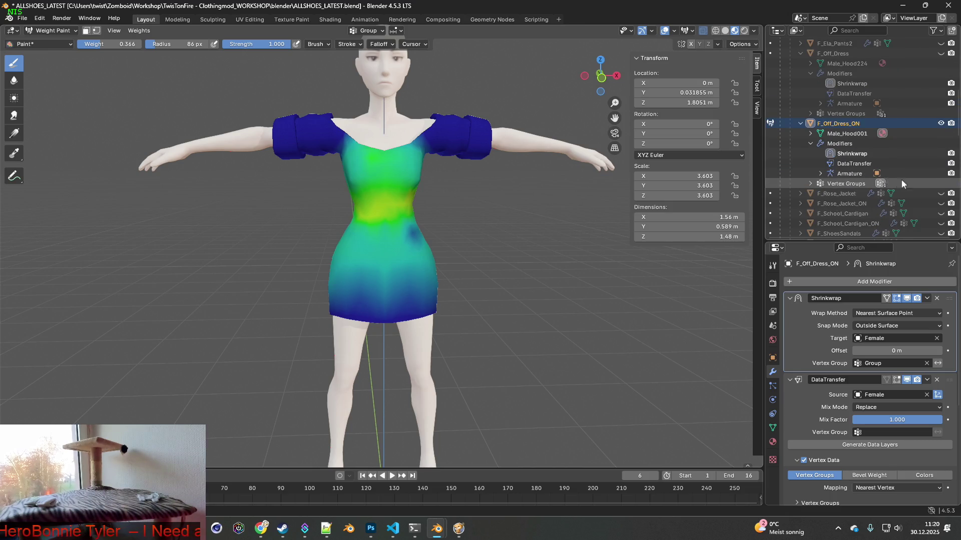
scroll(908, 172, down, 10)
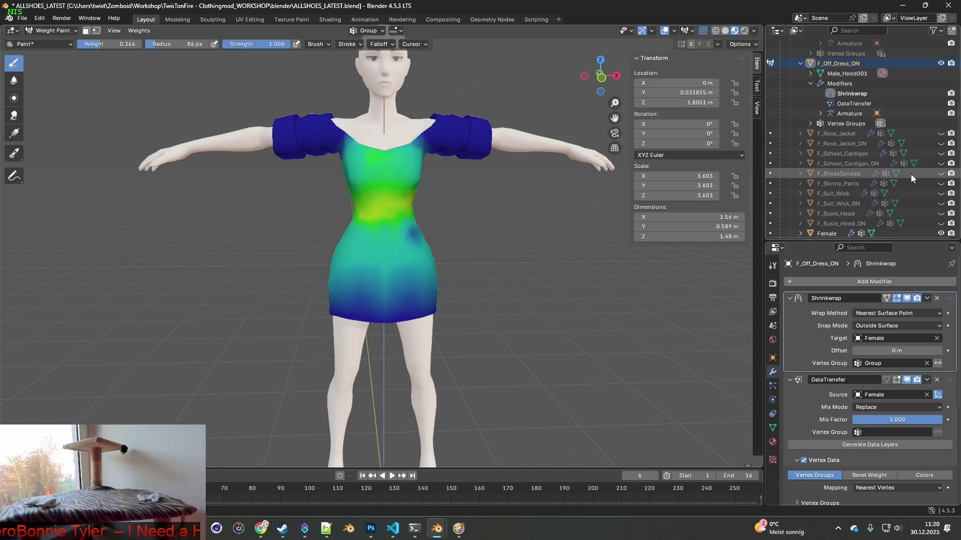
click(941, 153)
scroll(889, 133, up, 15)
click(940, 83)
scroll(485, 182, down, 4)
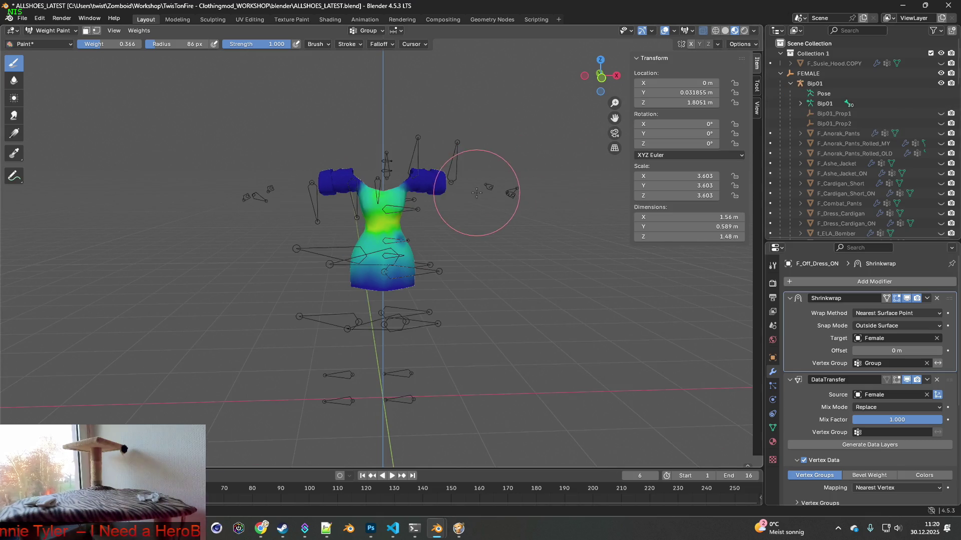
click(22, 18)
Step: Export the dress as F_Off_Dress_ON.fbx over the existing file, then switch to Project Zomboid
mouse_move(53, 148)
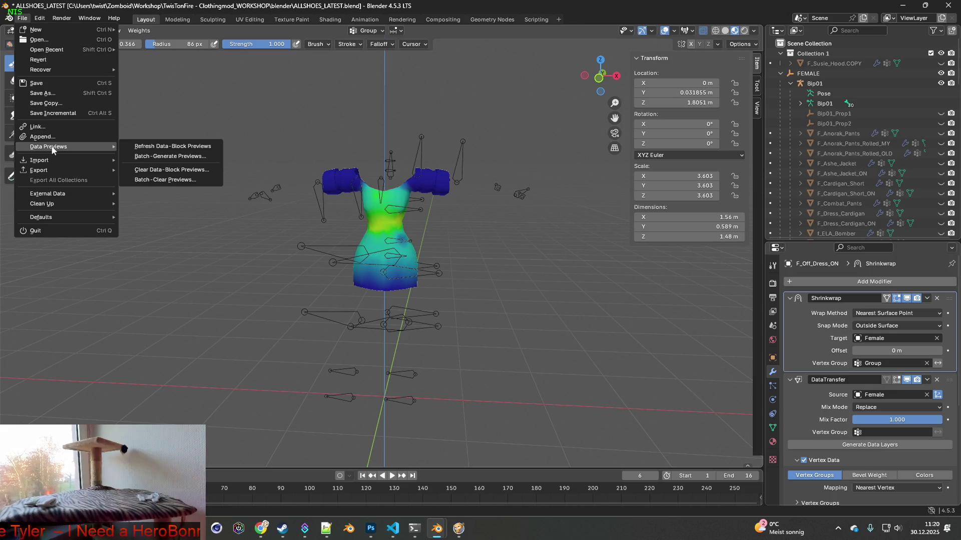
mouse_move(56, 171)
click(168, 258)
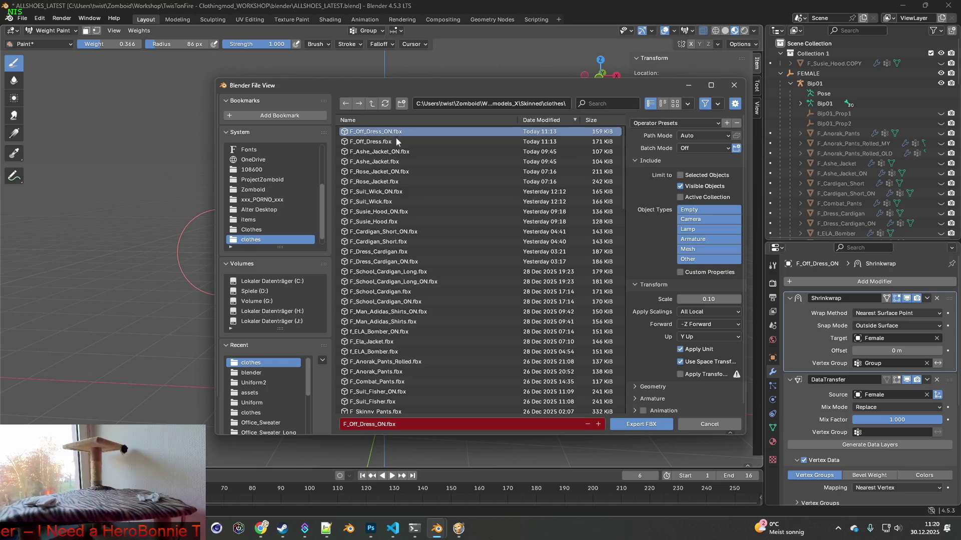
click(643, 424)
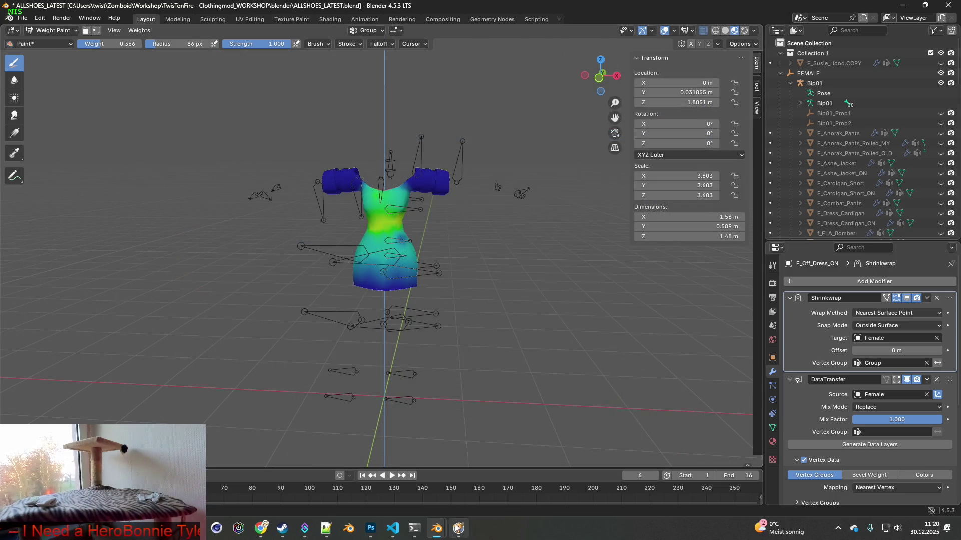
click(459, 528)
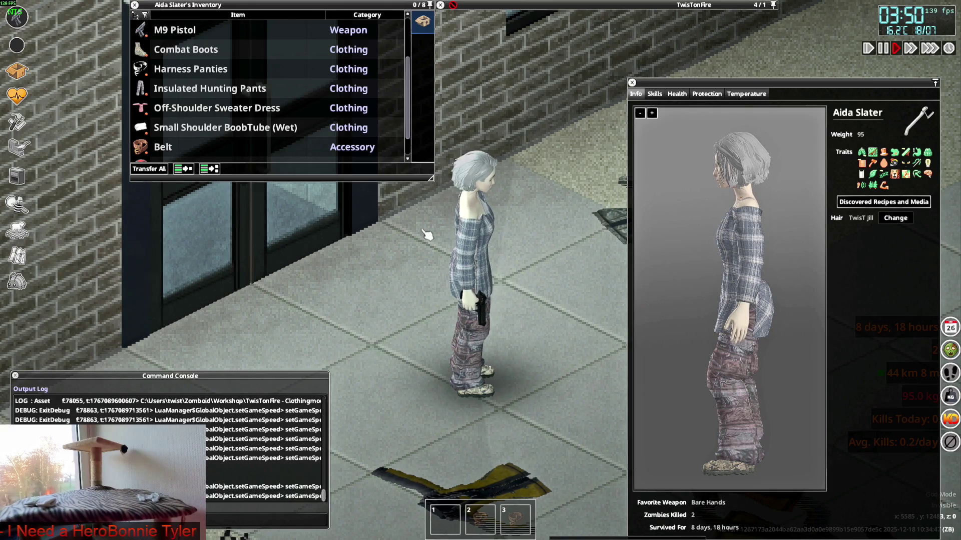
Step: Roll up the Off-Shoulder Sweater Dress and walk the character around to watch it move
right_click(207, 109)
click(249, 136)
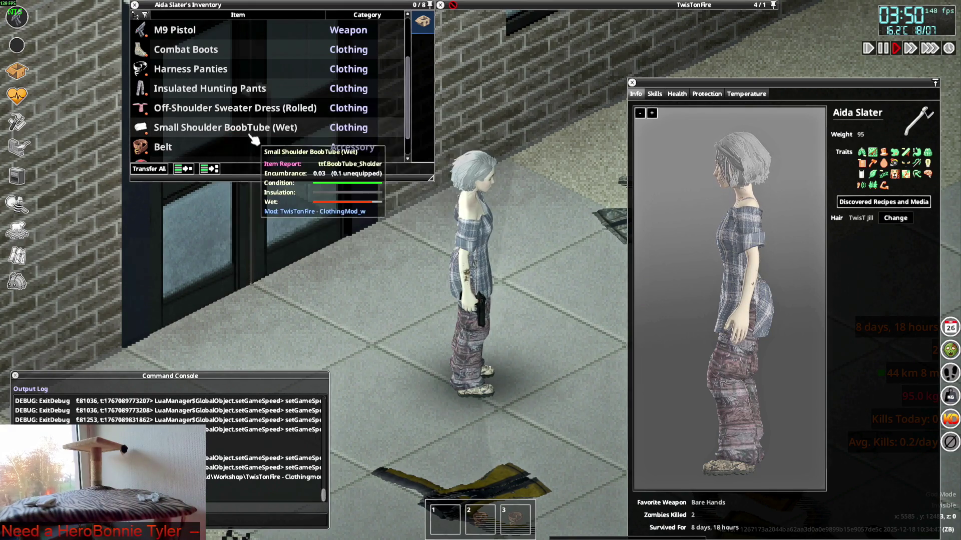
key(w)
key(d)
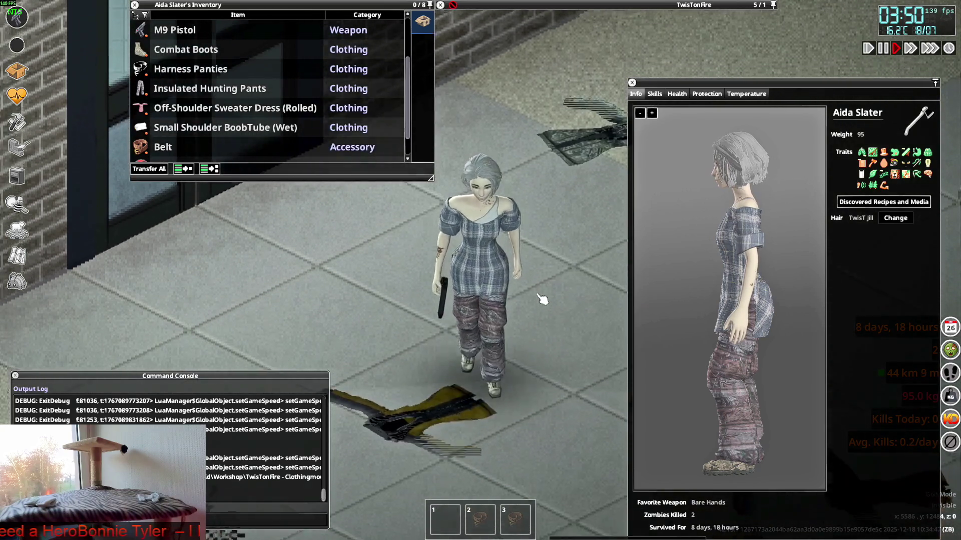
key(w)
key(d)
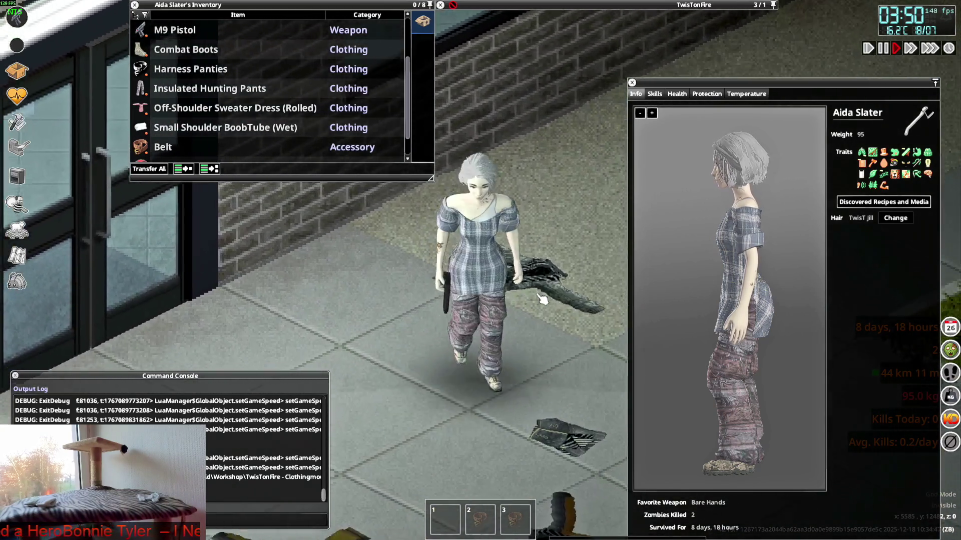
key(w)
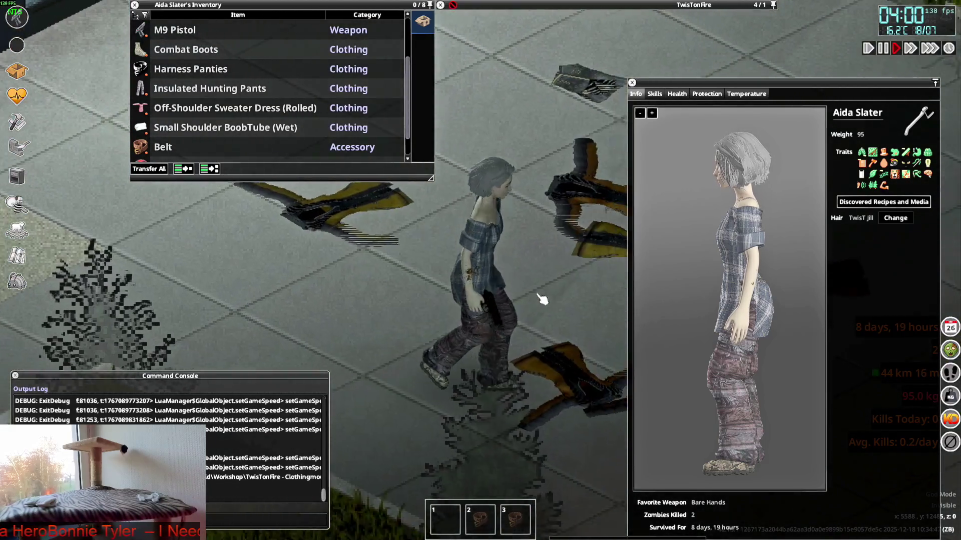
key(w)
key(a)
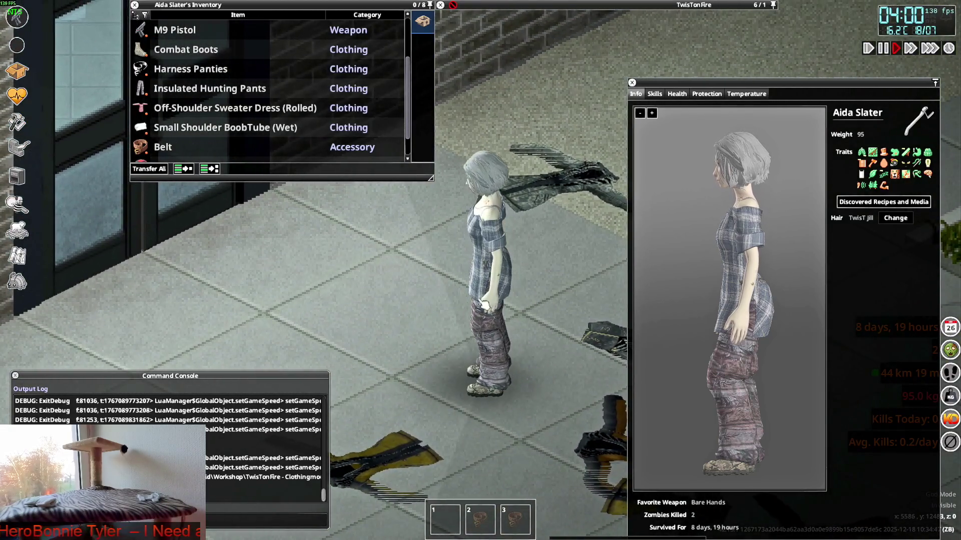
key(s)
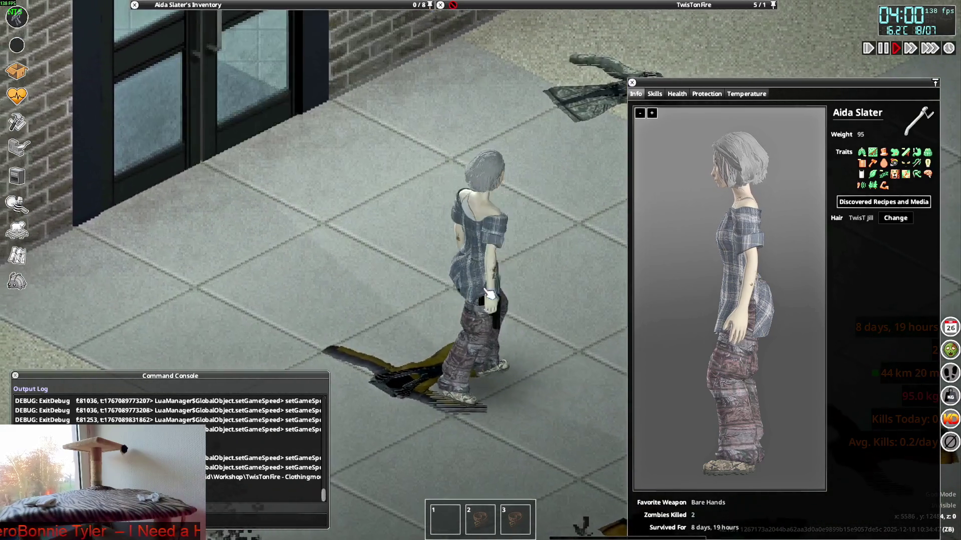
Step: Take off the hunting pants and aim the pistol while walking to test the arm pose
key(w)
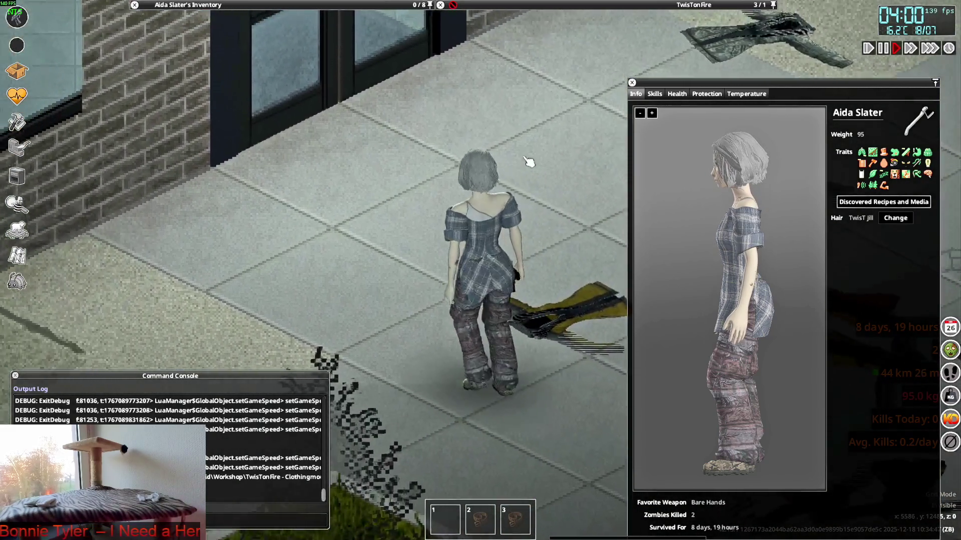
mouse_move(527, 158)
right_down()
mouse_move(424, 151)
mouse_move(553, 156)
mouse_move(351, 75)
right_up()
key(d)
mouse_move(201, 106)
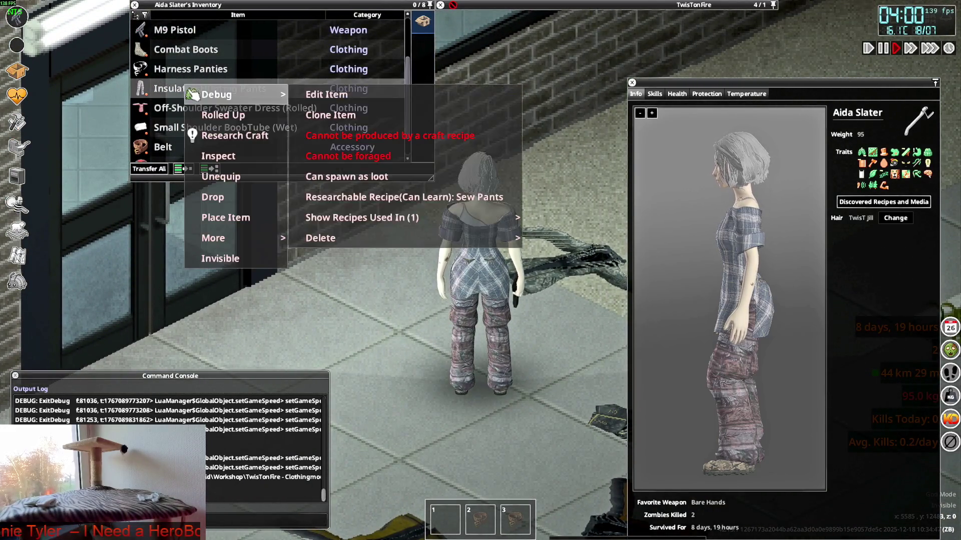
key(s)
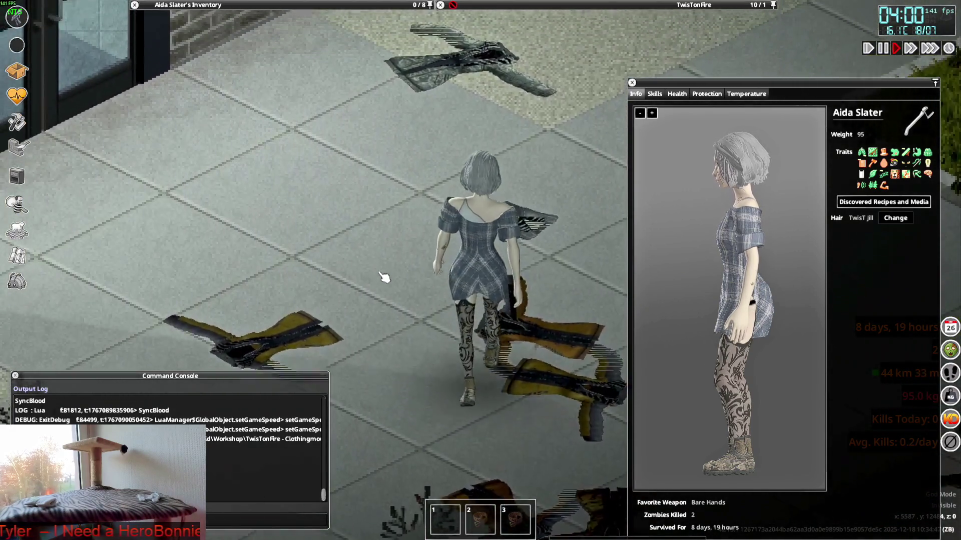
key(w)
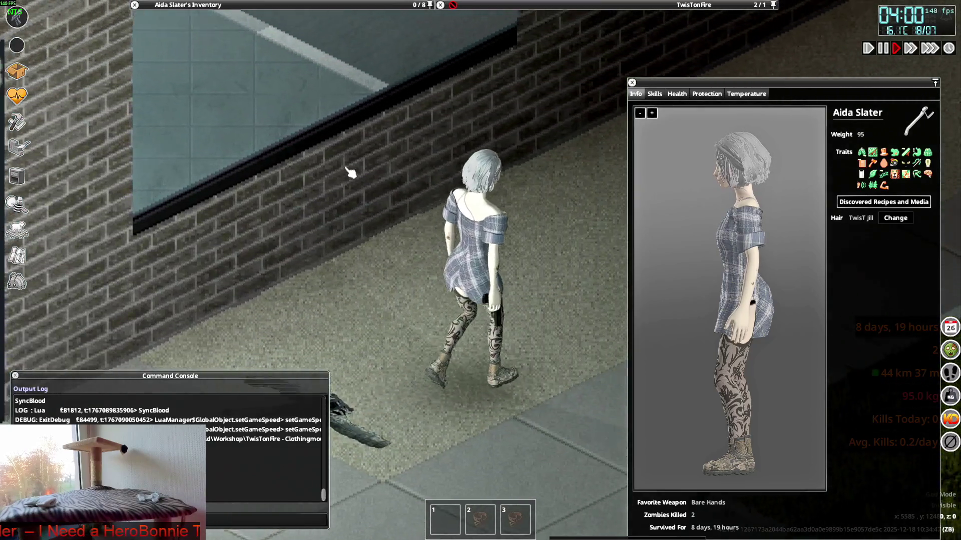
right_drag(351, 175, 306, 170)
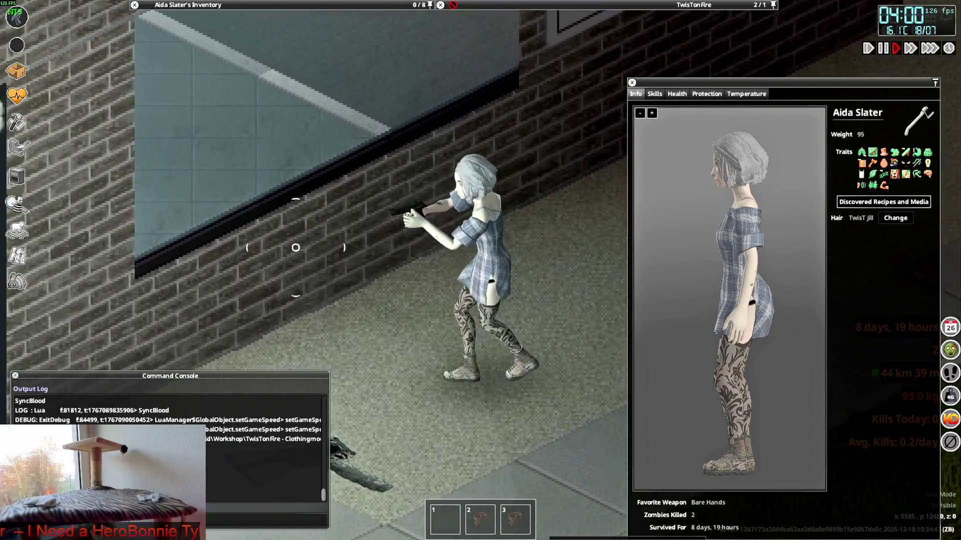
key(s)
mouse_move(296, 248)
right_down()
mouse_move(451, 301)
mouse_move(320, 210)
mouse_move(469, 147)
mouse_move(468, 161)
right_up()
key(w)
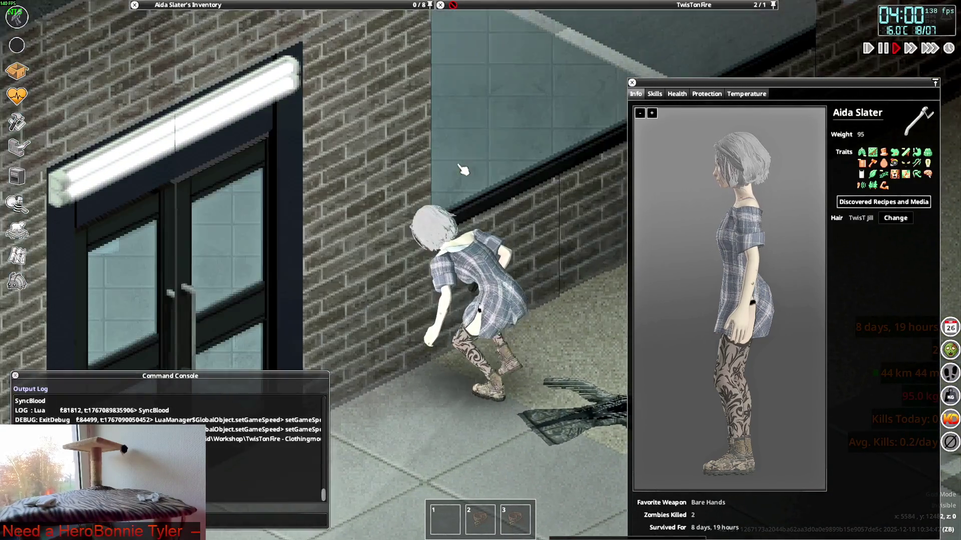
Step: Crouch and sneak along the wall to check the dress, then return to Blender
key(c)
key(a)
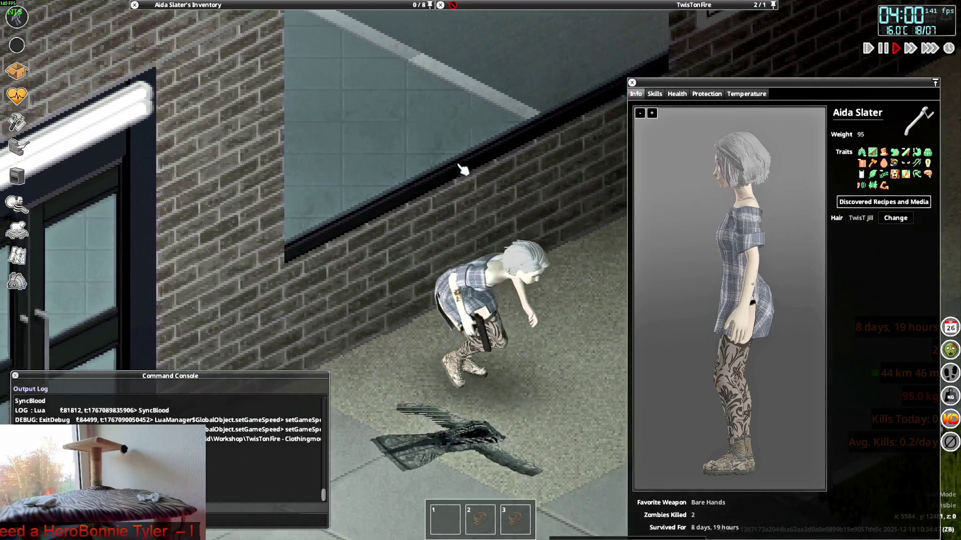
key(a)
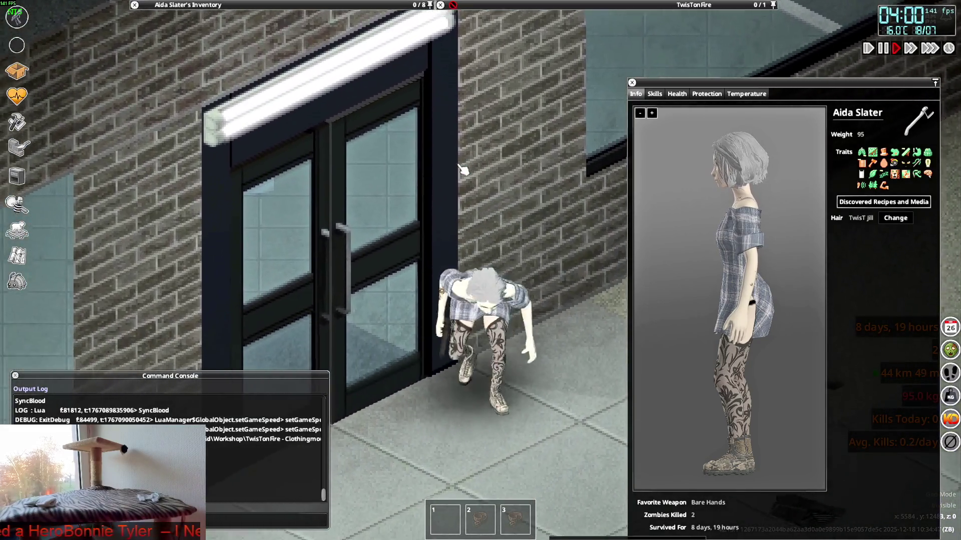
key(s)
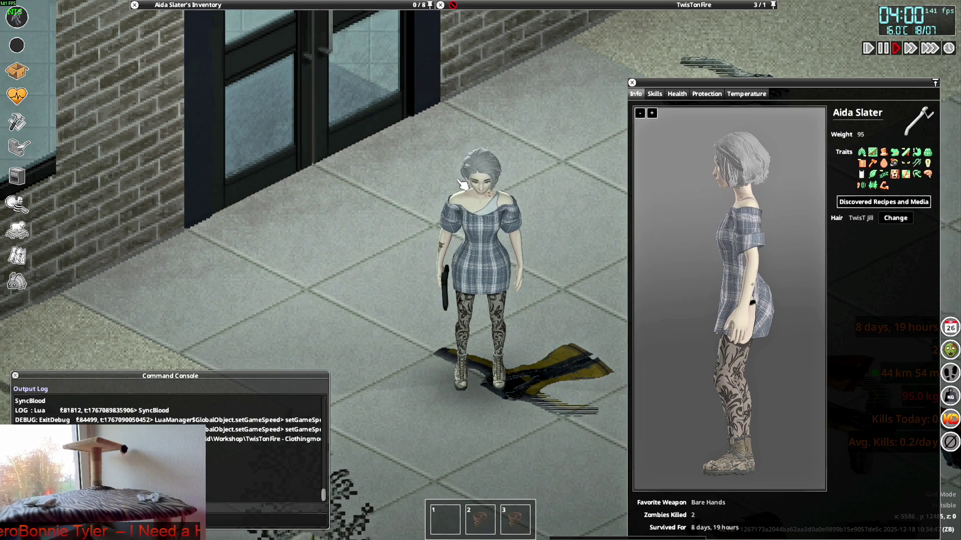
key(alt+Tab)
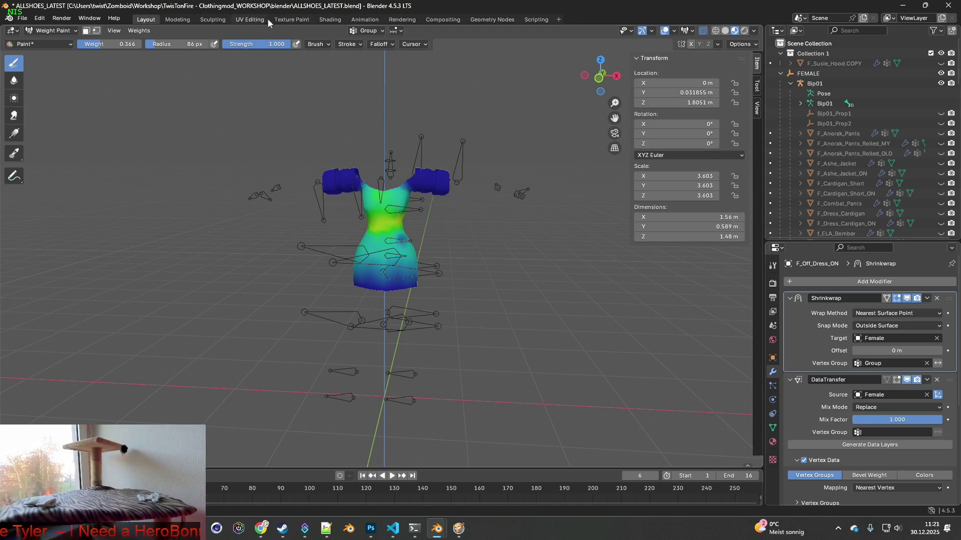
Step: Save ALLSHOES_LATEST.blend and switch to the Shading workspace
click(23, 19)
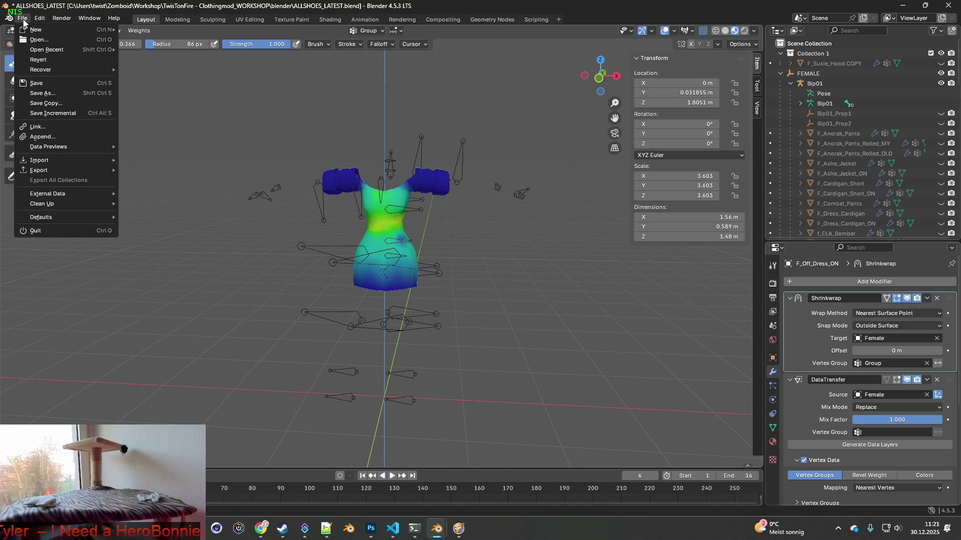
click(41, 85)
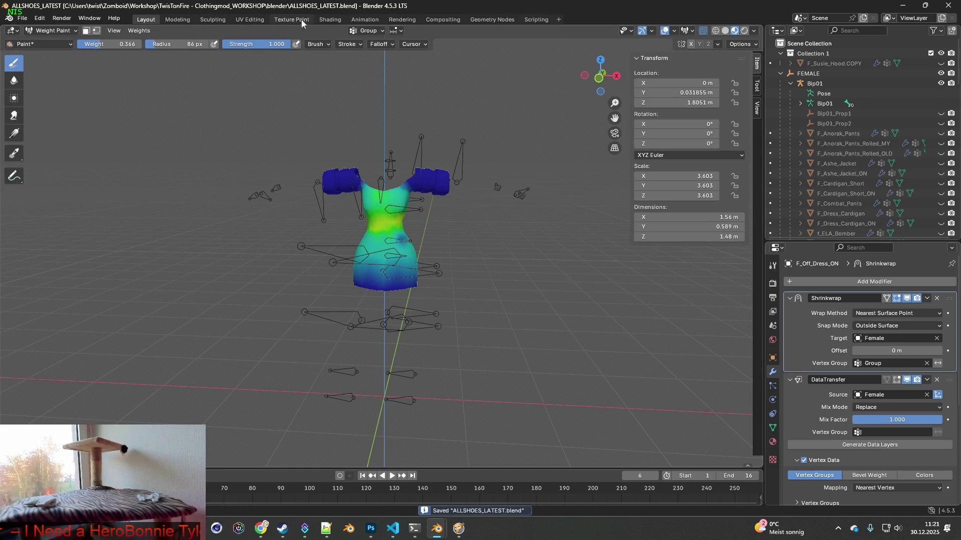
click(330, 19)
scroll(875, 175, up, 2)
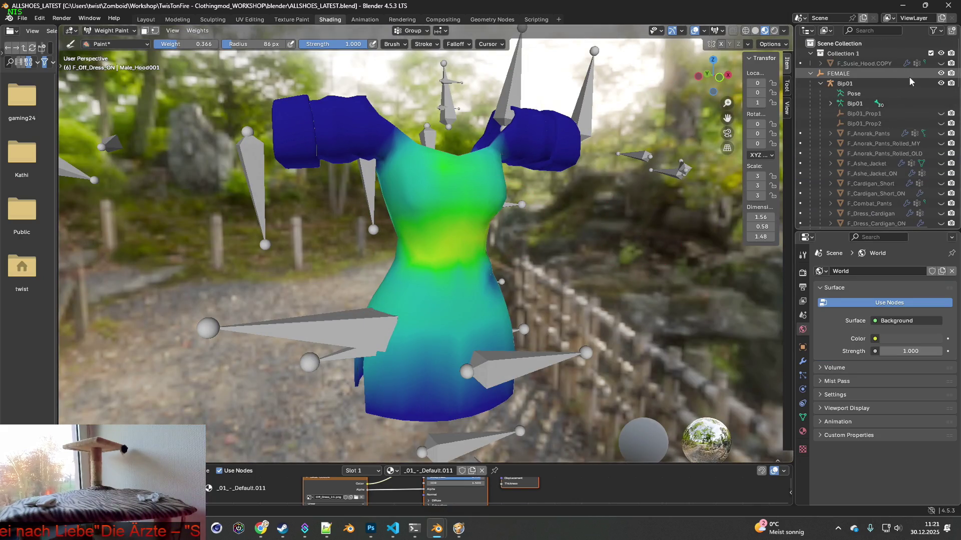
Step: Toggle the Bip01 armature's visibility off and back on
click(941, 84)
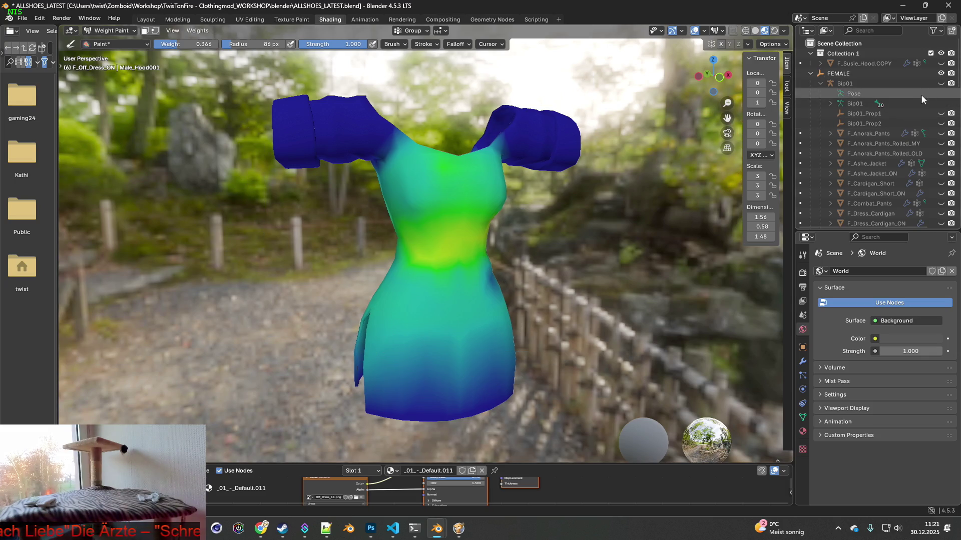
click(941, 83)
scroll(572, 212, down, 2)
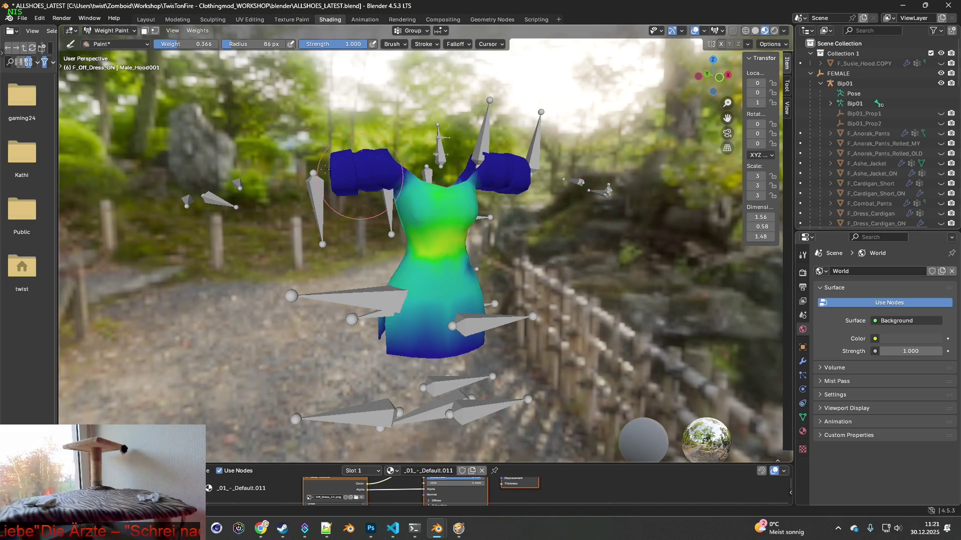
click(22, 18)
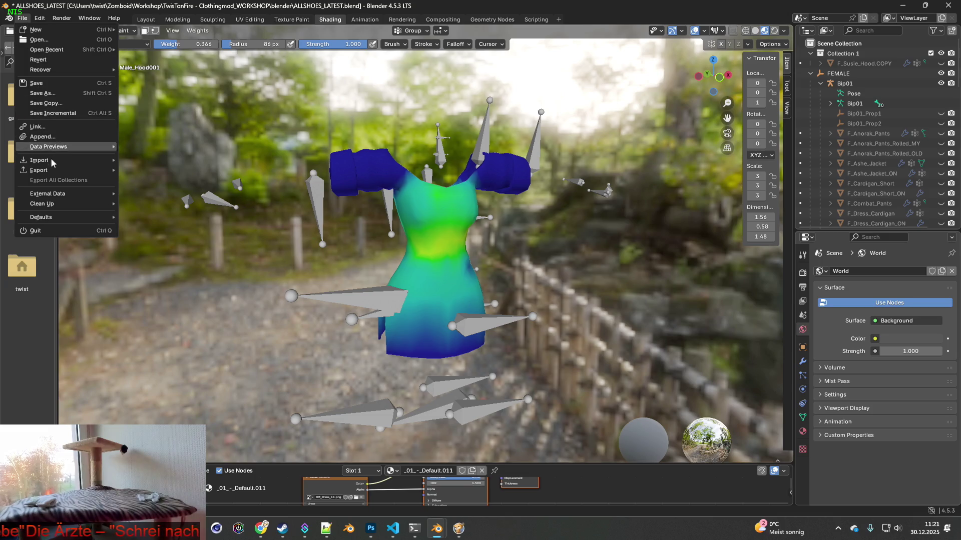
mouse_move(49, 173)
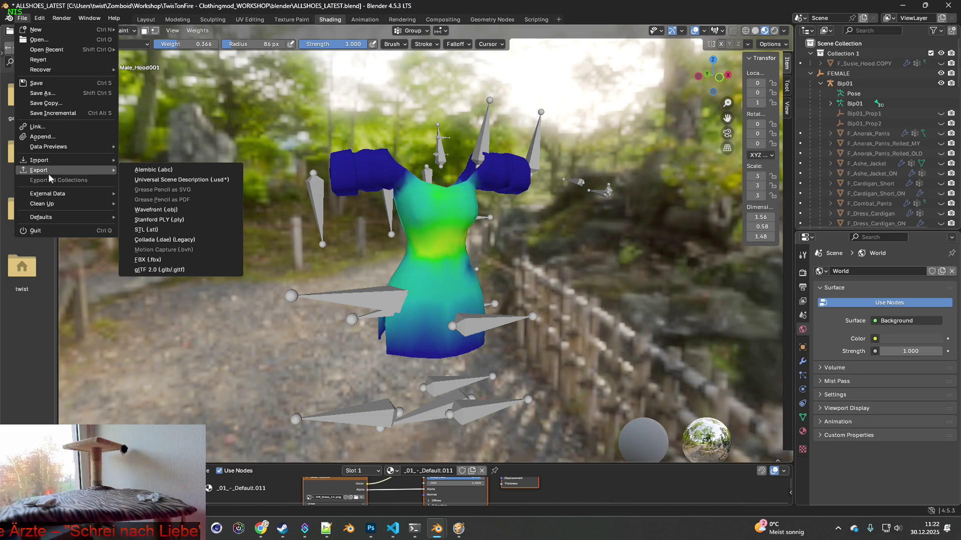
click(59, 103)
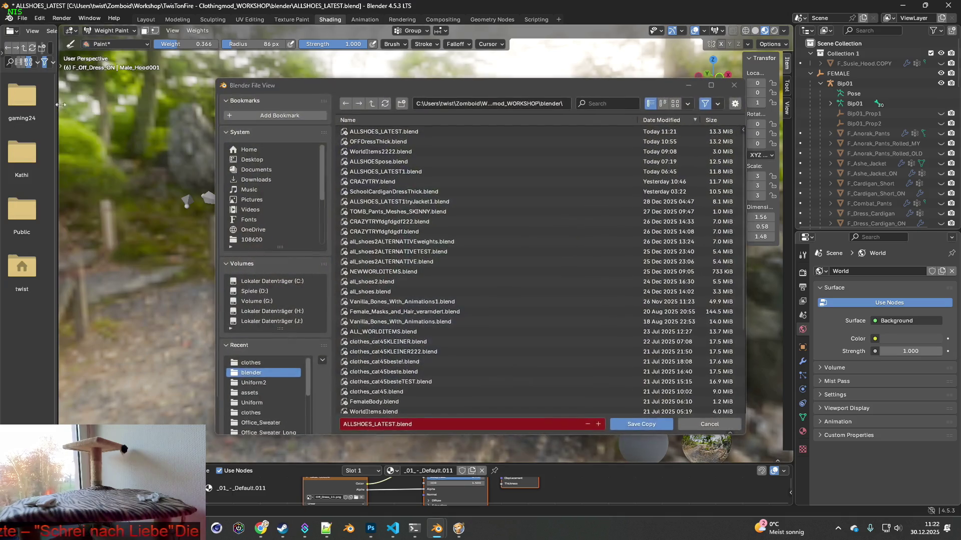
mouse_move(391, 146)
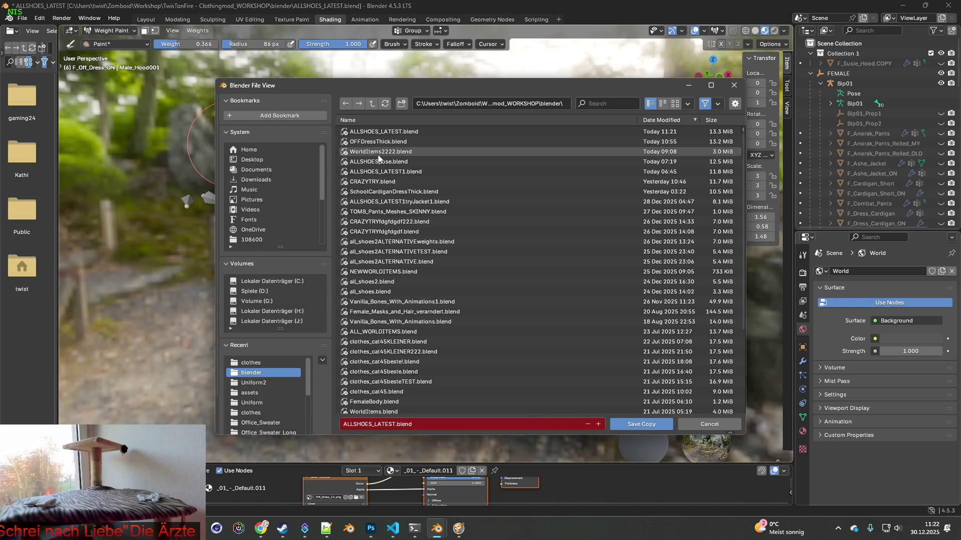
click(400, 162)
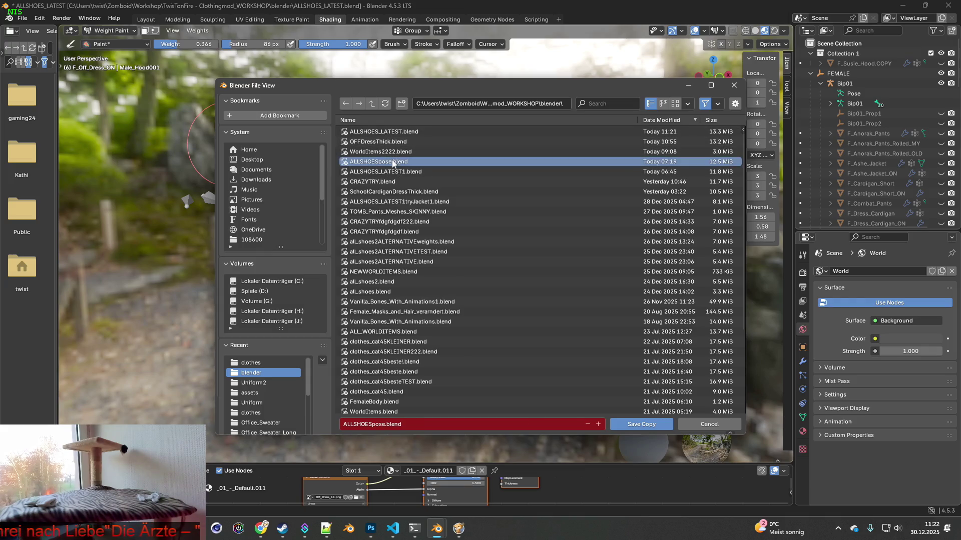
click(640, 425)
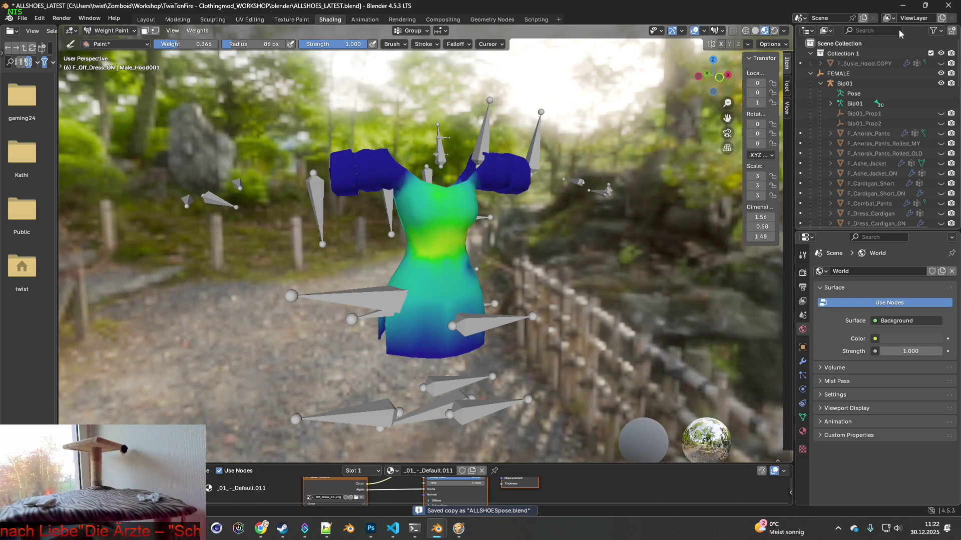
key(alt+Tab)
key(alt+Tab)
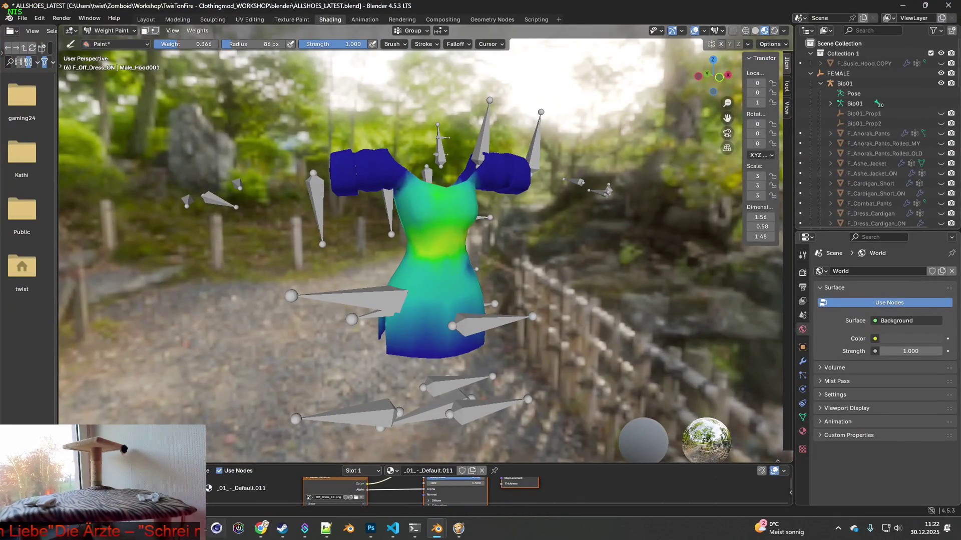
mouse_move(195, 529)
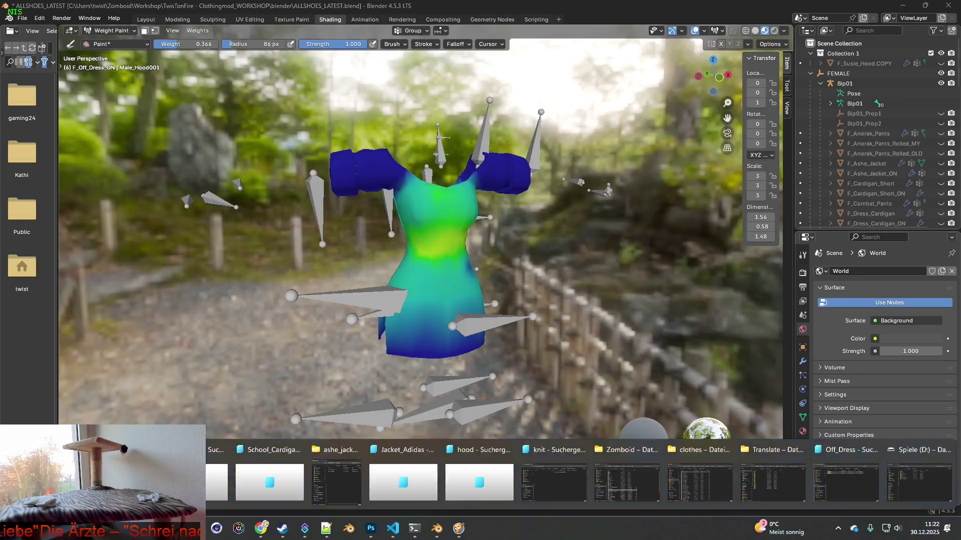
Step: Sort the blender project folder newest-first by date modified and open ALLSHOESpose.blend
click(216, 480)
click(395, 94)
click(395, 94)
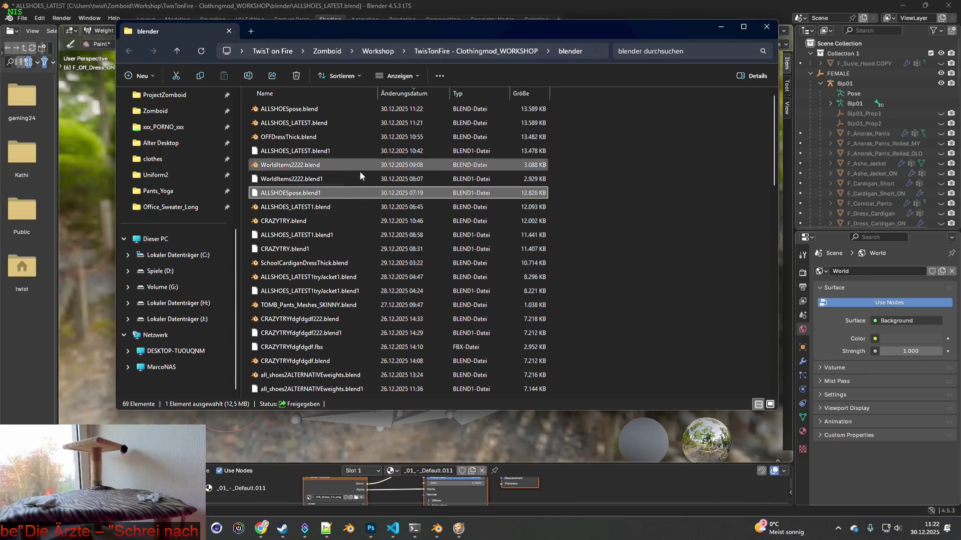
double_click(291, 110)
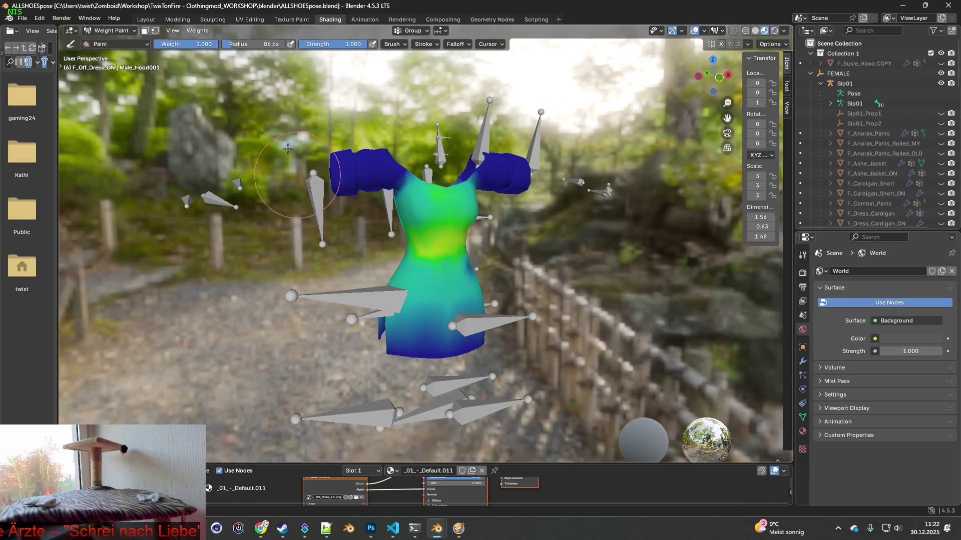
Step: Leave weight paint, select the Bip01 armature and switch it into Pose Mode
click(111, 31)
click(110, 41)
mouse_move(427, 200)
middle_down()
mouse_move(412, 209)
mouse_move(496, 202)
middle_up()
click(471, 140)
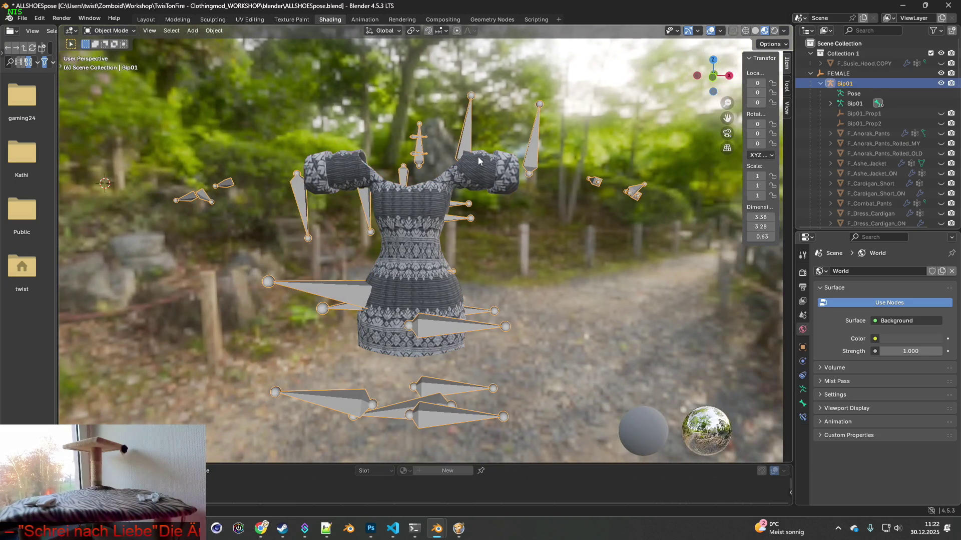
click(110, 31)
click(106, 64)
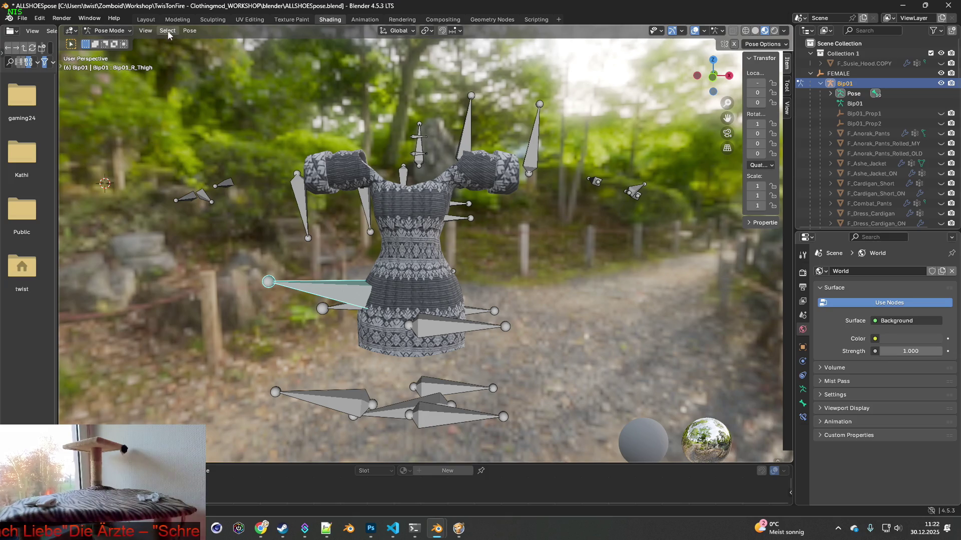
Step: Browse the Pose menu's Clear Transform options
click(189, 31)
mouse_move(210, 43)
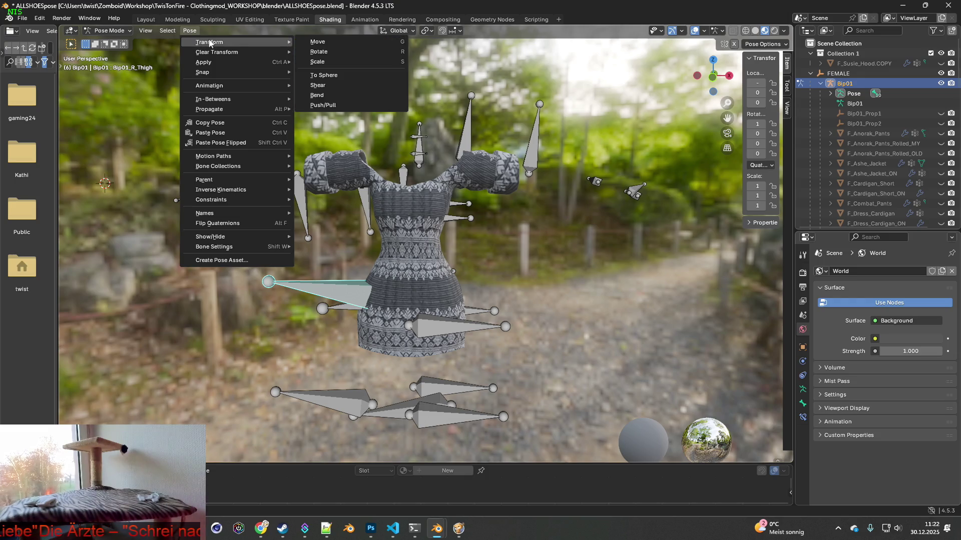
mouse_move(218, 88)
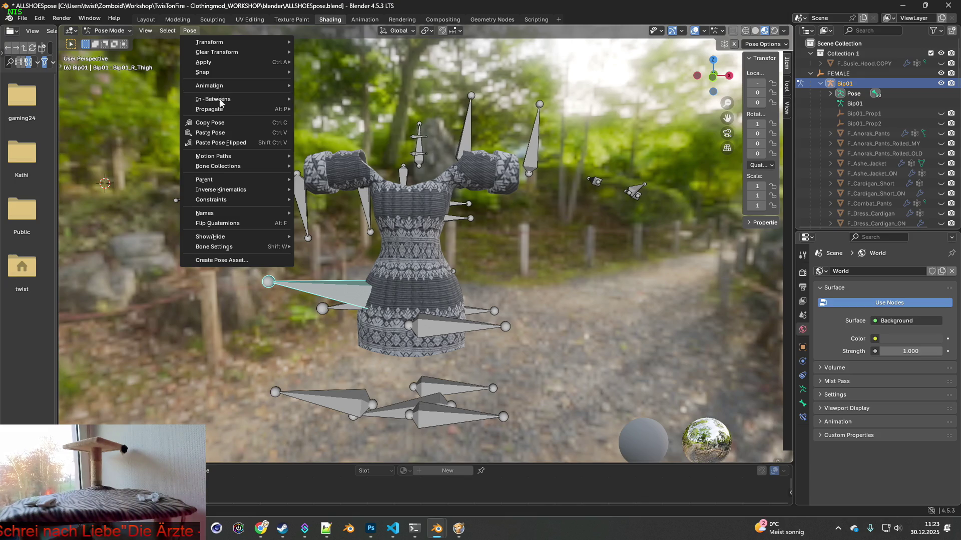
mouse_move(219, 111)
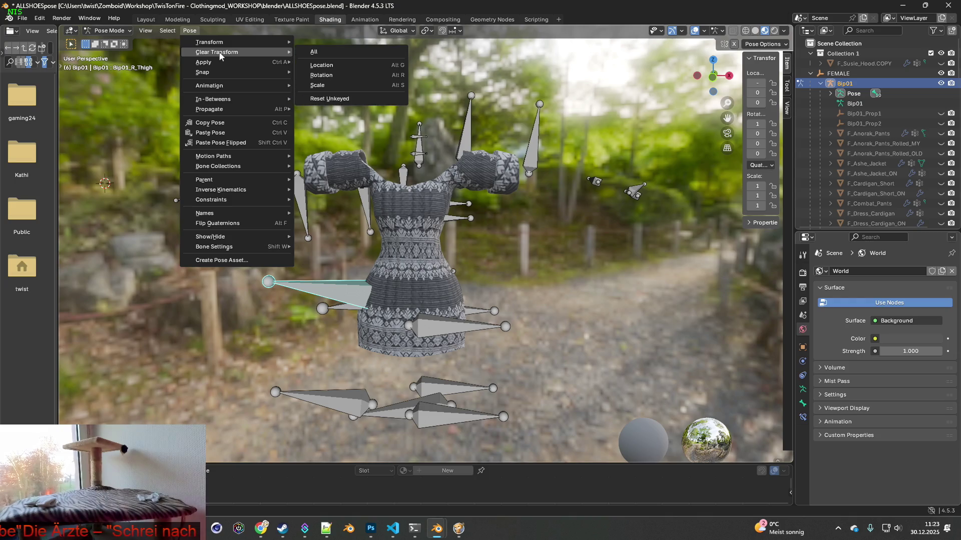
Step: Clear all bone transforms to rest, then test-rotate the left upper arm on global Y and cancel
click(320, 51)
mouse_move(340, 131)
middle_down()
mouse_move(402, 135)
mouse_move(297, 131)
mouse_move(429, 130)
middle_up()
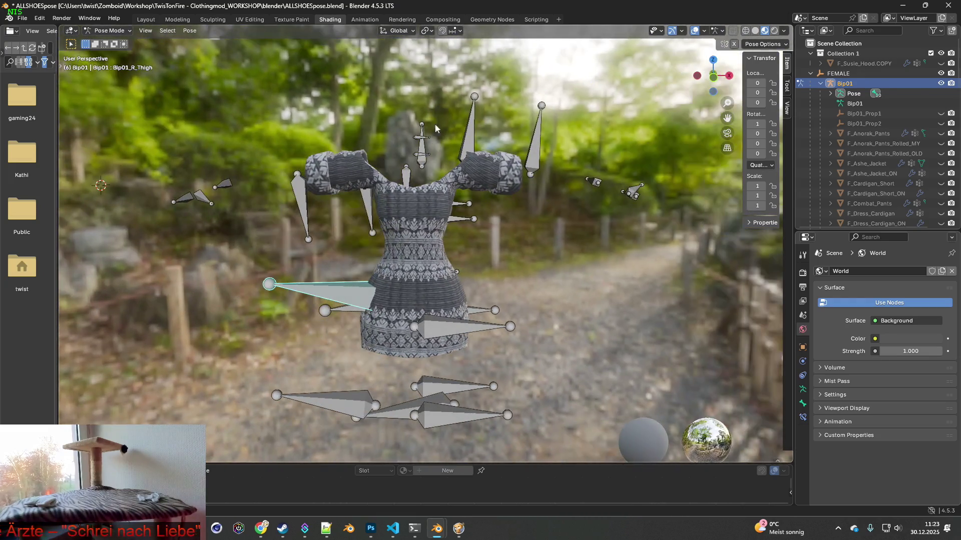
click(474, 134)
middle_drag(475, 140, 464, 148)
key(r)
key(x)
key(y)
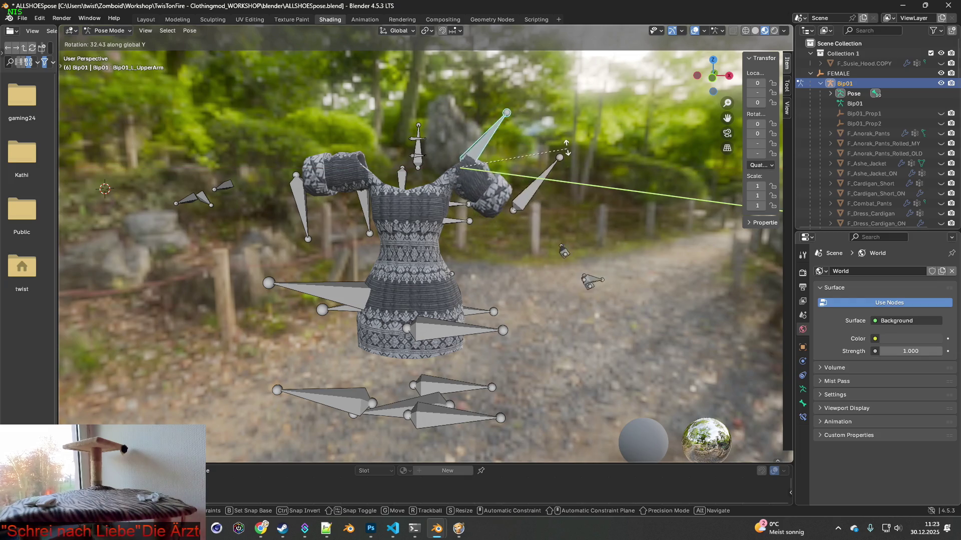
key(Escape)
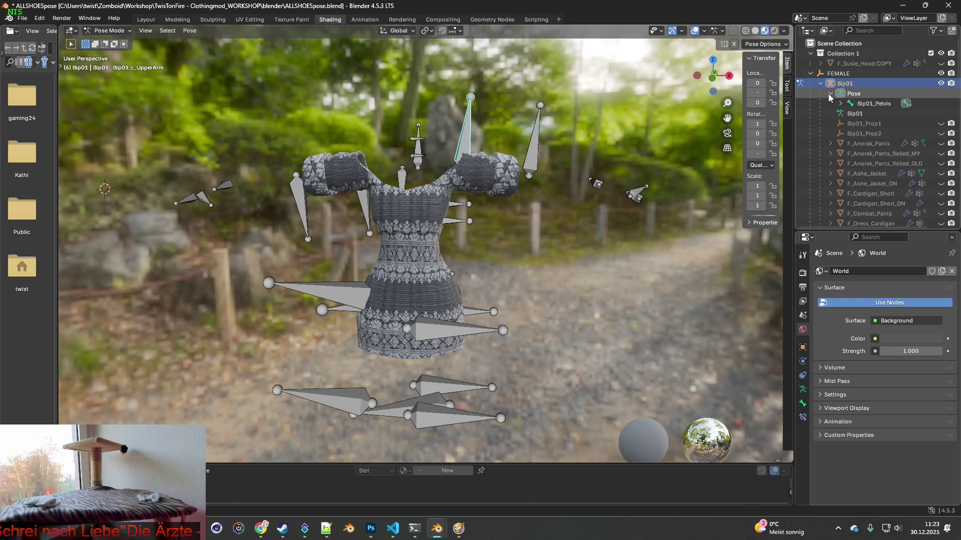
Step: Apply the dress's Shrinkwrap and DataTransfer modifiers from the Outliner, leaving only Armature
click(820, 83)
click(821, 84)
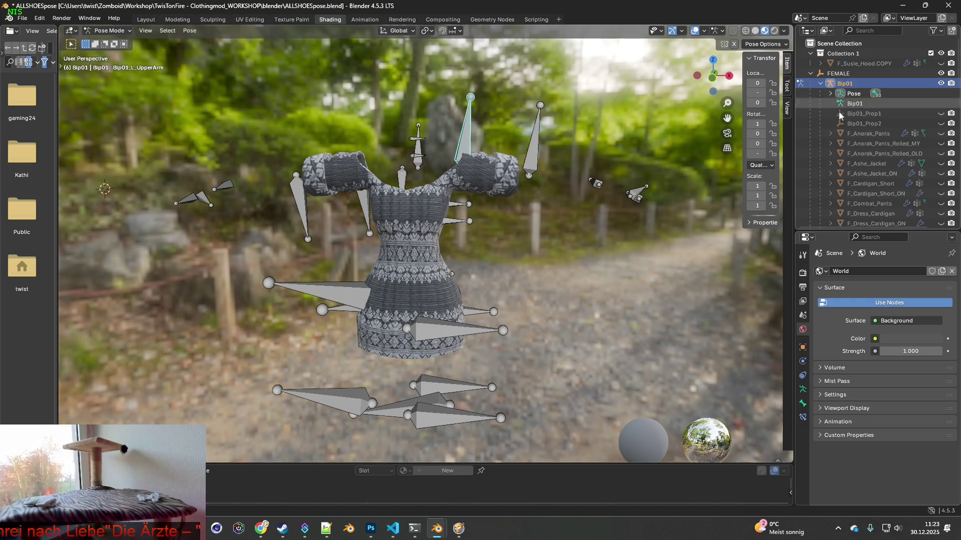
scroll(835, 115, down, 8)
click(832, 124)
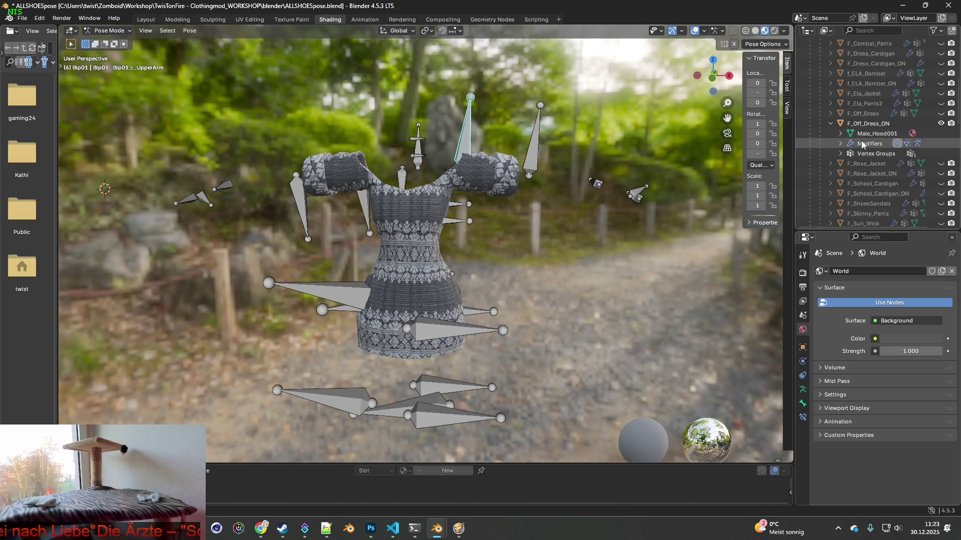
click(869, 143)
click(840, 143)
click(883, 165)
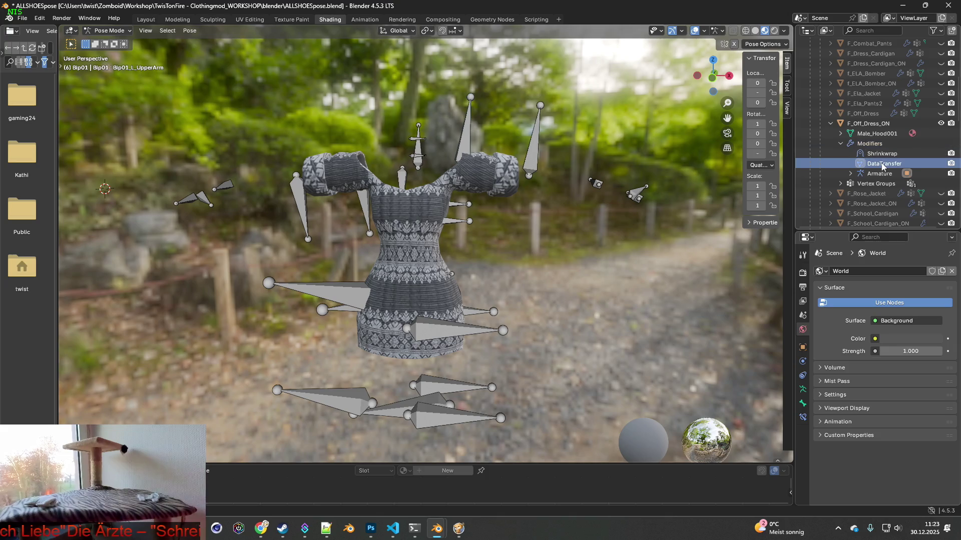
click(880, 155)
right_click(876, 154)
click(870, 151)
right_click(847, 151)
click(848, 151)
Step: Rotate the left and right upper-arm bones around the Y axis to test the dress deformation
mouse_move(680, 163)
middle_down()
mouse_move(443, 138)
mouse_move(545, 145)
middle_up()
key(r)
key(x)
key(y)
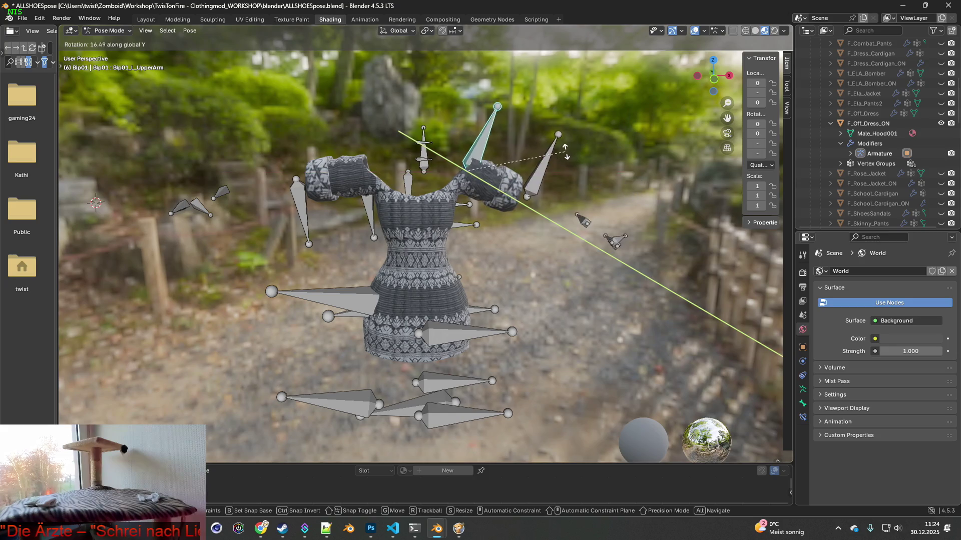
click(374, 185)
click(369, 200)
key(r)
key(x)
key(y)
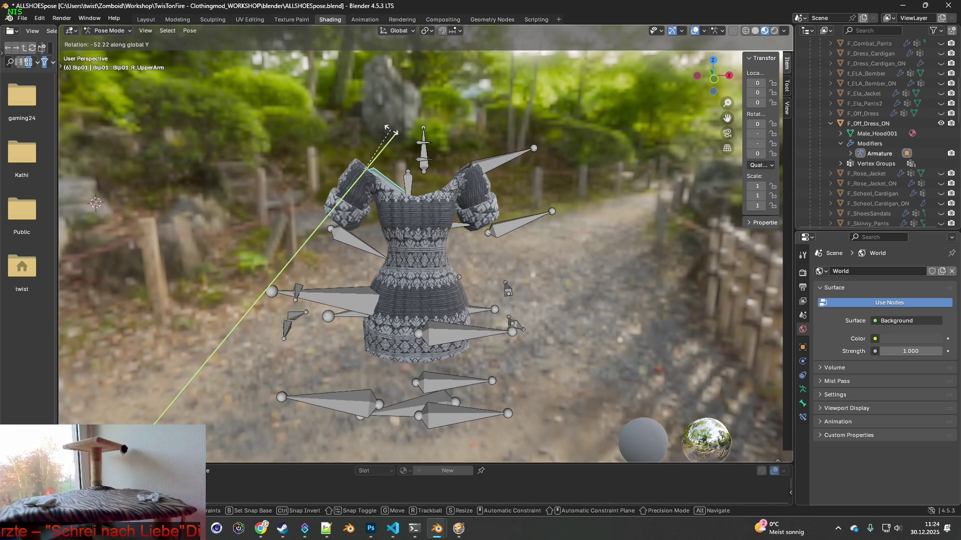
click(393, 136)
Step: Inspect the posed dress, hide the Bip01 armature, and expand F_Off_Dress_ON's modifiers
click(506, 165)
middle_drag(506, 165, 514, 154)
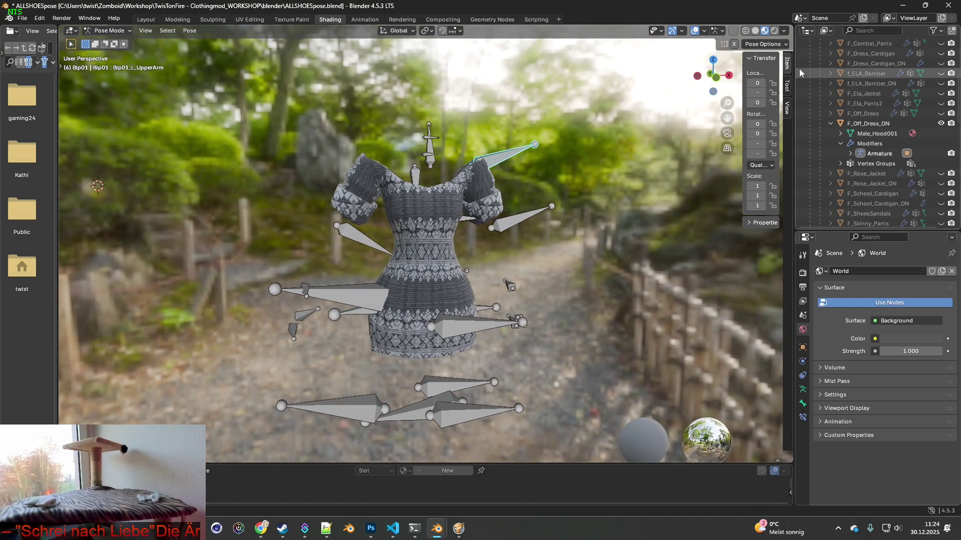
scroll(851, 100, up, 8)
key(h)
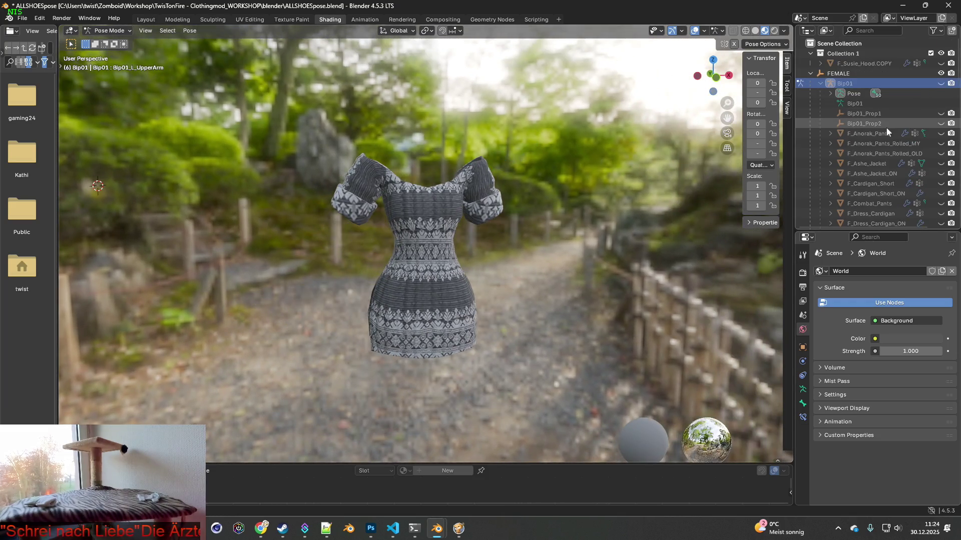
scroll(886, 127, down, 8)
click(831, 123)
middle_drag(576, 165, 520, 169)
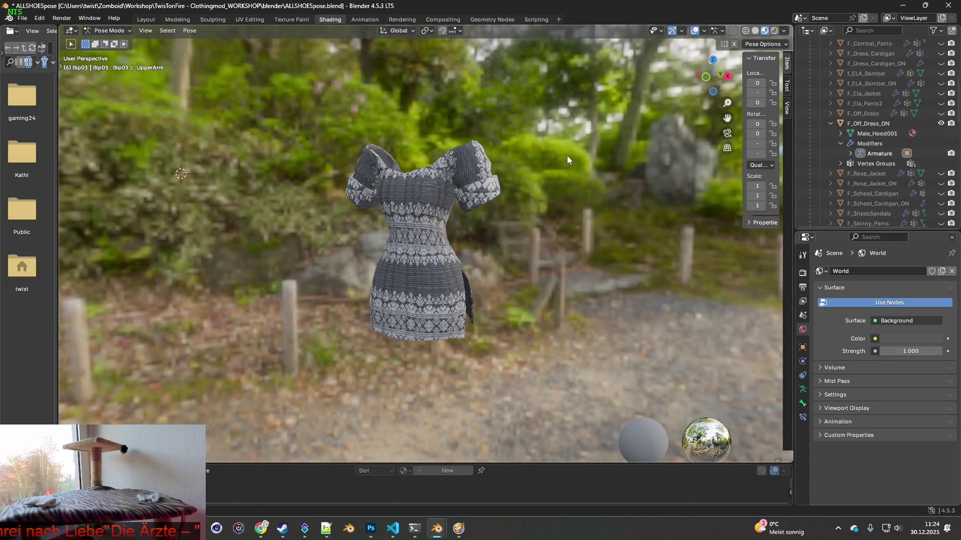
Step: Raise the viewport shading World Blur to 0.44 and orbit around the dress
click(784, 30)
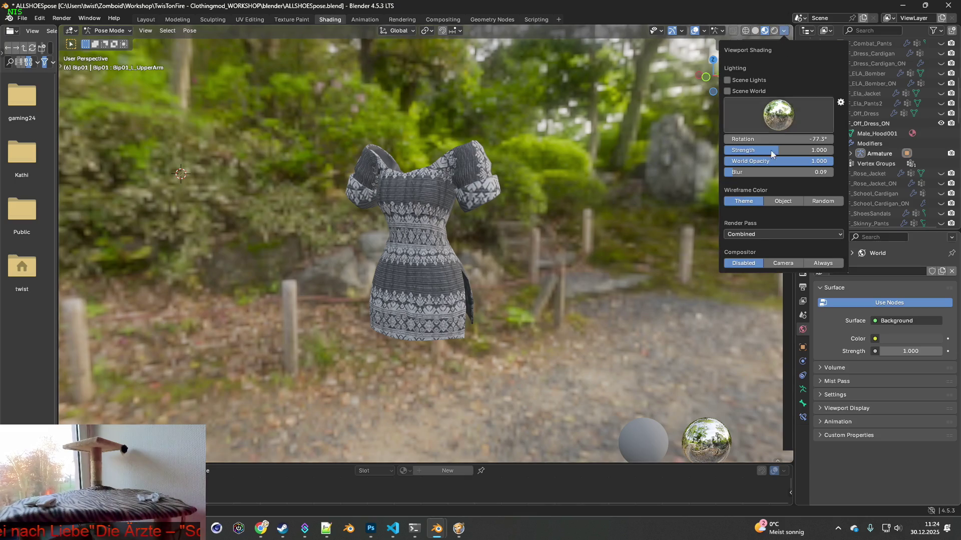
drag(734, 172, 773, 172)
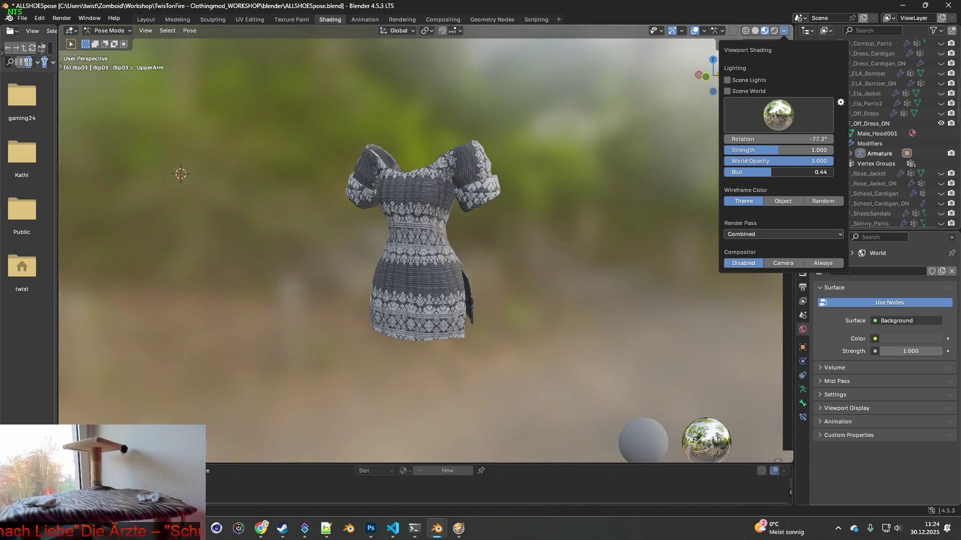
mouse_move(548, 219)
middle_down()
mouse_move(564, 227)
mouse_move(536, 215)
middle_up()
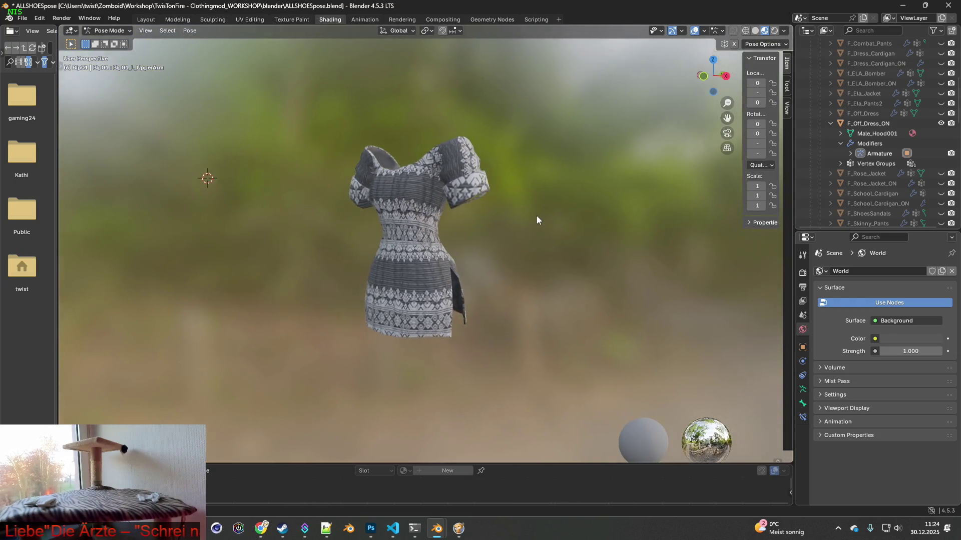
scroll(539, 225, up, 1)
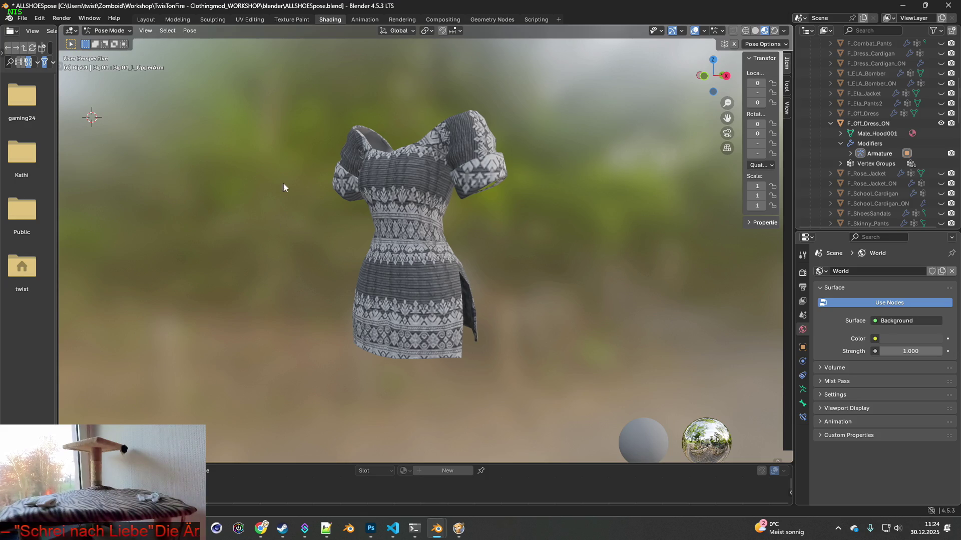
Step: Screenshot the dress region and create a transparent 545 × 579 px Photoshop document from the clipboard
key(super+shift+s)
mouse_move(285, 91)
mouse_down()
mouse_move(551, 303)
mouse_move(559, 381)
mouse_up()
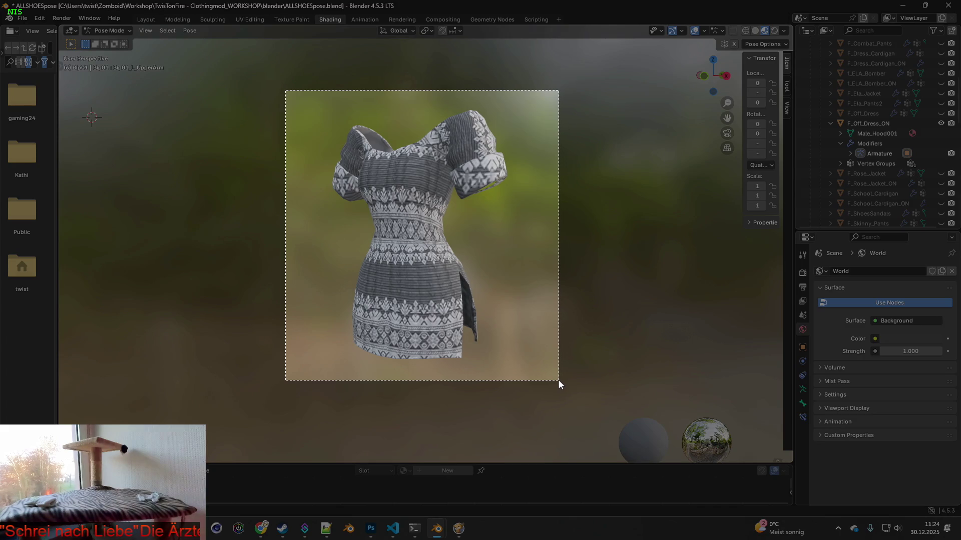
key(alt+Tab)
key(alt+Tab)
key(alt+Tab)
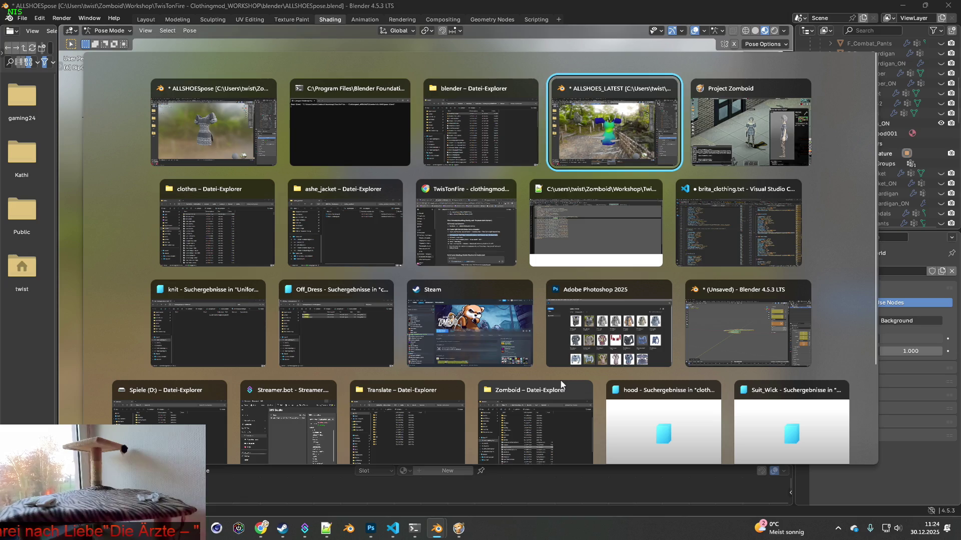
click(617, 293)
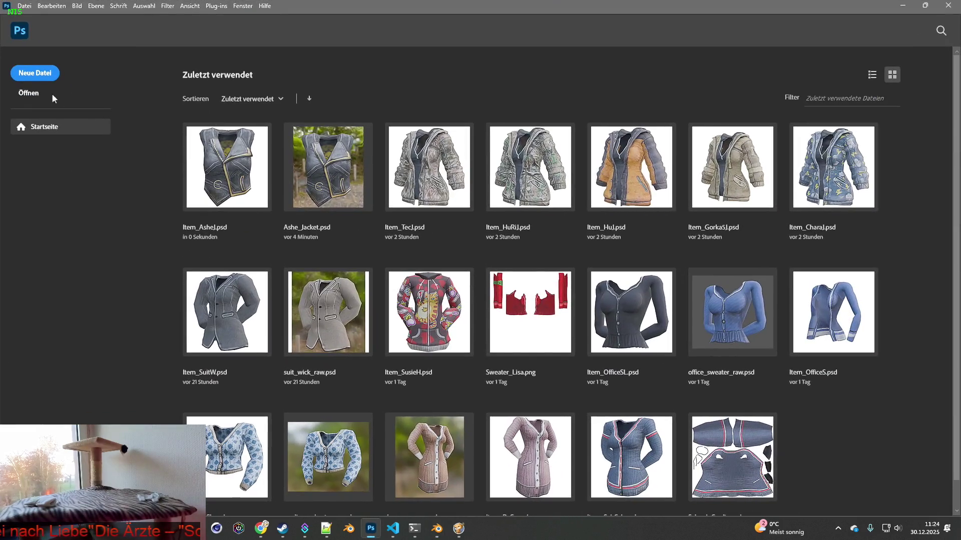
click(36, 73)
click(611, 397)
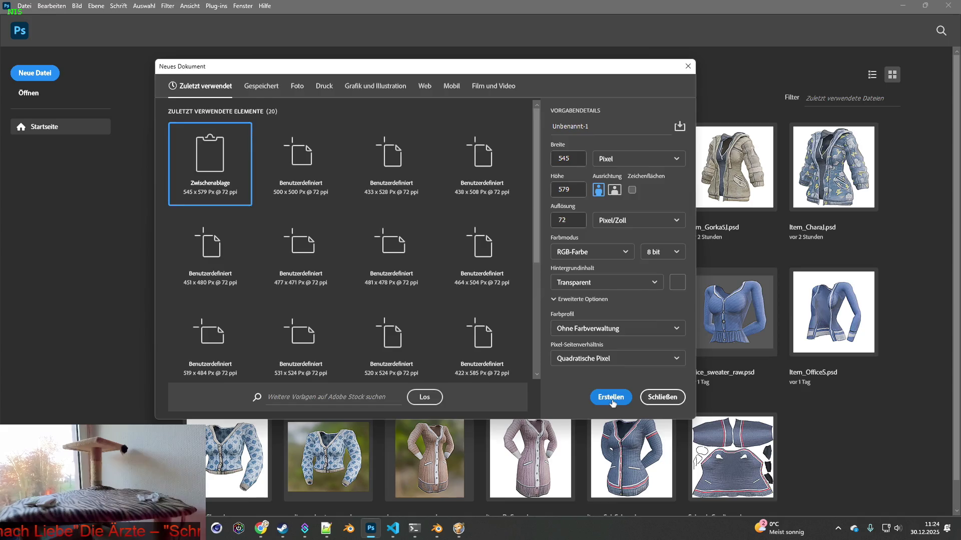
key(alt+Tab)
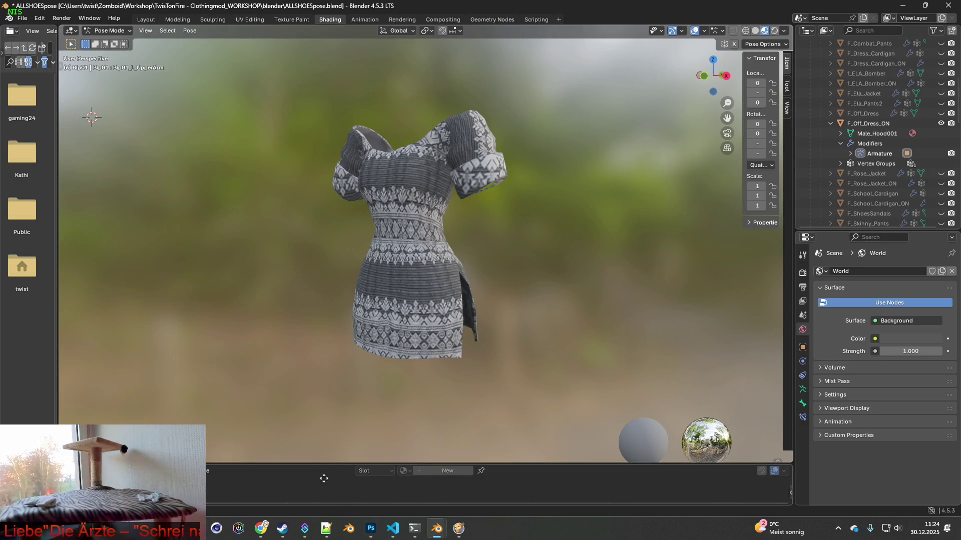
Step: Switch to Object Mode, select the dress, and enlarge the shader editor showing its material nodes
drag(345, 392, 346, 270)
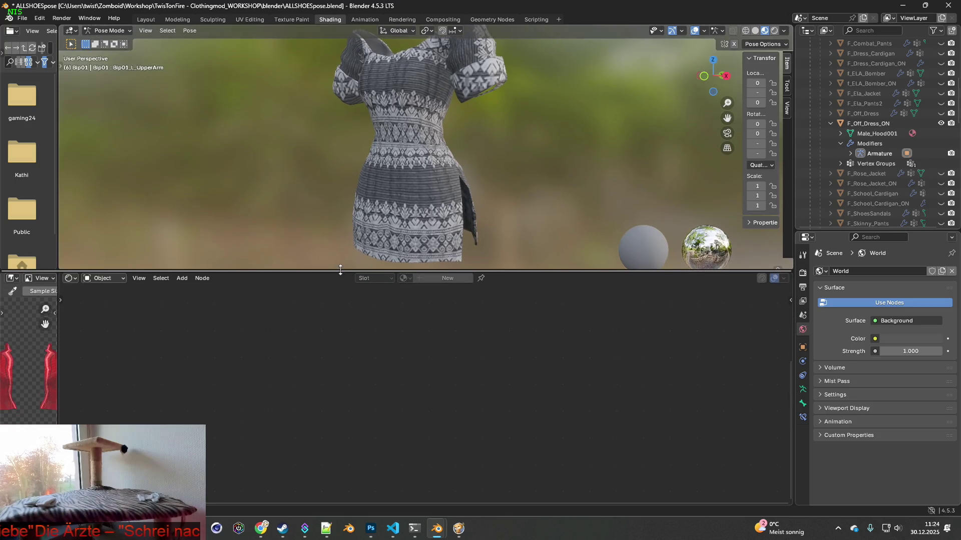
click(95, 31)
click(102, 41)
click(390, 150)
middle_drag(355, 403, 347, 302)
drag(335, 272, 344, 441)
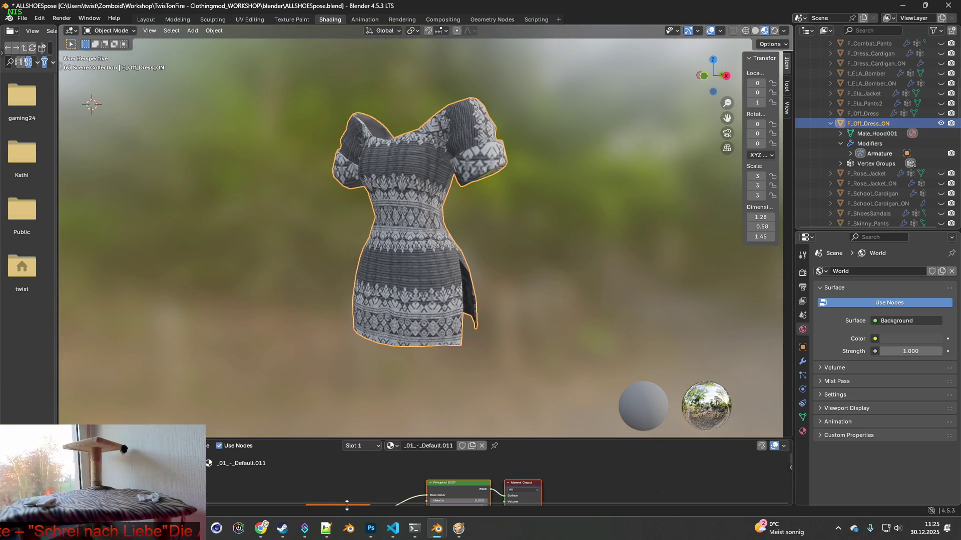
mouse_move(335, 439)
mouse_down()
mouse_move(326, 410)
mouse_move(331, 463)
mouse_up()
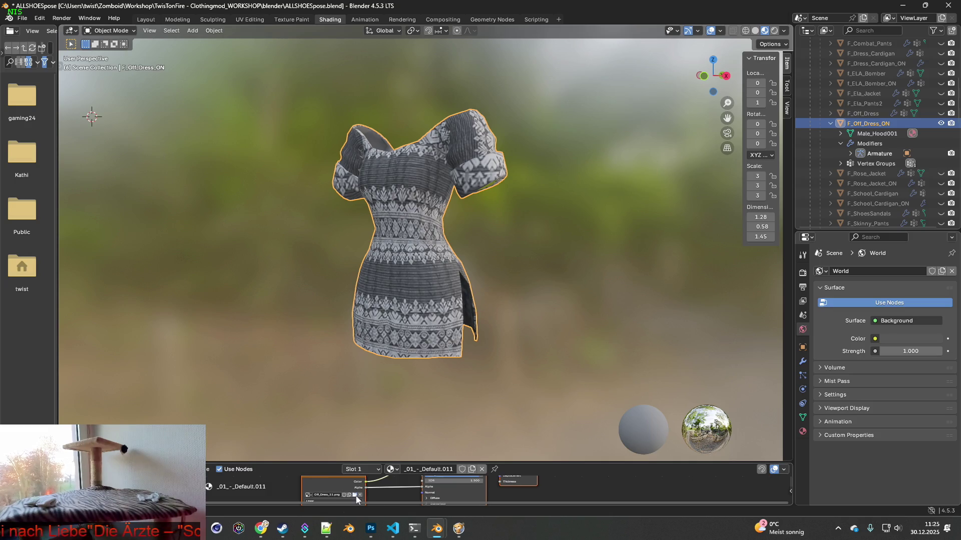
Step: Browse for the texture image and filter the file list by 'Off_Dress'
click(355, 495)
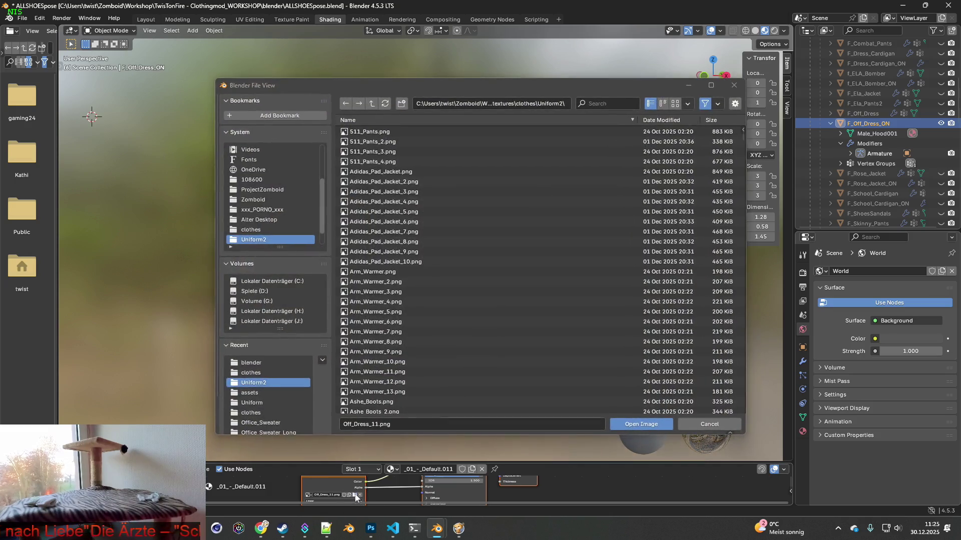
click(371, 425)
drag(369, 425, 337, 426)
key(ctrl+c)
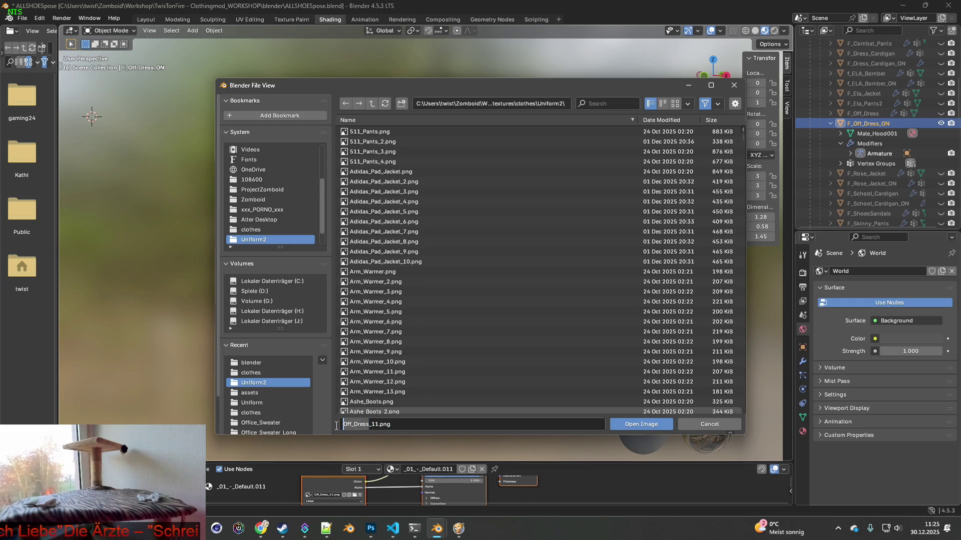
key(Escape)
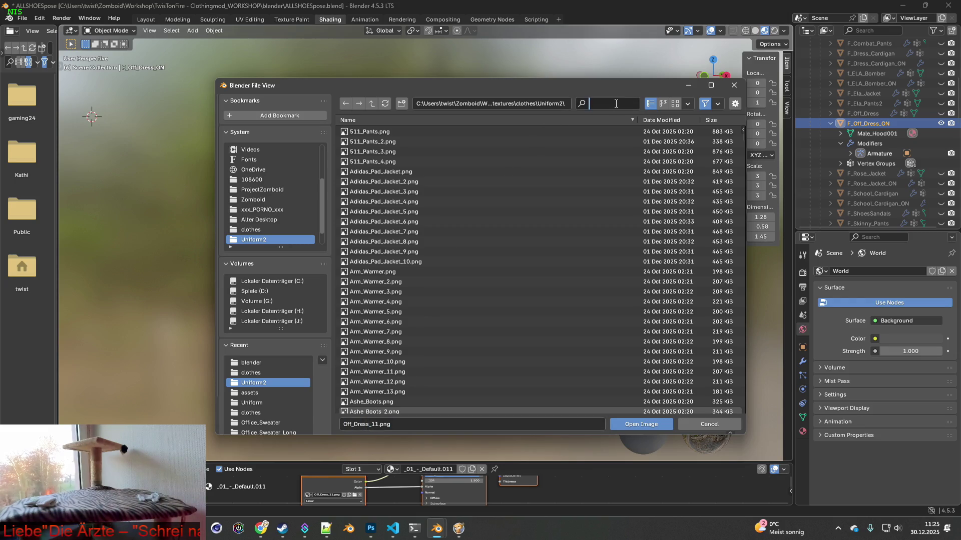
key(ctrl+v)
key(alt+Tab)
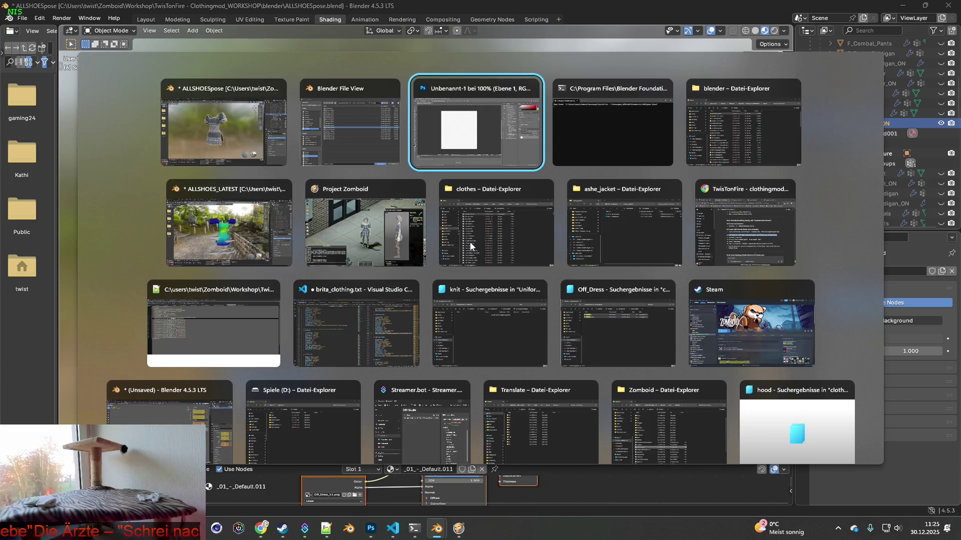
key(Tab)
key(Tab)
key(Tab)
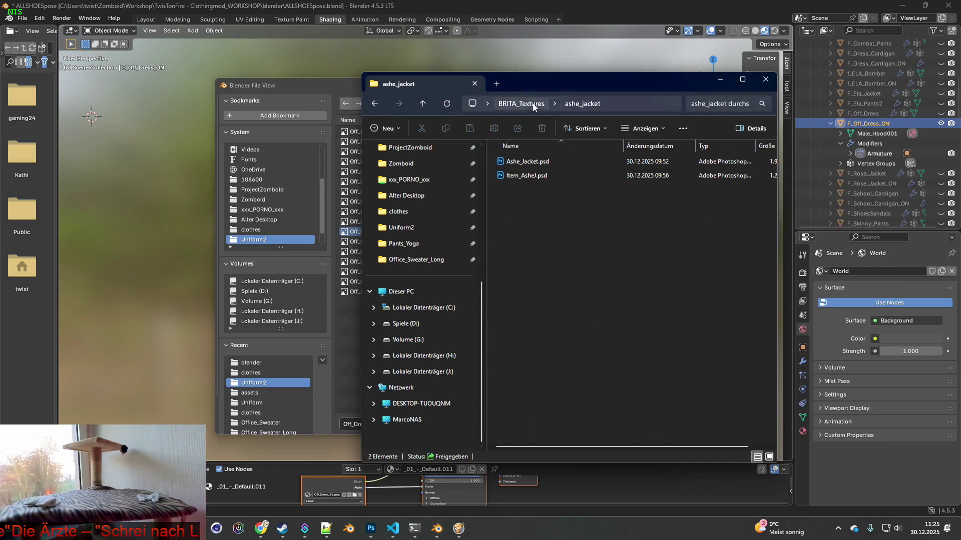
Step: Create a new folder named Off_Dress inside BRITA_Textures and open it
click(534, 106)
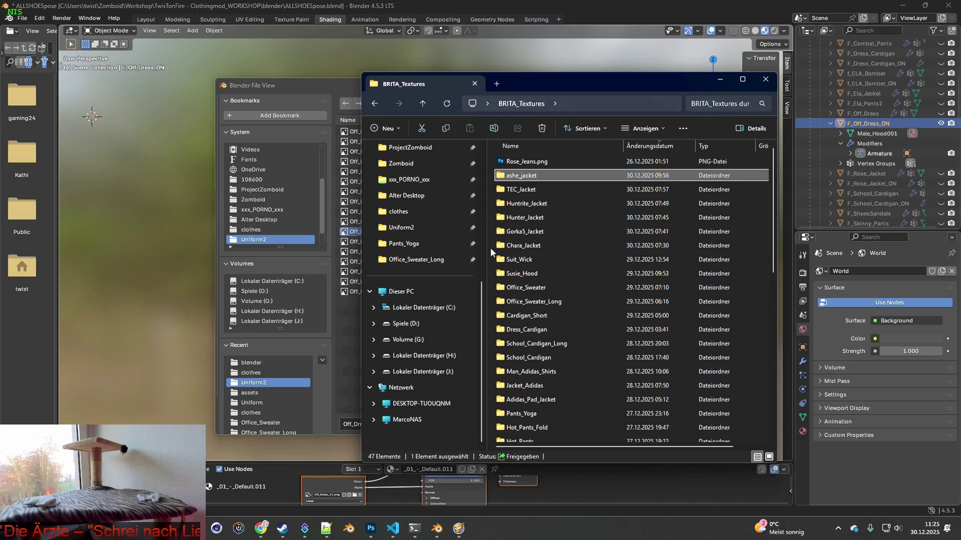
right_click(497, 250)
mouse_move(519, 331)
click(713, 329)
text(Off_Dress)
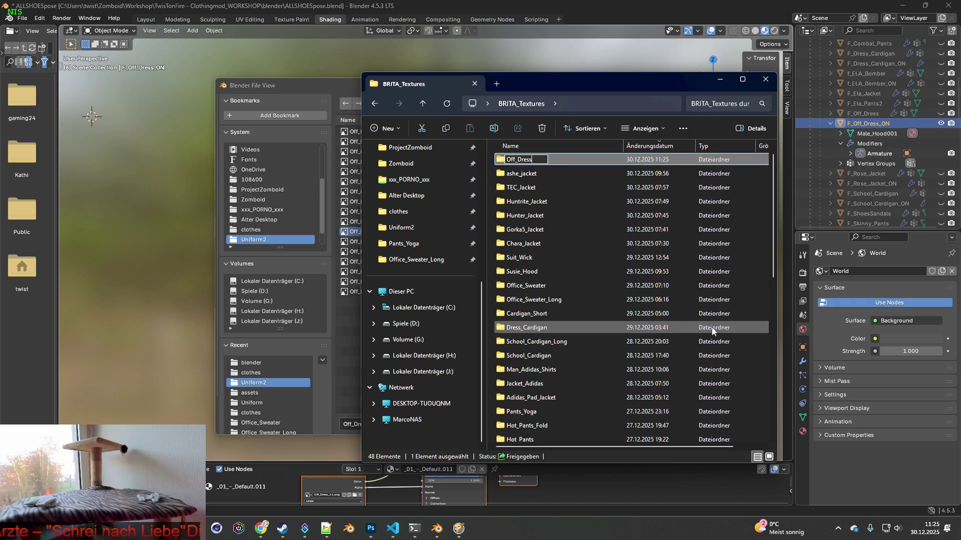
key(Return)
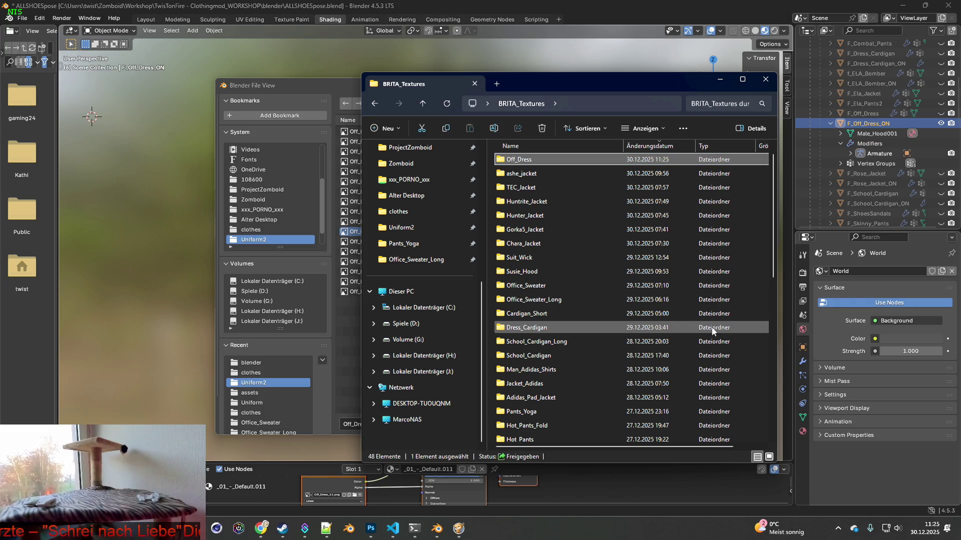
double_click(523, 159)
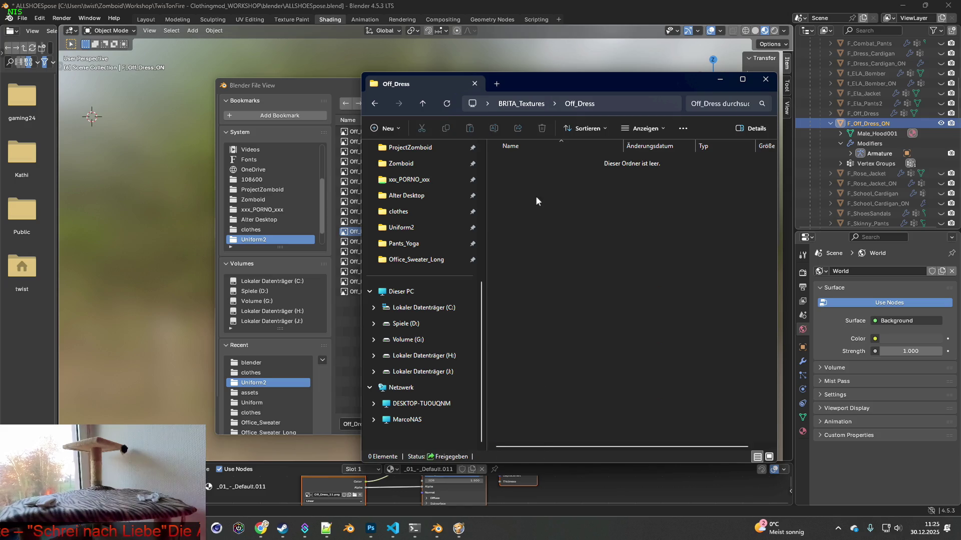
Step: Create an 'origin' subfolder inside Off_Dress and open it
right_click(535, 196)
mouse_move(602, 279)
click(764, 280)
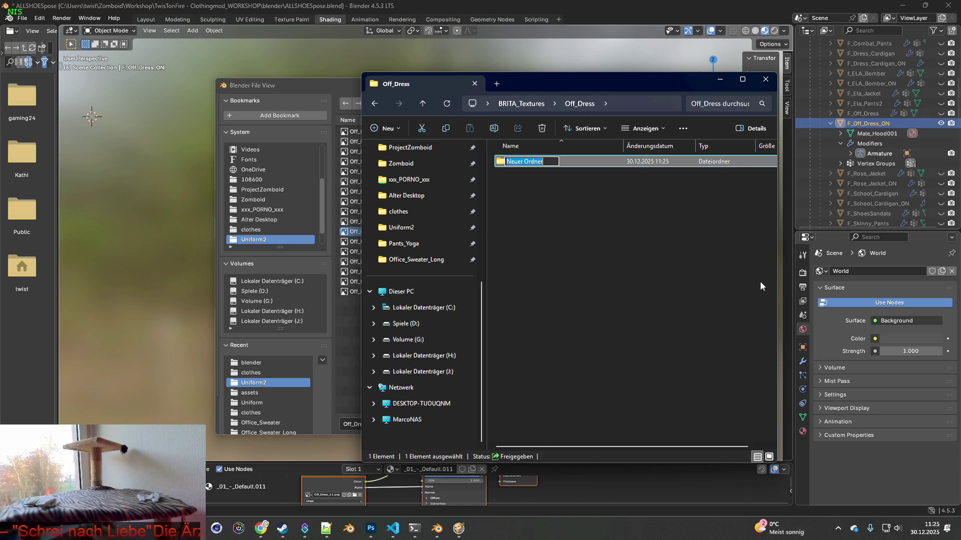
text(origin)
key(Return)
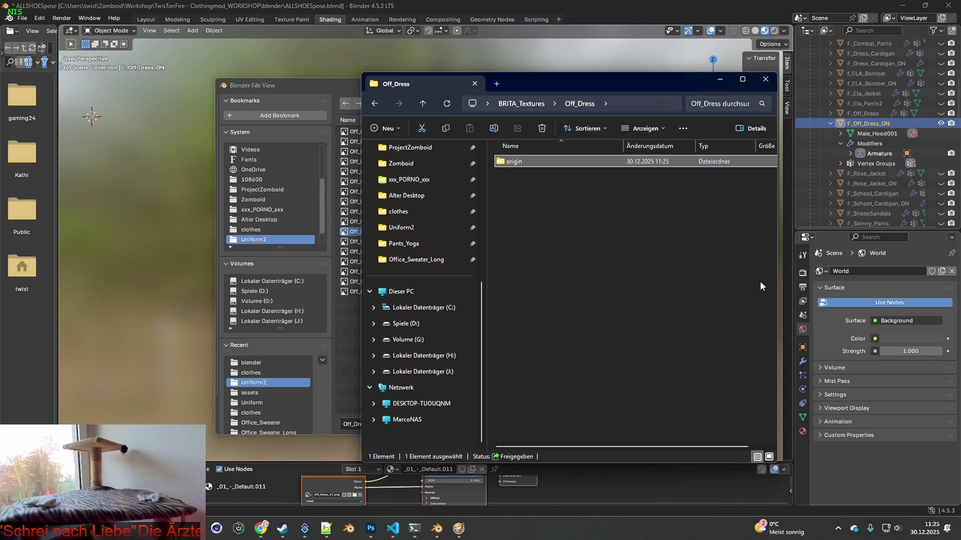
double_click(515, 161)
Step: Cycle through the open Explorer windows to reach the 'knit' search results
key(alt+Tab)
key(alt+Tab)
key(alt+Tab)
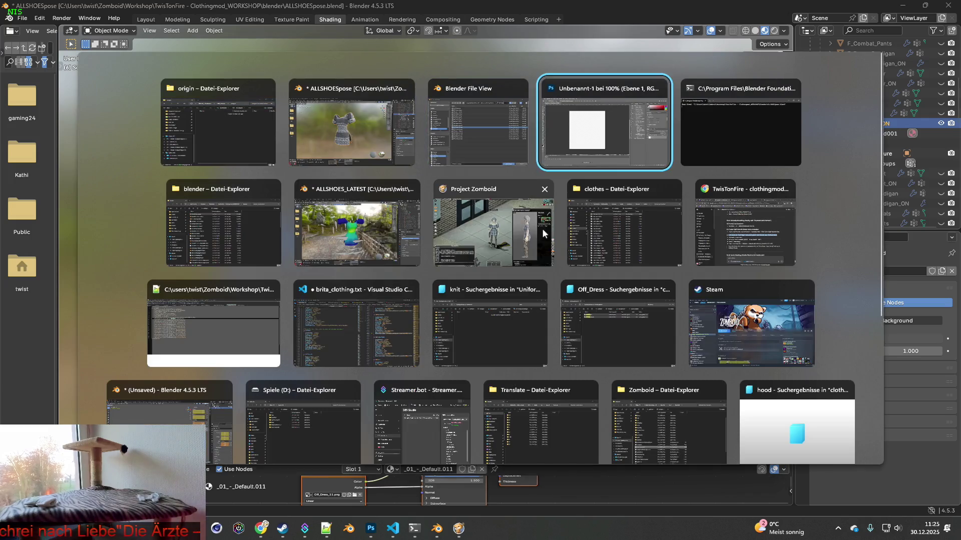
key(alt+Tab)
key(alt+Tab)
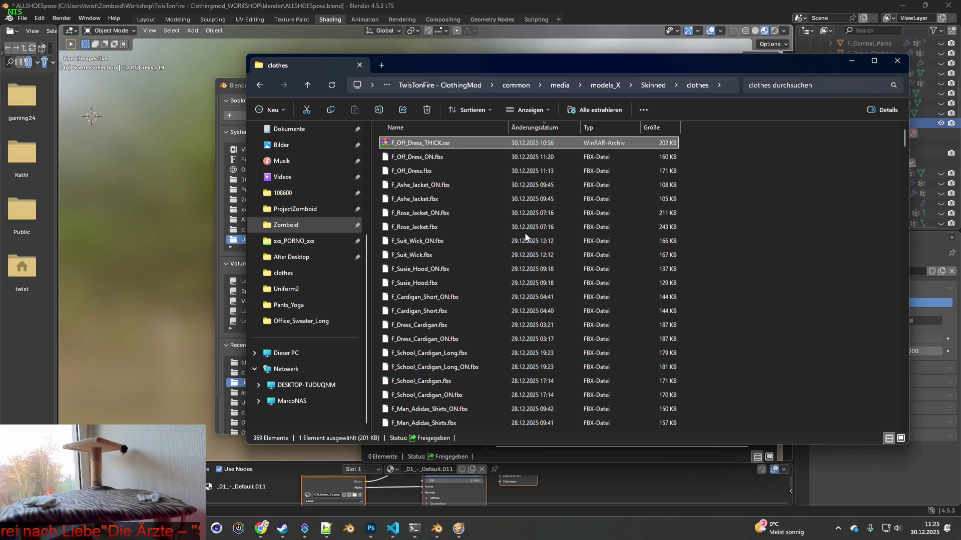
key(alt+Tab)
key(alt+Tab)
key(alt+Tab)
key(alt+Tab)
key(alt+Tab)
key(alt+Tab)
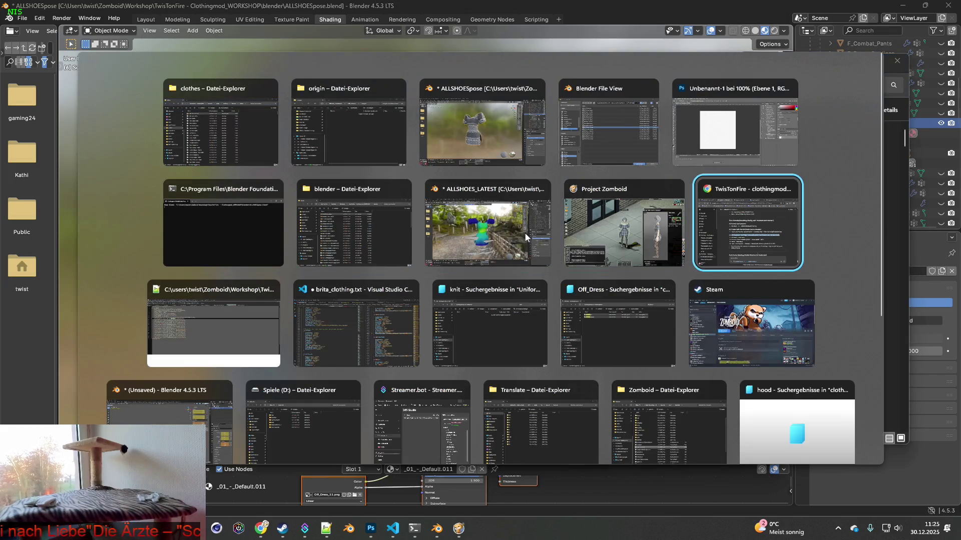
key(alt+Tab)
key(alt+Tab)
key(alt+Tab)
key(alt+Tab)
key(alt+Tab)
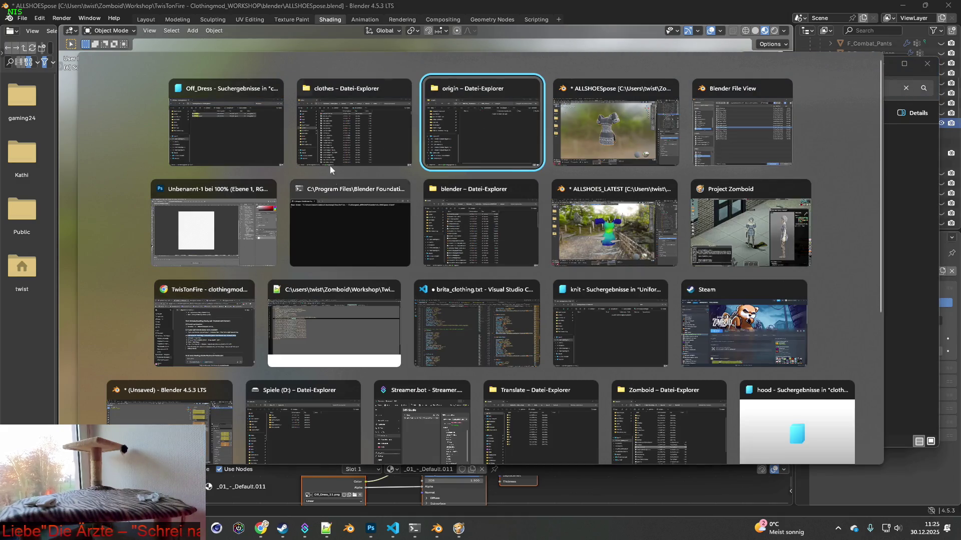
click(328, 86)
key(alt+Tab)
key(alt+Tab)
key(alt+Tab)
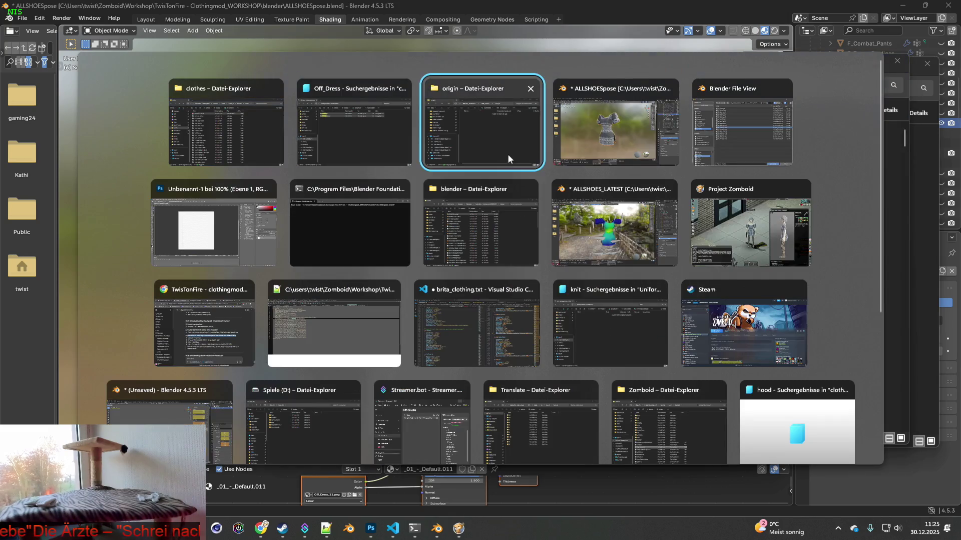
key(alt+Tab)
key(alt+Tab)
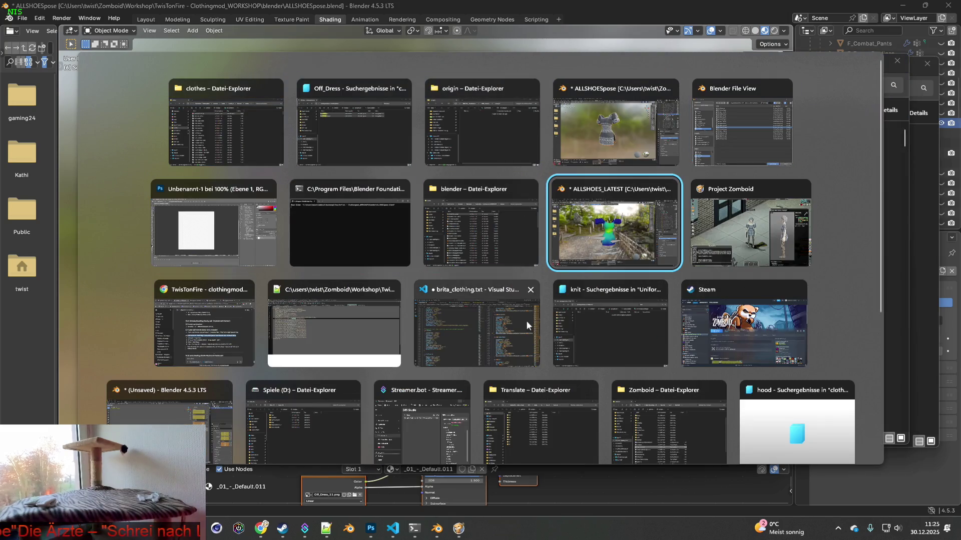
scroll(830, 355, down, 3)
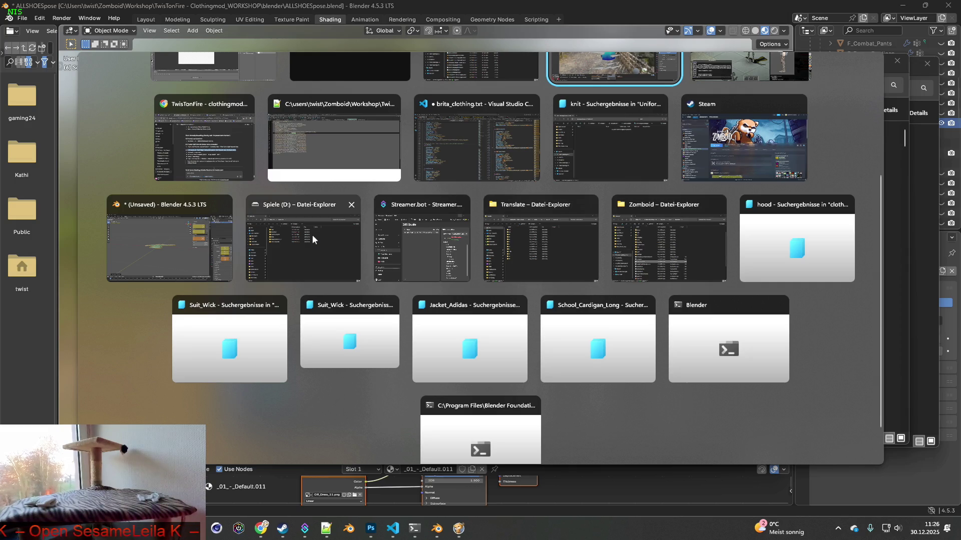
click(609, 145)
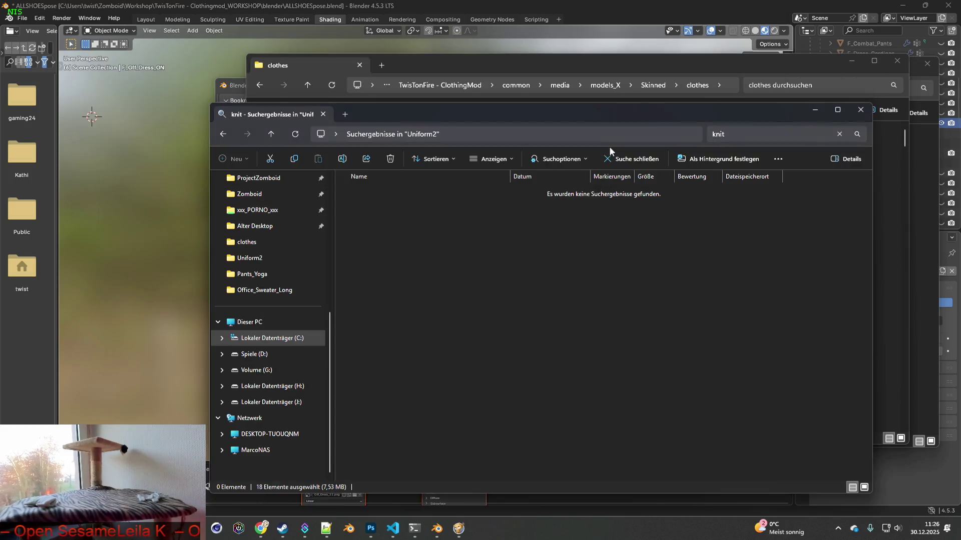
Step: Return to Uniform2 and check the F_Off_Dress.fbx name, leaving it unchanged
click(222, 135)
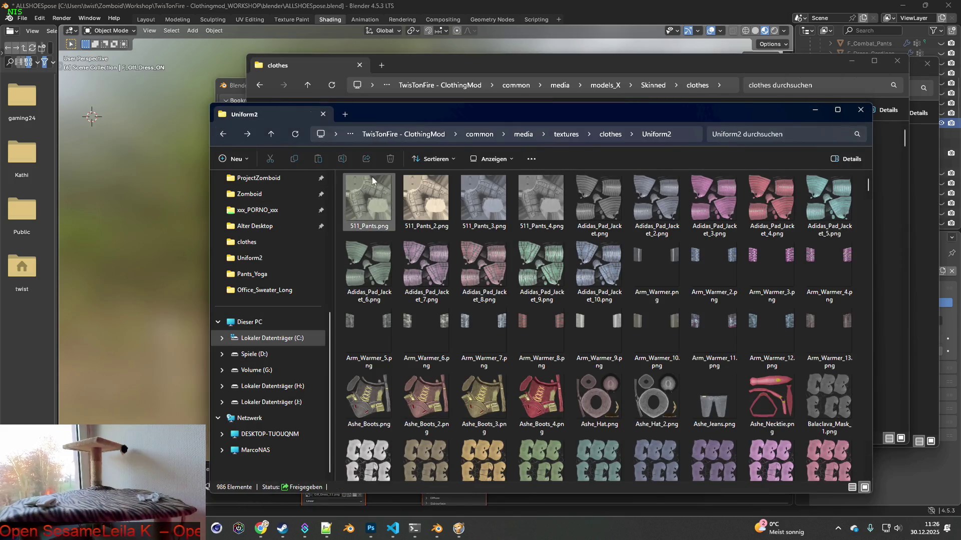
mouse_move(693, 112)
mouse_down()
mouse_move(638, 154)
mouse_move(535, 270)
mouse_up()
click(412, 172)
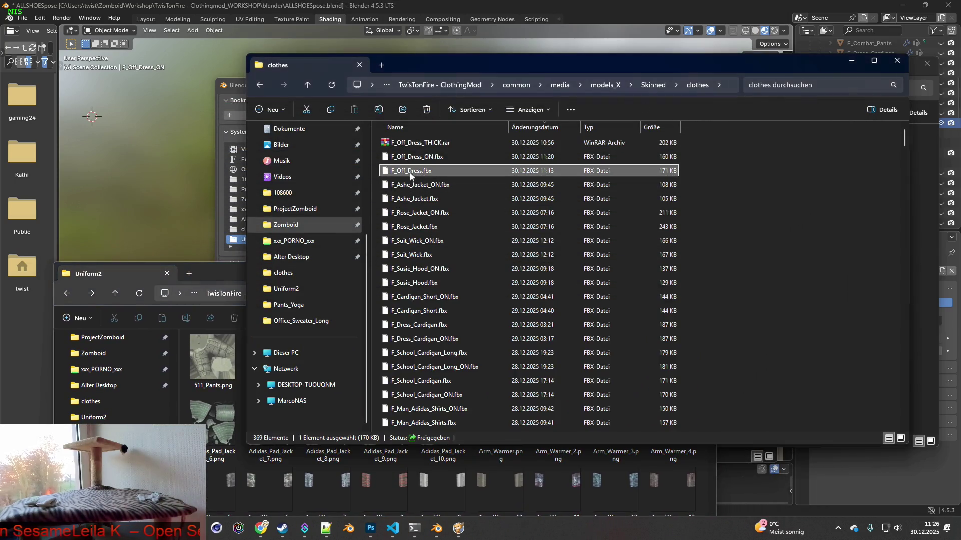
click(395, 174)
click(402, 170)
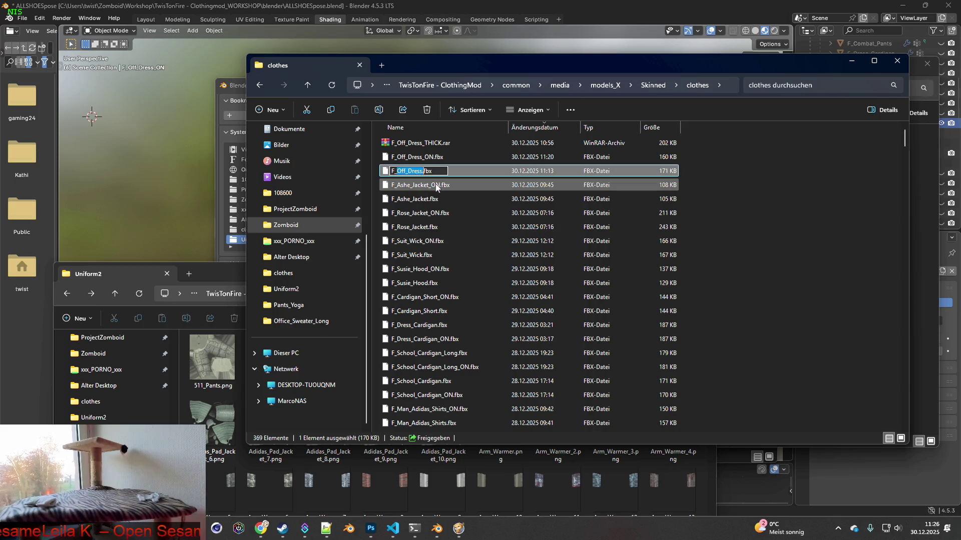
click(486, 212)
Step: Search Uniform2 for Off_Dress and select all 17 matching PNGs
click(215, 274)
click(614, 293)
text(Off_Dress)
key(Return)
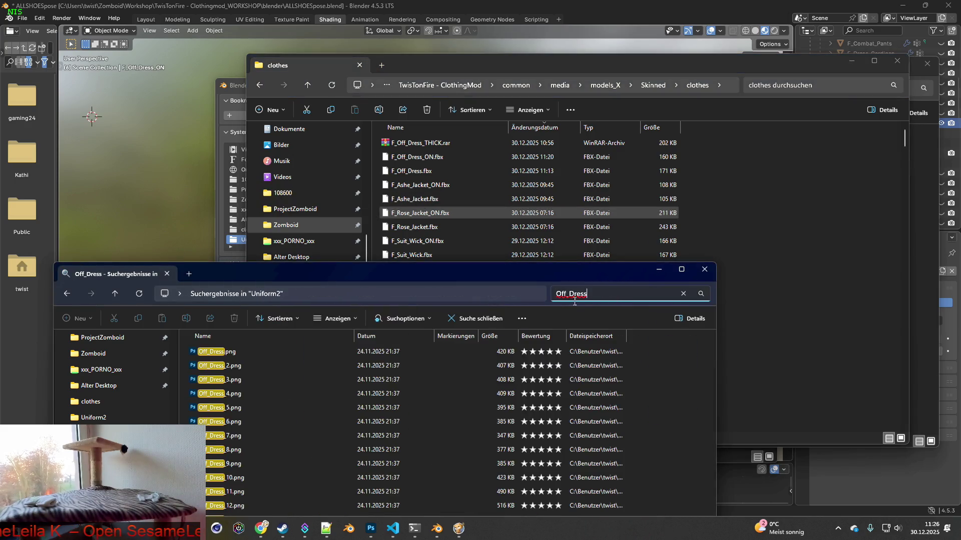
mouse_move(349, 274)
mouse_down()
mouse_move(359, 75)
mouse_move(359, 97)
mouse_up()
click(235, 174)
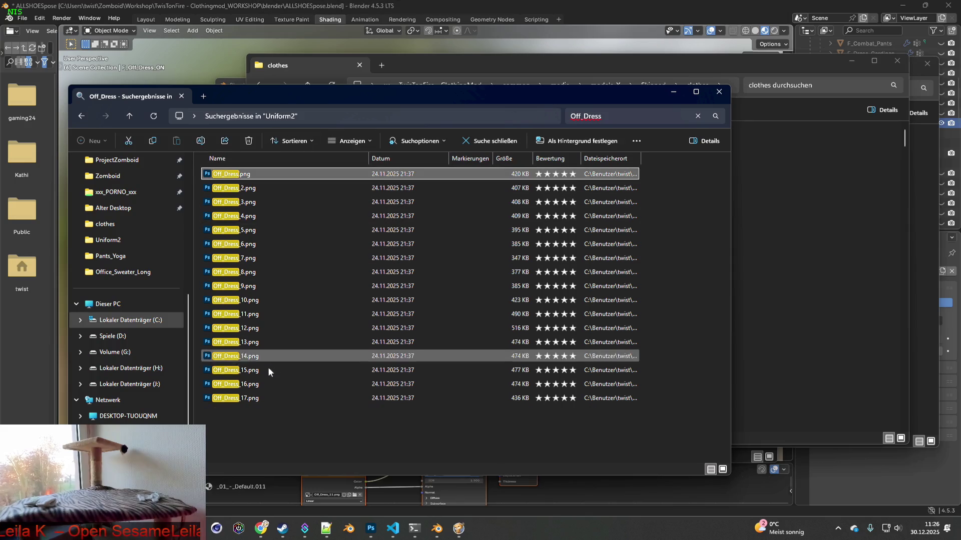
shift+click(253, 398)
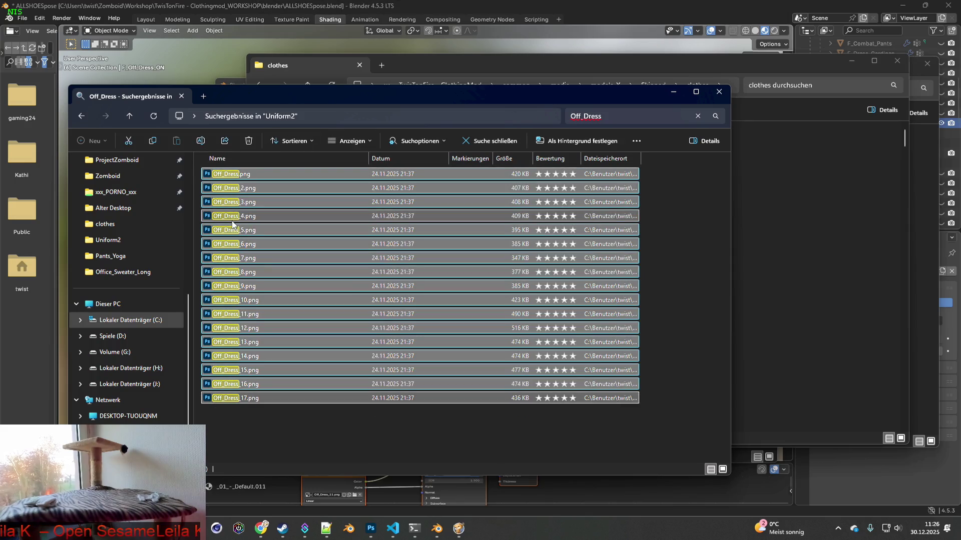
Step: Hide the other Explorer windows and copy the 17 selected PNGs into the origin folder
click(599, 82)
click(854, 65)
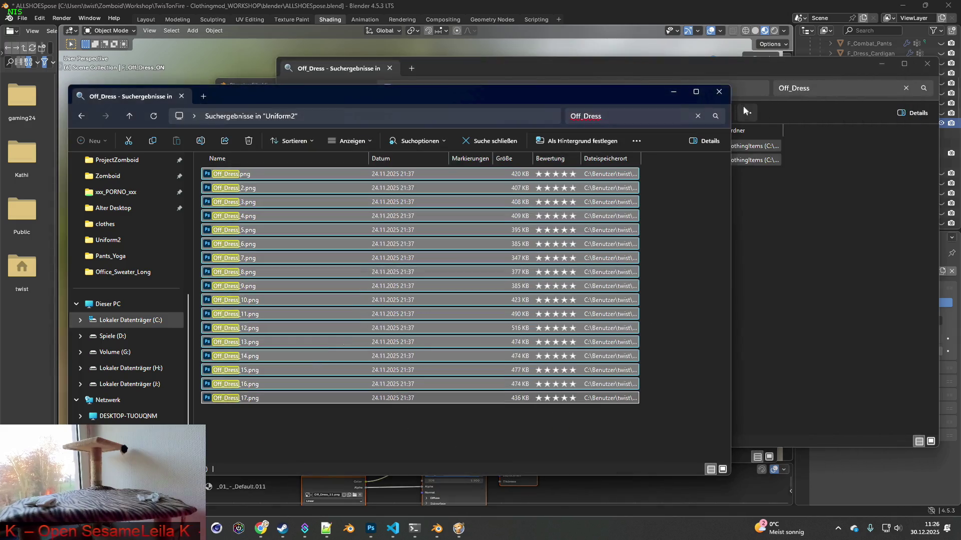
click(734, 73)
drag(755, 71, 752, 100)
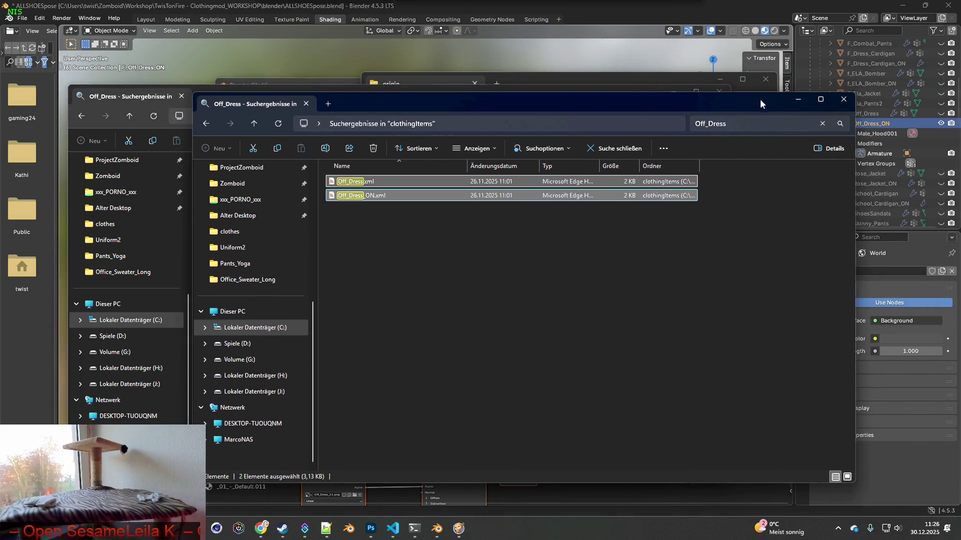
click(789, 104)
click(563, 80)
drag(564, 80, 652, 101)
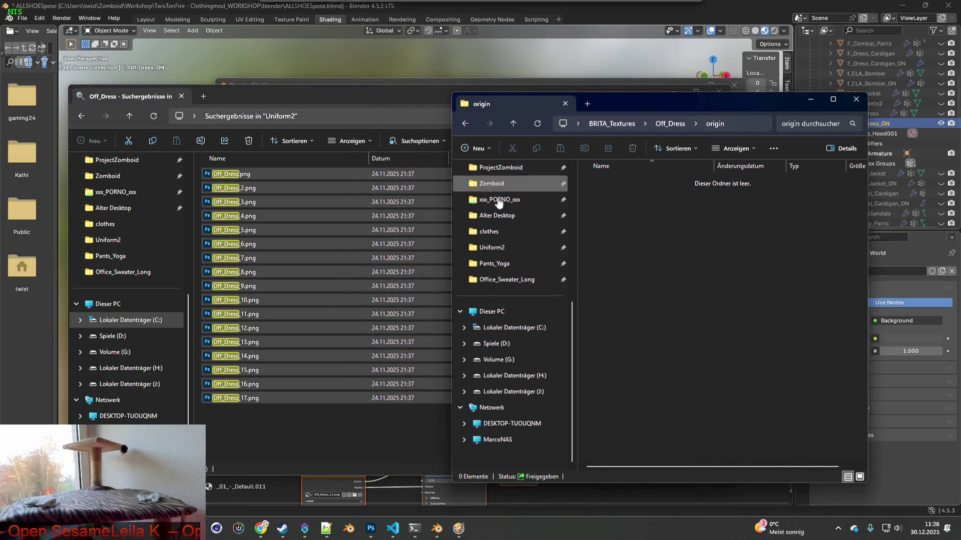
right_drag(250, 240, 637, 250)
click(681, 272)
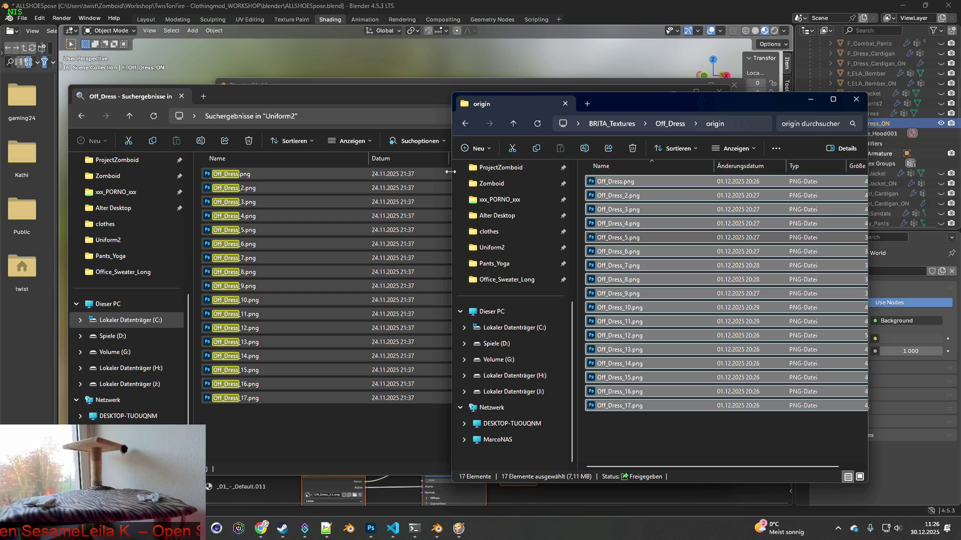
click(370, 100)
click(676, 94)
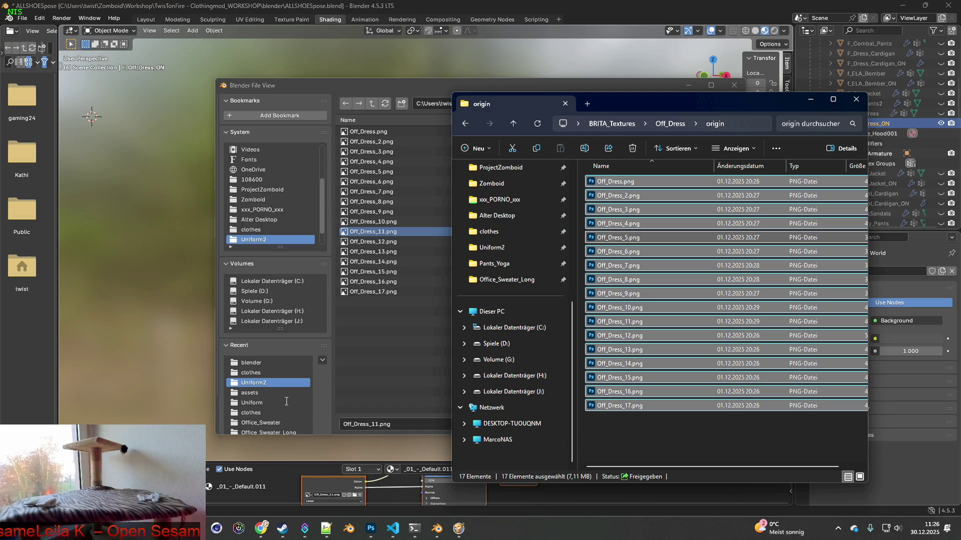
Step: Enlarge Blender's file browser and navigate up to the BRITA_Textures folder
drag(365, 86, 298, 59)
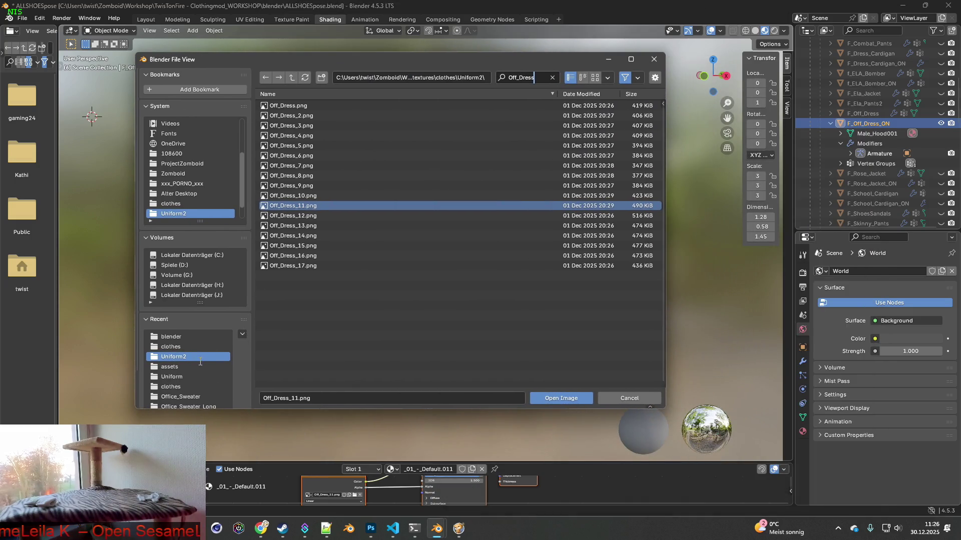
drag(312, 410, 291, 442)
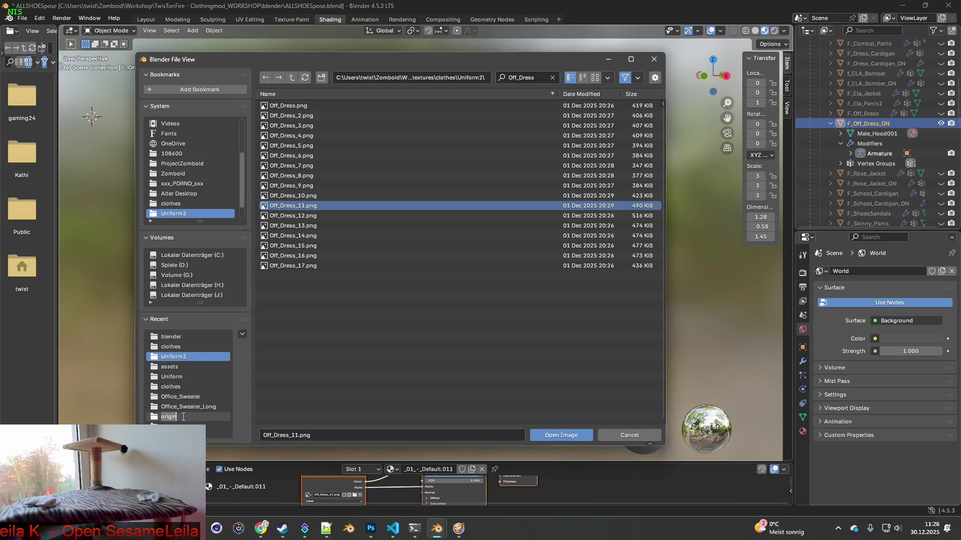
click(272, 77)
click(169, 417)
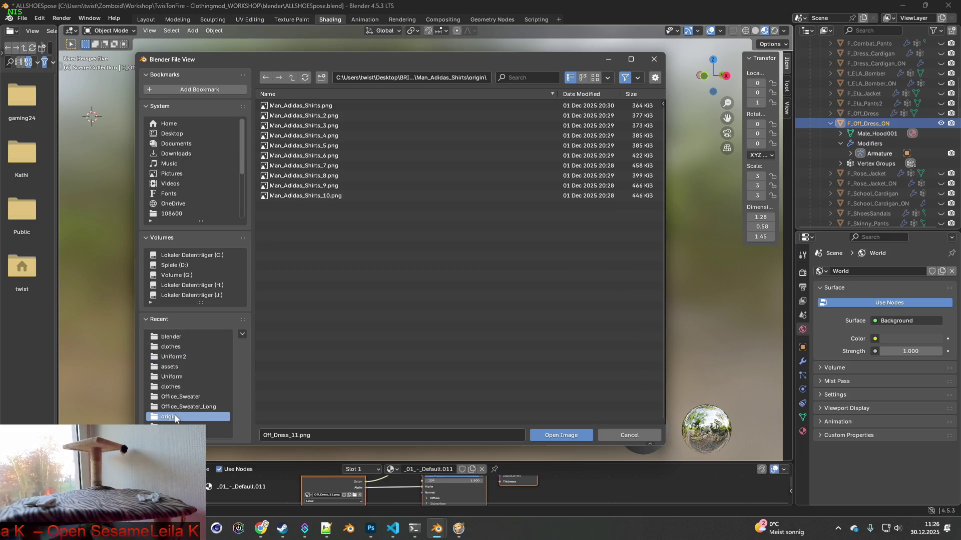
click(291, 77)
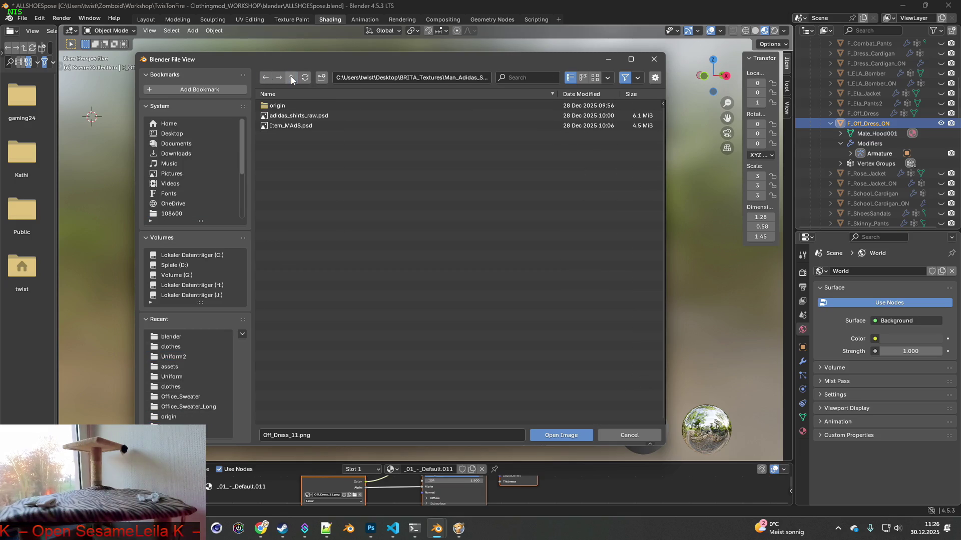
click(290, 76)
Step: Sort by date, open Off_Dress\origin, and load Off_Dress.png onto the dress
click(574, 95)
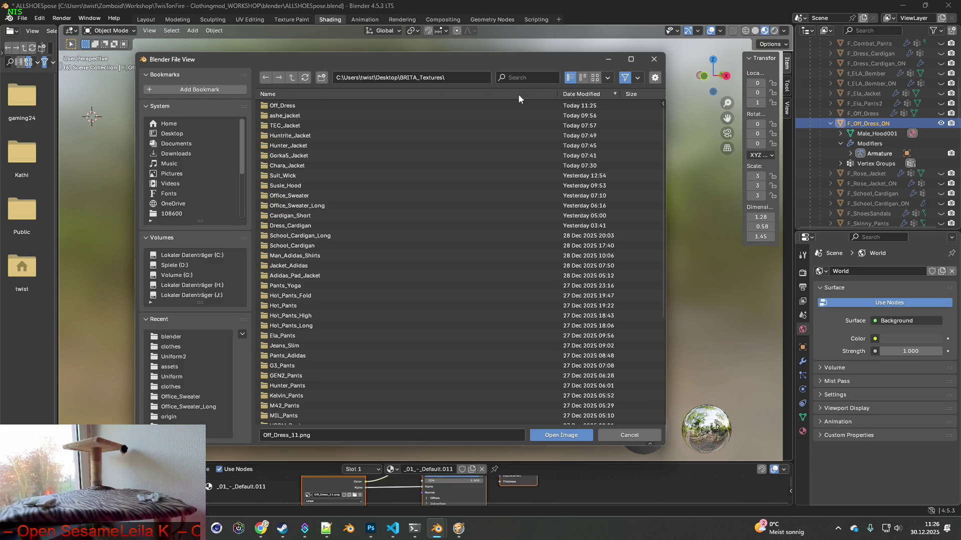
double_click(275, 106)
double_click(274, 105)
click(286, 106)
click(290, 206)
click(270, 94)
click(558, 435)
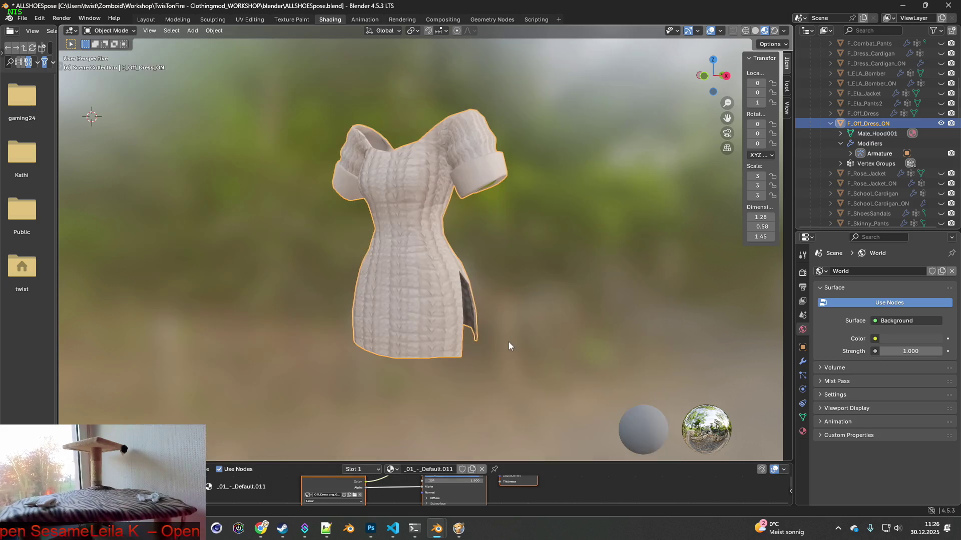
Step: Deselect the dress and screenshot the cream-knit dress region without its outline
scroll(500, 318, up, 4)
click(606, 291)
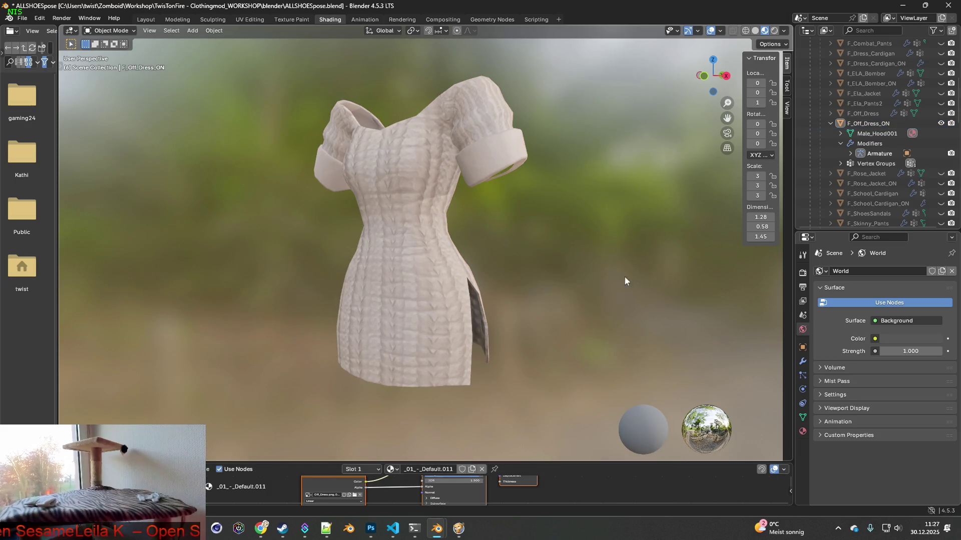
scroll(626, 284, down, 1)
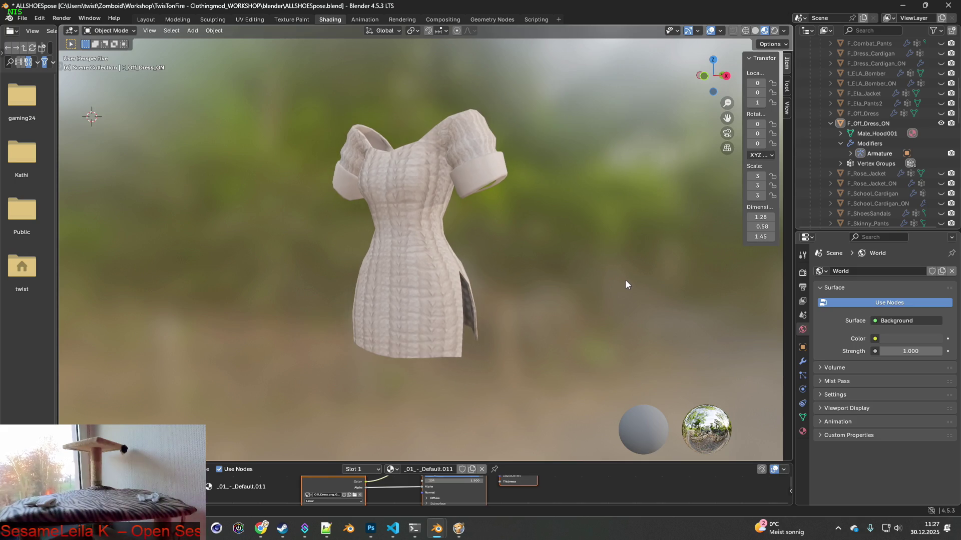
key(super+shift+s)
drag(297, 90, 539, 376)
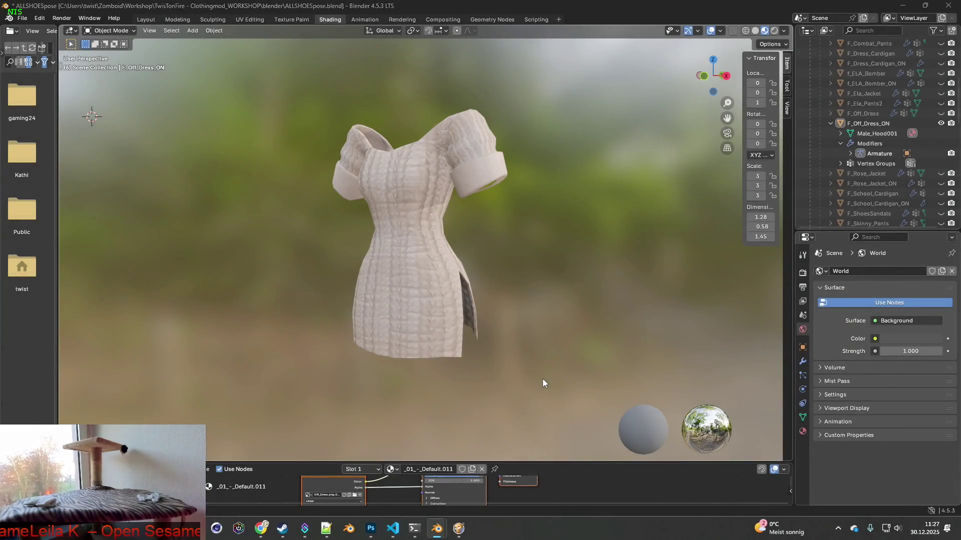
key(alt+Tab)
key(alt+Tab)
key(alt+Tab)
key(alt+Tab)
key(alt+Tab)
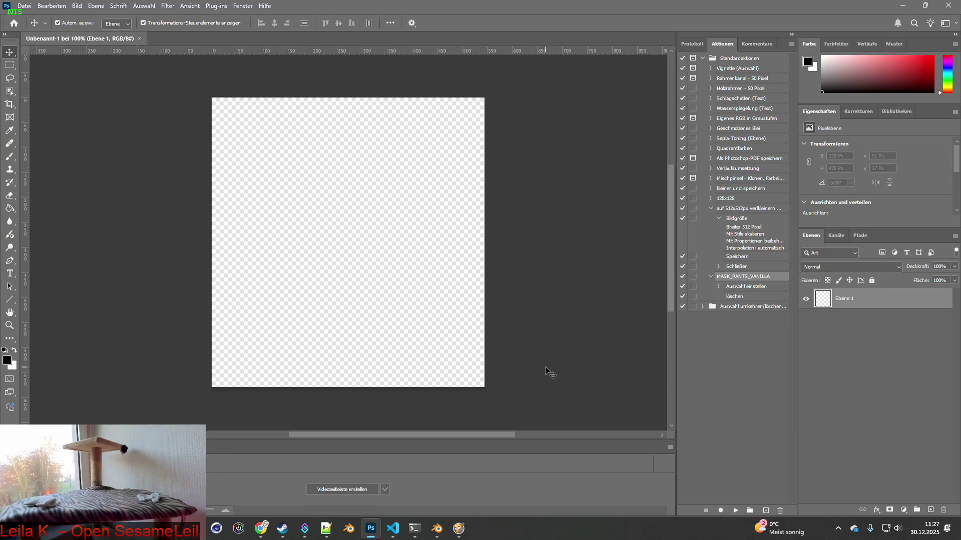
Step: Paste the dress screenshot into a new clipboard-sized 482 × 569 document, then reopen Blender's image browser
click(140, 38)
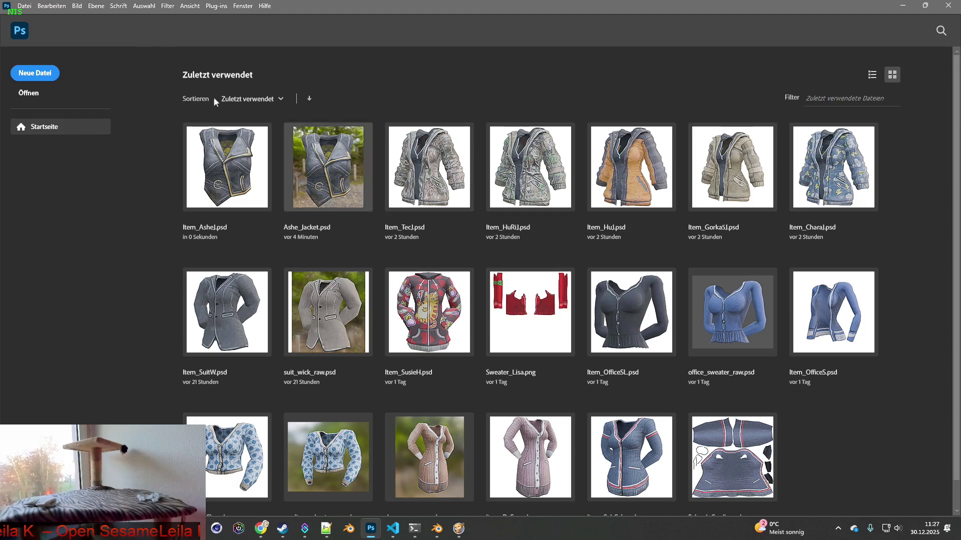
click(39, 77)
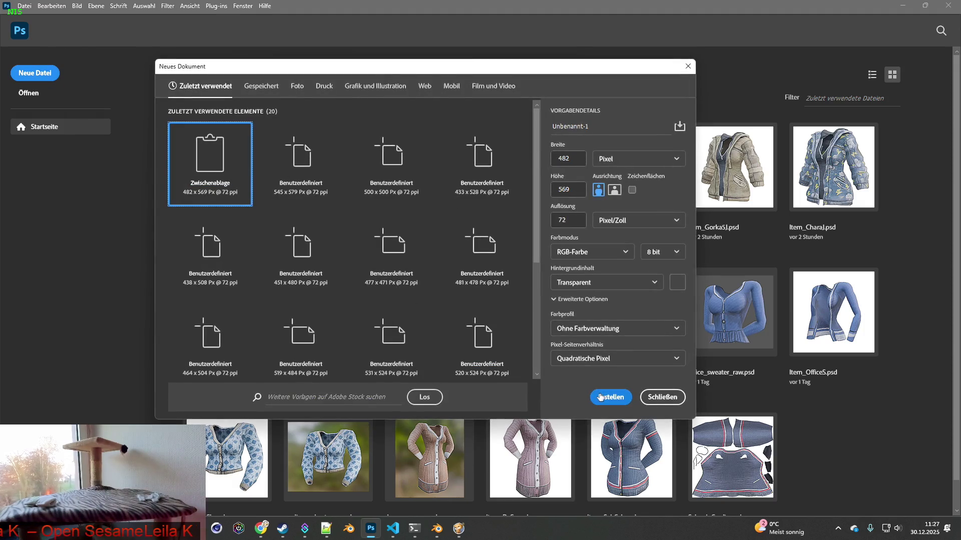
click(611, 397)
key(ctrl+v)
key(alt+Tab)
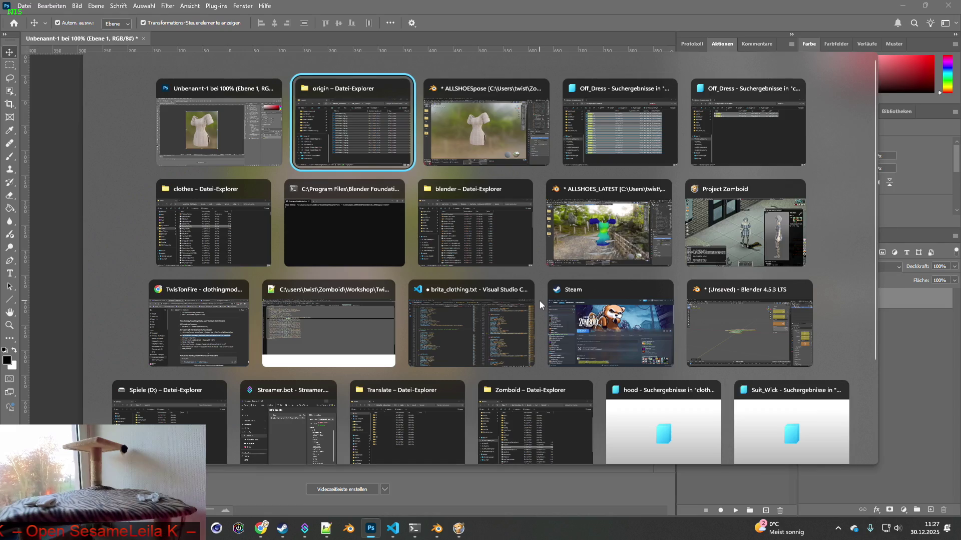
click(354, 495)
Step: Load Off_Dress_2.png onto the dress and paste a viewport snip of it into Photoshop
click(380, 123)
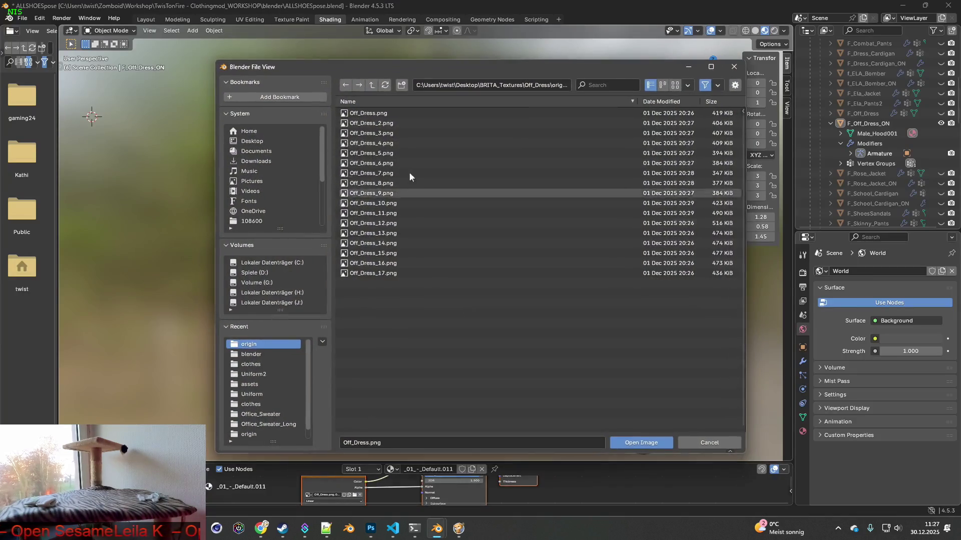
click(646, 442)
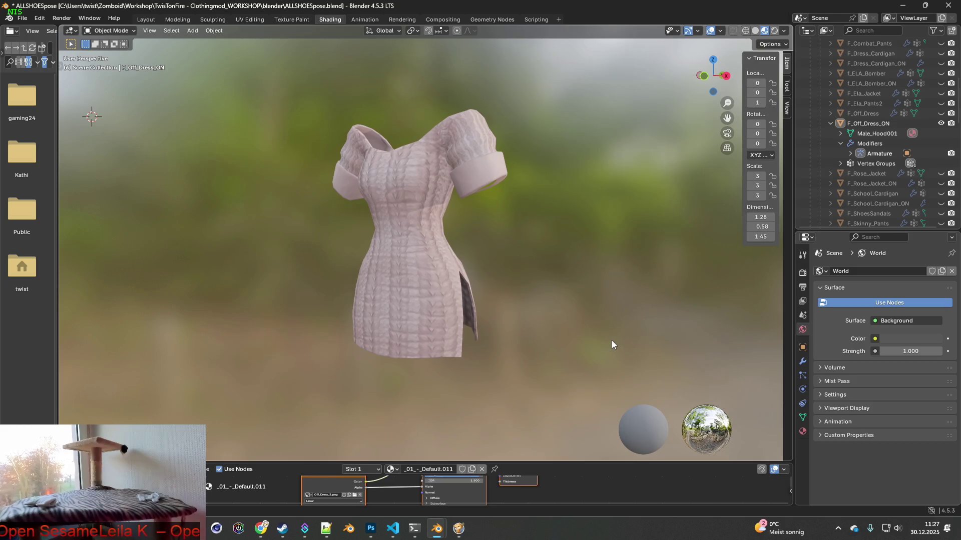
key(shift+super+s)
mouse_move(294, 86)
mouse_down()
mouse_move(499, 313)
mouse_move(541, 377)
mouse_up()
key(alt+Tab)
key(ctrl+v)
key(ctrl+v)
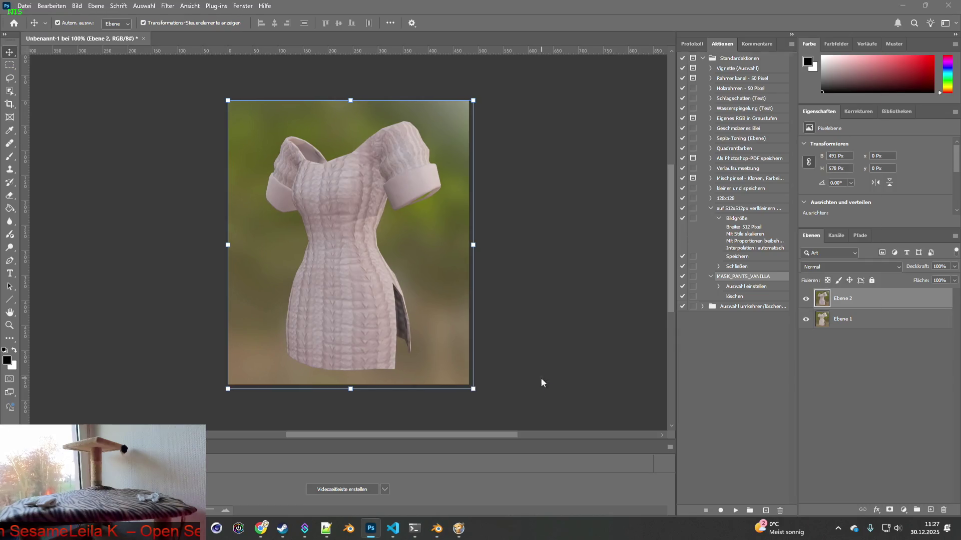
key(alt+Tab)
Step: Load Off_Dress_3.png onto the dress and snip the viewport for Photoshop
click(354, 495)
click(371, 133)
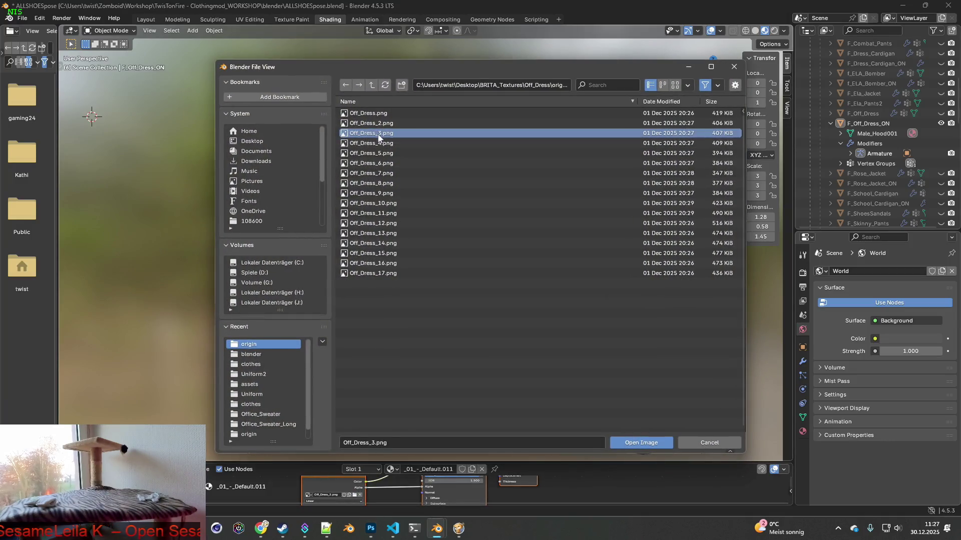
click(635, 442)
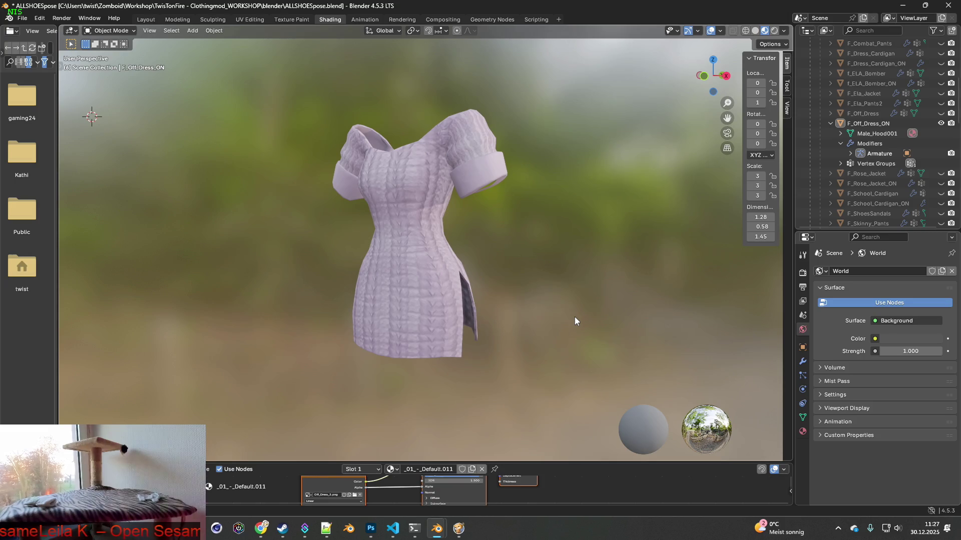
key(shift+super+s)
mouse_move(298, 87)
mouse_down()
mouse_move(543, 344)
mouse_move(539, 380)
mouse_up()
key(alt+Tab)
key(alt+Tab)
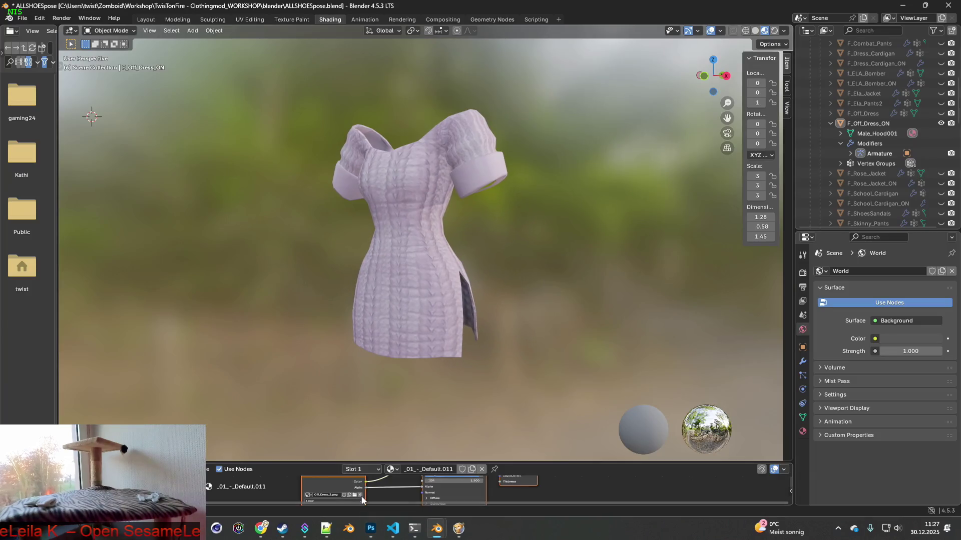
Step: Load Off_Dress_4.png onto the dress and capture a snip of the result
click(354, 496)
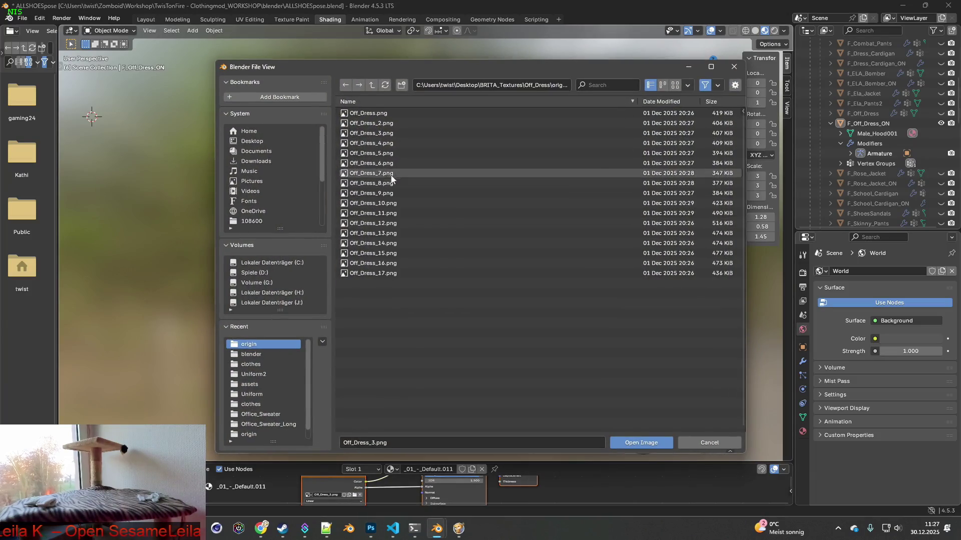
click(385, 144)
click(632, 443)
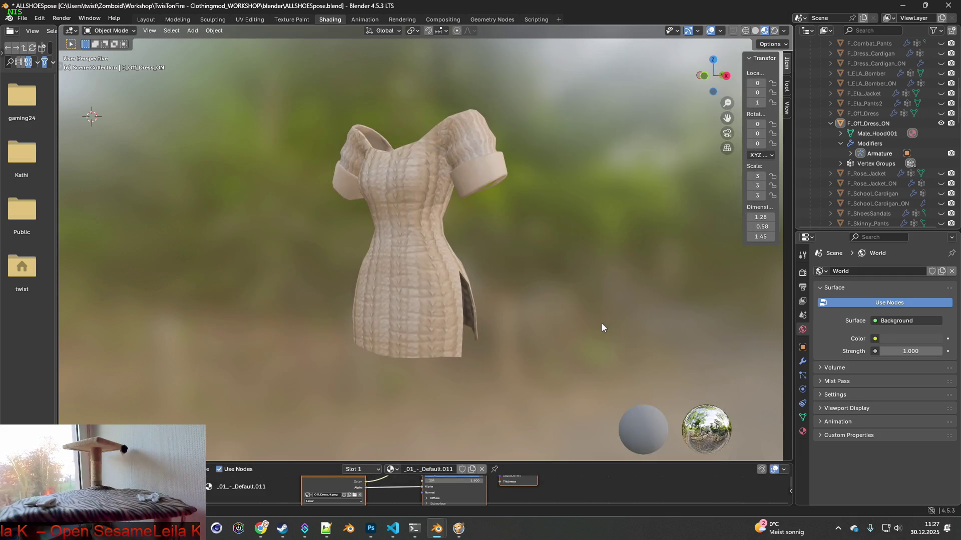
key(super+shift+s)
mouse_move(292, 85)
mouse_down()
mouse_move(495, 320)
mouse_move(533, 383)
mouse_up()
key(alt+Tab)
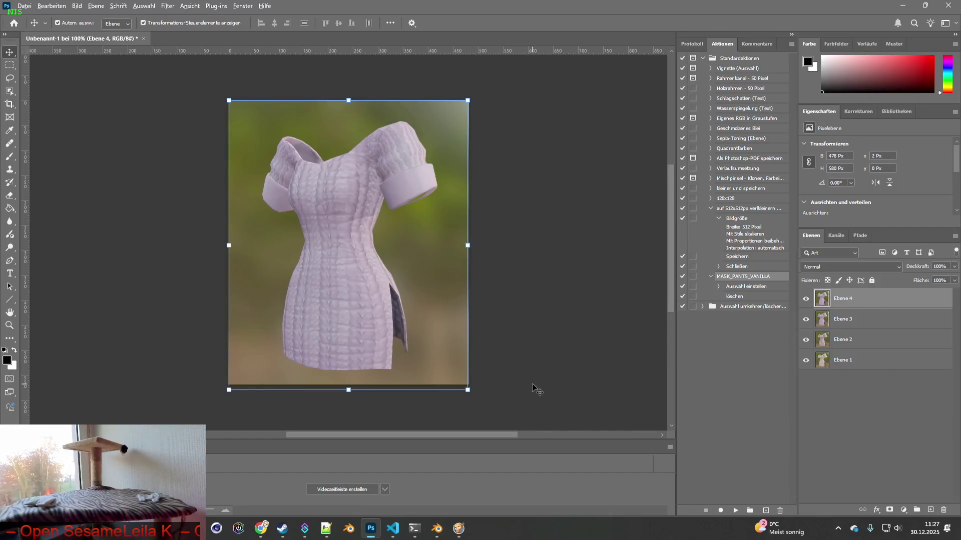
key(alt+Tab)
Step: Load Off_Dress_5.png, paste its snip into Photoshop as layer Ebene 5, and hide that layer
click(354, 495)
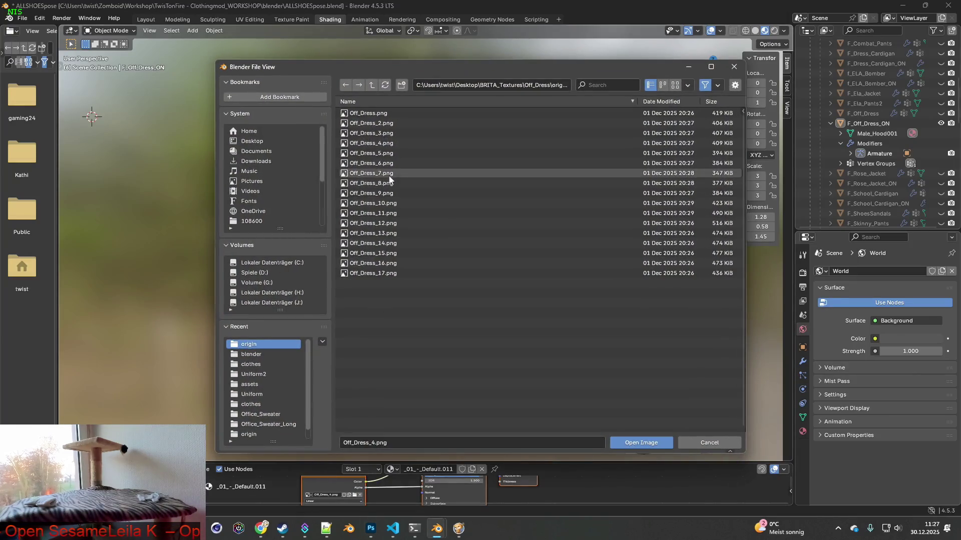
click(380, 155)
click(621, 443)
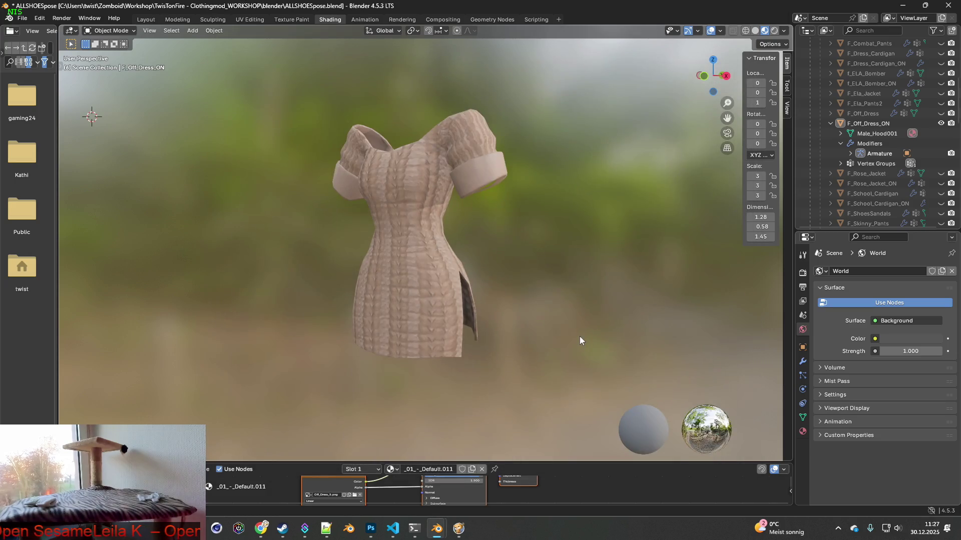
key(super+shift+s)
mouse_move(302, 79)
mouse_down()
mouse_move(527, 334)
mouse_move(539, 377)
mouse_up()
key(alt+Tab)
key(alt+Tab)
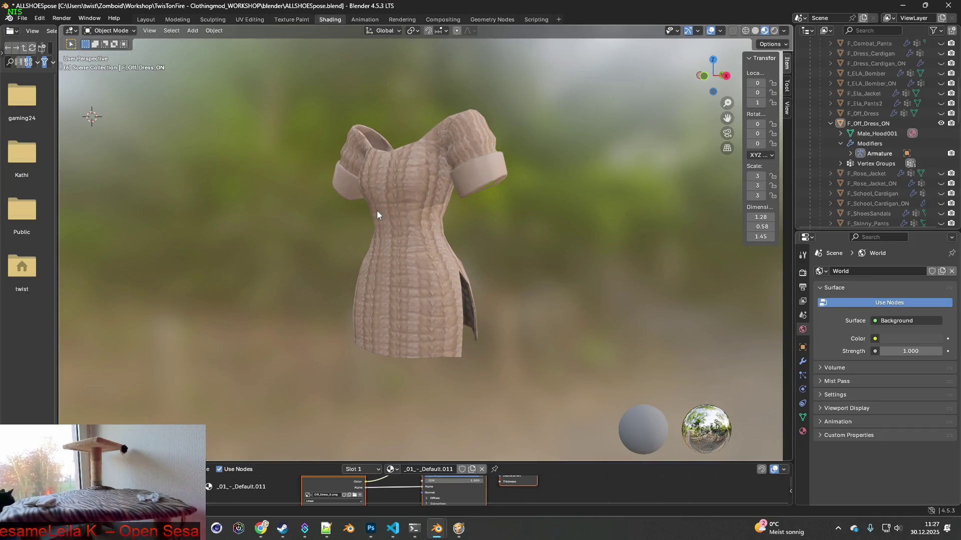
key(super+shift+s)
drag(281, 85, 548, 383)
key(alt+Tab)
key(ctrl+v)
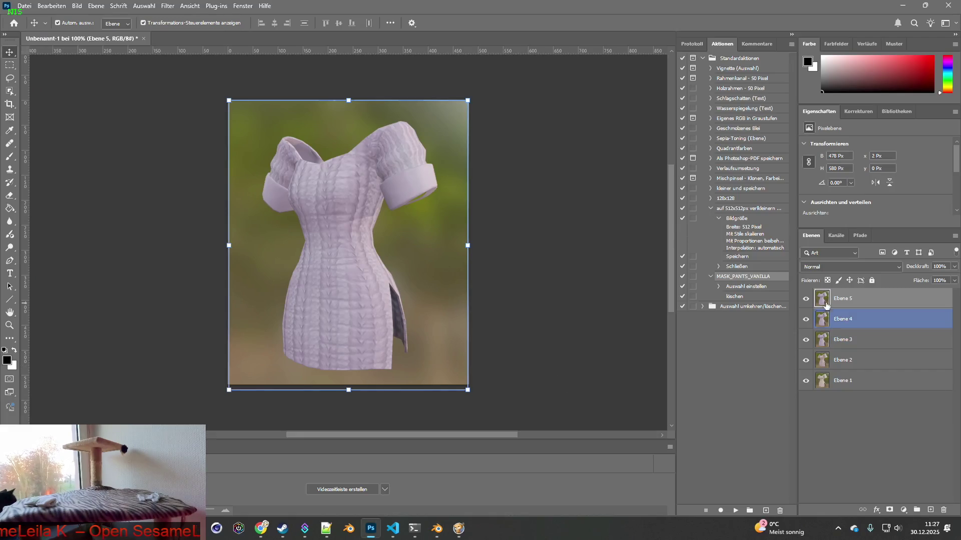
click(805, 298)
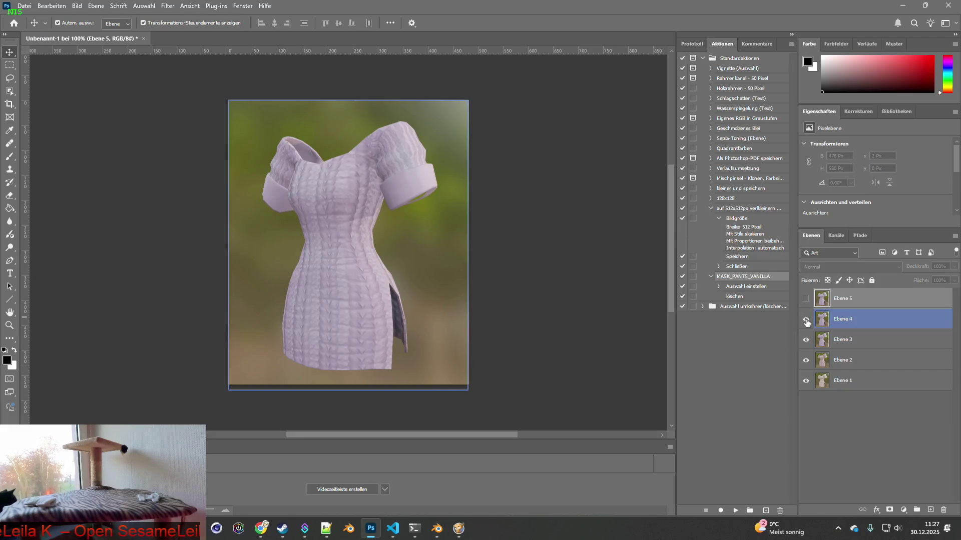
Step: Hide layers Ebene 4, Ebene 3, Ebene 2 and Ebene 1
click(806, 320)
click(805, 340)
click(806, 360)
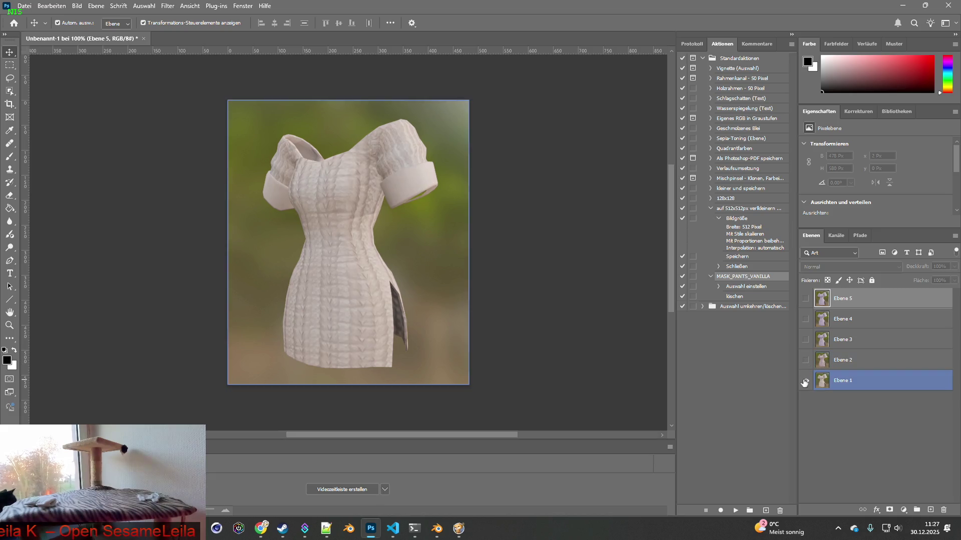
click(806, 381)
Step: Delete layers Ebene 2–5, make Ebene 1 visible again, and return to Blender
drag(823, 365, 944, 510)
drag(821, 340, 945, 510)
drag(821, 298, 944, 510)
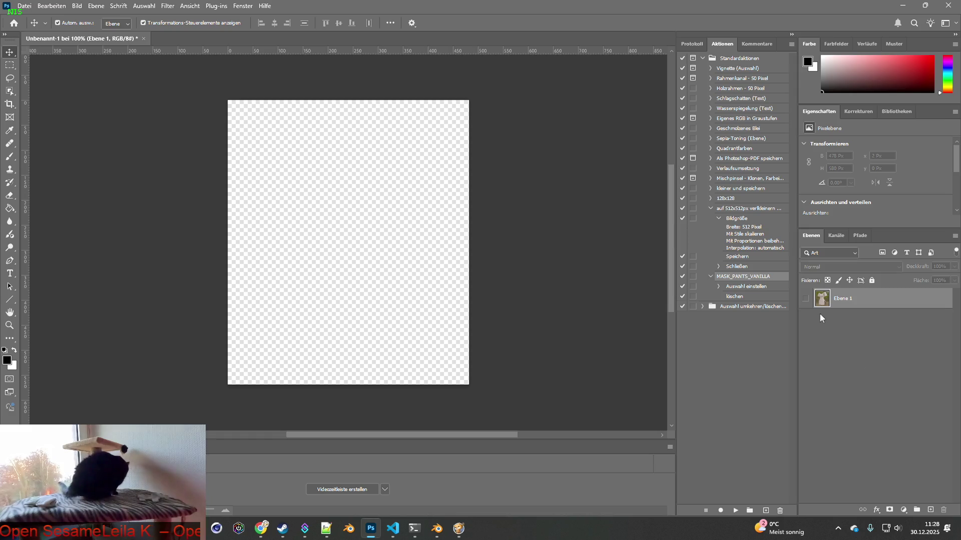
click(806, 299)
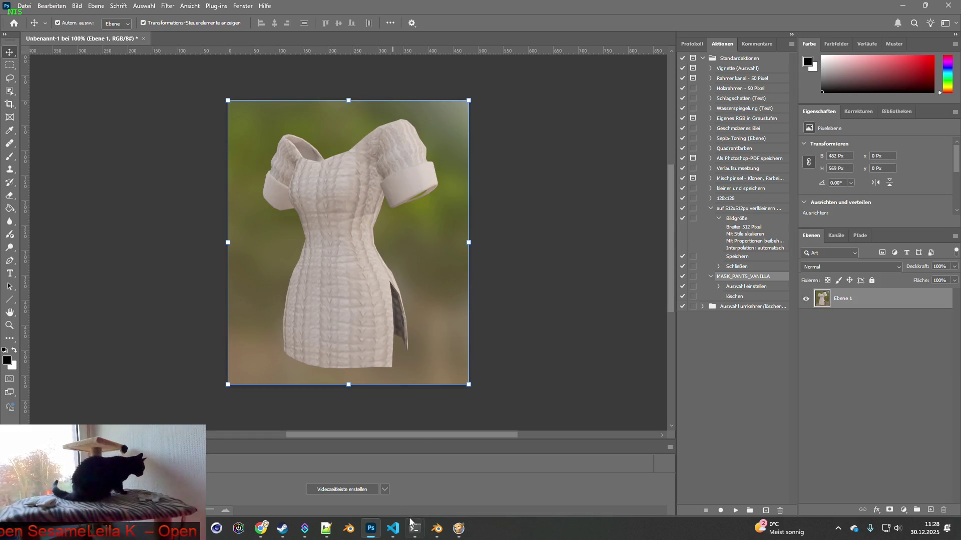
mouse_move(437, 529)
click(541, 480)
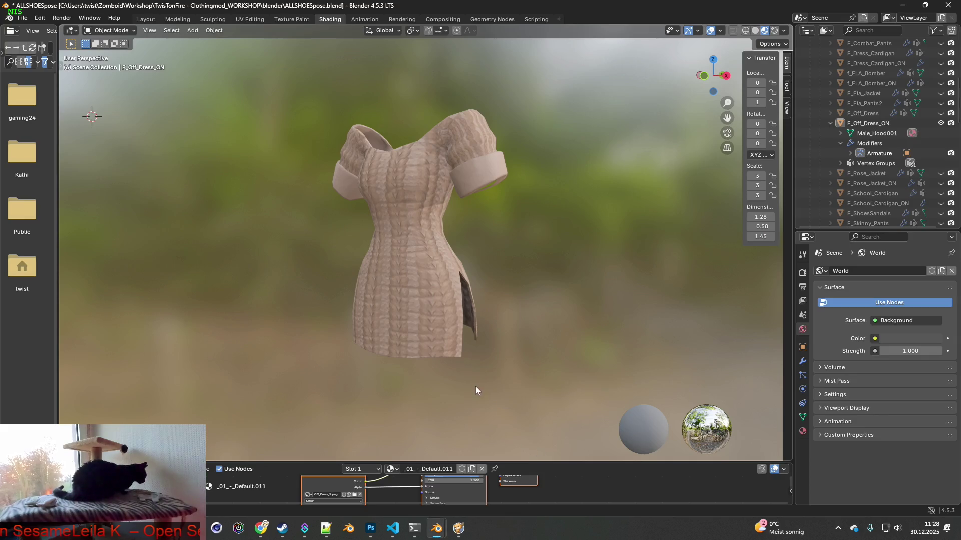
Step: Load Off_Dress.png and then Off_Dress_2.png onto the short-sleeved dress
click(356, 499)
click(373, 112)
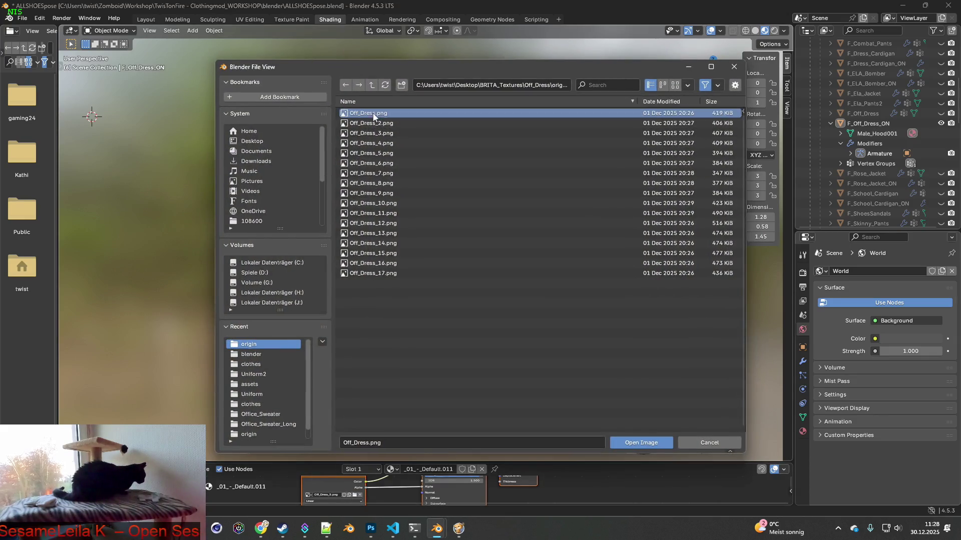
click(633, 440)
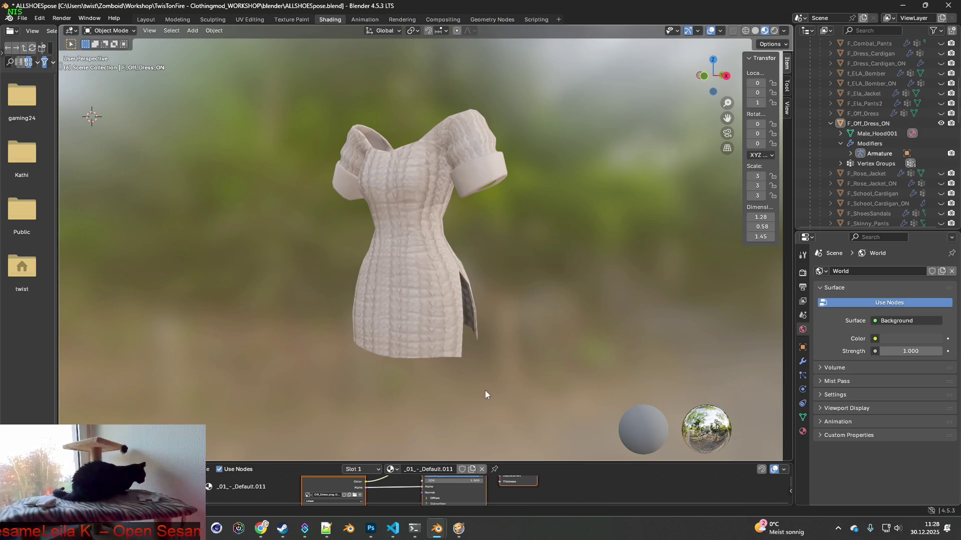
click(355, 495)
click(378, 125)
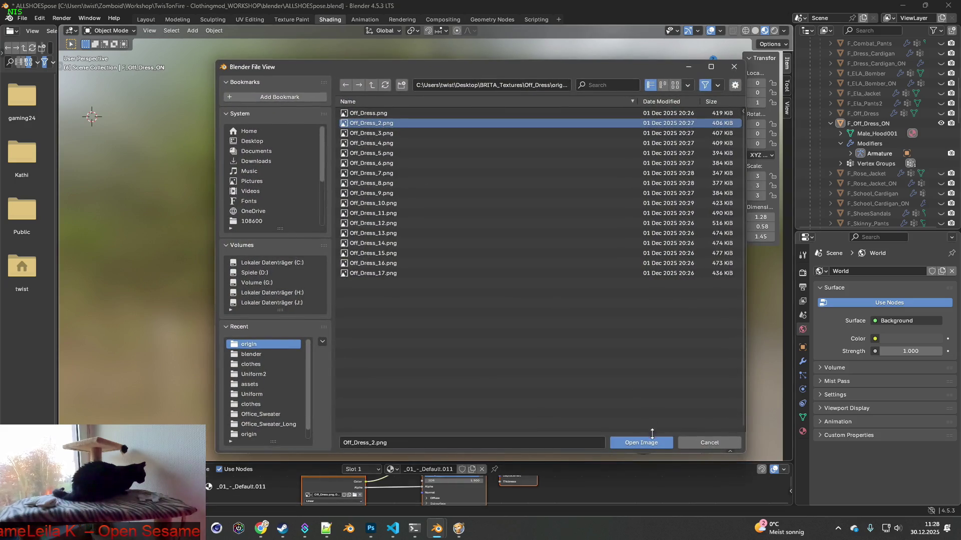
click(648, 443)
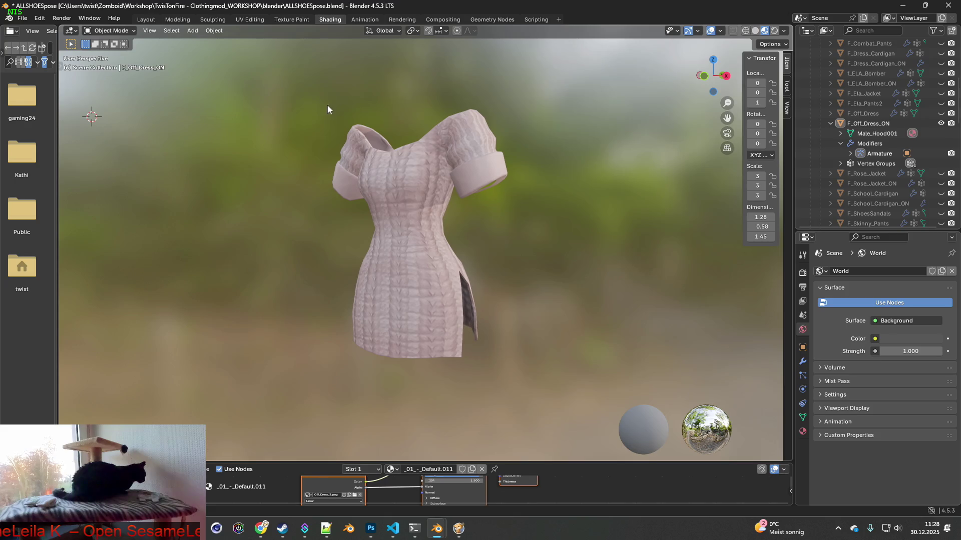
Step: Paste a dress snapshot as Ebene 2 in Photoshop, compare it with Ebene 1, then delete it
key(alt+Tab)
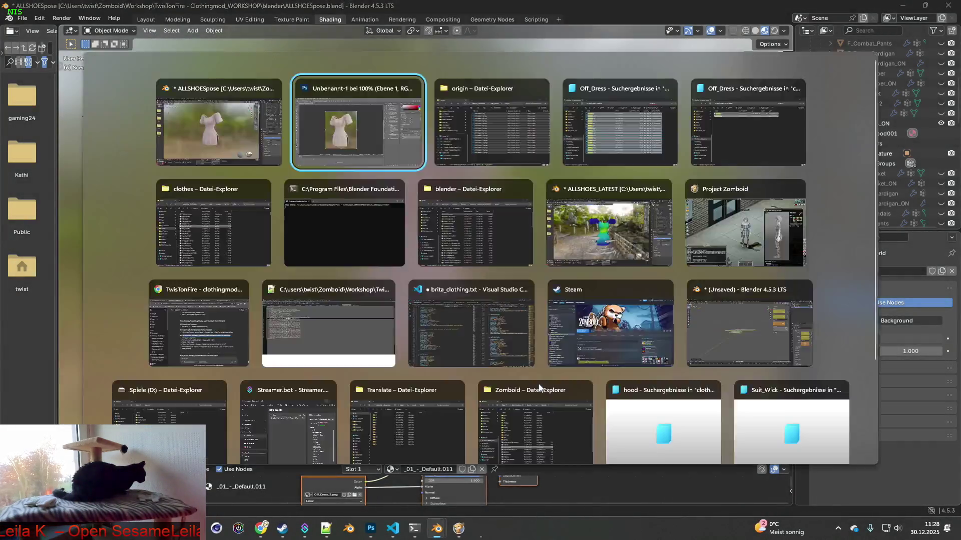
key(ctrl+v)
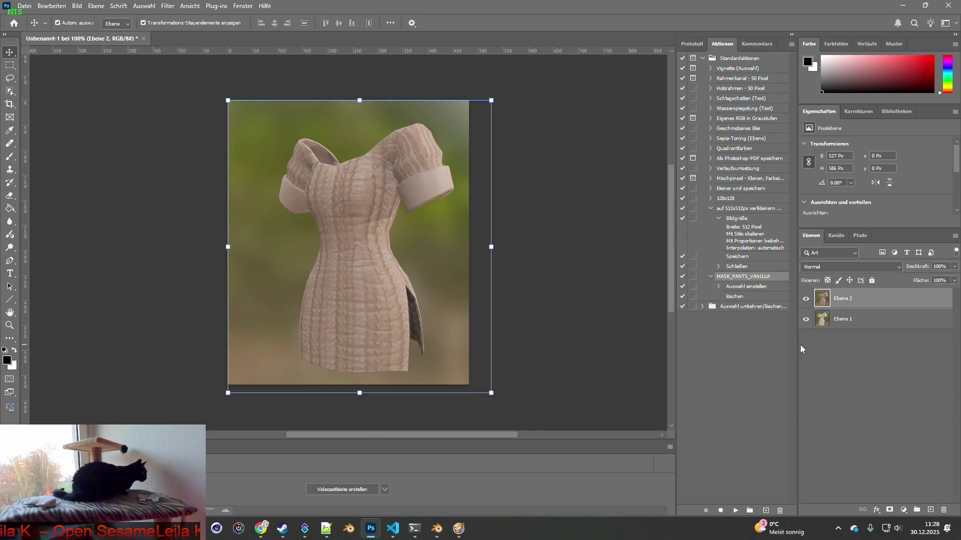
click(806, 299)
click(807, 301)
click(806, 300)
click(807, 300)
key(alt+Tab)
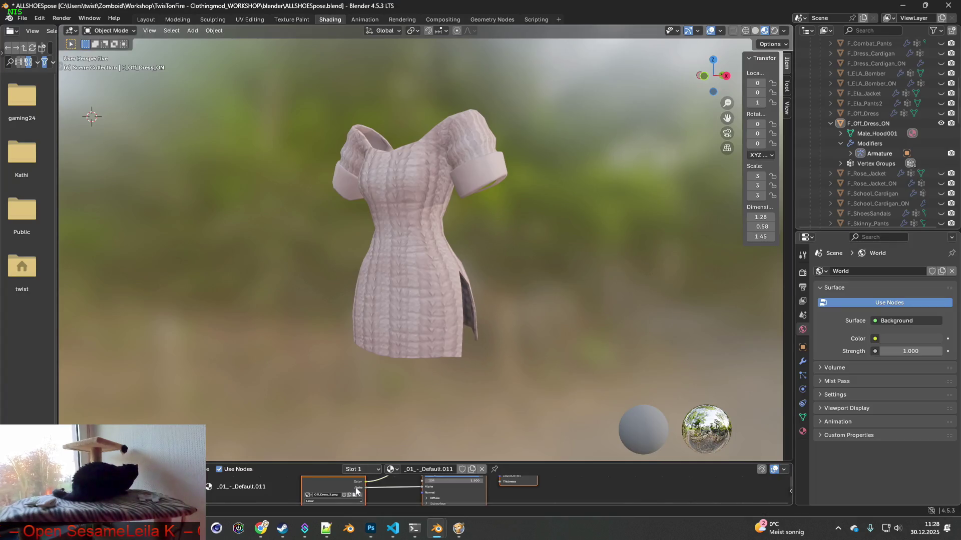
key(alt+Tab)
click(842, 319)
drag(842, 299, 944, 510)
key(alt+Tab)
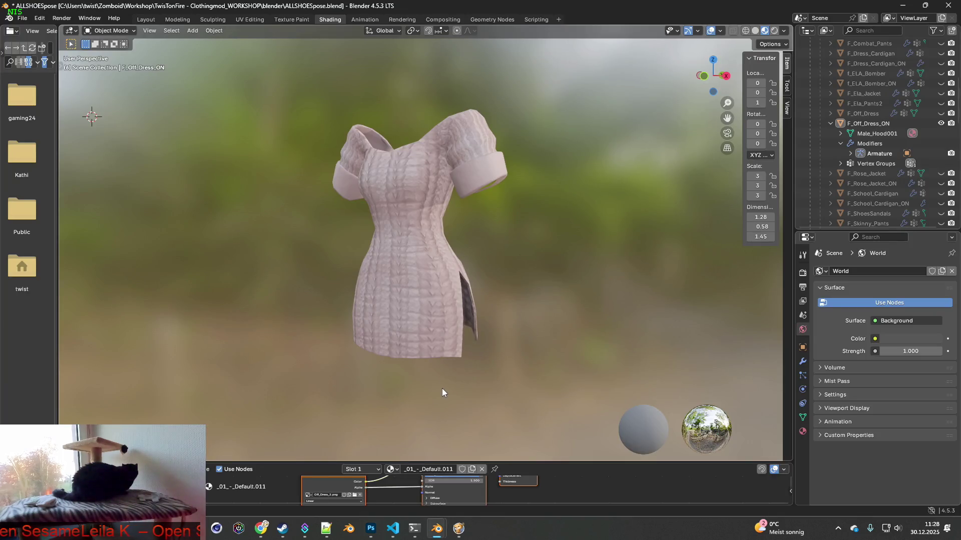
Step: Reload Off_Dress_2.png, paste a fresh snip as Ebene 2, and compare it against Ebene 1
click(355, 495)
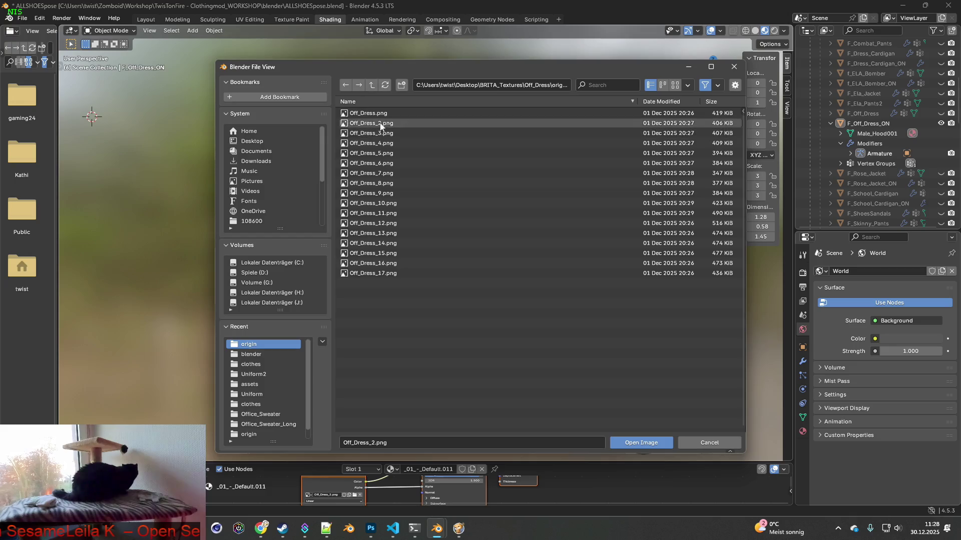
click(631, 443)
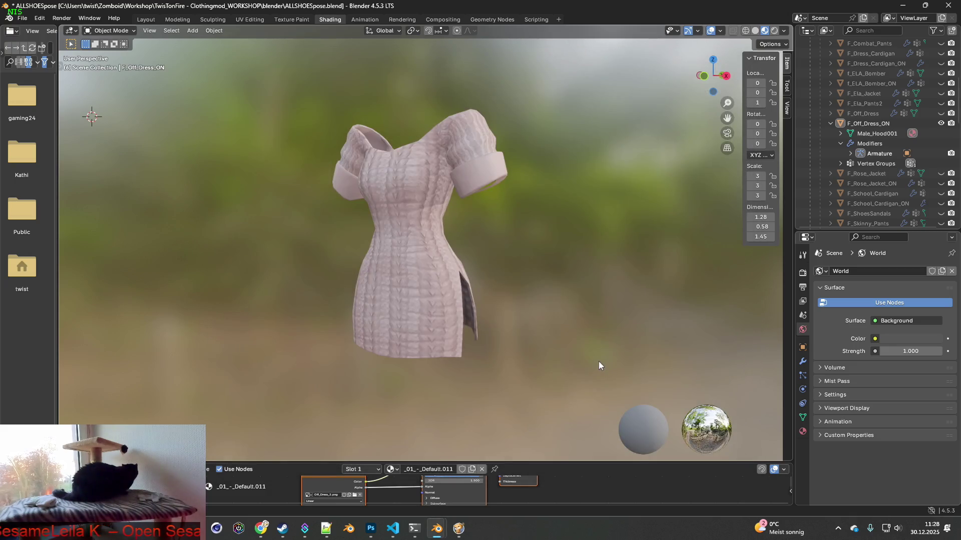
key(super+shift+s)
mouse_move(276, 75)
mouse_down()
mouse_move(362, 153)
mouse_move(565, 401)
mouse_up()
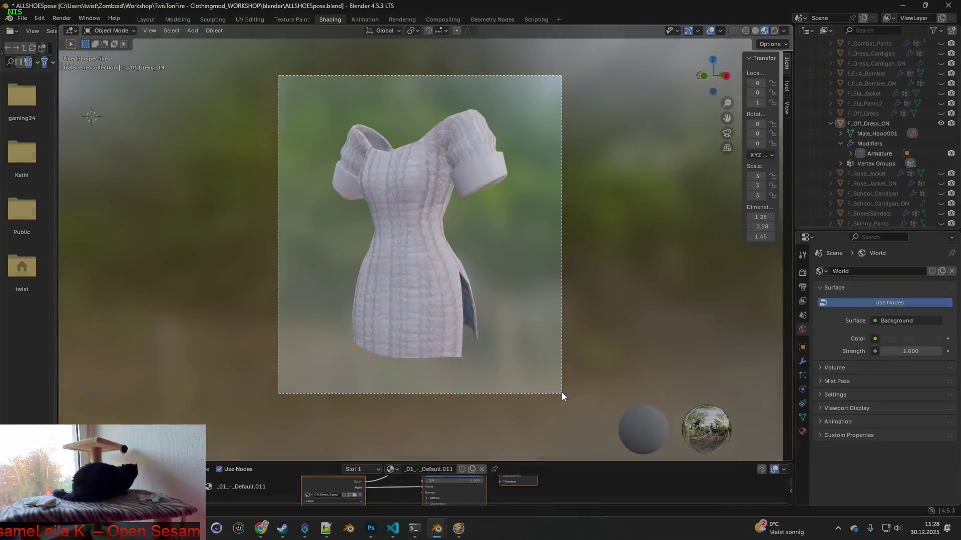
key(ctrl+v)
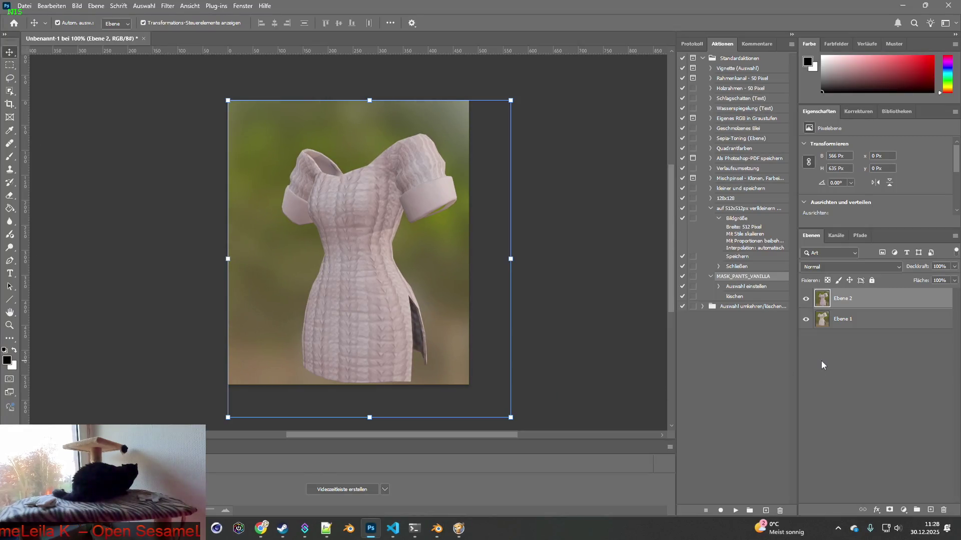
click(806, 298)
click(806, 299)
click(807, 299)
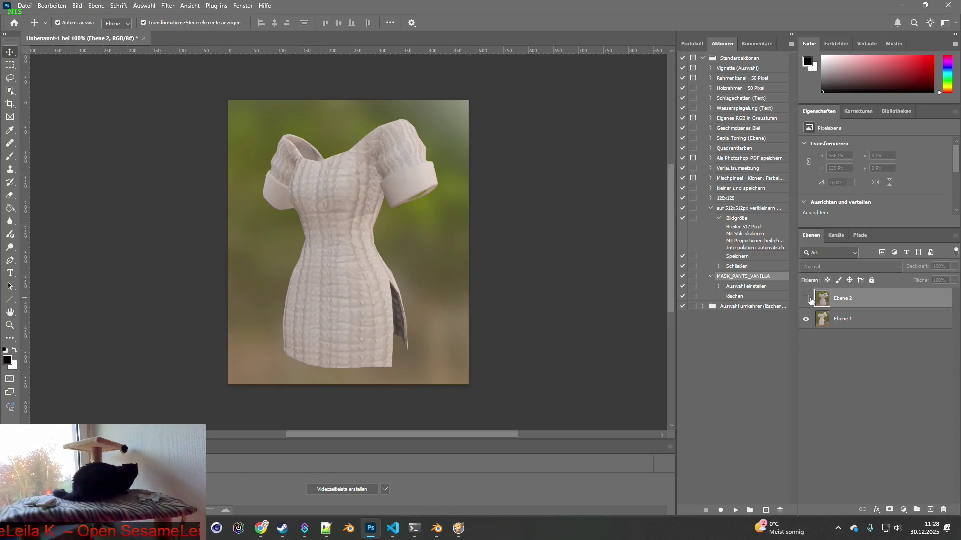
click(806, 299)
click(807, 299)
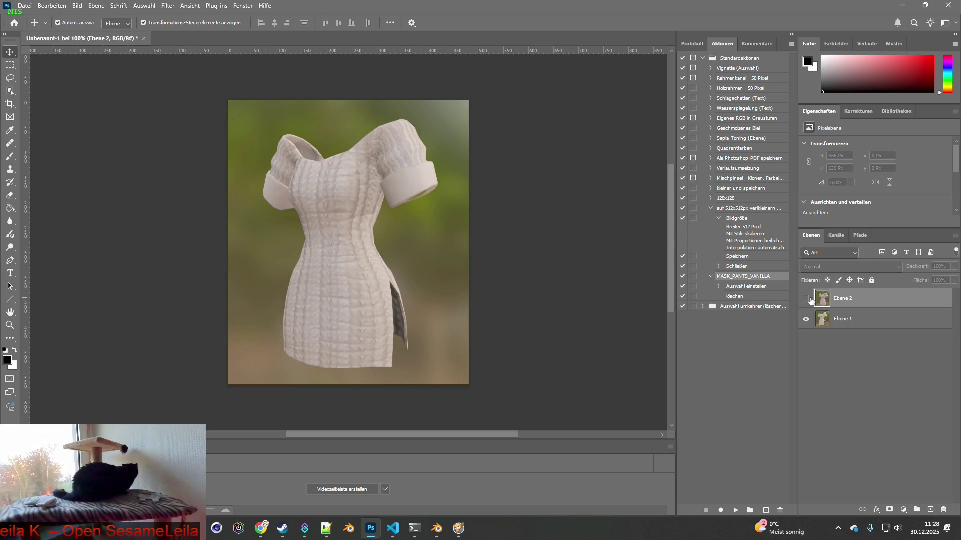
key(alt+Tab)
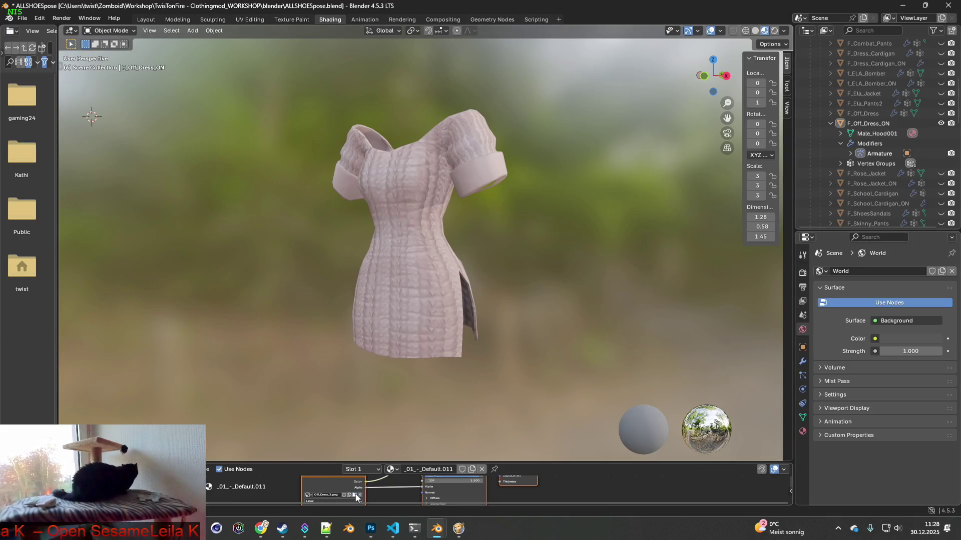
Step: Load another texture variant for a lavender dress and paste its snip as Ebene 3
click(356, 497)
click(360, 133)
click(637, 443)
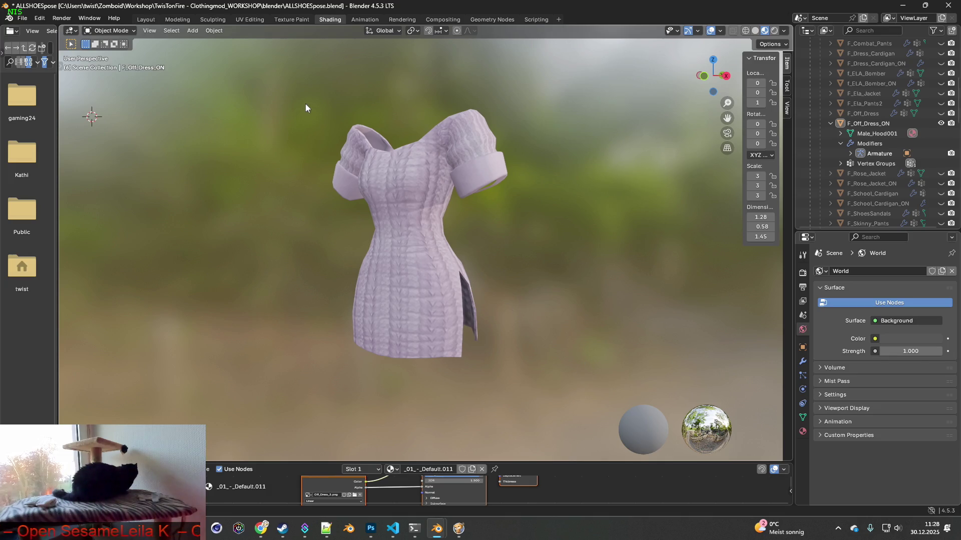
key(super+shift+s)
mouse_move(289, 84)
mouse_down()
mouse_move(533, 356)
mouse_move(539, 374)
mouse_up()
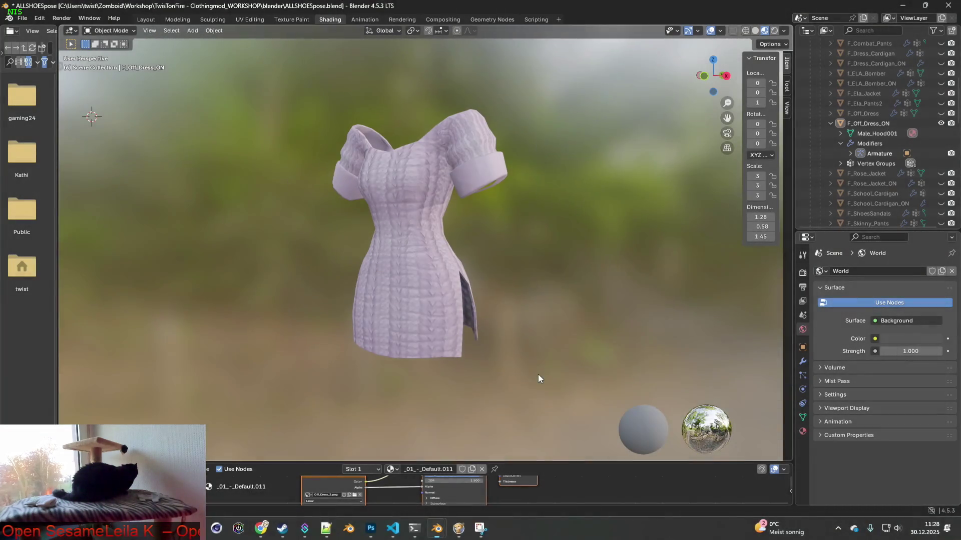
key(alt+Tab)
key(ctrl+v)
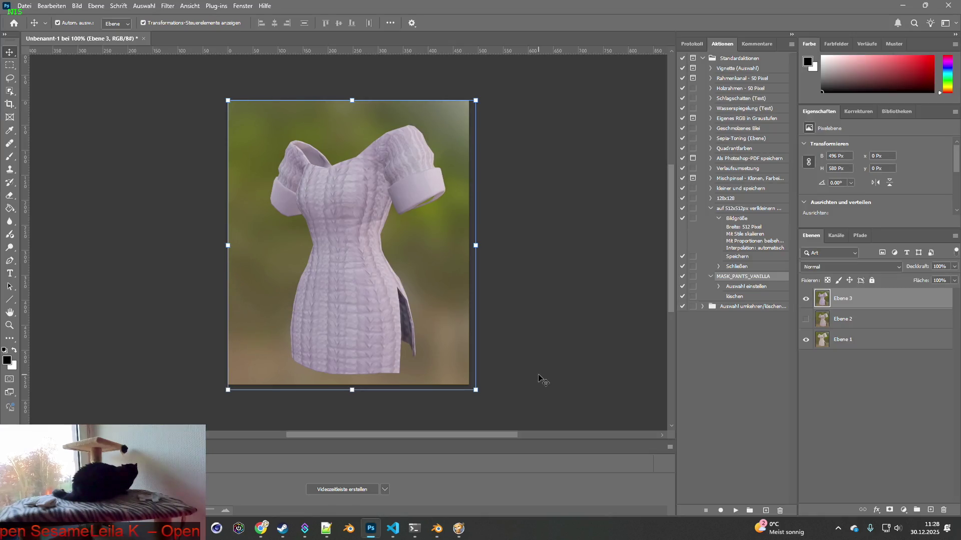
key(alt+Tab)
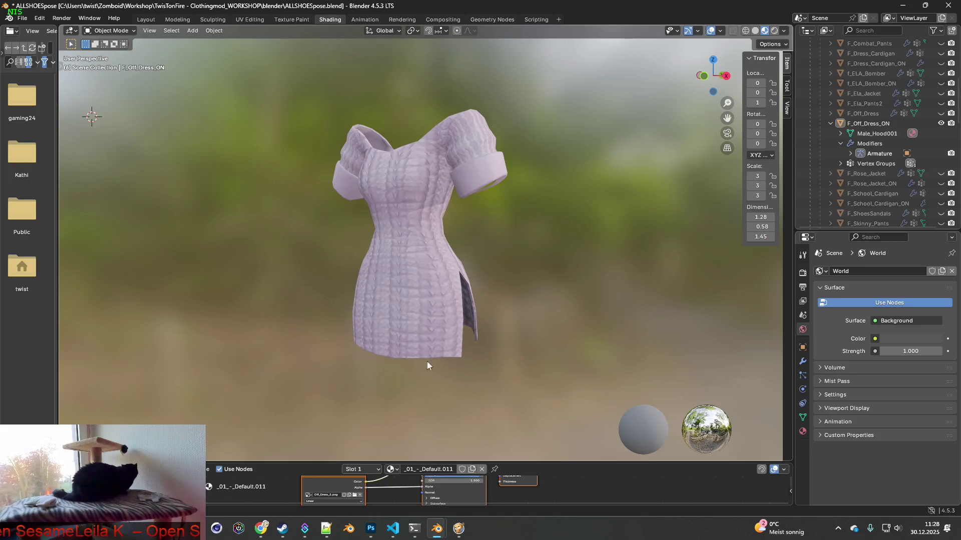
Step: Load Off_Dress_4.png for a beige dress and paste its snip as Ebene 4
click(355, 495)
click(375, 147)
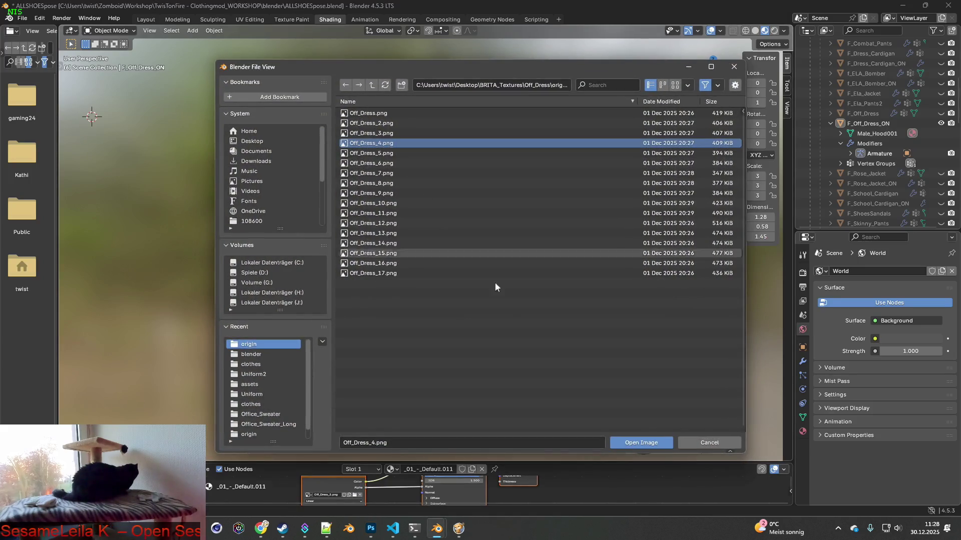
click(632, 434)
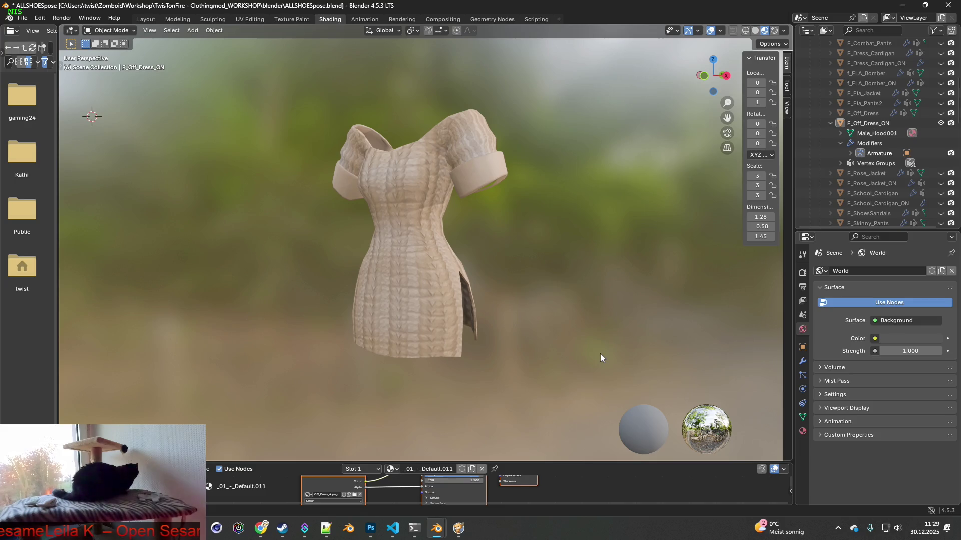
key(super+shift+s)
drag(290, 87, 532, 377)
key(alt+Tab)
key(ctrl+v)
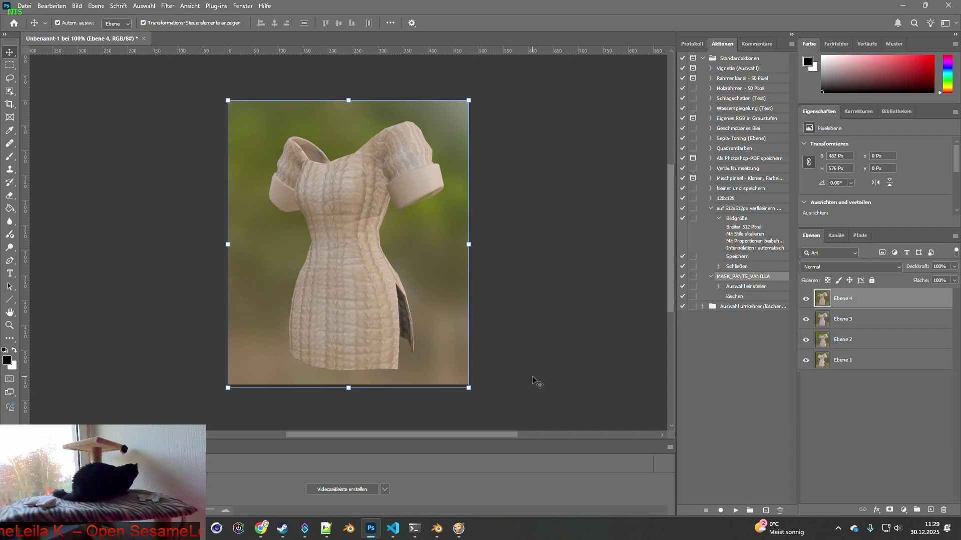
key(alt+Tab)
Step: Switch the dress texture to Off_Dress_5.png, then back to Off_Dress_4.png
click(355, 495)
click(371, 153)
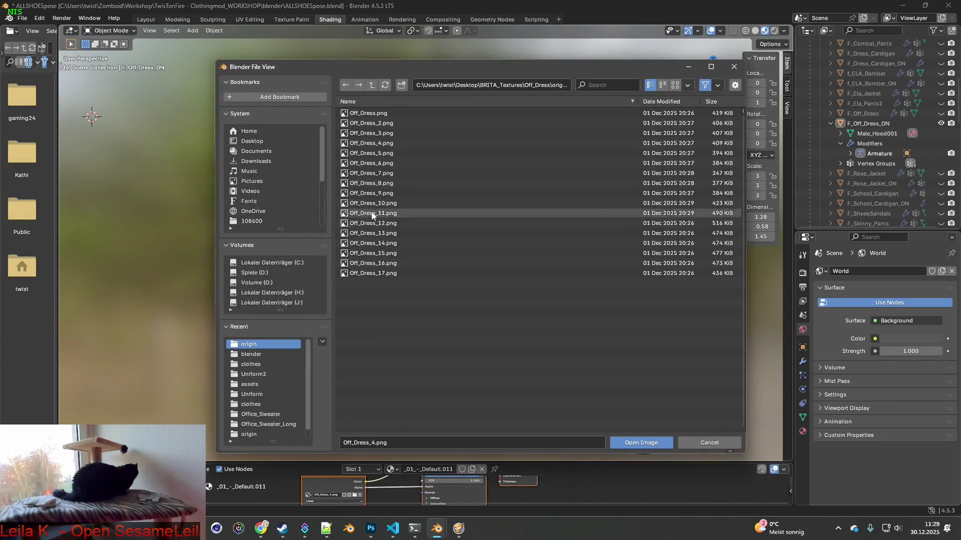
click(641, 443)
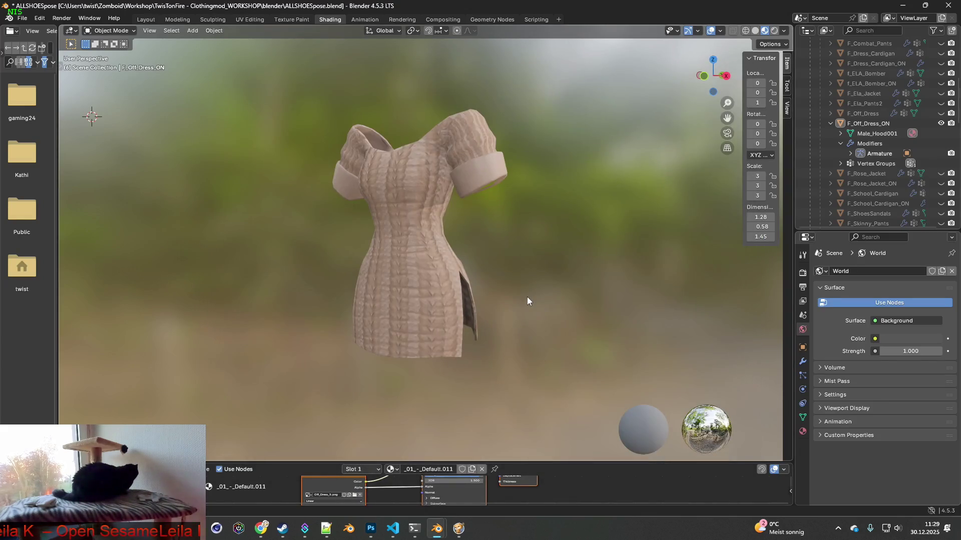
click(355, 495)
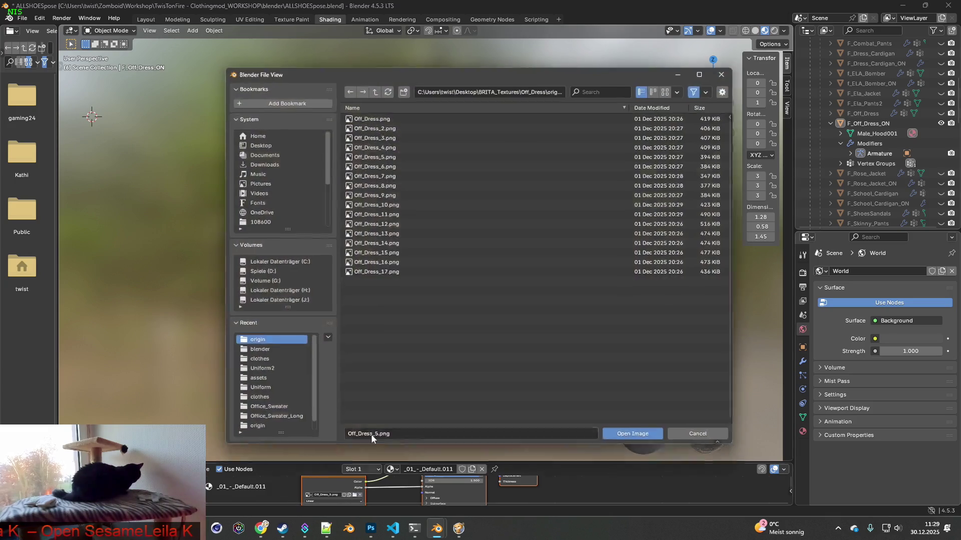
click(380, 143)
click(642, 442)
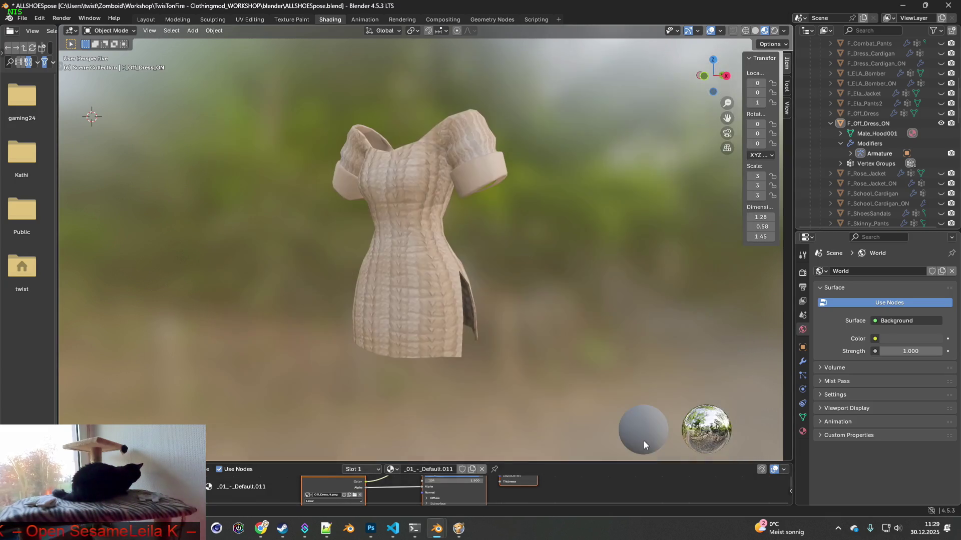
Step: Settle on Off_Dress_5.png and paste its snip into Photoshop as a new layer
click(355, 496)
click(375, 153)
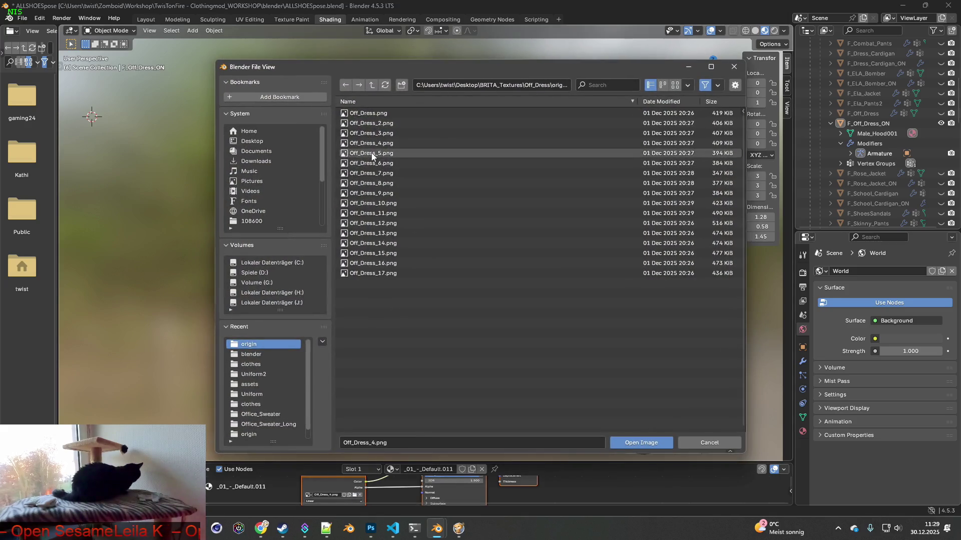
drag(492, 71, 710, 67)
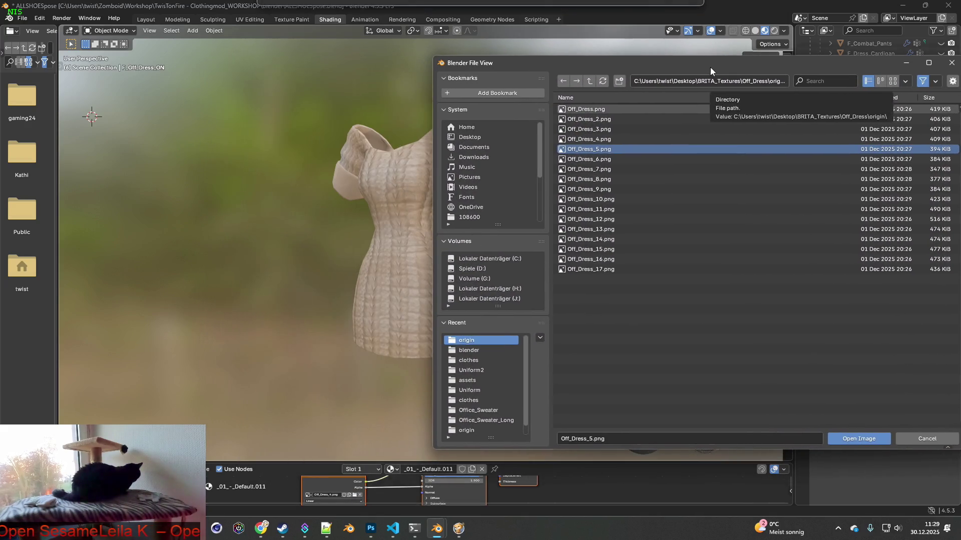
click(854, 439)
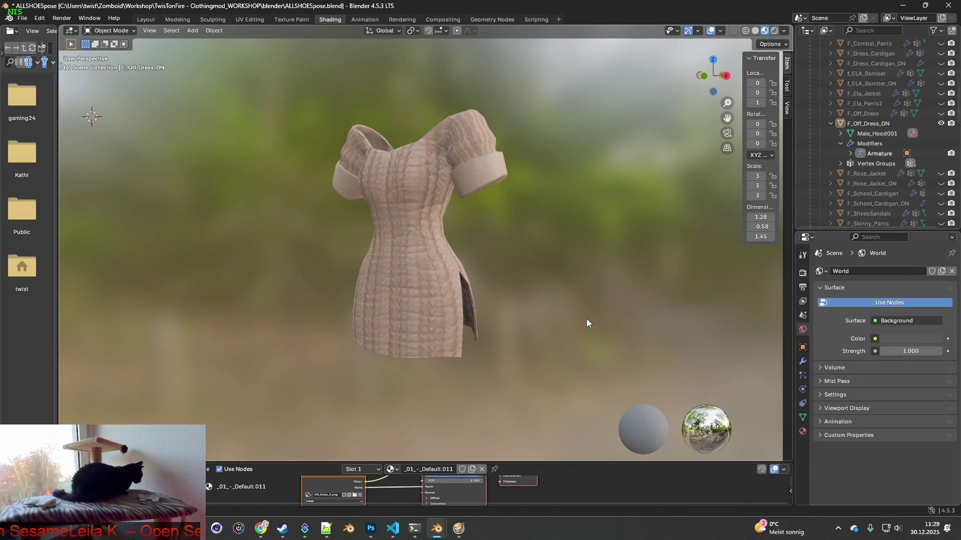
key(super+shift+s)
mouse_move(296, 85)
mouse_down()
mouse_move(496, 302)
mouse_move(531, 374)
mouse_up()
key(alt+Tab)
key(ctrl+v)
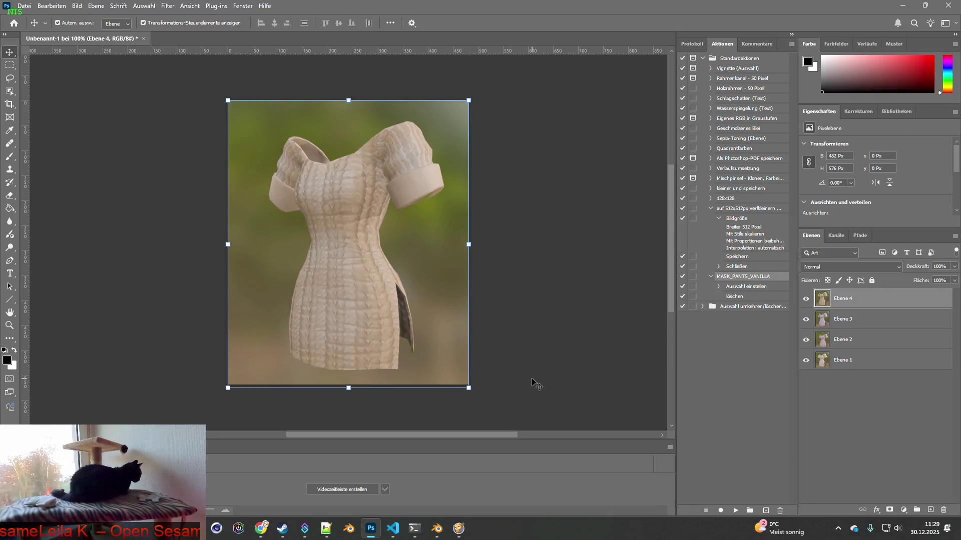
key(alt+Tab)
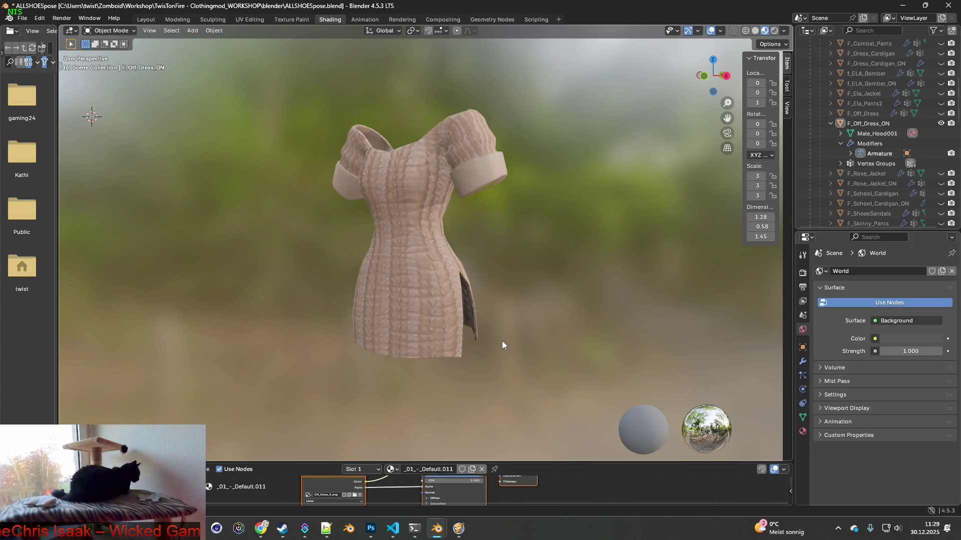
Step: Hide F_Off_Dress_ON and make the long-sleeved F_Off_Dress visible via the Outliner eye icons
click(941, 114)
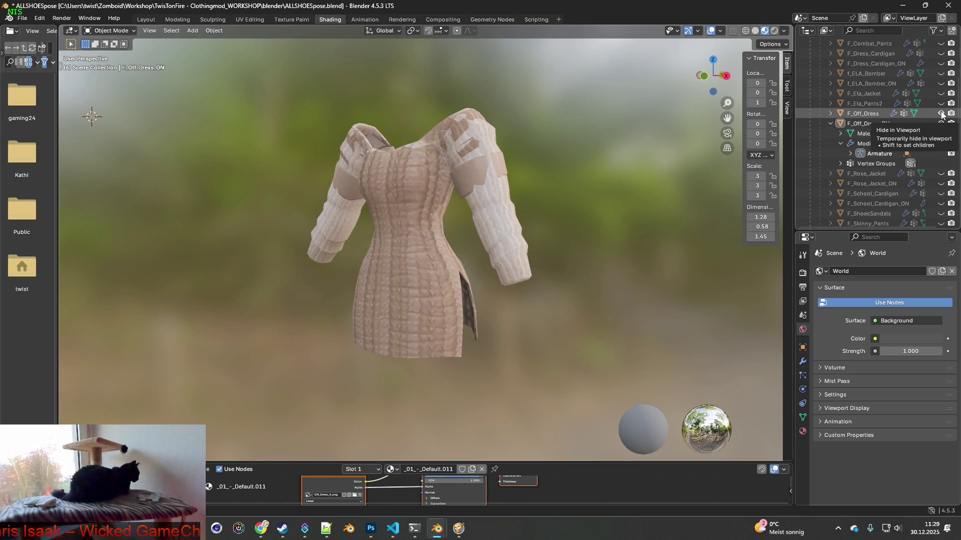
click(941, 114)
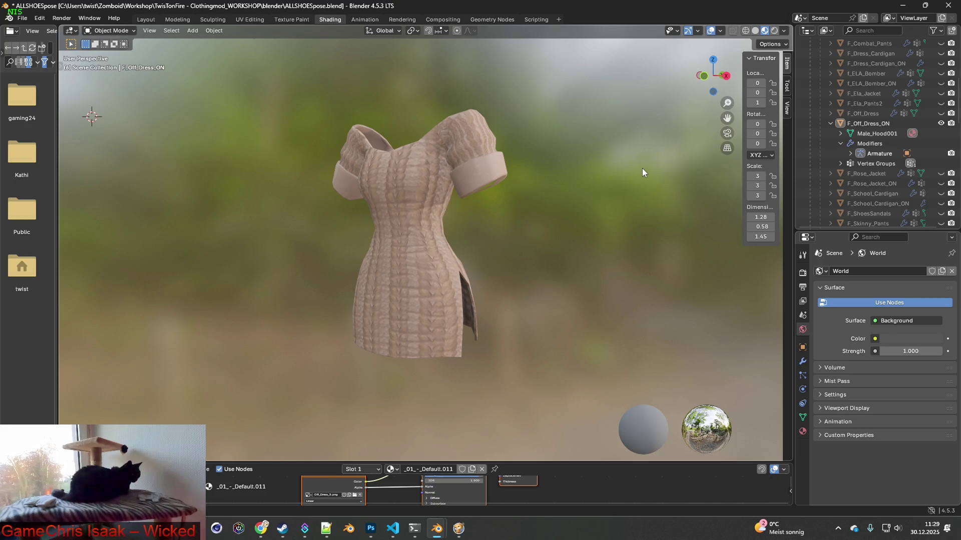
click(941, 123)
click(941, 113)
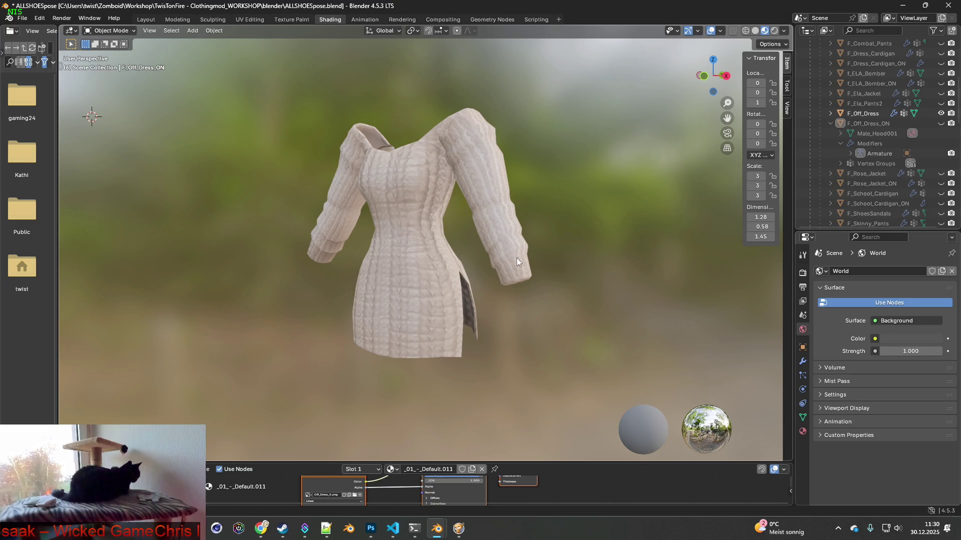
scroll(863, 175, up, 10)
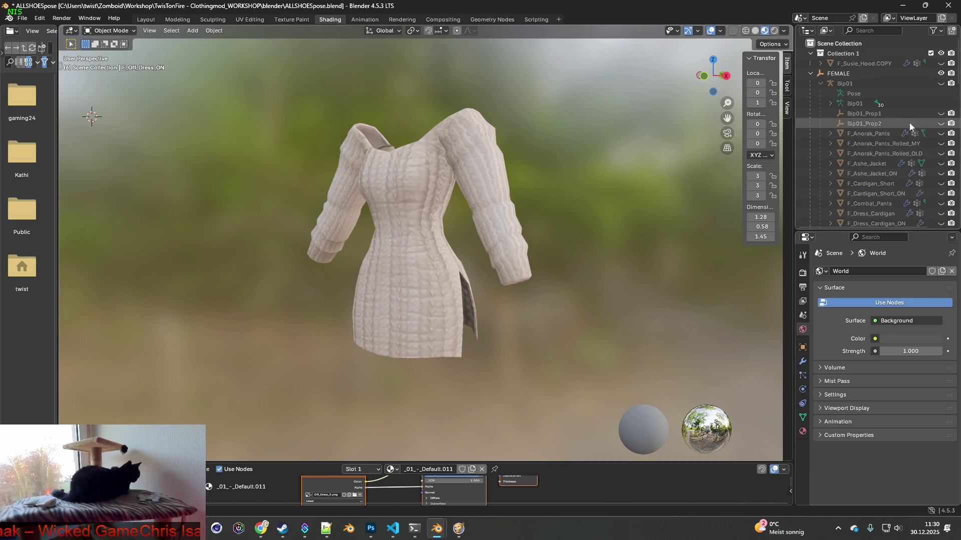
Step: Unhide the Bip01 armature, select it, and put it in Pose Mode
click(940, 83)
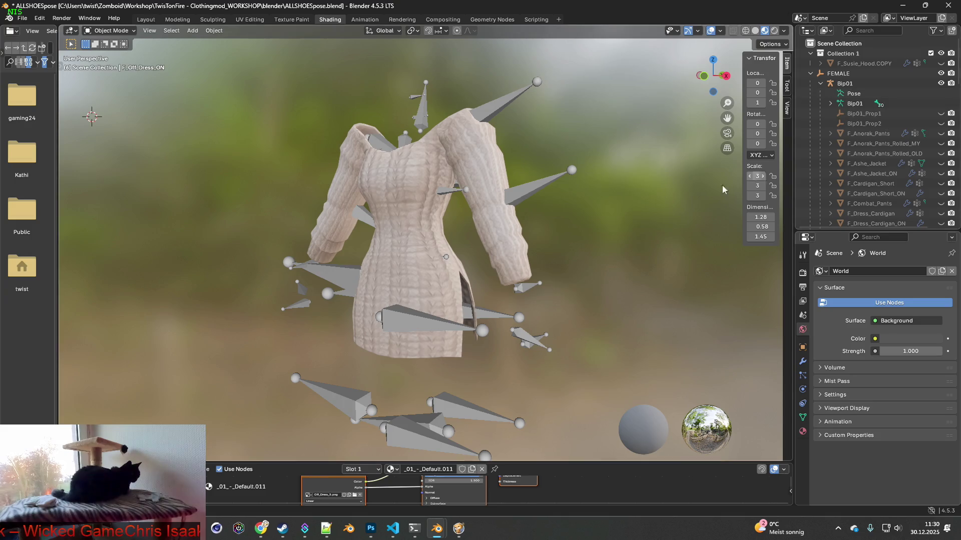
click(554, 187)
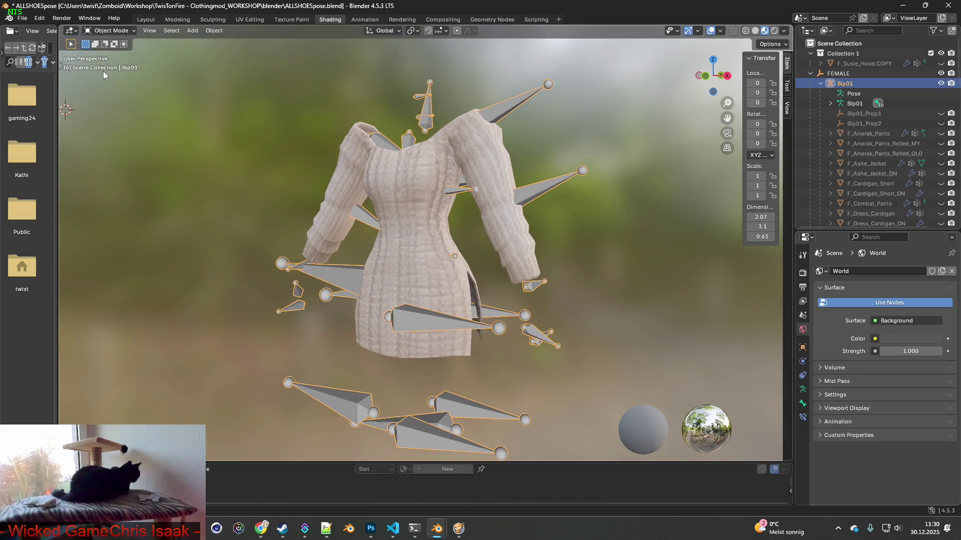
click(111, 31)
click(114, 64)
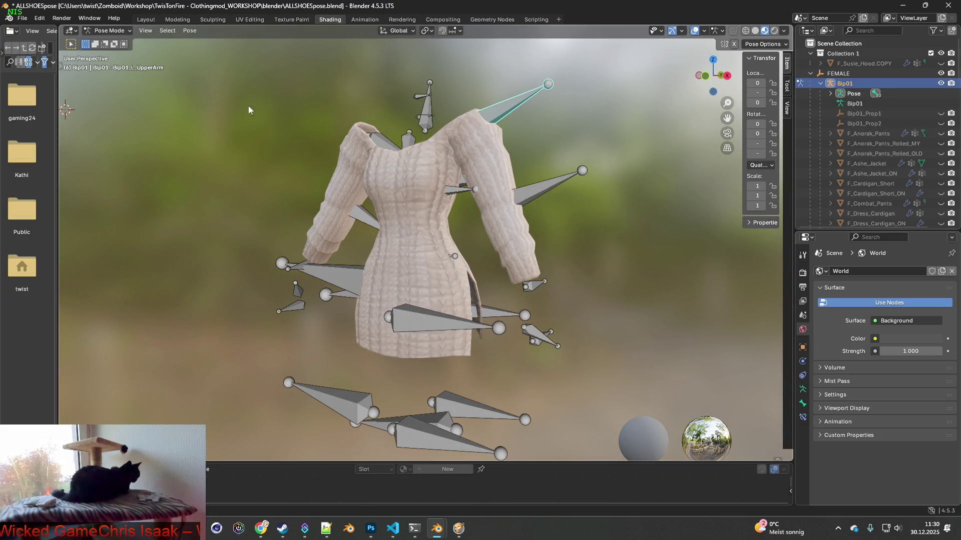
click(535, 188)
key(t)
right_click(598, 182)
click(550, 179)
Step: In the Layout workspace, select the left clavicle and rotate it constrained to X/Y
click(108, 33)
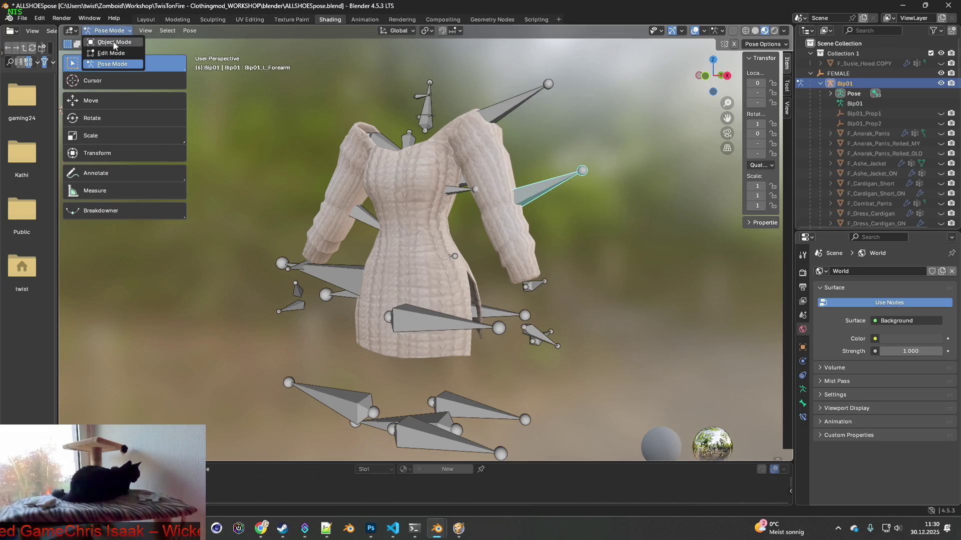
click(146, 19)
scroll(458, 219, up, 3)
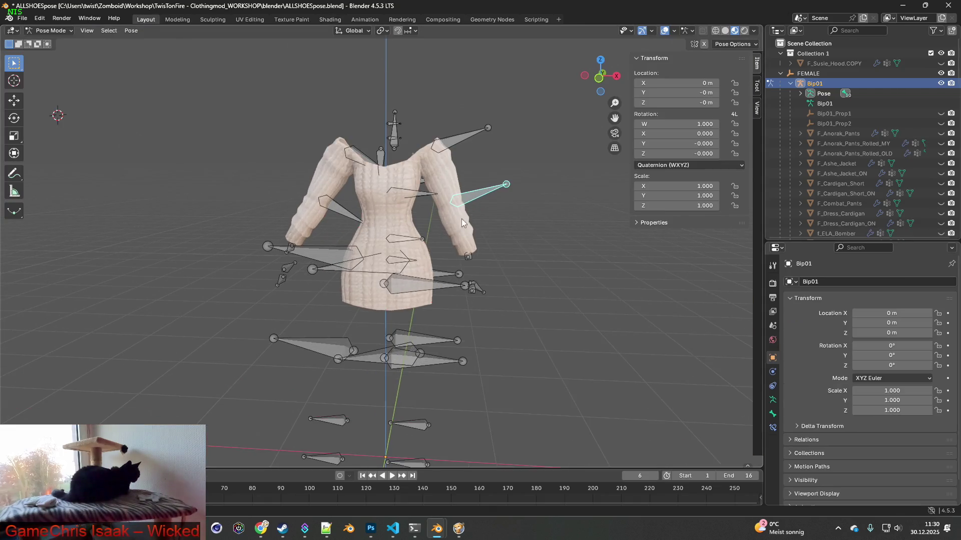
click(361, 143)
key(t)
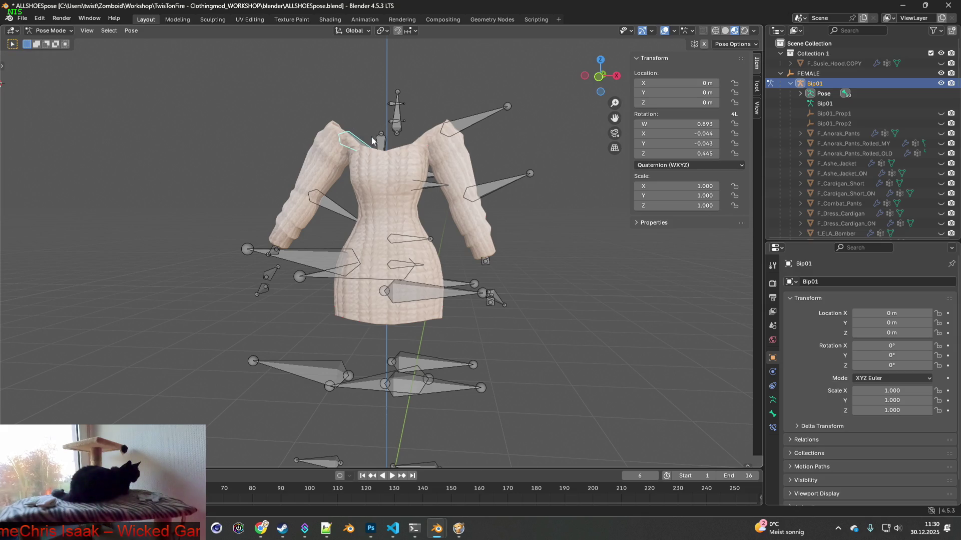
key(r)
key(x)
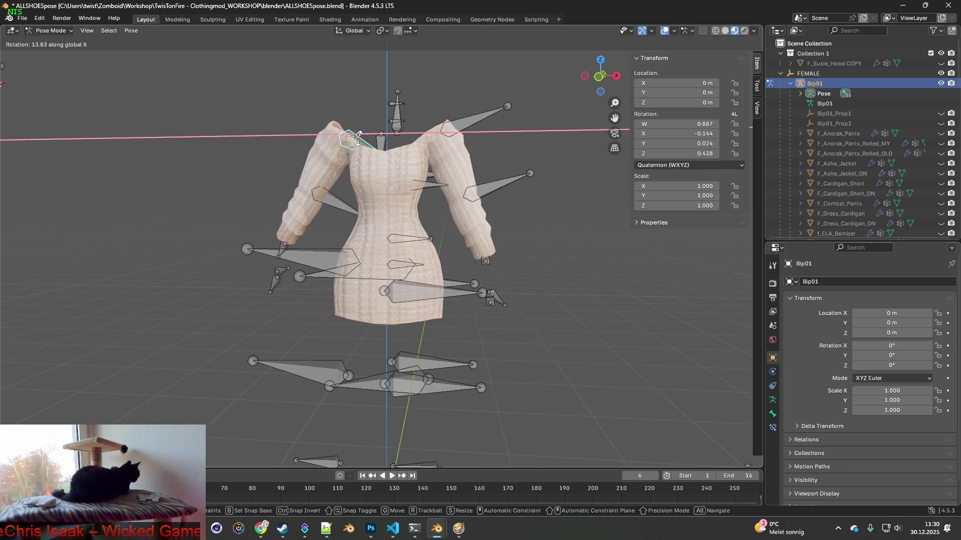
key(y)
key(x)
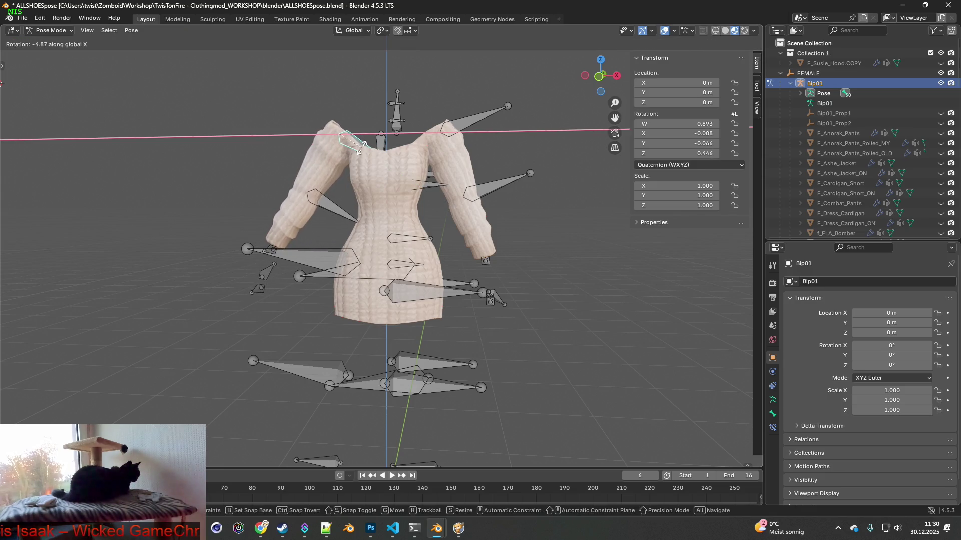
key(y)
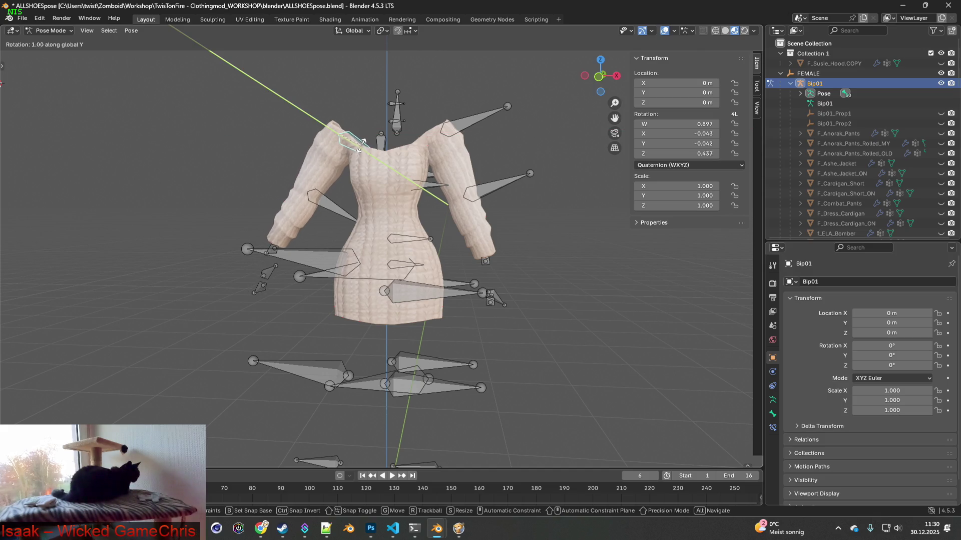
click(355, 138)
Step: Apply the Shrinkwrap and DataTransfer modifiers on F_Off_Dress from the outliner
scroll(863, 184, down, 5)
scroll(863, 185, down, 4)
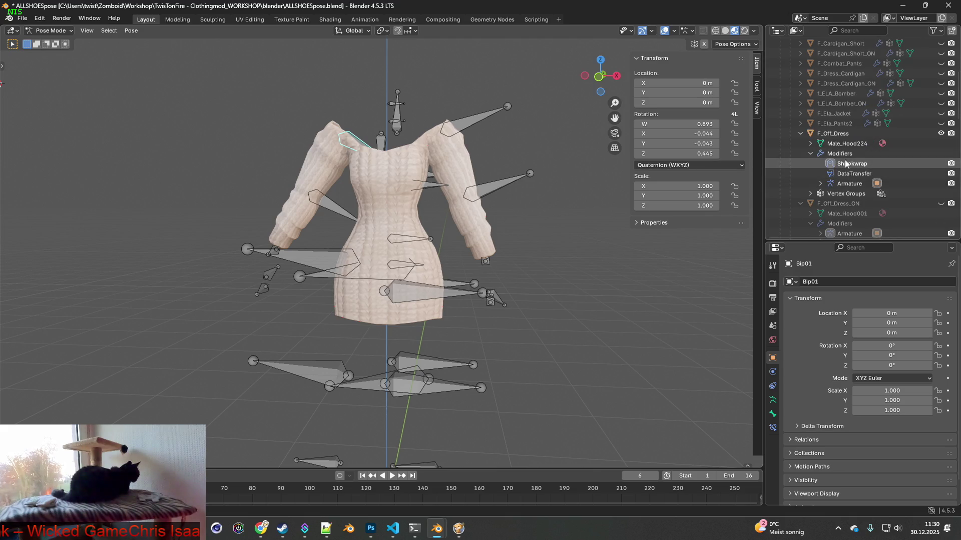
right_click(851, 163)
scroll(843, 166, down, 1)
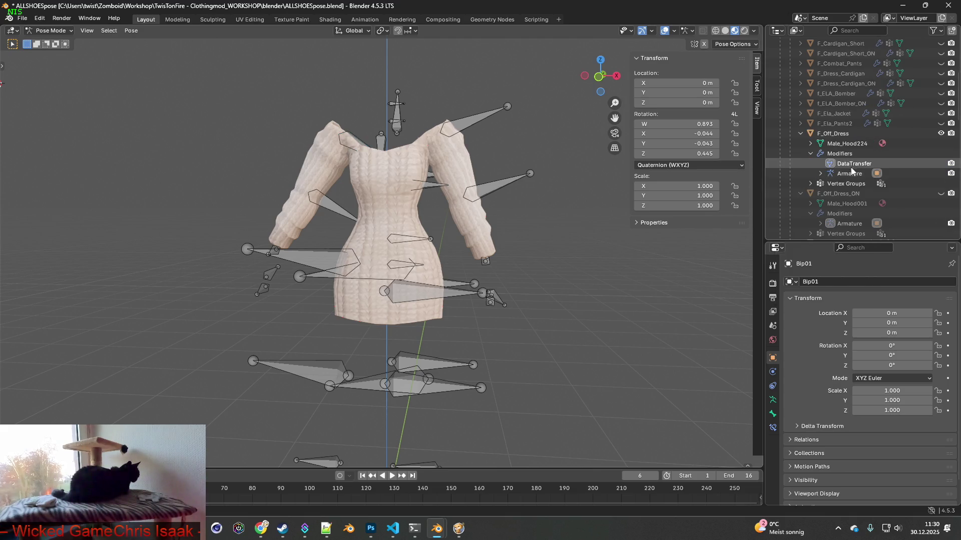
right_click(843, 162)
click(804, 162)
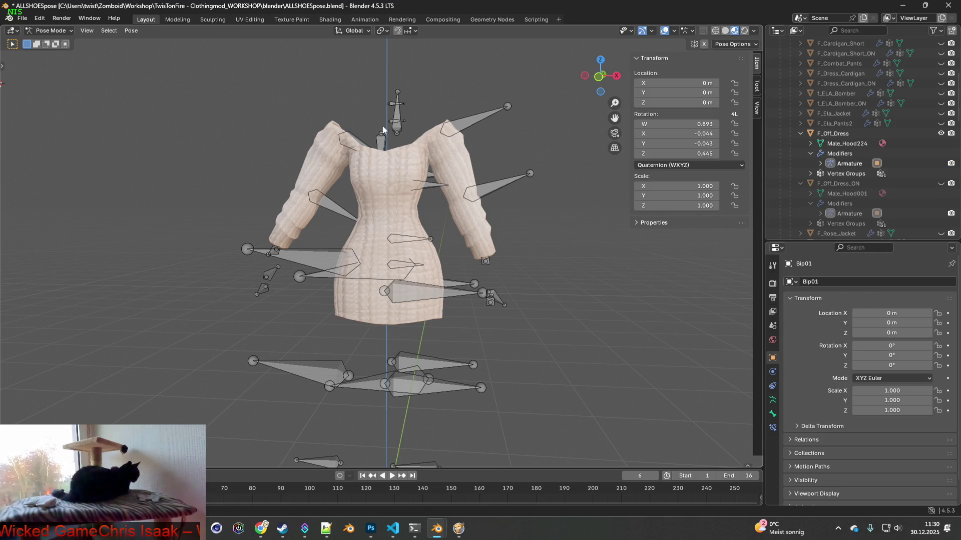
Step: Rotate the shoulder bone again, constraining the rotation to X then Y
key(r)
key(x)
key(y)
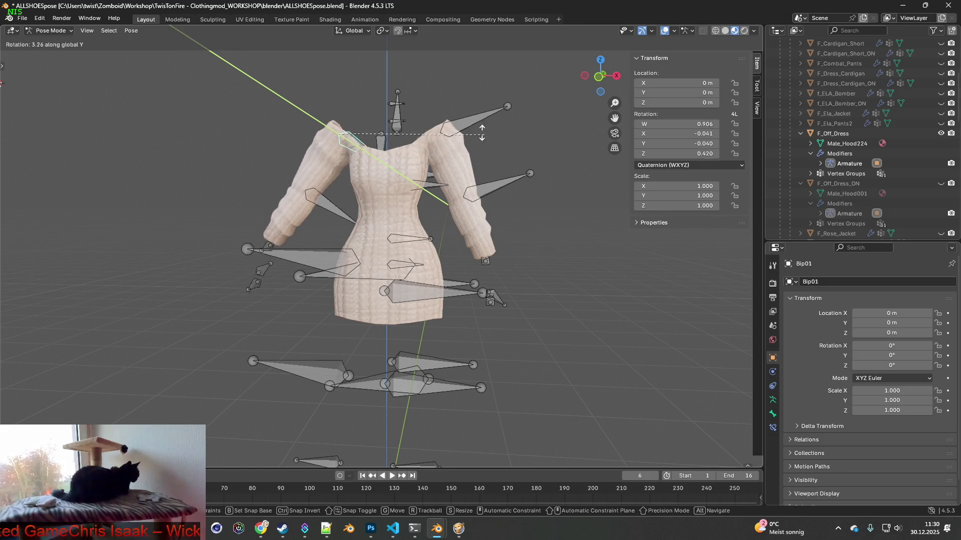
Step: Confirm the shoulder rotation, then test-bend the forearm bone about global X and cancel
click(436, 109)
click(486, 190)
middle_drag(486, 190, 406, 188)
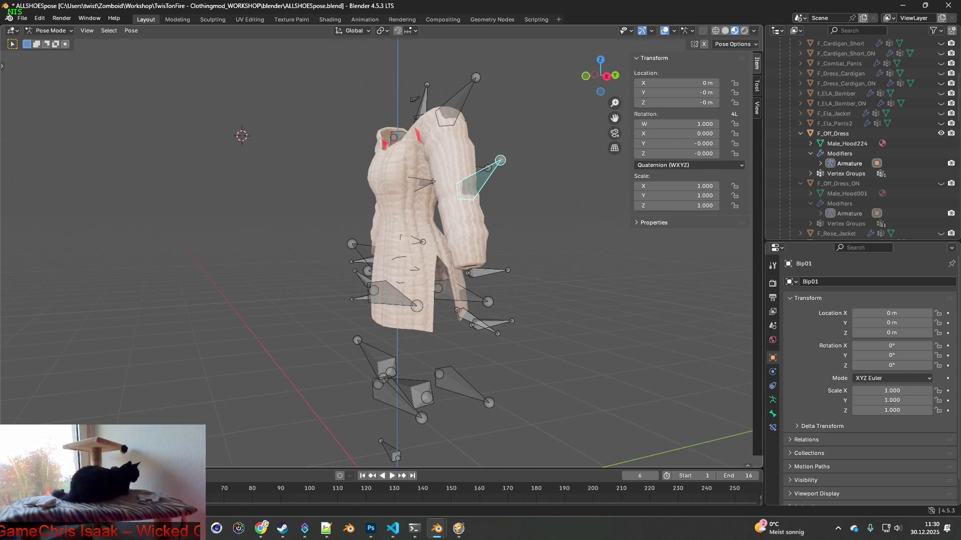
key(r)
key(x)
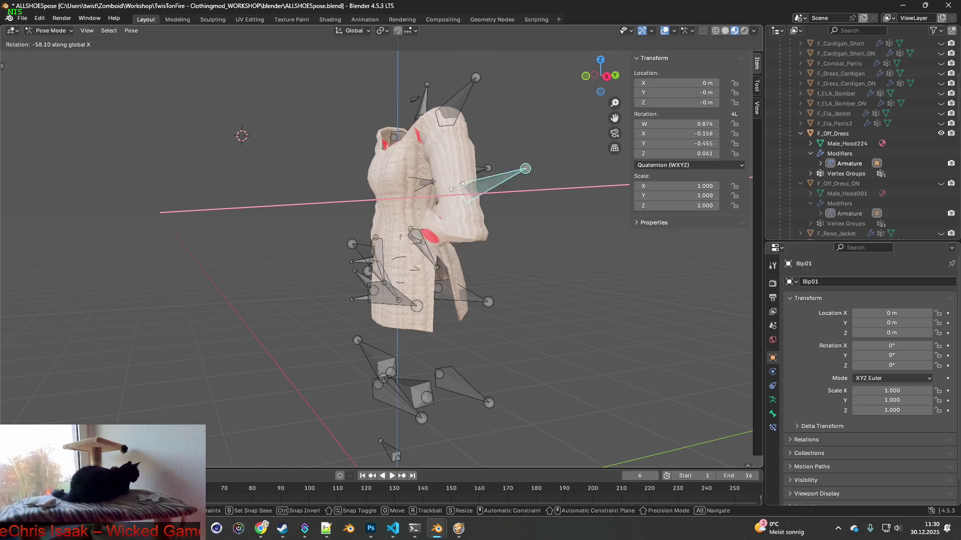
key(Escape)
middle_drag(415, 151, 511, 183)
scroll(537, 190, up, 3)
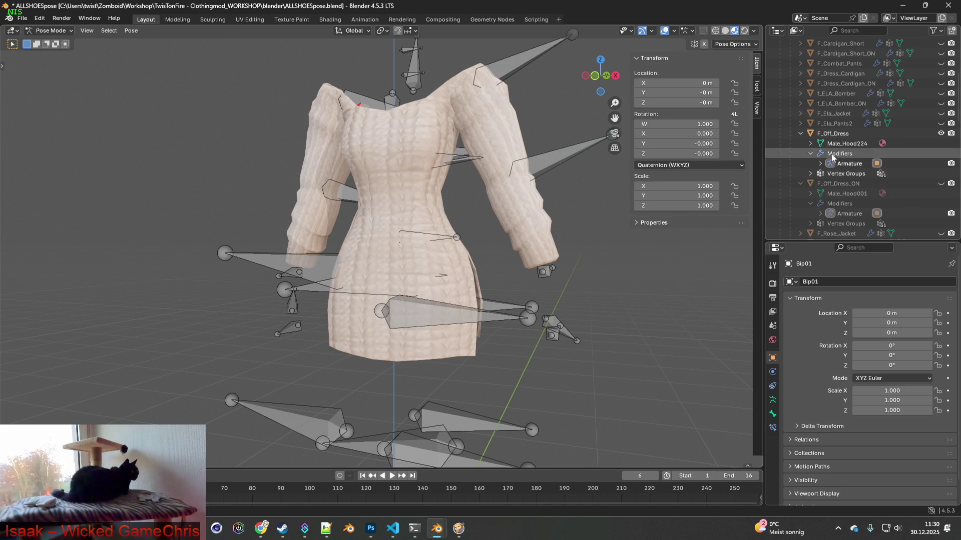
Step: Select the upper-arm bone and toggle the armature to Object Mode and back to Pose Mode
click(833, 134)
click(555, 168)
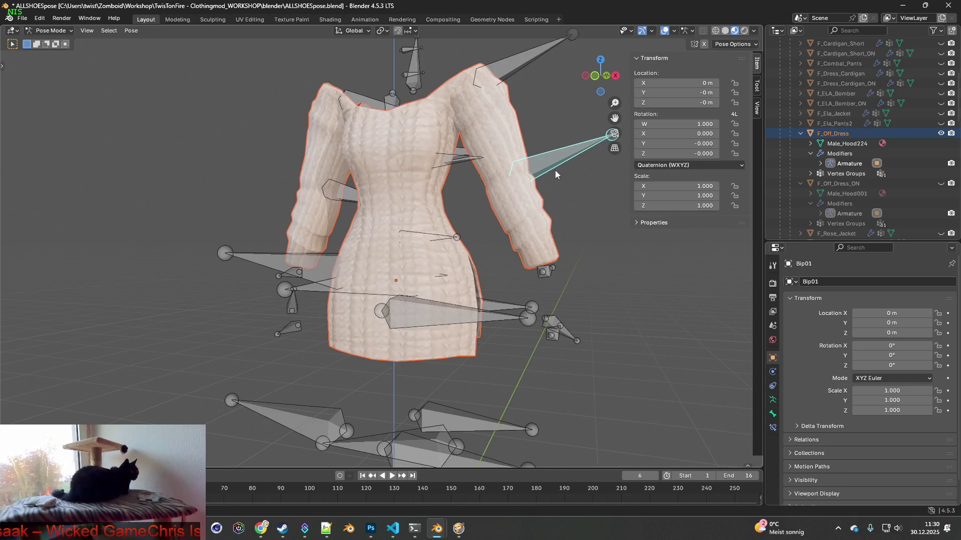
scroll(545, 180, down, 2)
middle_drag(503, 185, 568, 193)
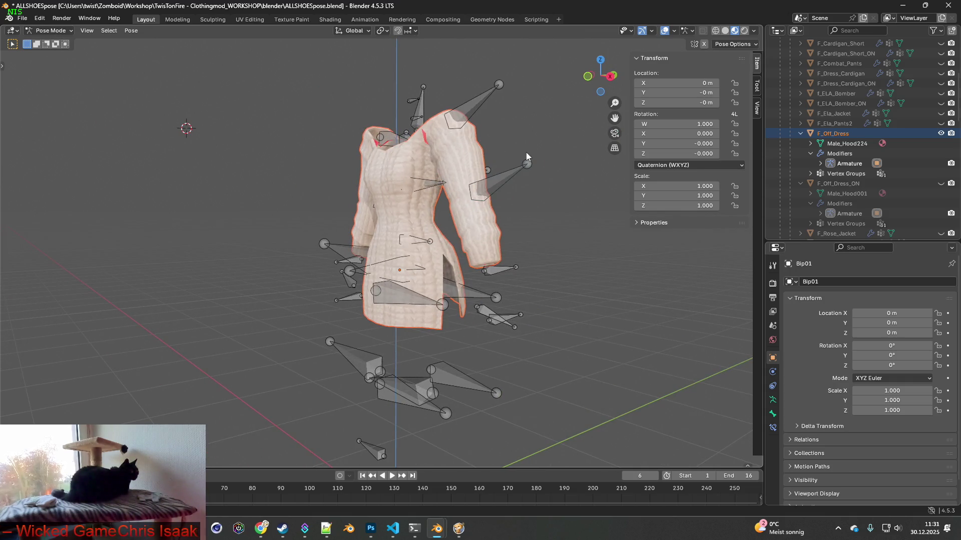
click(52, 33)
click(50, 33)
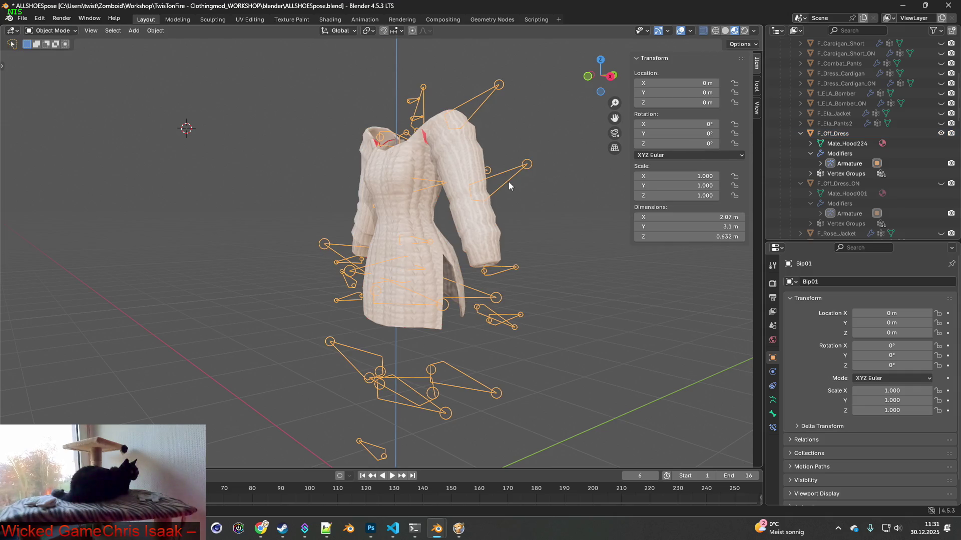
click(54, 33)
click(60, 64)
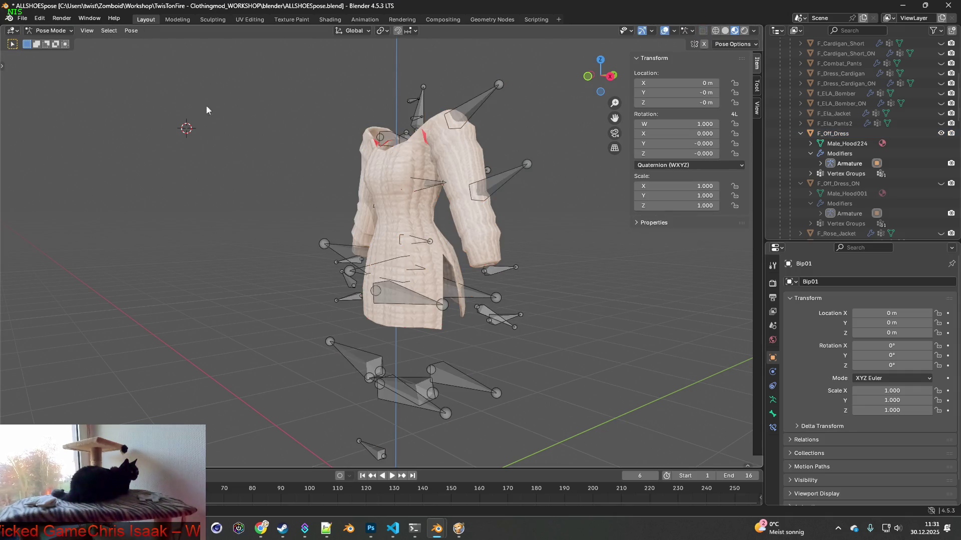
Step: Preview-bend the forearm, then the shoulder bone, about global X to check the dress follows
click(506, 188)
key(r)
key(x)
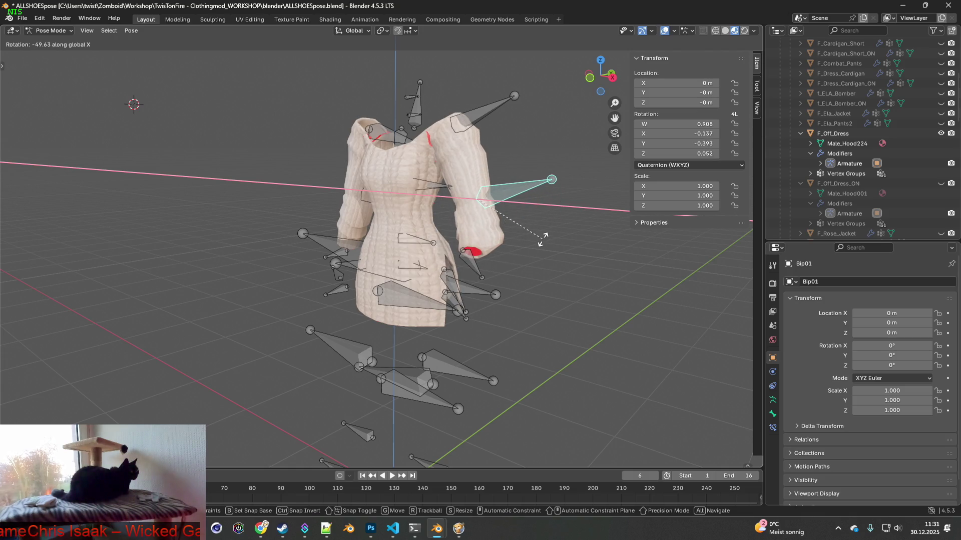
key(Escape)
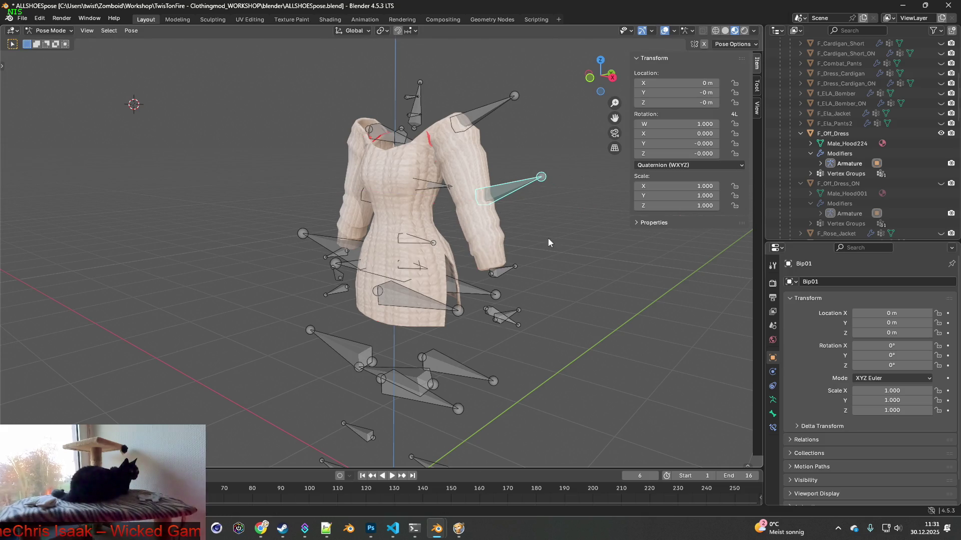
mouse_move(457, 231)
middle_down()
mouse_move(526, 229)
mouse_move(320, 215)
middle_up()
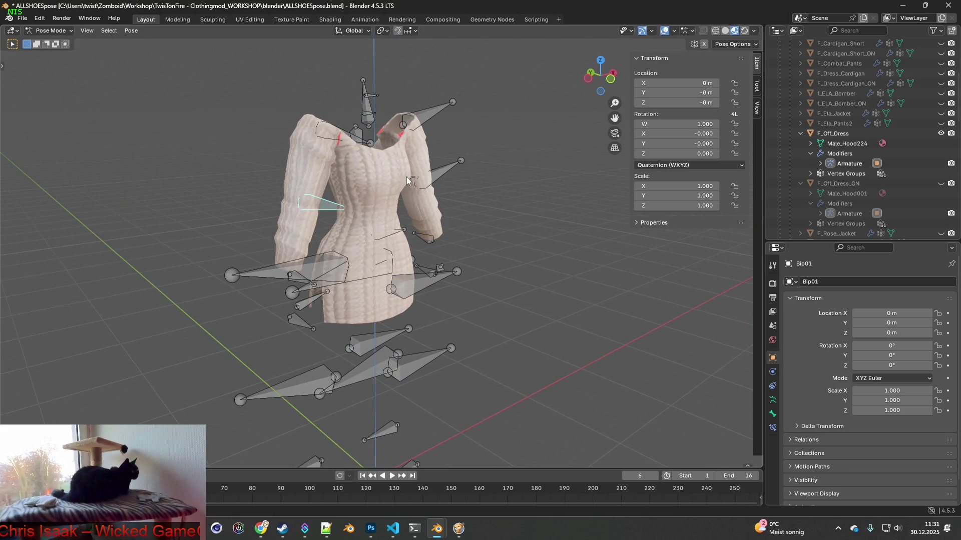
middle_drag(403, 181, 400, 165)
key(r)
key(x)
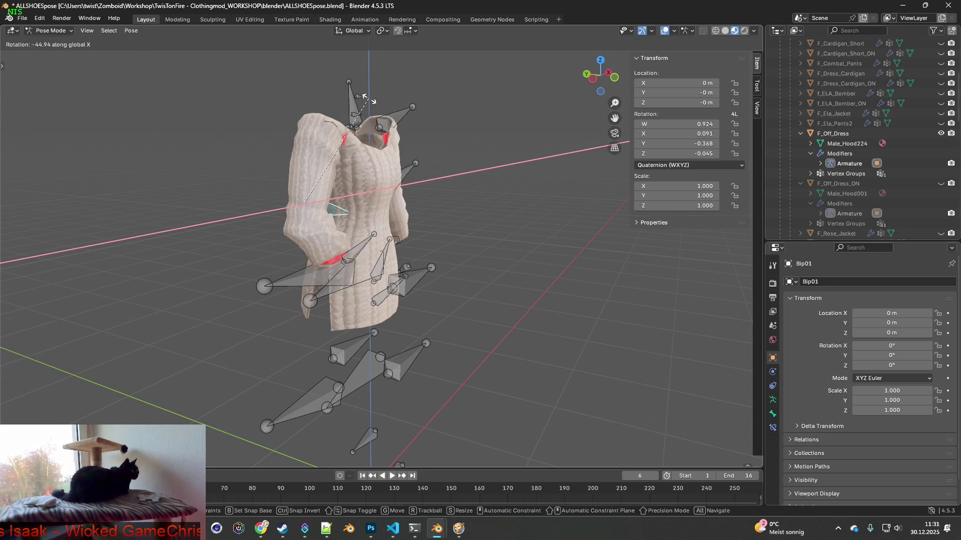
Step: Switch to the Project Zomboid window through Task View
key(super+Tab)
key(Right)
key(Right)
key(Right)
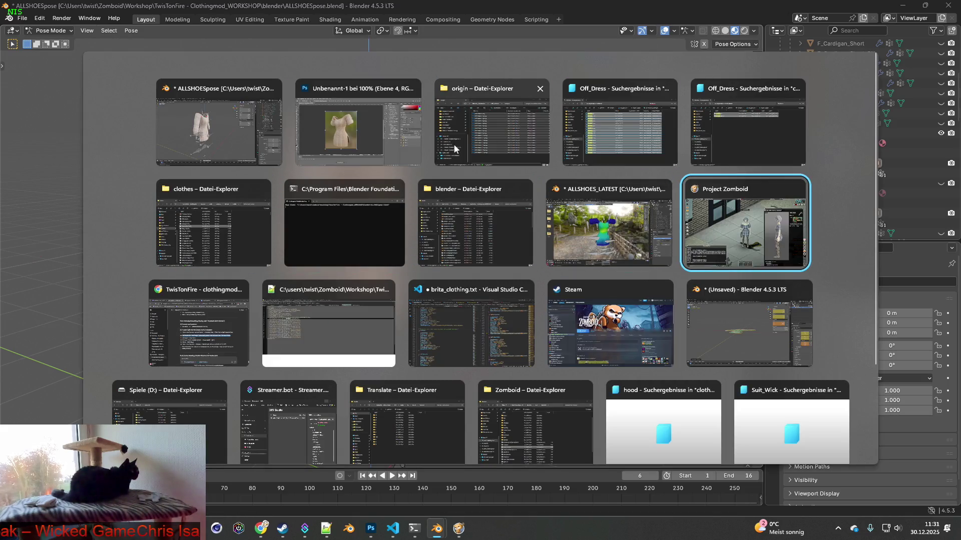
key(Return)
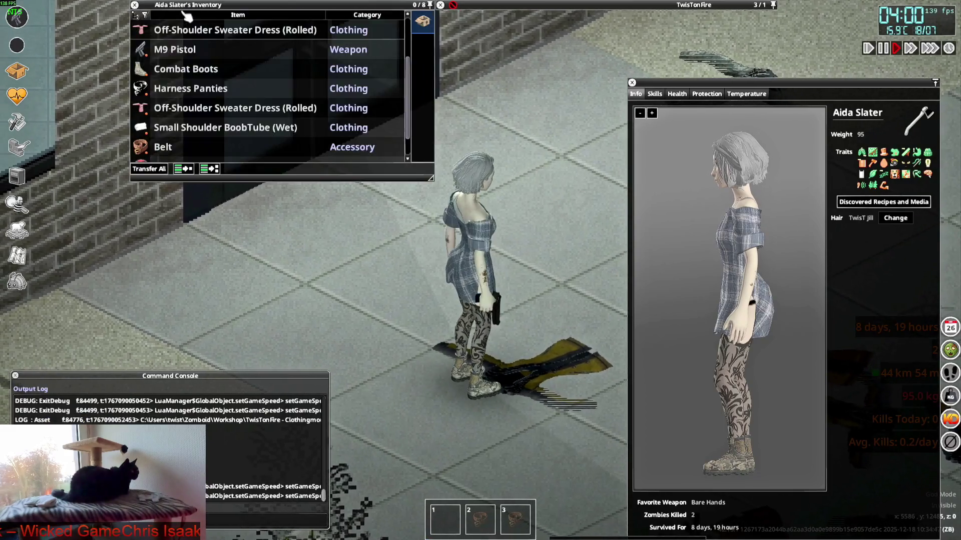
Step: Have the character wear the Off-Shoulder Sweater Dress (Rolled) from her inventory
scroll(182, 87, down, 1)
right_click(199, 89)
click(235, 119)
Step: Turn the character to inspect the worn dress, then return to Blender
mouse_move(540, 134)
right_down()
mouse_move(576, 195)
mouse_move(565, 241)
mouse_move(411, 268)
mouse_move(333, 231)
mouse_move(365, 155)
mouse_move(498, 103)
mouse_move(569, 157)
mouse_move(550, 150)
mouse_move(465, 343)
mouse_move(548, 147)
right_up()
click(465, 343)
key(alt+Tab)
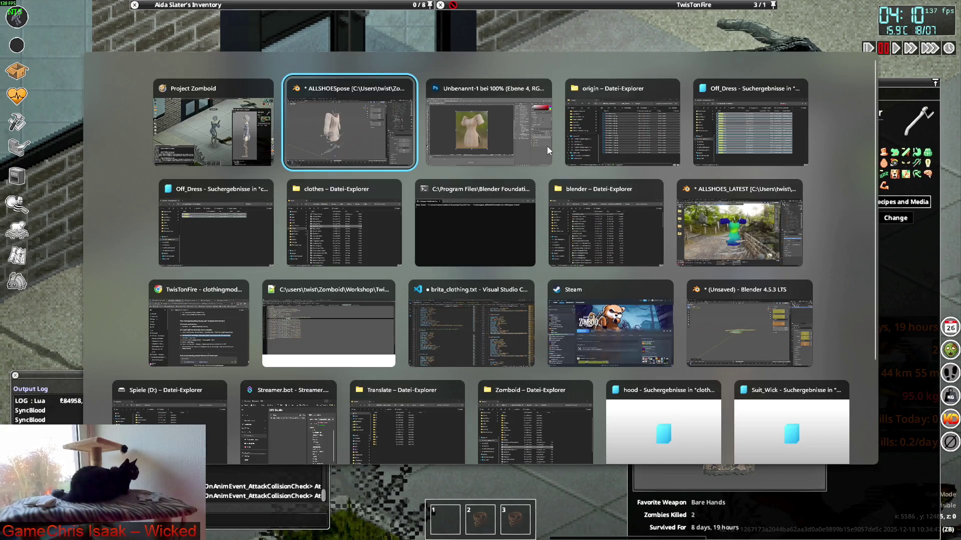
key(alt+Tab)
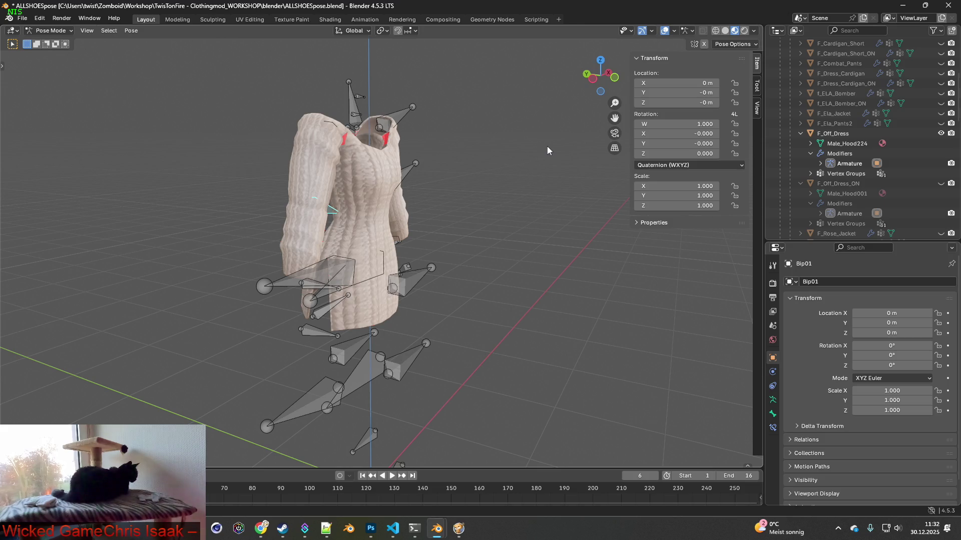
Step: Select the upper-arm bone and test-rotate it, cancelling back to rest
middle_drag(455, 188, 365, 188)
click(493, 195)
middle_drag(493, 194, 465, 193)
key(r)
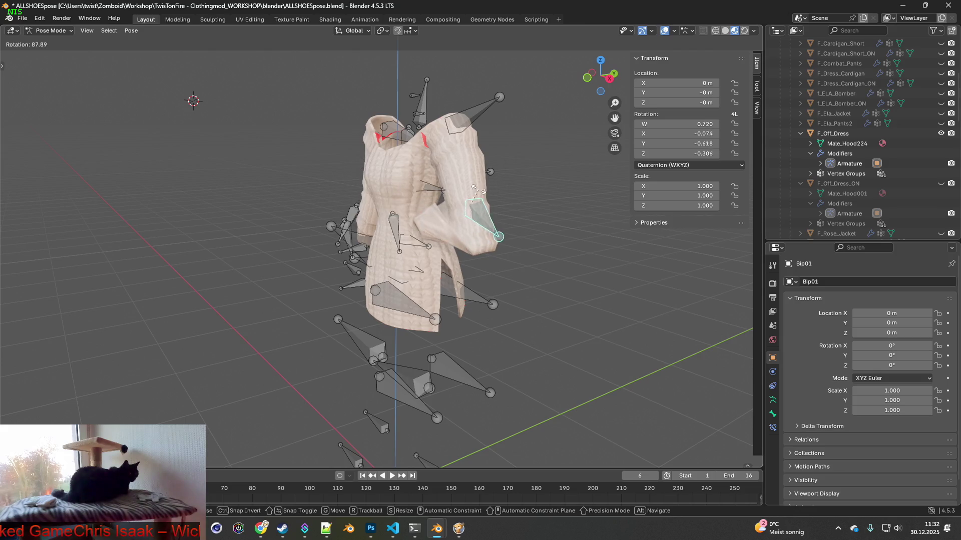
key(Escape)
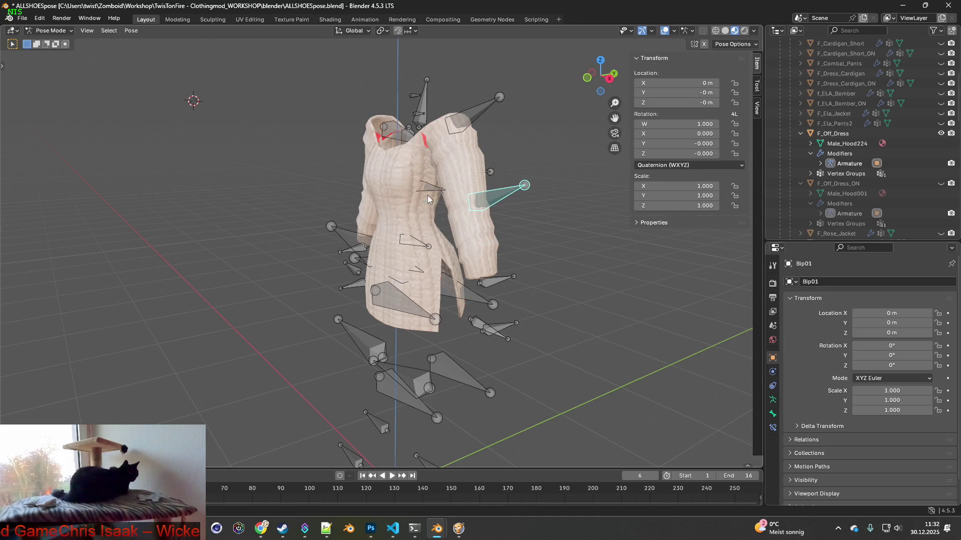
middle_drag(491, 195, 520, 199)
Step: In the armature data properties, flip between Rest Position and Pose Position twice
click(773, 413)
click(772, 400)
click(902, 314)
click(843, 315)
click(896, 316)
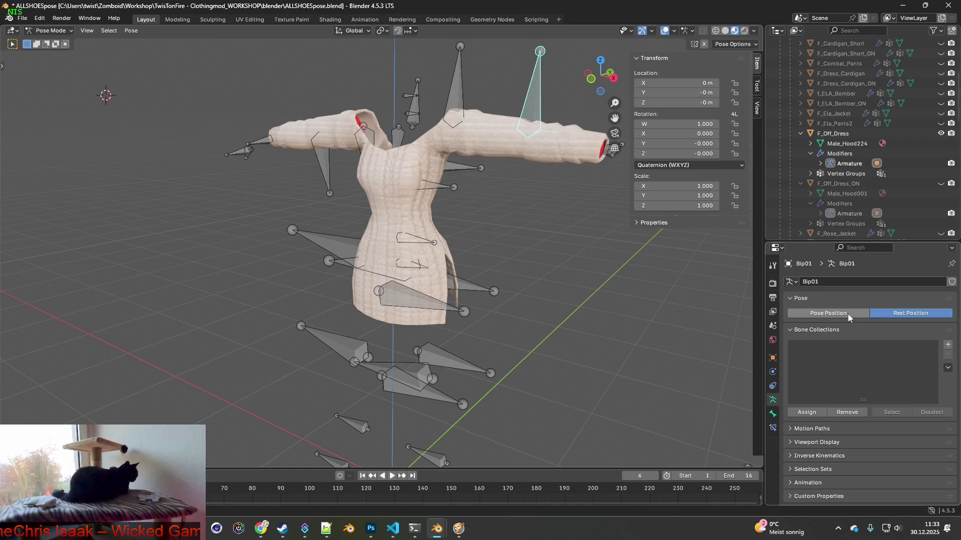
click(846, 315)
Step: Test-rotate the arm bone about global X, then Y, and cancel it
middle_drag(594, 264, 583, 248)
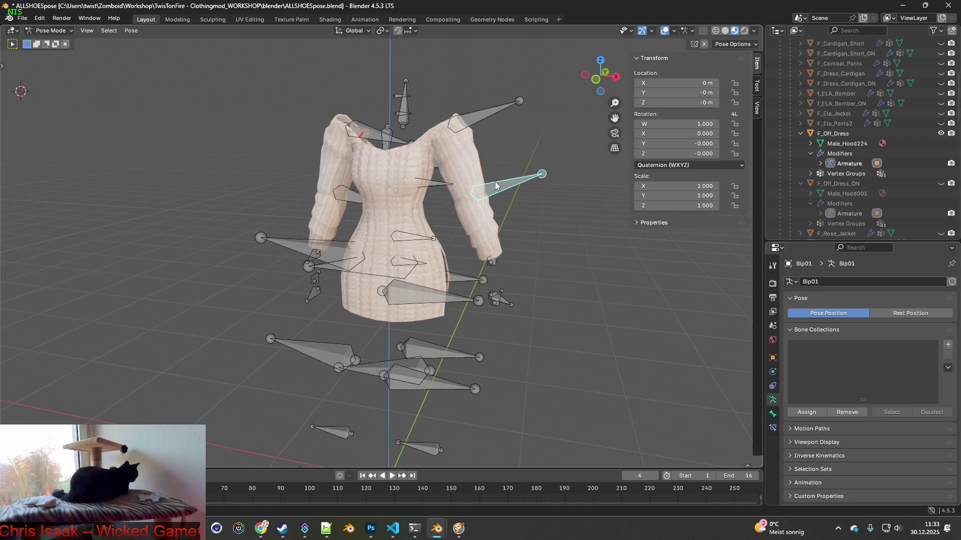
middle_drag(502, 187, 461, 191)
key(r)
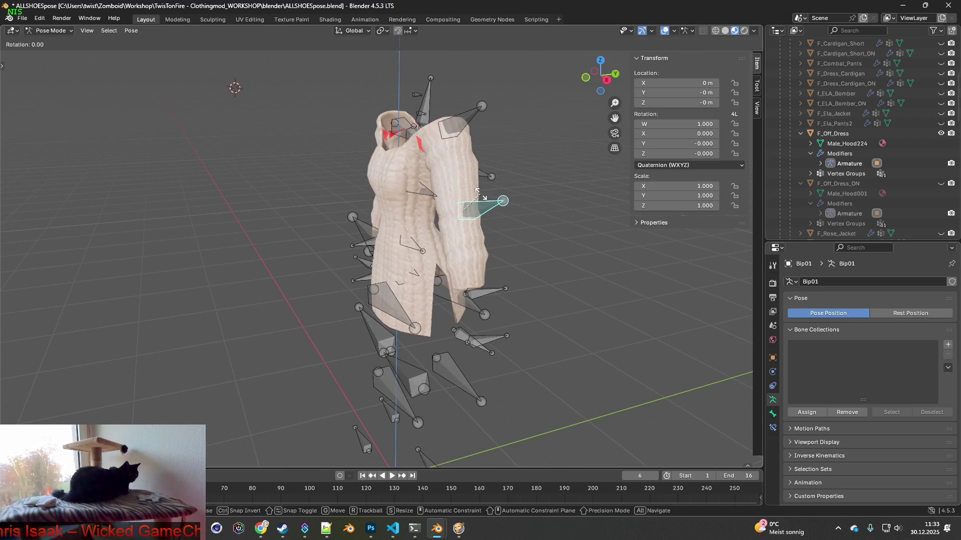
key(x)
key(y)
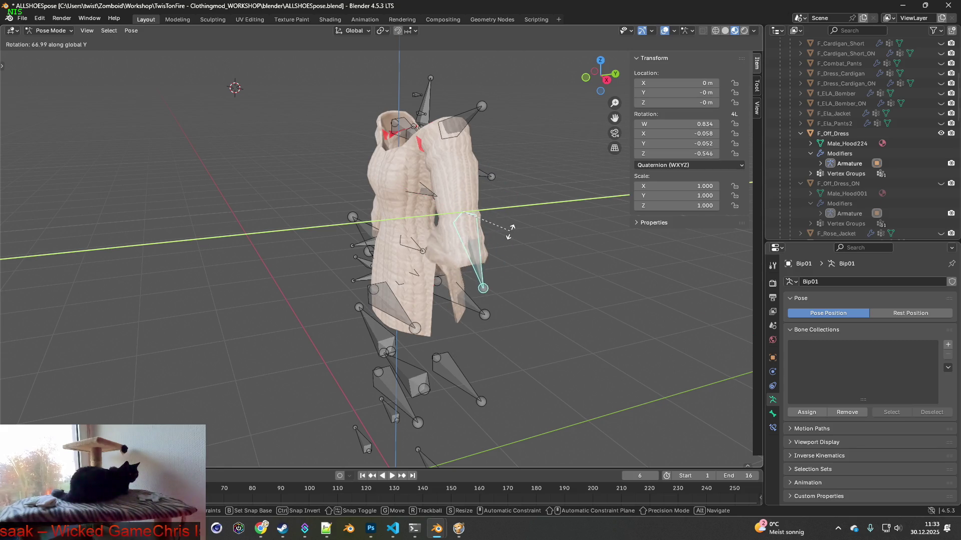
key(Escape)
Step: Face the dress front and inspect the Armature modifier on F_Off_Dress
middle_drag(495, 185, 553, 200)
scroll(552, 199, up, 3)
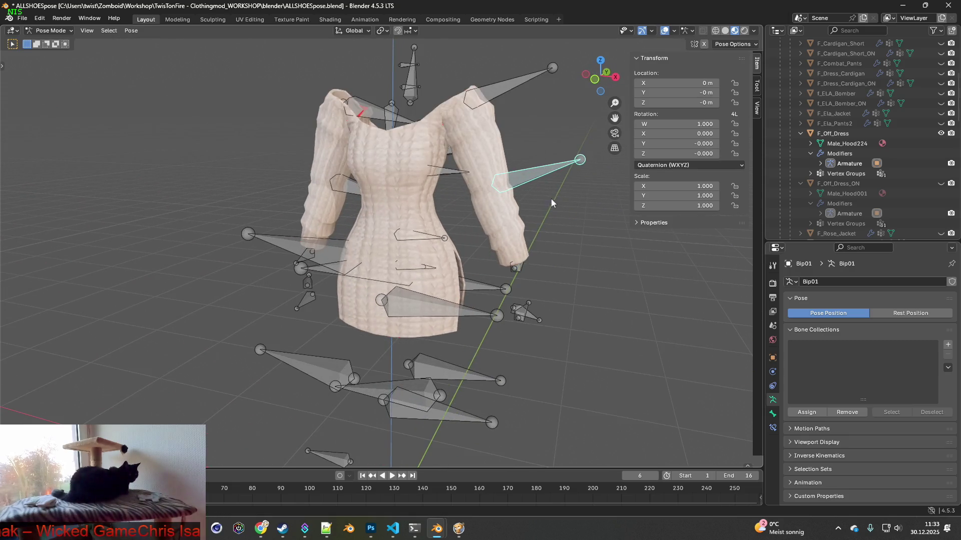
click(833, 168)
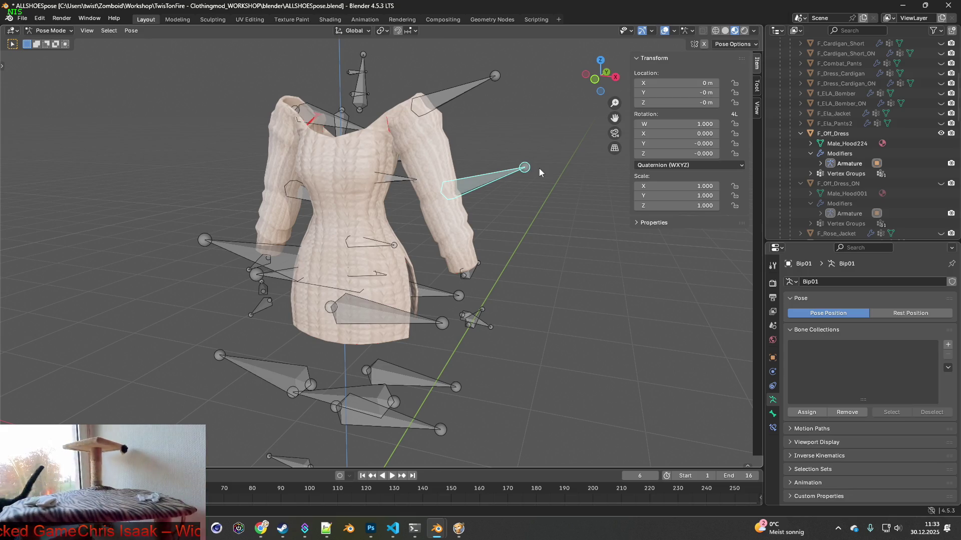
click(50, 30)
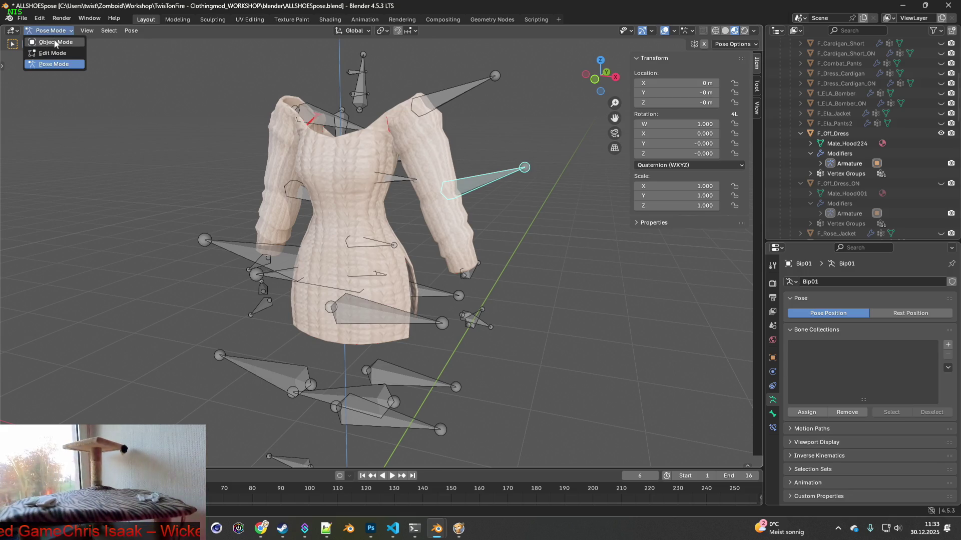
Step: Switch the armature to Object Mode and back to Pose Mode
click(47, 37)
middle_drag(221, 111, 382, 154)
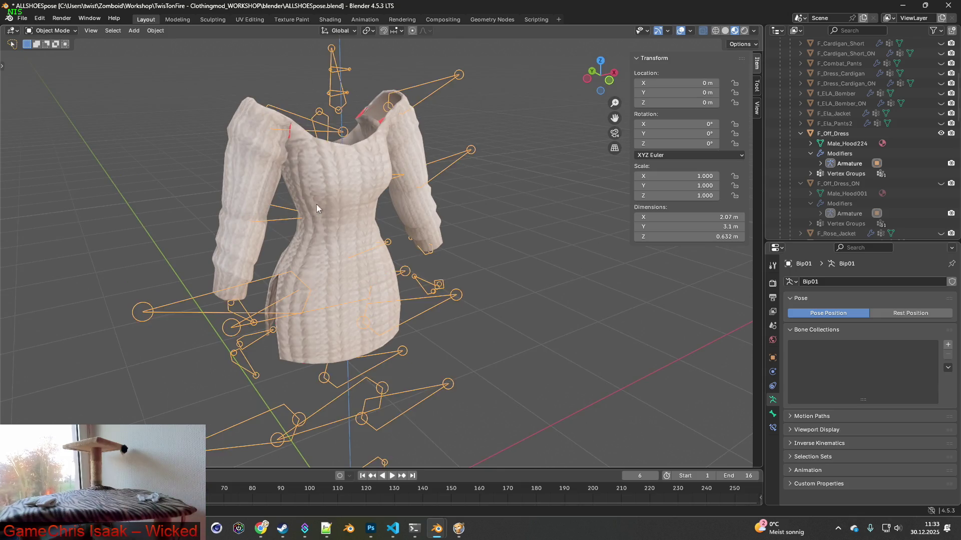
middle_drag(314, 206, 326, 188)
click(50, 31)
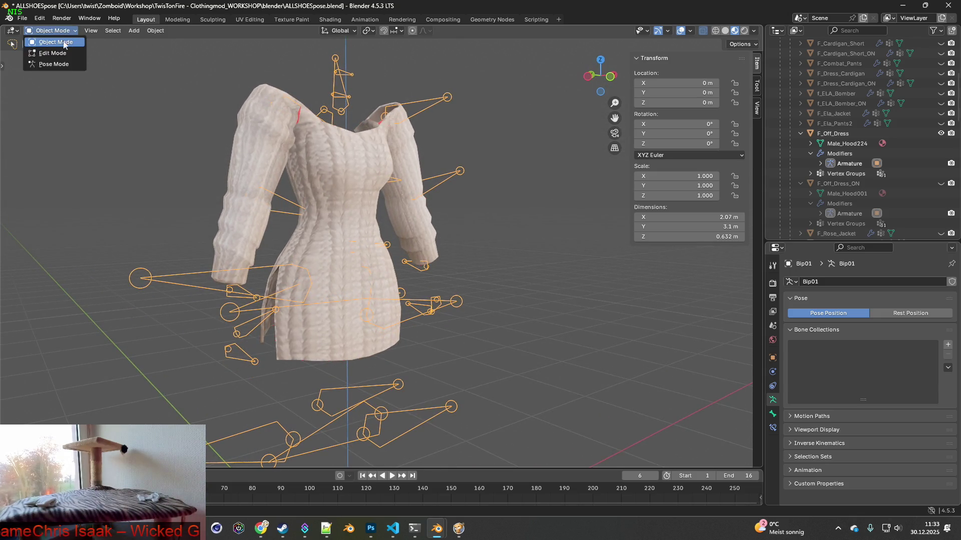
click(45, 65)
middle_drag(290, 155, 329, 150)
Step: Trial-rotate the Bip01 root bone on the Y, X and Z axes, then cancel
key(r)
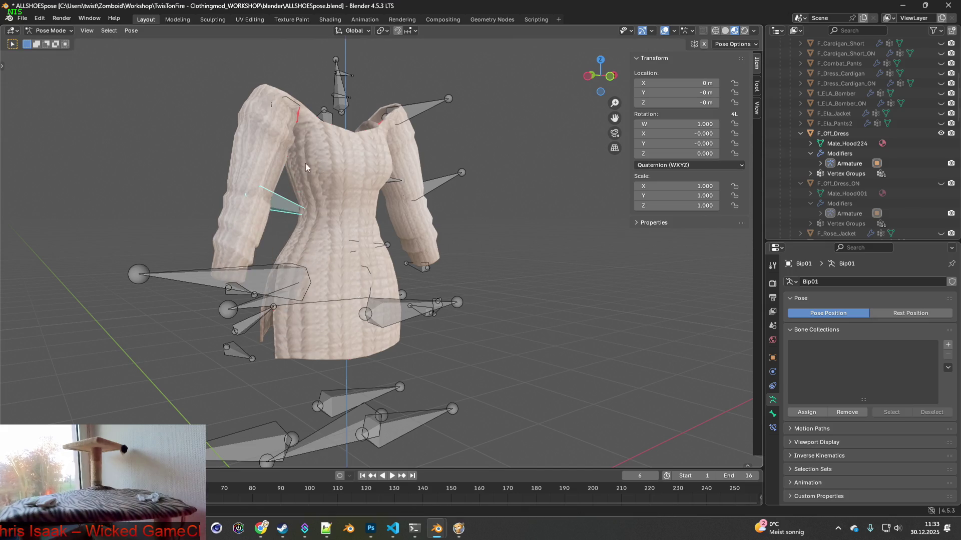
key(y)
key(x)
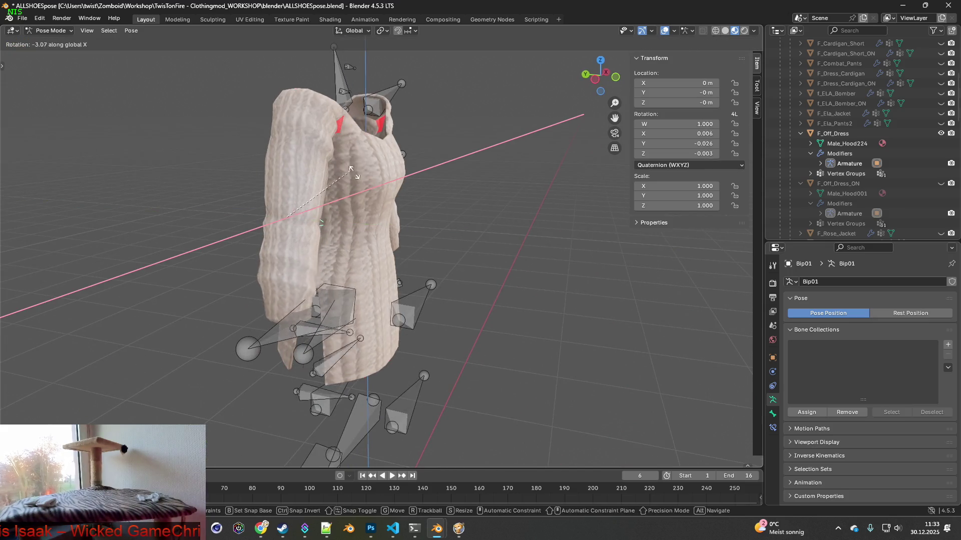
key(z)
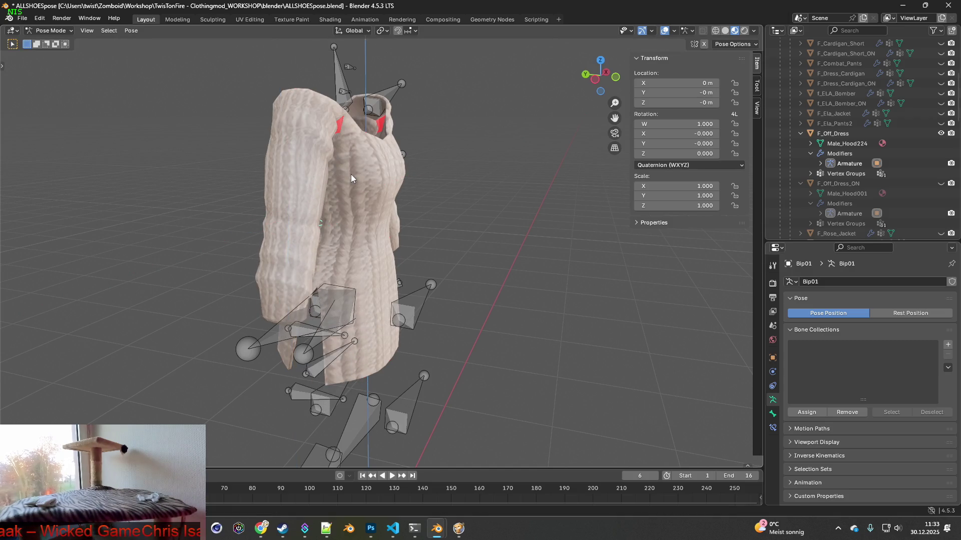
alt+middle_drag(351, 174, 187, 158)
key(z)
key(z)
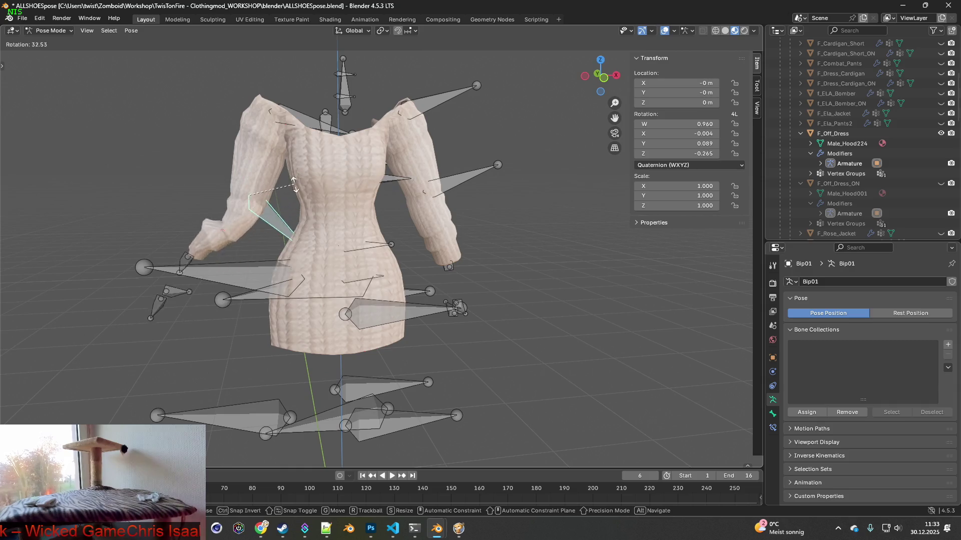
key(Escape)
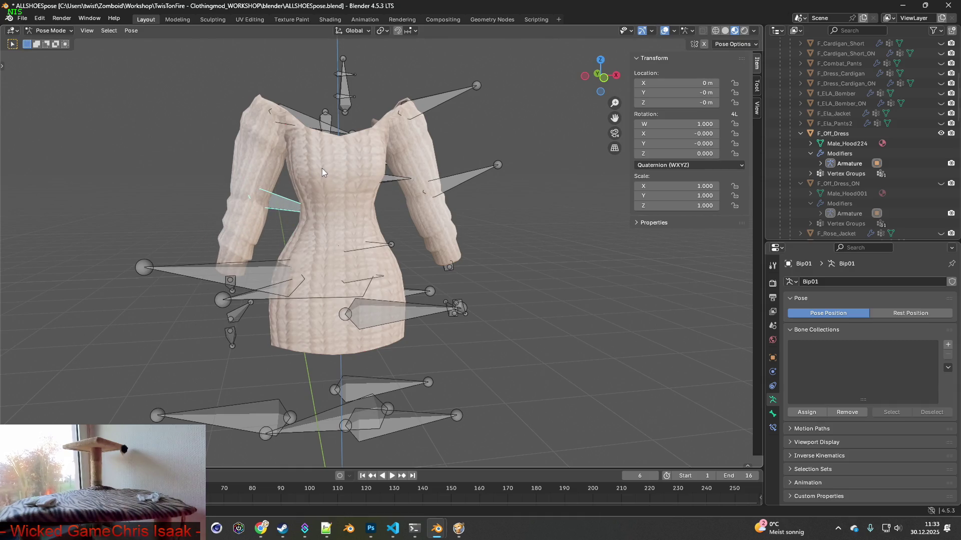
Step: Tilt the right shoulder bone about global Y by about 10.3°
mouse_move(322, 168)
middle_down()
mouse_move(331, 188)
mouse_move(412, 187)
middle_up()
key(r)
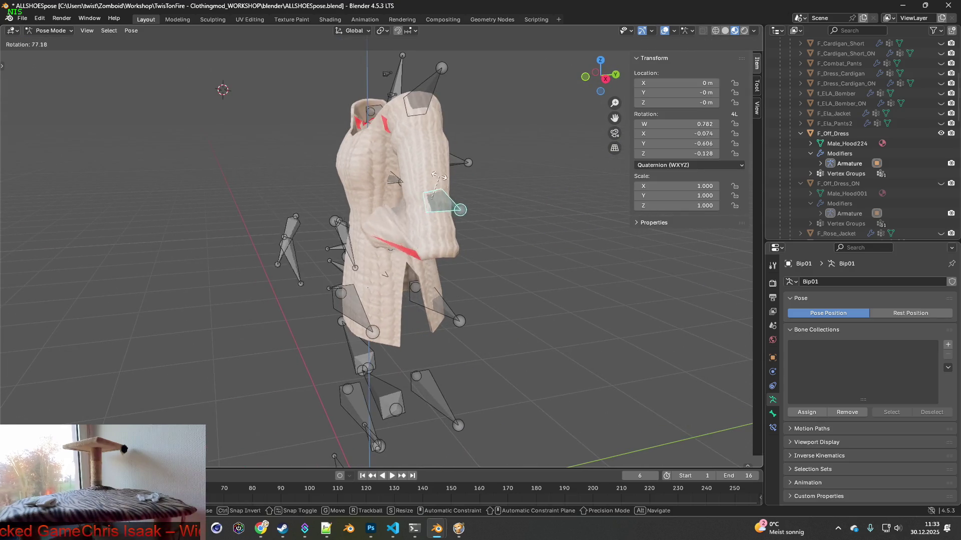
key(Escape)
click(427, 111)
mouse_move(428, 110)
middle_down()
mouse_move(512, 121)
mouse_move(513, 135)
middle_up()
key(r)
key(y)
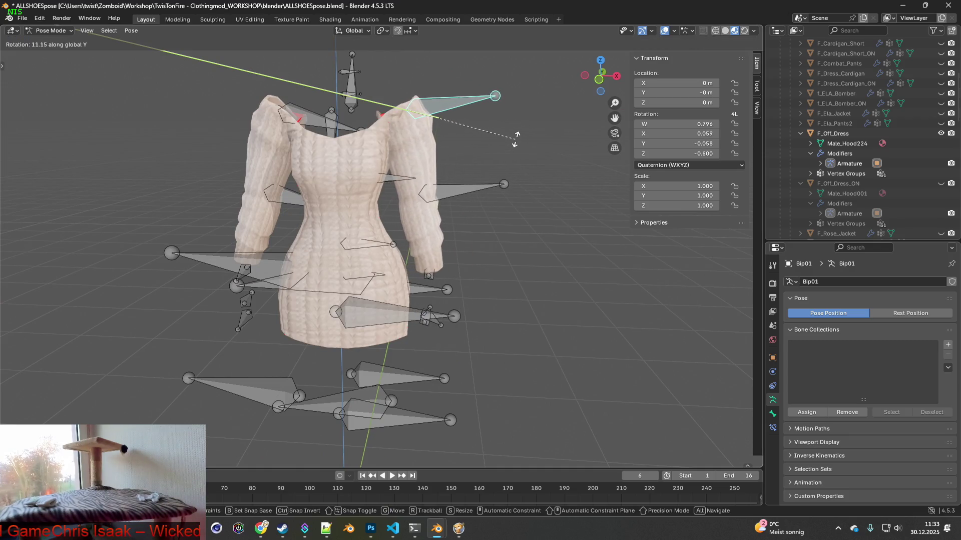
click(401, 163)
Step: Tilt the left shoulder bone about global Y by -4.19°
middle_drag(401, 164, 295, 160)
click(272, 113)
middle_drag(272, 112, 310, 117)
key(r)
key(y)
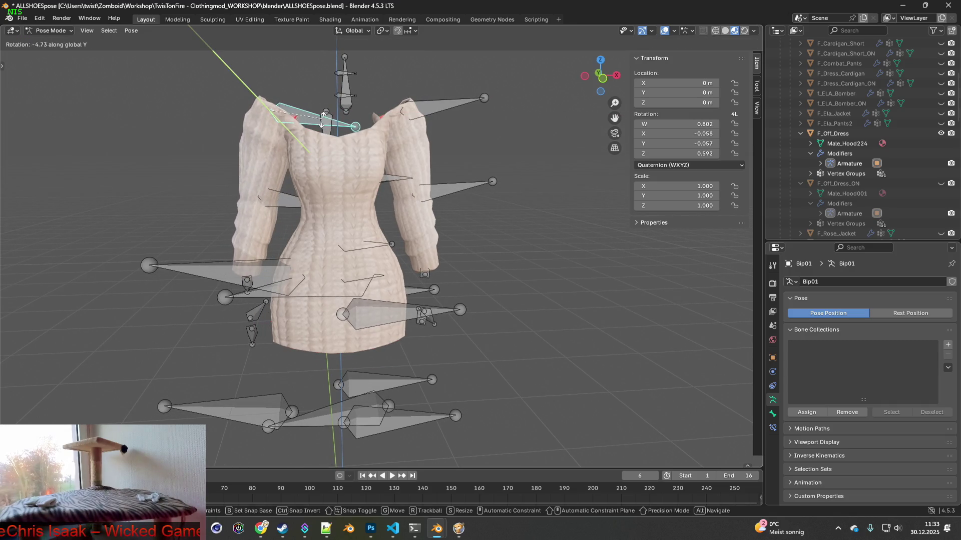
click(314, 146)
mouse_move(314, 146)
middle_down()
mouse_move(443, 158)
mouse_move(310, 146)
middle_up()
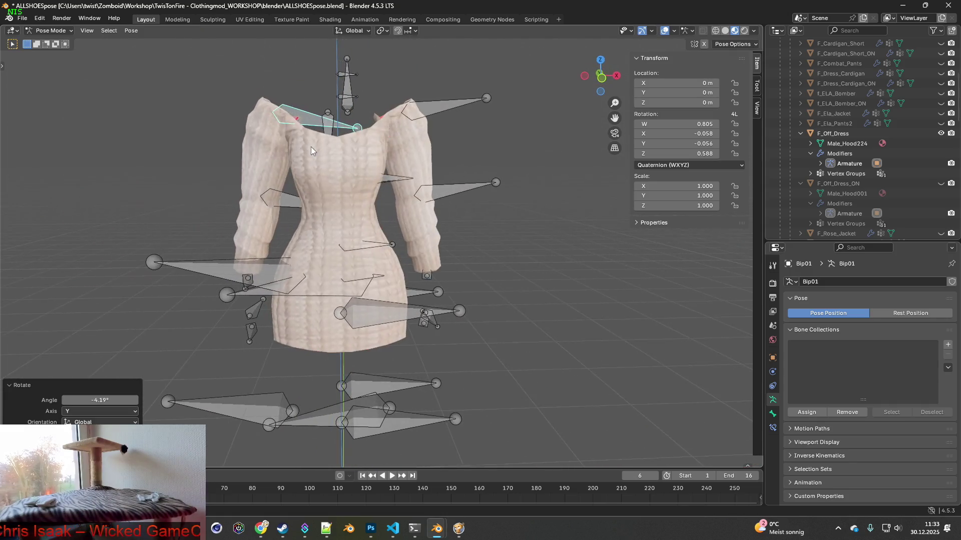
Step: Return to Object Mode and view the posed dress in the Shading workspace
click(50, 30)
click(70, 44)
mouse_move(370, 170)
middle_down()
mouse_move(406, 178)
mouse_move(395, 179)
middle_up()
click(330, 19)
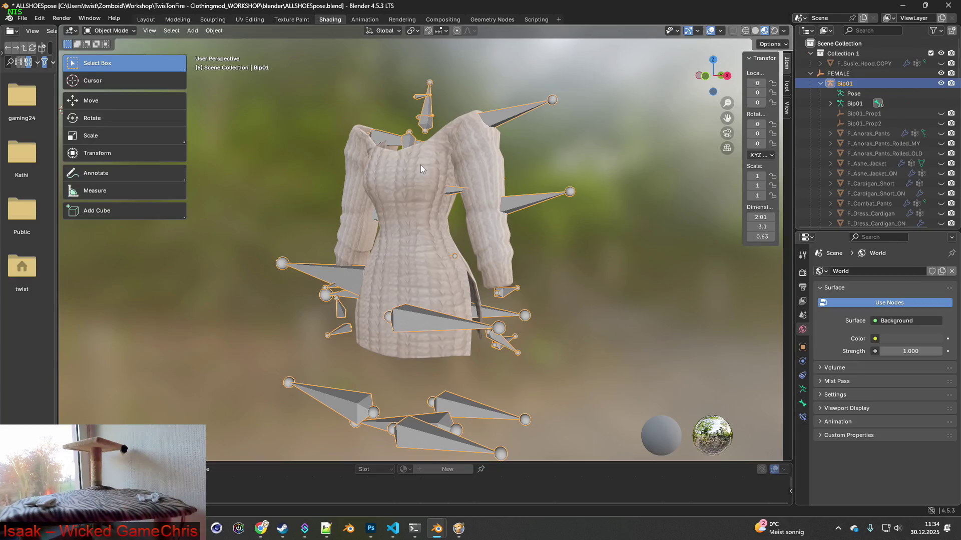
Step: Toggle Bip01's visibility off and on, select it and enter Pose Mode
click(941, 83)
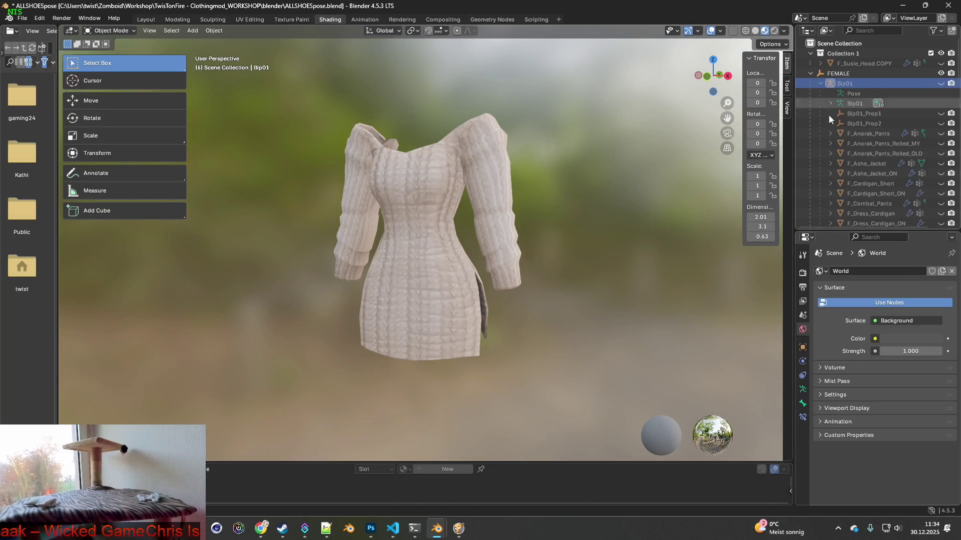
mouse_move(566, 172)
middle_down()
mouse_move(529, 197)
mouse_move(532, 245)
mouse_move(615, 251)
mouse_move(618, 202)
mouse_move(461, 201)
mouse_move(510, 239)
mouse_move(565, 220)
mouse_move(537, 175)
mouse_move(506, 167)
mouse_move(531, 180)
middle_up()
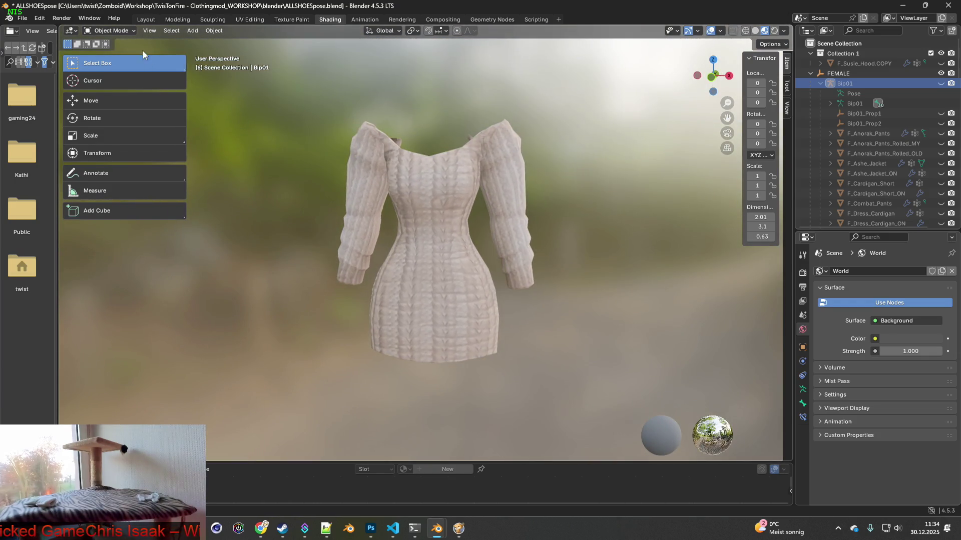
click(506, 148)
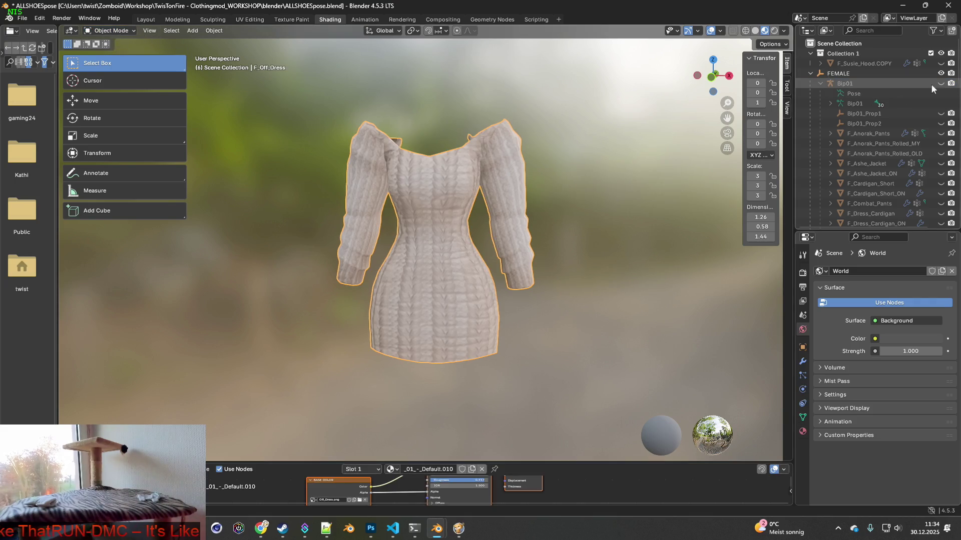
click(941, 83)
click(929, 84)
click(110, 31)
click(113, 48)
Step: Test-rotate the R_UpperArm bone about global X and Y, then cancel
middle_drag(400, 160, 423, 150)
click(423, 152)
key(r)
key(x)
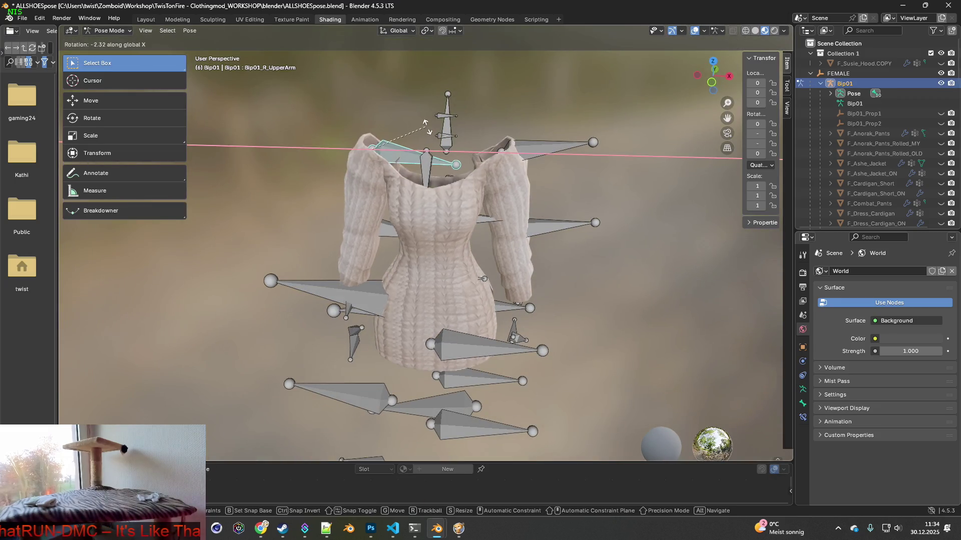
key(y)
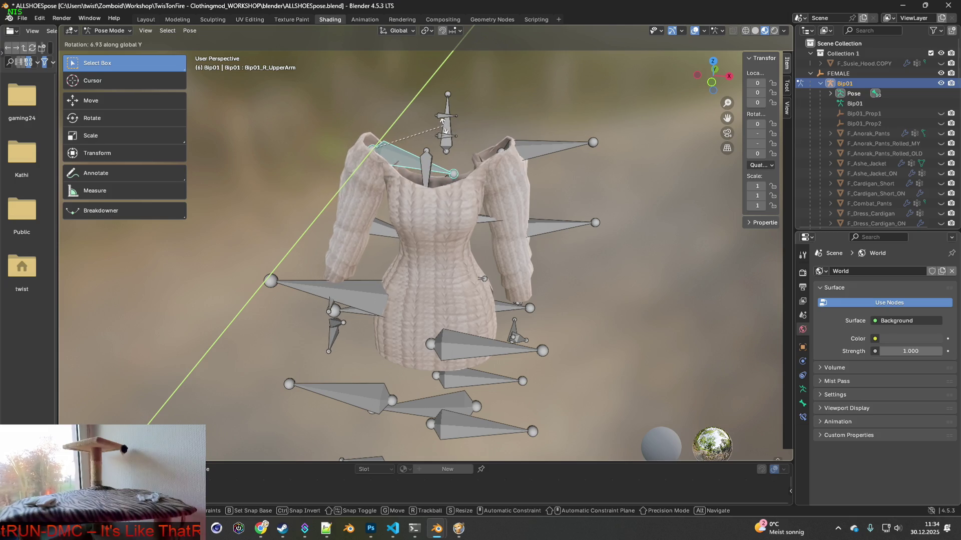
key(Escape)
Step: Rotate the L_UpperArm bone about global Y to lift the sleeve outward
click(571, 145)
middle_drag(571, 145, 573, 138)
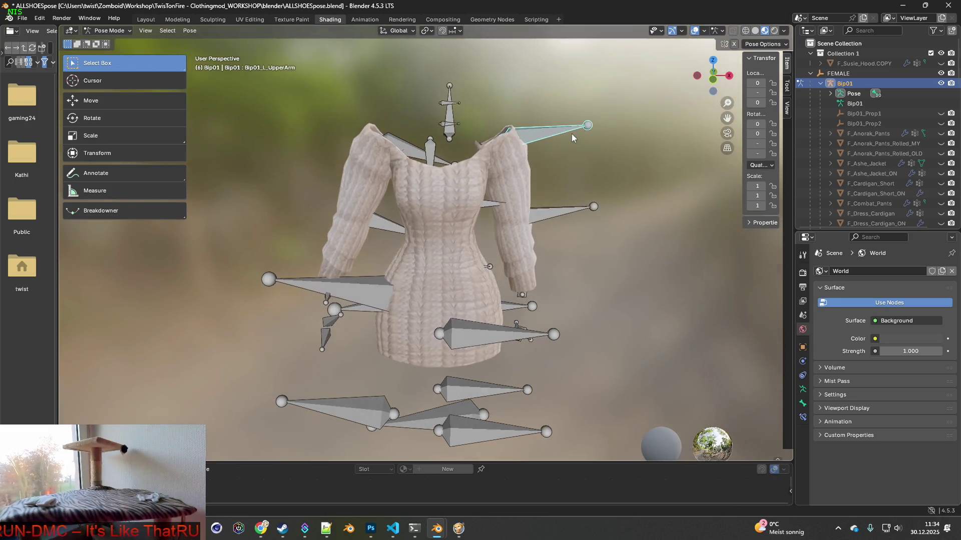
key(r)
key(x)
key(y)
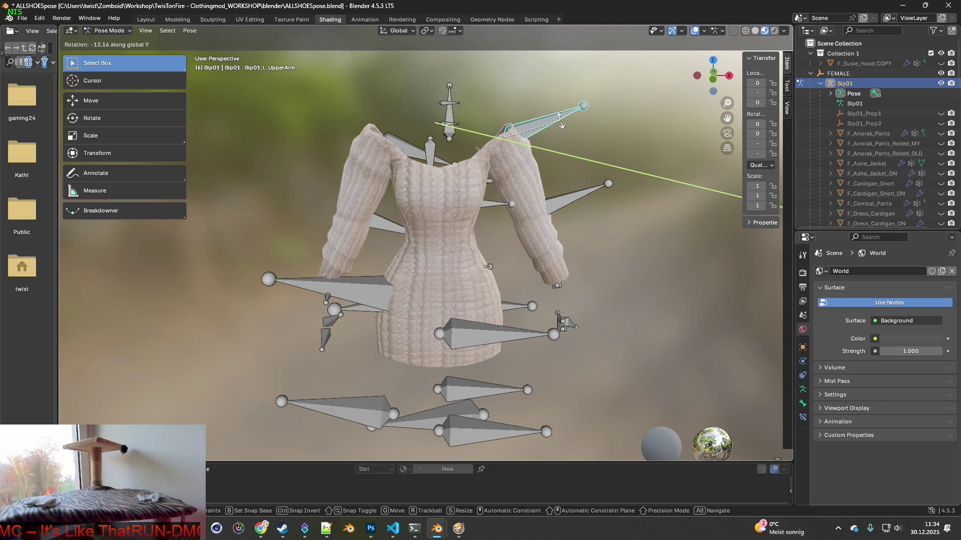
click(562, 128)
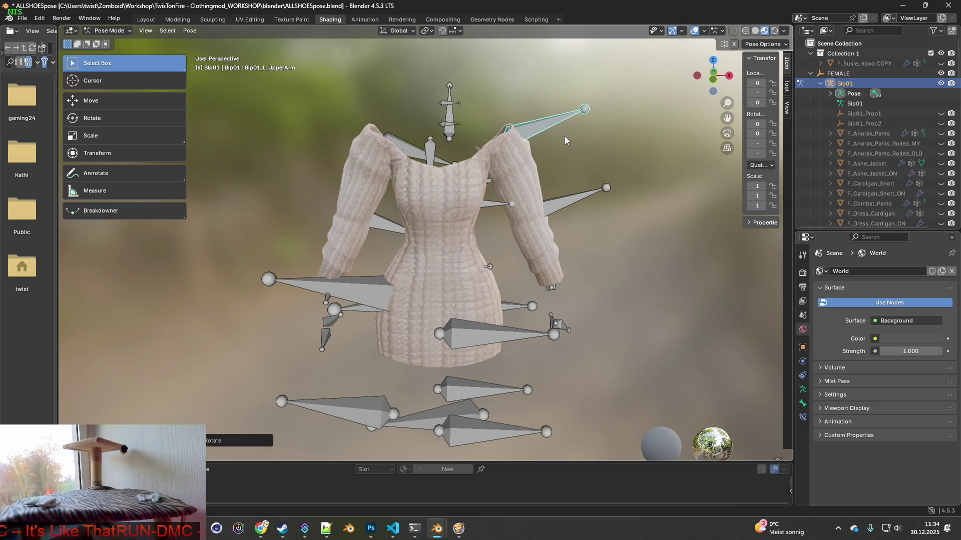
middle_drag(564, 134, 543, 157)
key(ctrl+z)
Step: Hide the Bip01 armature and recentre the view to judge the knit sleeve
mouse_move(568, 218)
middle_down()
mouse_move(509, 175)
mouse_move(575, 185)
mouse_move(498, 149)
mouse_move(618, 131)
mouse_move(610, 125)
mouse_move(606, 149)
mouse_move(551, 145)
mouse_move(596, 148)
mouse_move(566, 136)
mouse_move(574, 127)
mouse_move(564, 121)
mouse_move(547, 139)
mouse_move(483, 142)
mouse_move(530, 125)
mouse_move(605, 142)
mouse_move(319, 148)
mouse_move(479, 143)
mouse_move(503, 127)
mouse_move(491, 129)
middle_up()
click(941, 83)
mouse_move(485, 131)
shift+middle_down()
mouse_move(471, 148)
mouse_move(491, 158)
shift+middle_up()
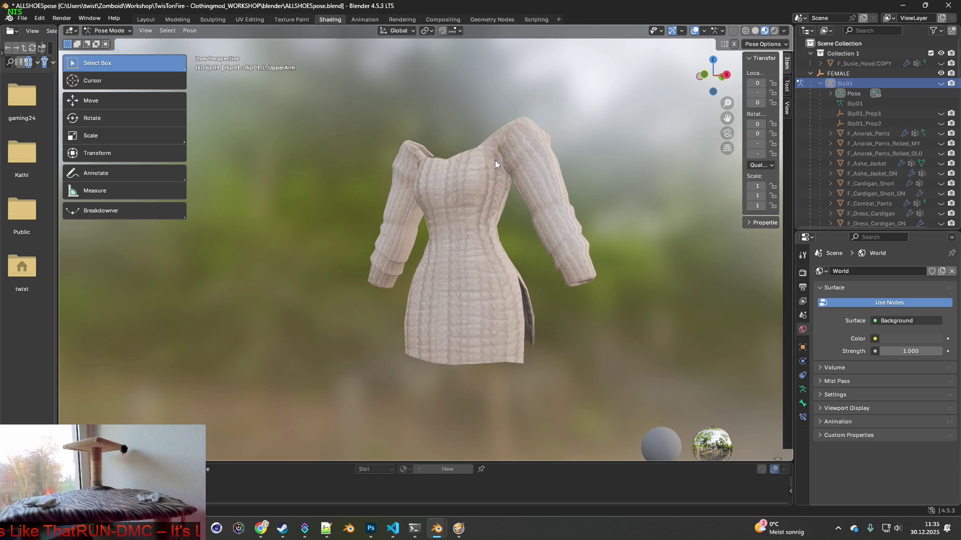
click(103, 33)
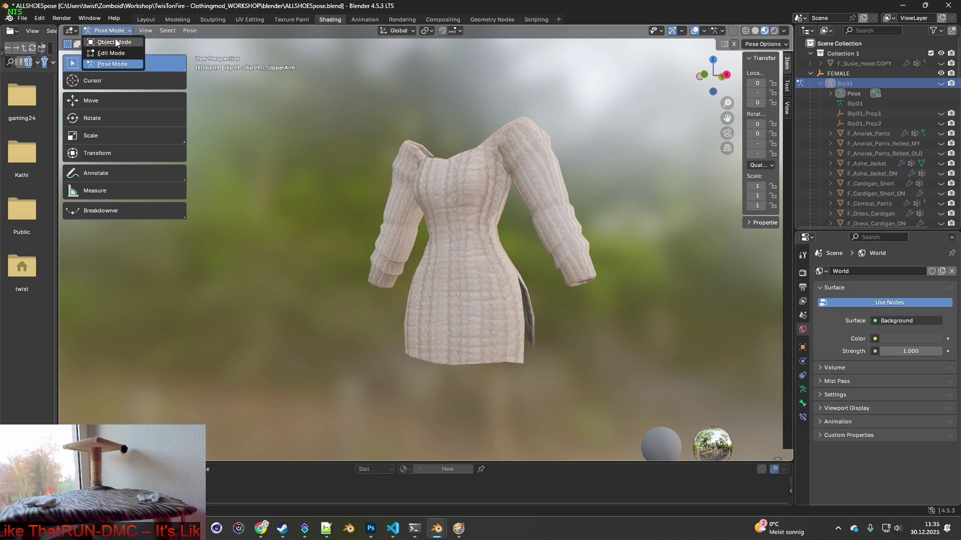
Step: Switch to Object Mode, select the dress, then deselect it by clicking empty space
click(114, 42)
click(525, 171)
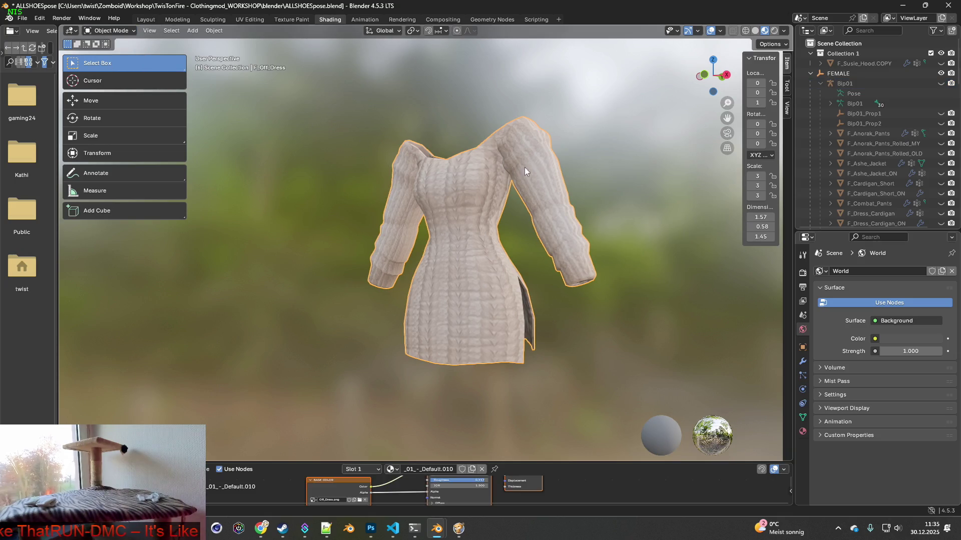
click(119, 32)
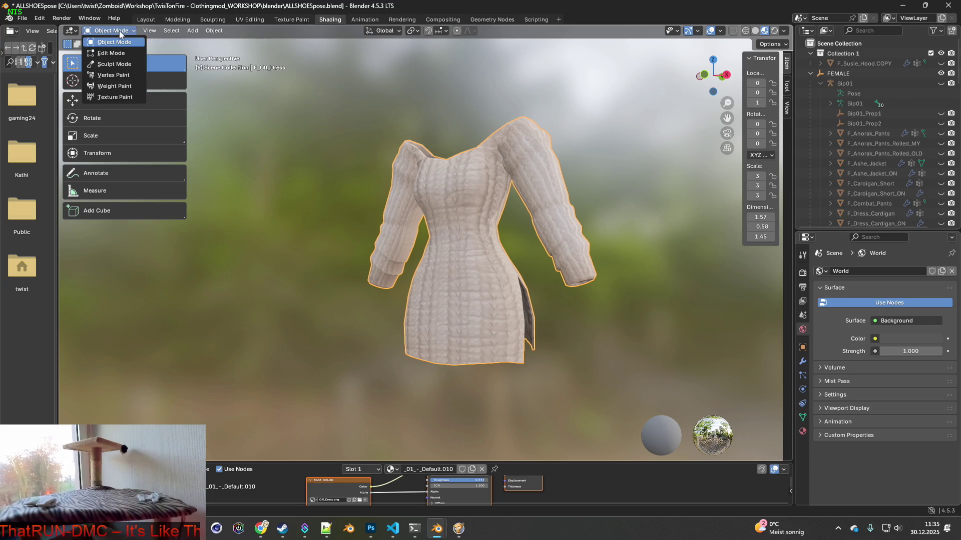
click(127, 30)
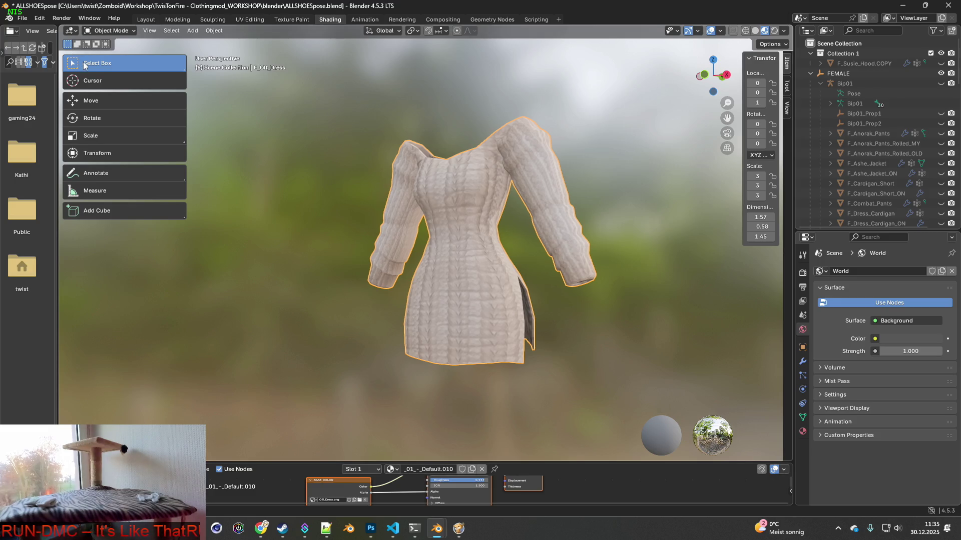
click(358, 141)
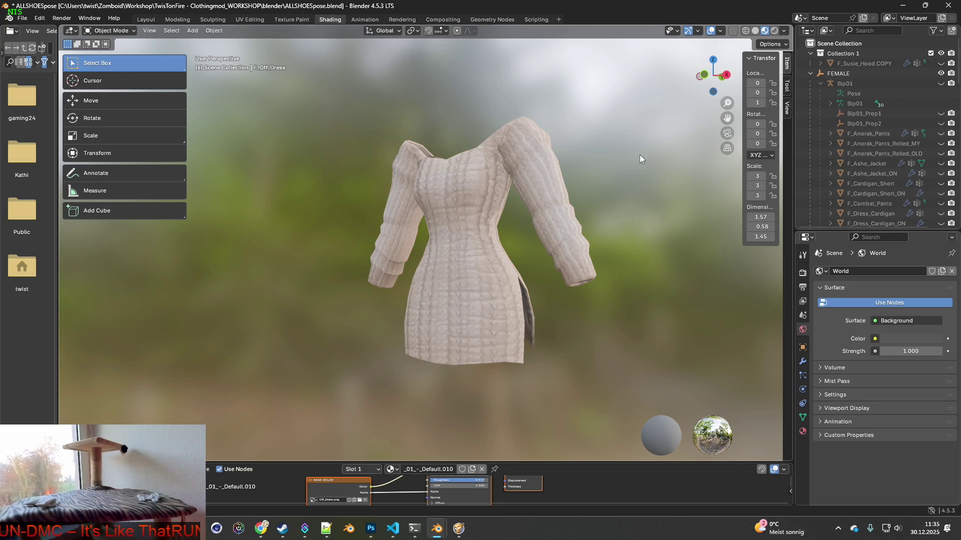
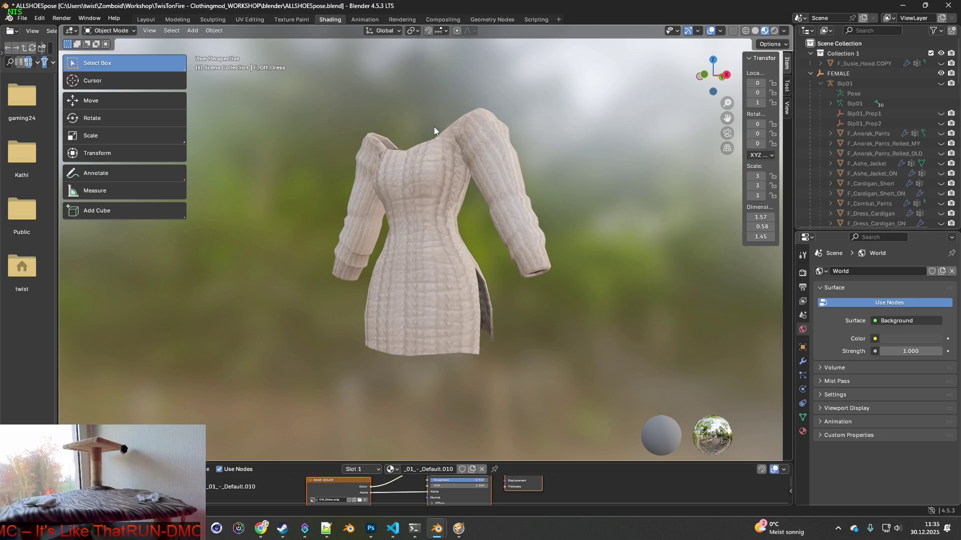
Step: Load the original Off_Dress.png from the Off_Dress folder into the dress's Image Texture node
click(360, 499)
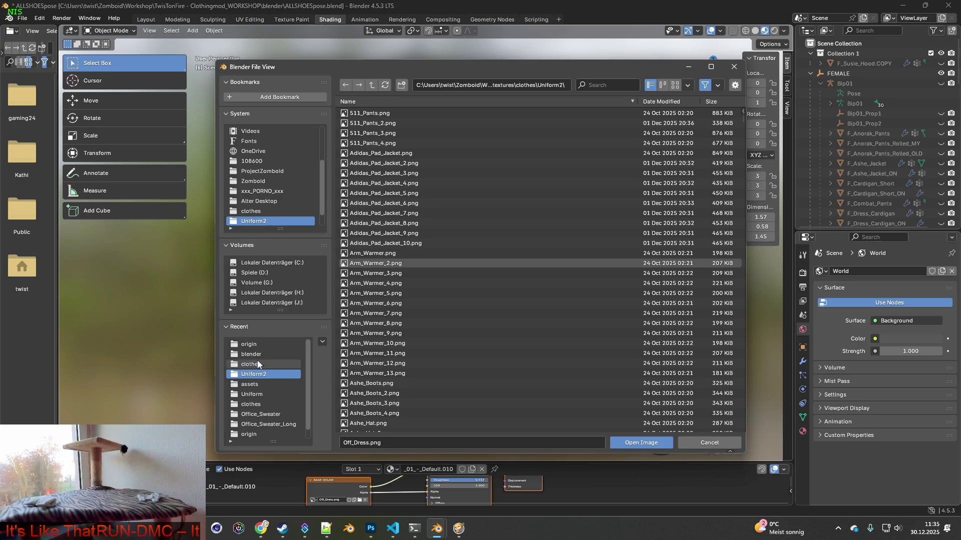
click(249, 345)
click(368, 113)
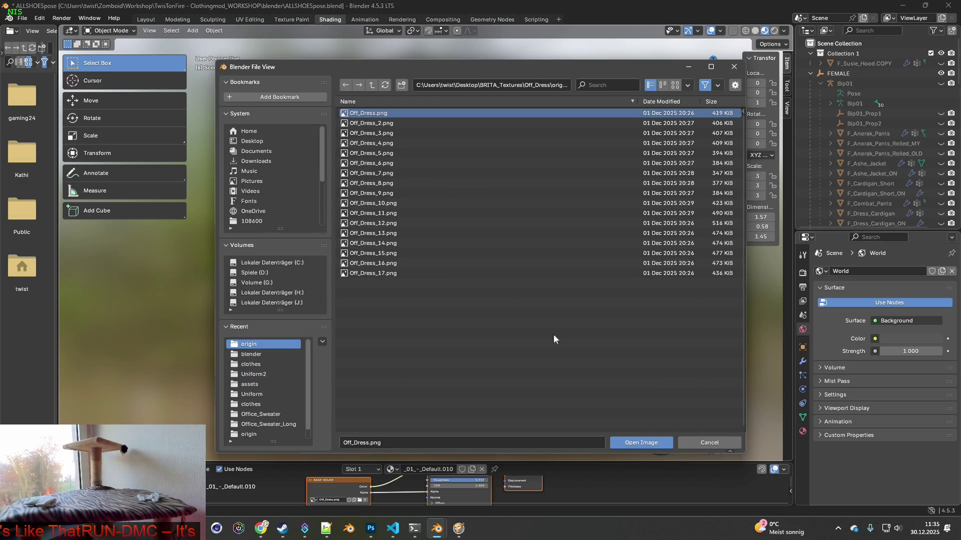
click(646, 443)
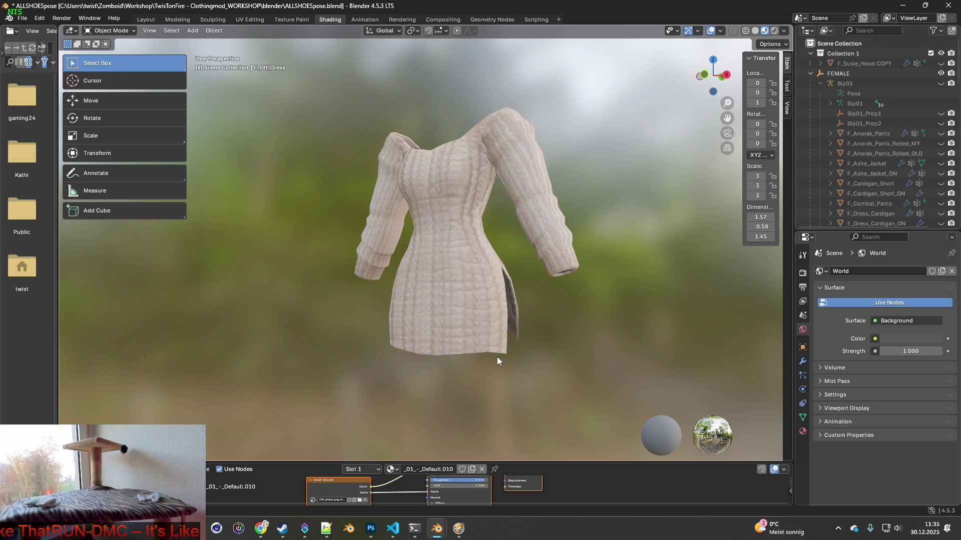
Step: Snip a screenshot of the region around the textured dress
key(super+shift+s)
mouse_move(327, 87)
mouse_down()
mouse_move(553, 311)
mouse_move(602, 386)
mouse_move(607, 367)
mouse_up()
key(alt+Tab)
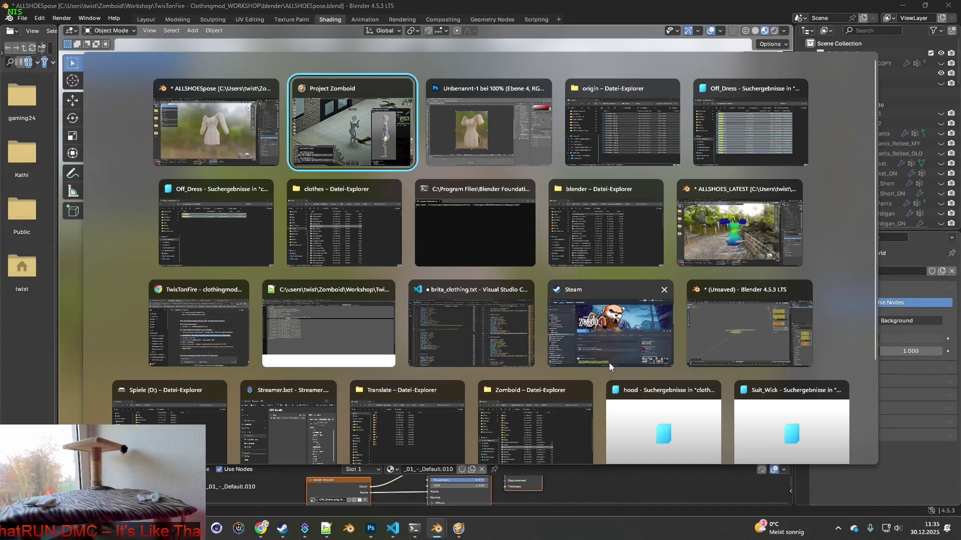
Step: Close the old Unbenannt-1 Photoshop document without saving
key(alt+Tab)
key(ctrl+v)
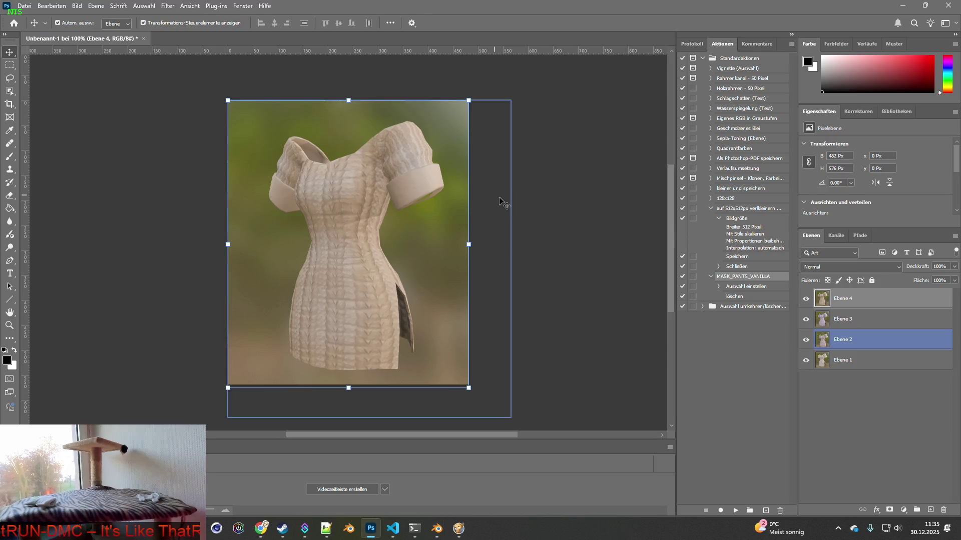
click(143, 39)
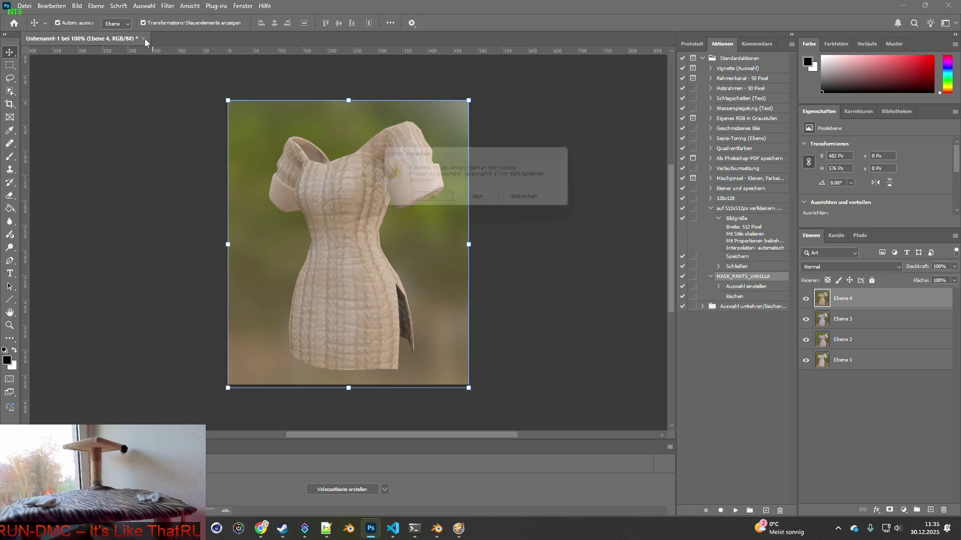
click(488, 204)
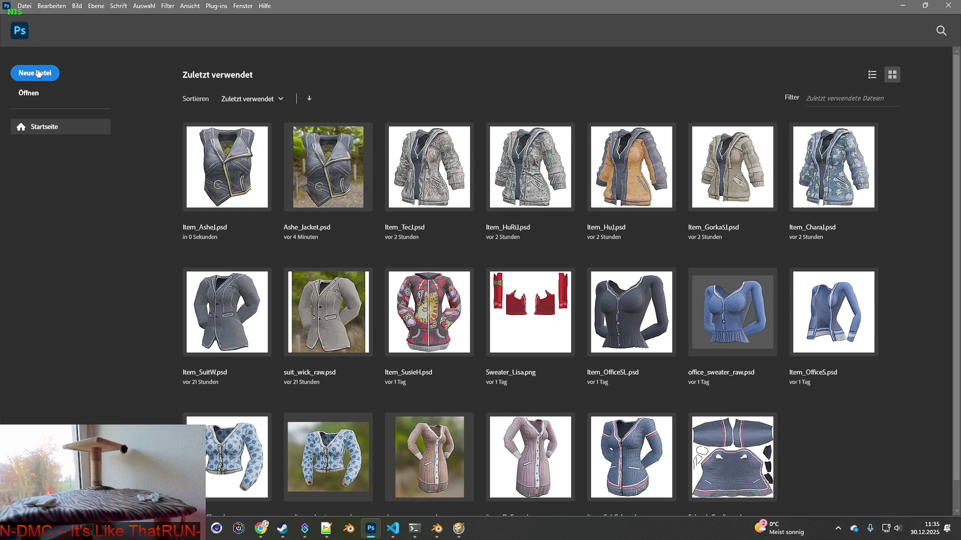
Step: Create a new 552×565 document and paste the dress capture into it
click(36, 73)
click(610, 396)
key(ctrl+v)
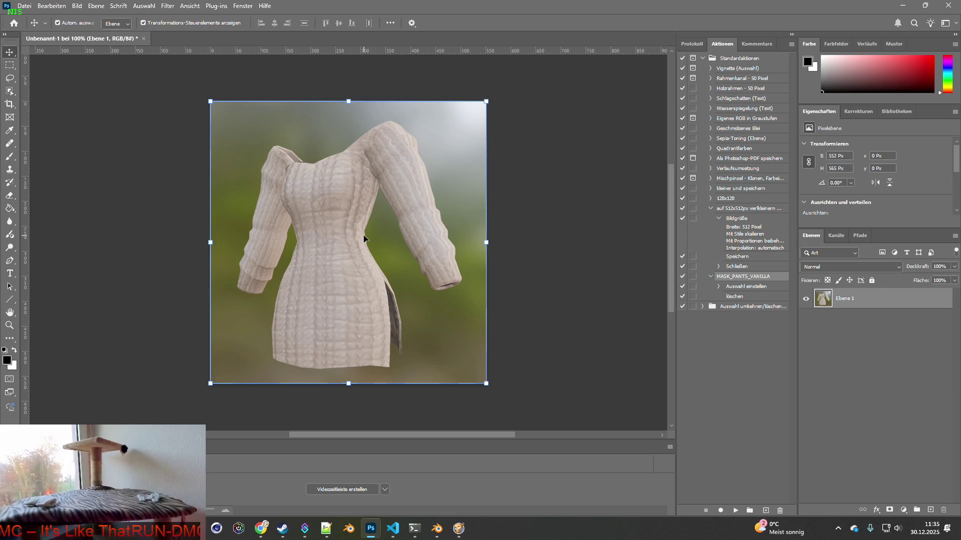
key(alt+Tab)
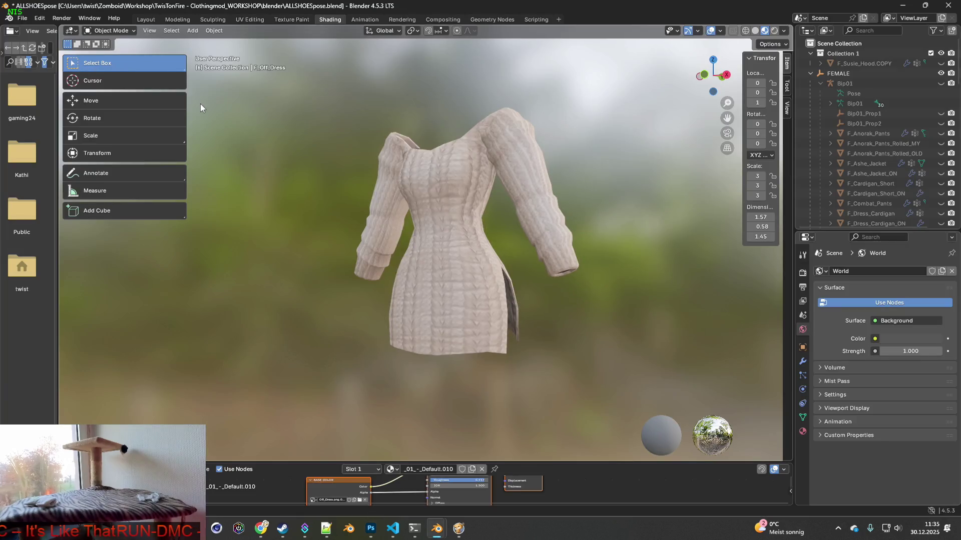
Step: Resize Blender's side panels to enlarge the viewport, then snip the dress
key(alt+Tab)
key(alt+Tab)
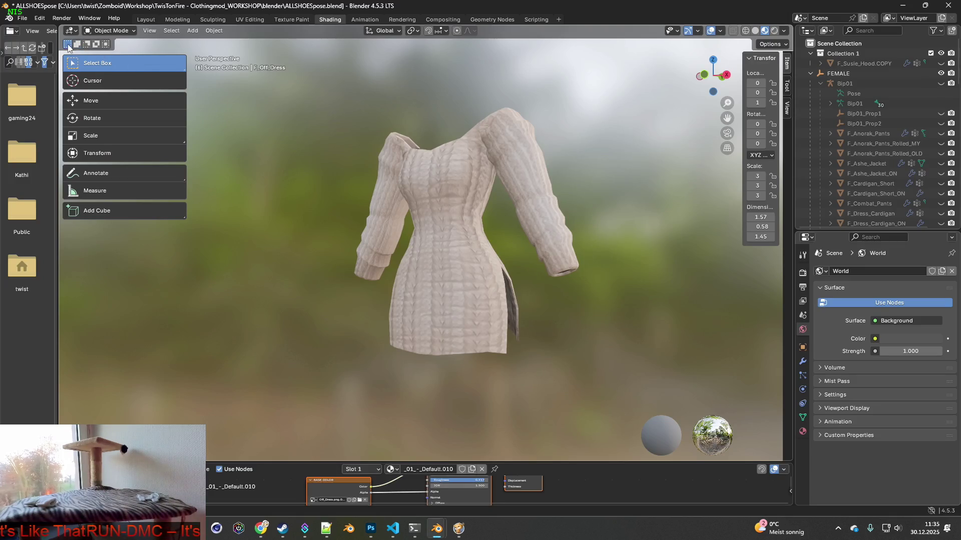
drag(57, 73, 114, 73)
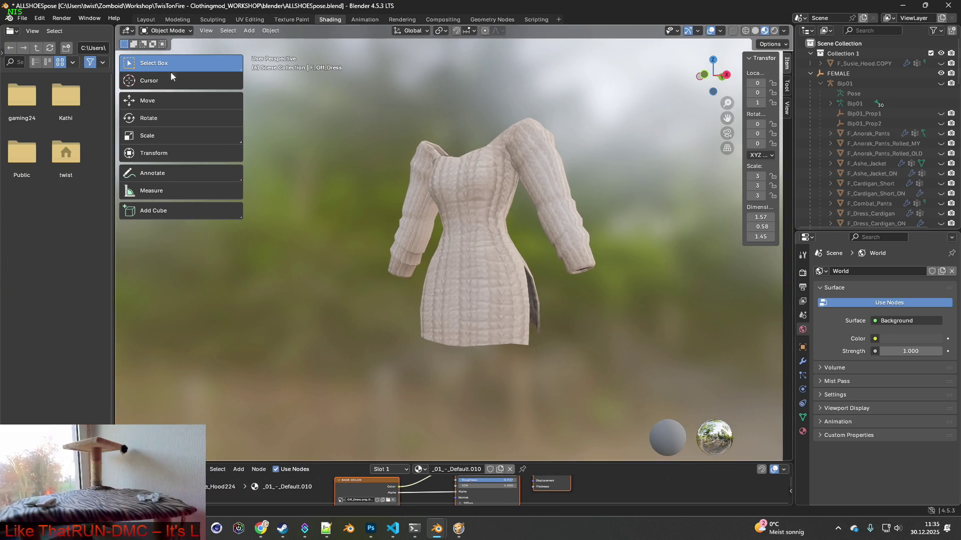
drag(245, 81, 148, 81)
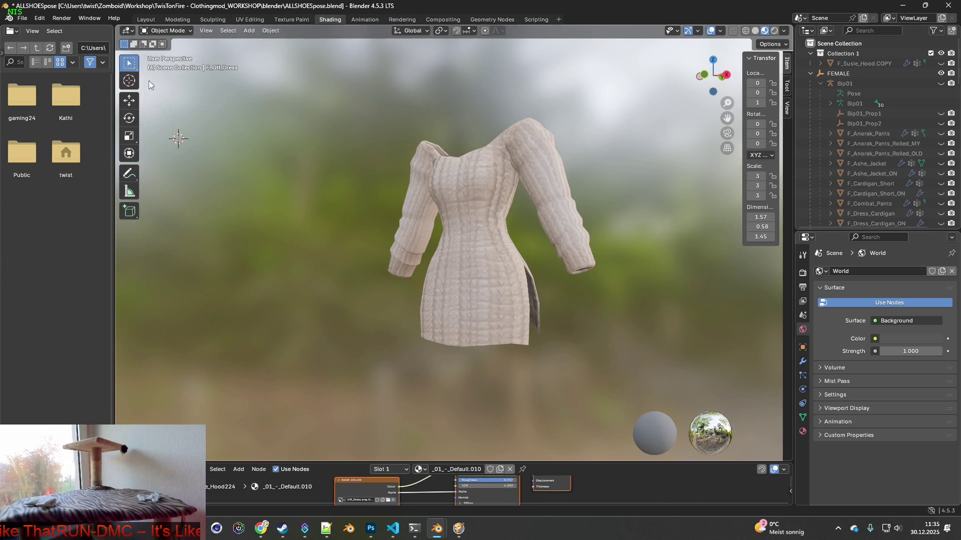
drag(114, 138, 65, 139)
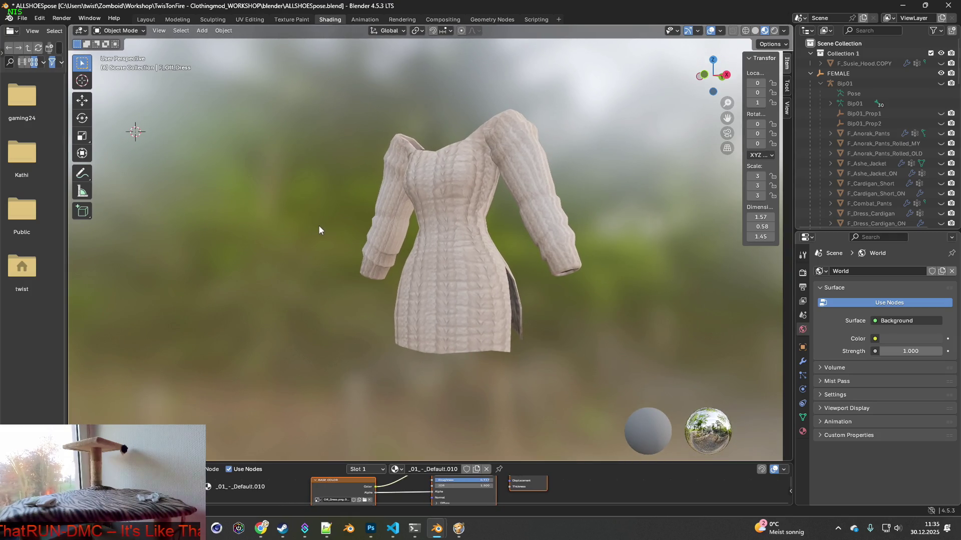
key(super+shift+s)
drag(335, 77, 611, 385)
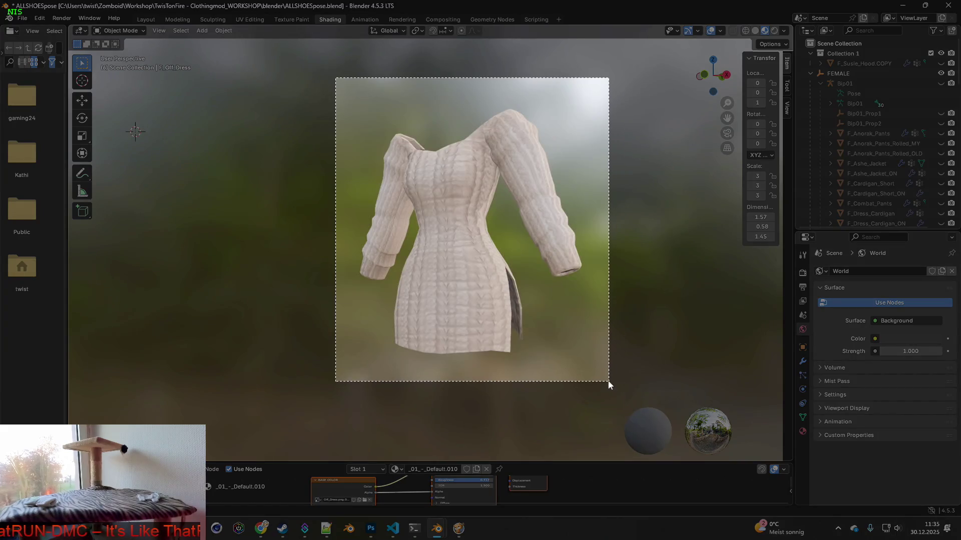
key(ctrl)
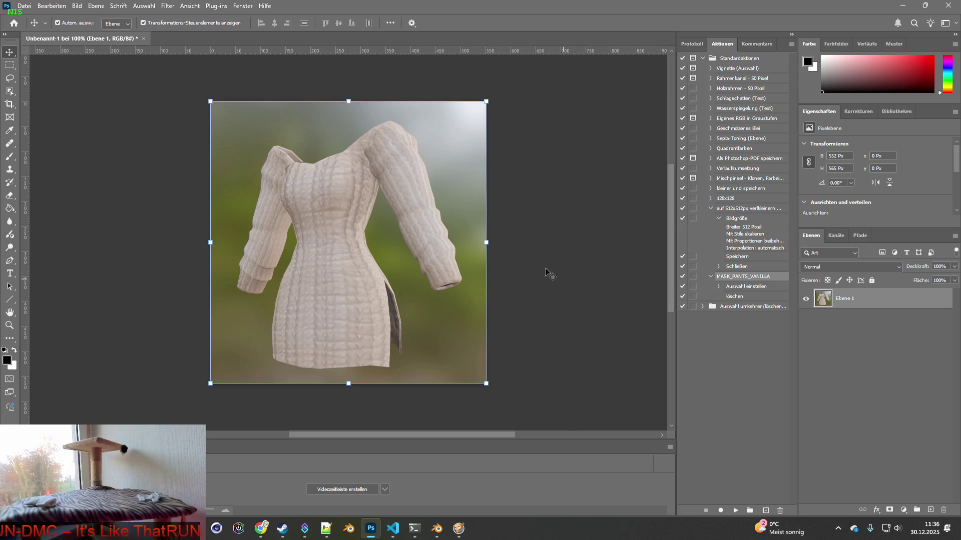
key(alt+Tab)
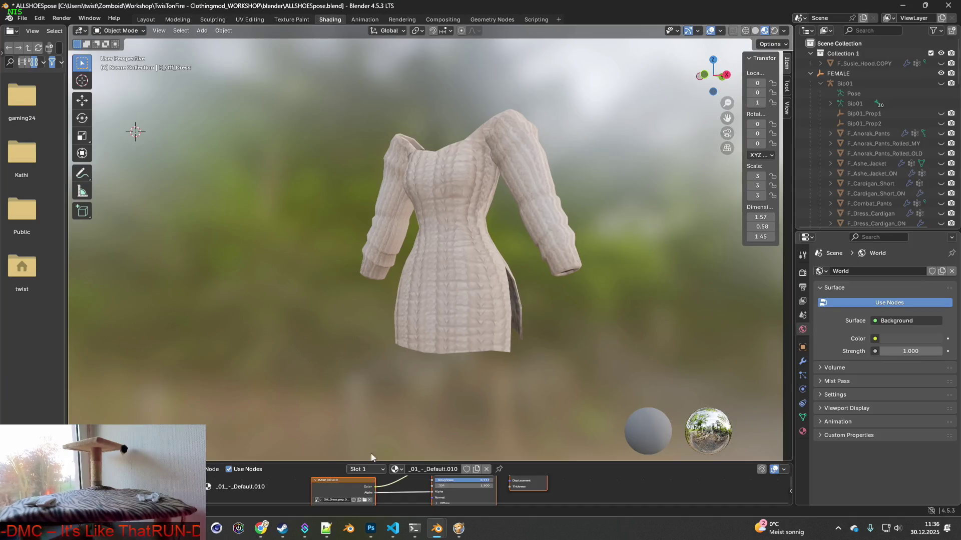
Step: Apply Off_Dress_2.png to the dress and paste its snapshot into Photoshop as a layer
click(364, 500)
click(371, 123)
click(641, 443)
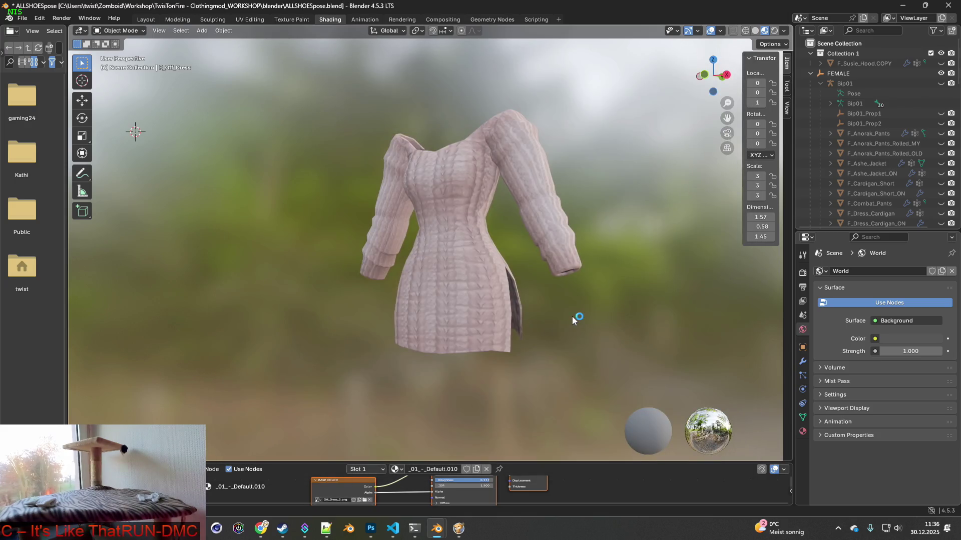
key(super+shift+s)
drag(327, 86, 607, 378)
key(alt+Tab)
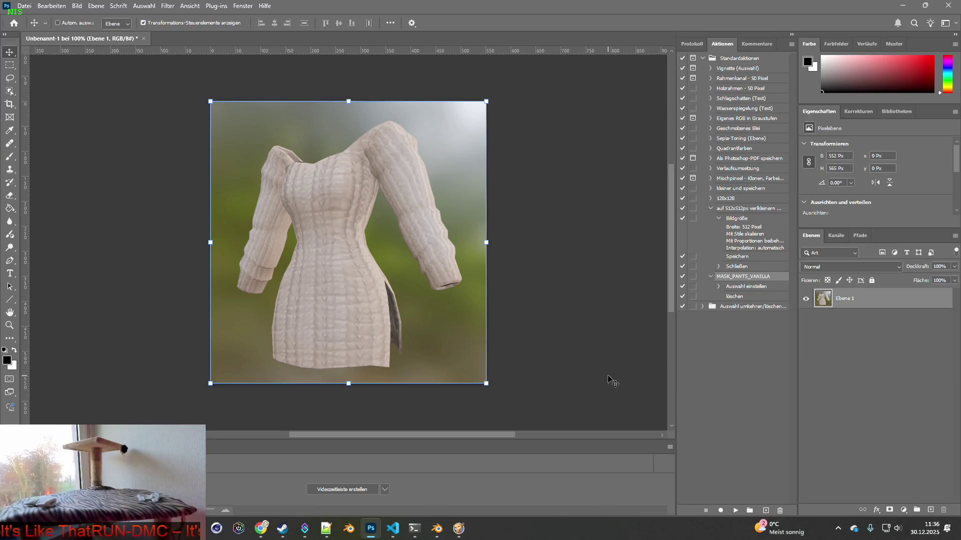
key(ctrl+v)
key(alt+Tab)
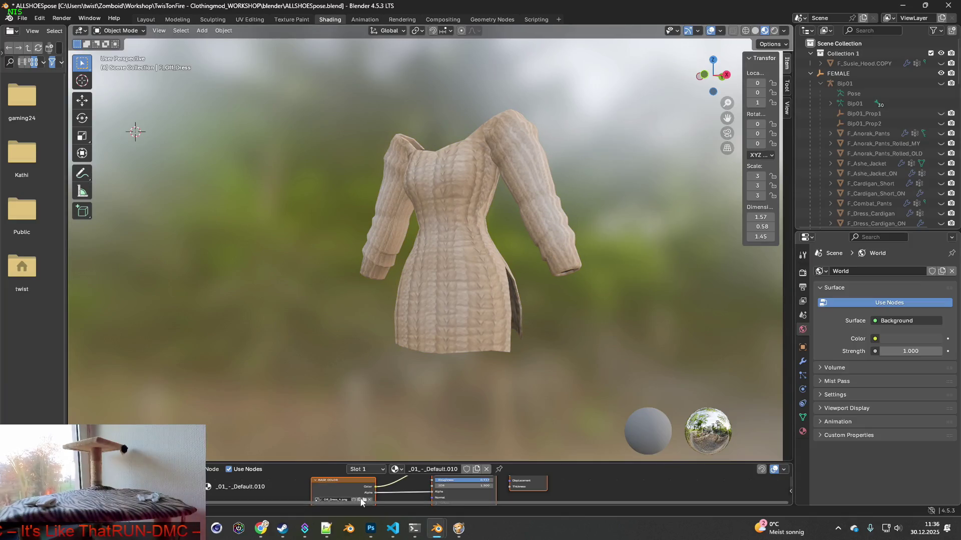
Step: Apply the next Off_Dress texture variant and paste its snapshot into Photoshop
click(364, 500)
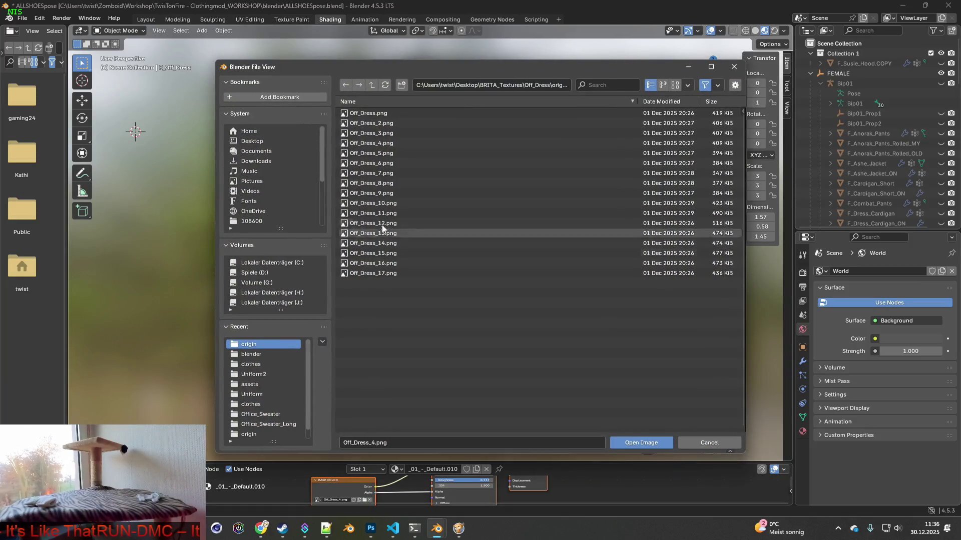
click(373, 153)
click(632, 443)
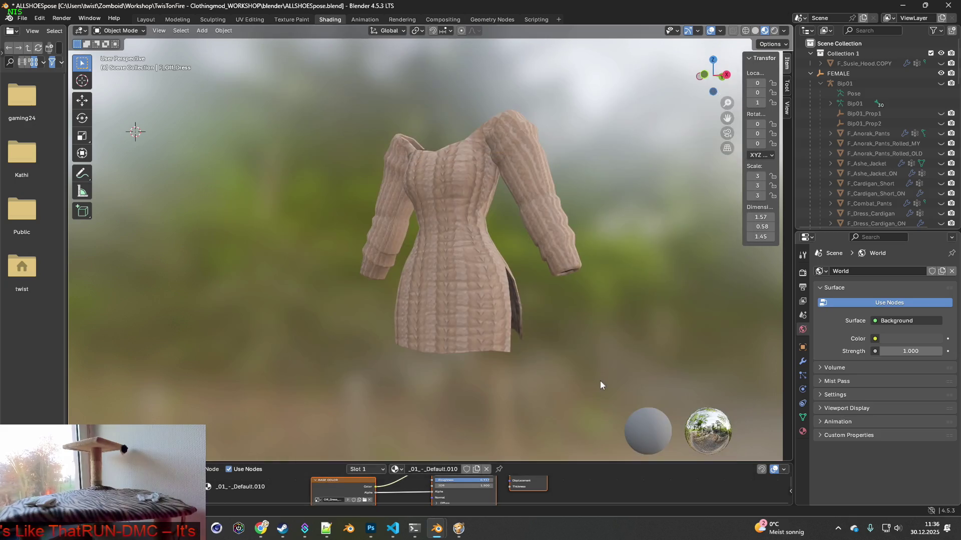
key(ctrl+b)
drag(329, 91, 604, 370)
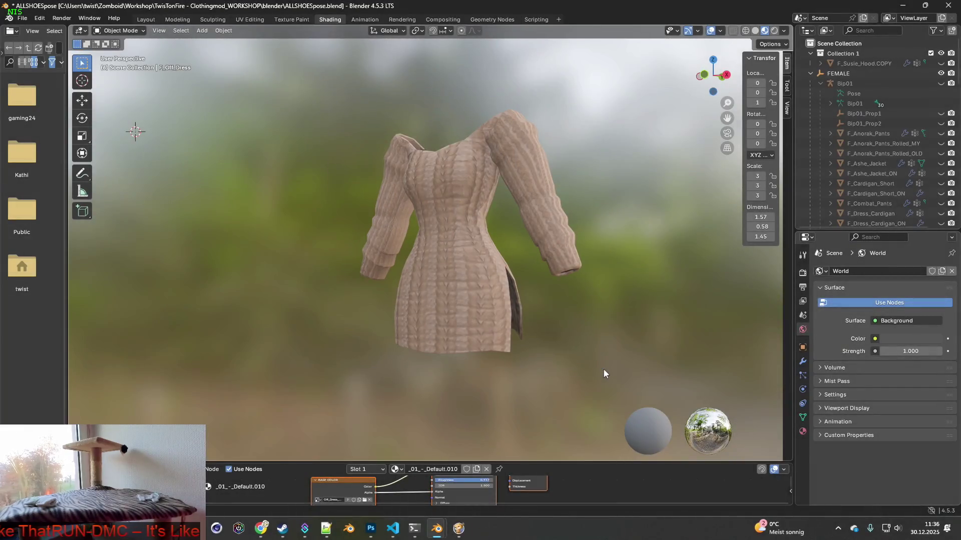
key(alt+Tab)
key(ctrl+v)
key(alt+Tab)
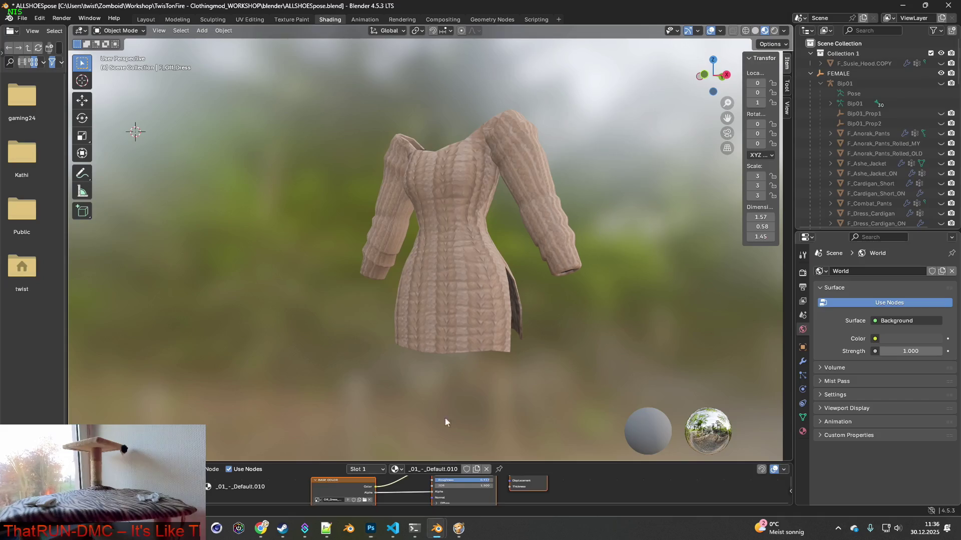
Step: Apply the blue Off_Dress_6.png texture and paste its snapshot into Photoshop
click(364, 500)
click(370, 163)
click(636, 442)
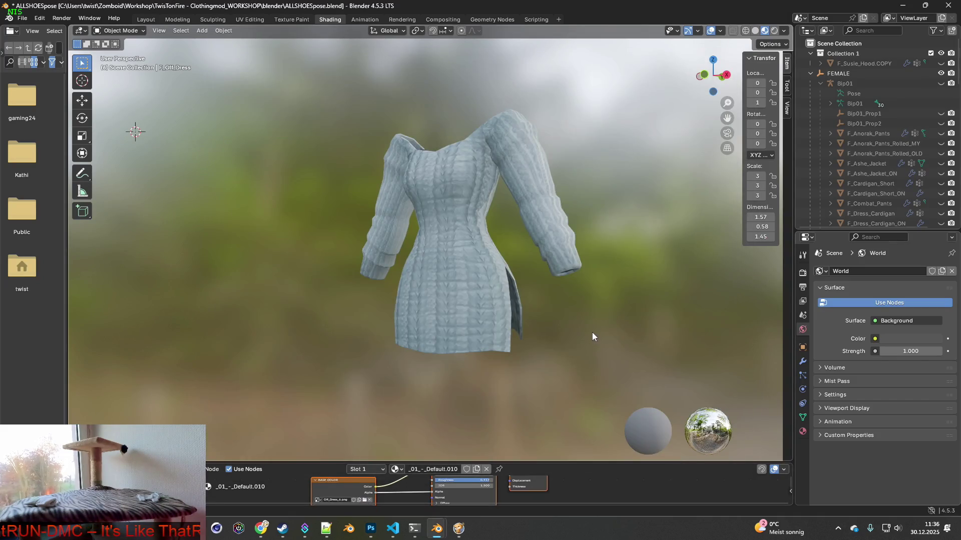
key(shift+super+s)
drag(342, 89, 596, 370)
key(alt+Tab)
key(ctrl+v)
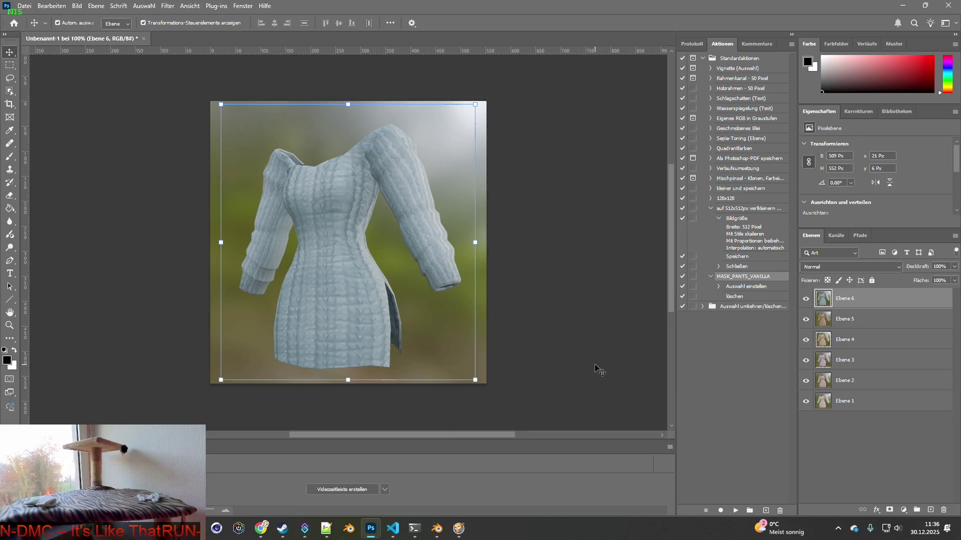
key(alt+Tab)
Step: Apply the grey Off_Dress_7.png texture and paste its snapshot into Photoshop
click(370, 499)
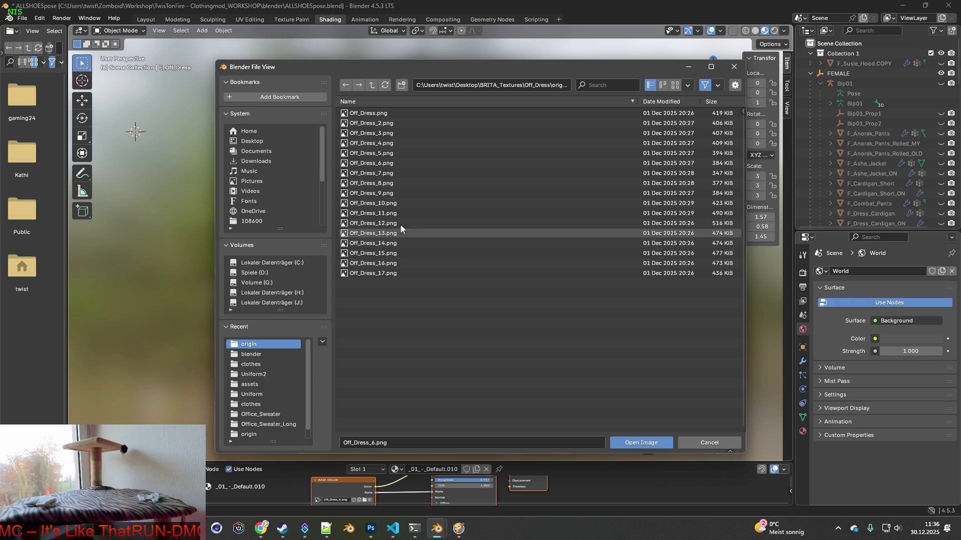
click(378, 173)
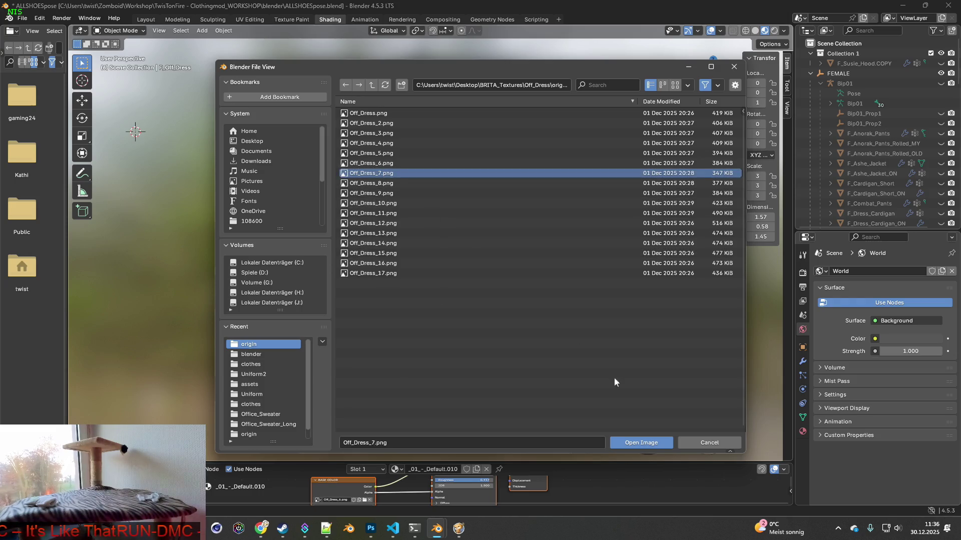
click(648, 442)
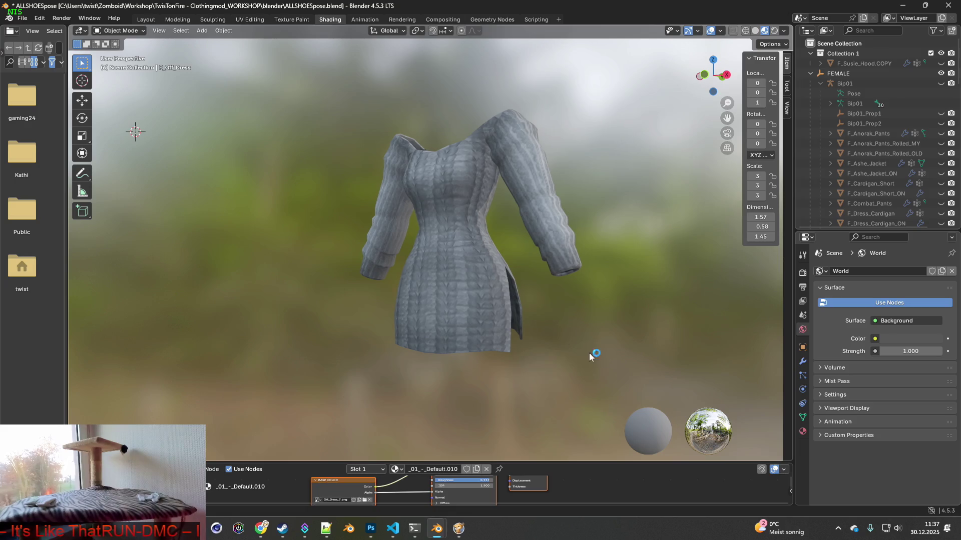
key(super+shift+s)
drag(339, 94, 604, 369)
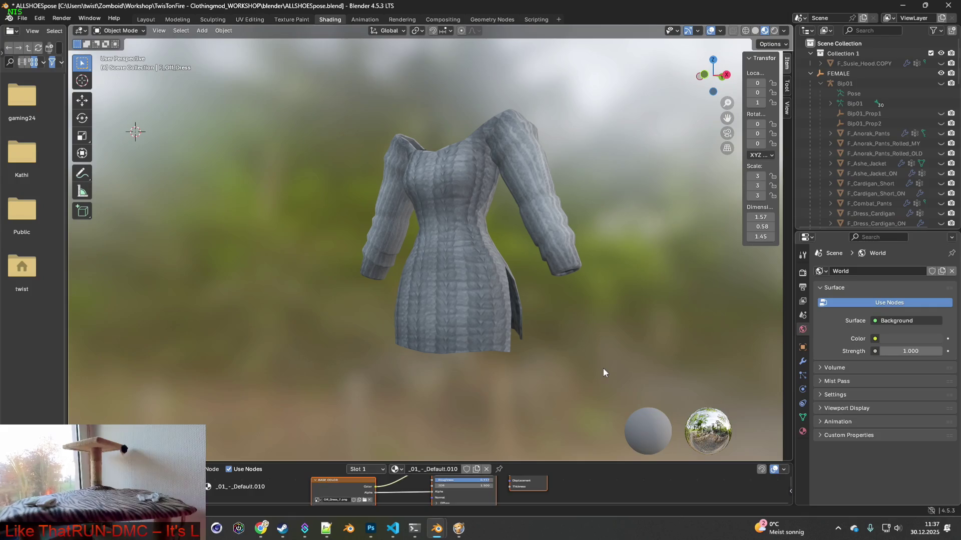
key(alt+Tab)
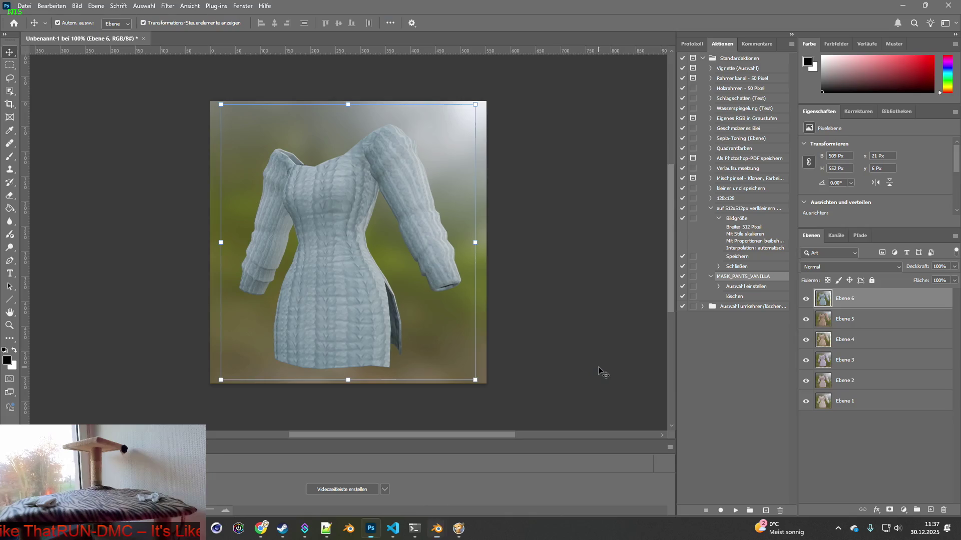
key(ctrl+v)
key(alt+Tab)
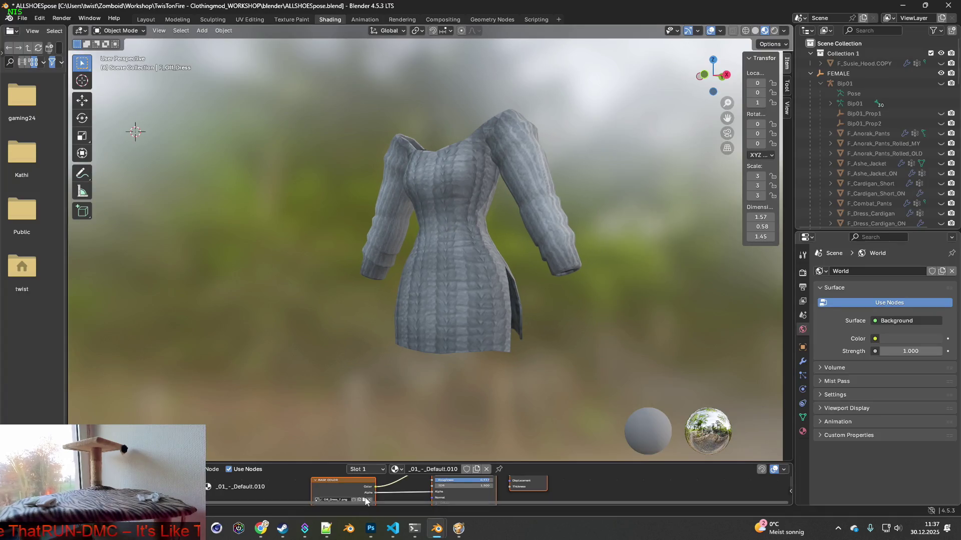
Step: Apply the teal Off_Dress_8 texture and paste its snapshot as a new Photoshop layer
click(365, 500)
click(380, 183)
click(641, 442)
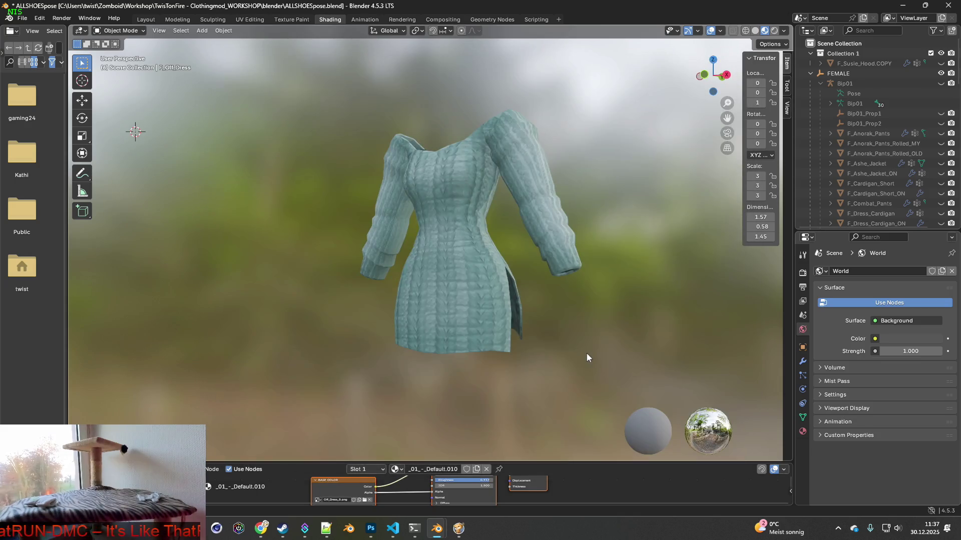
key(super+shift+s)
drag(333, 84, 597, 371)
key(alt+Tab)
key(ctrl+v)
key(alt+Tab)
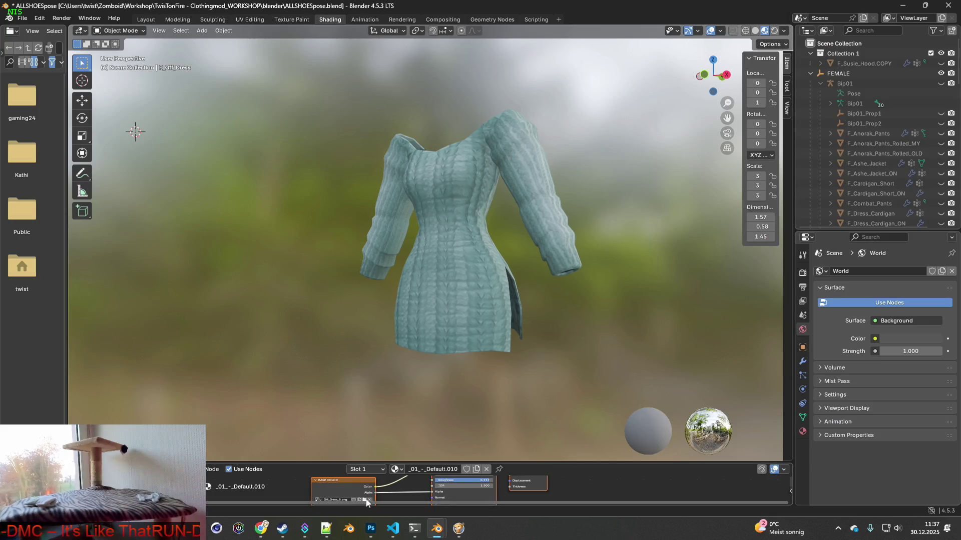
Step: Apply the pink Off_Dress_9 texture and paste its snapshot into Photoshop
click(364, 500)
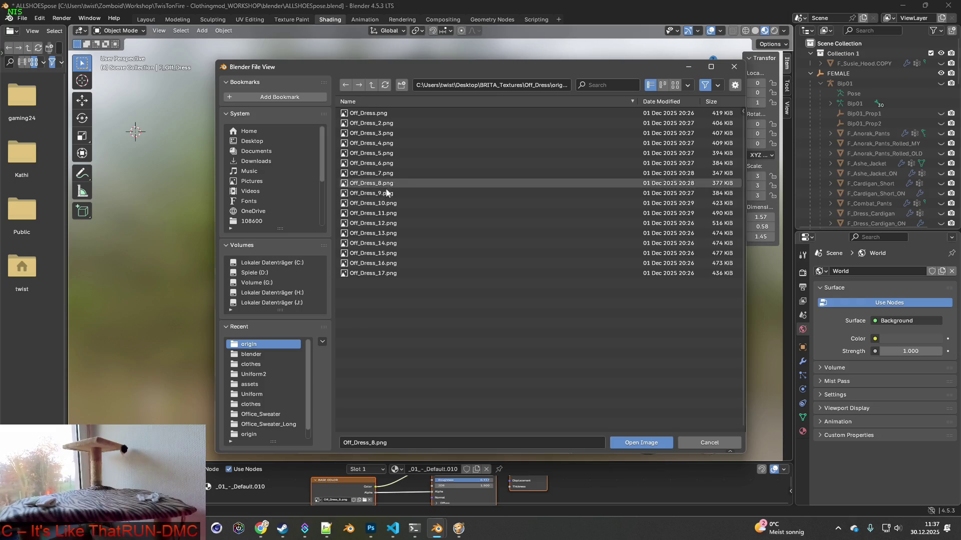
click(400, 193)
click(642, 444)
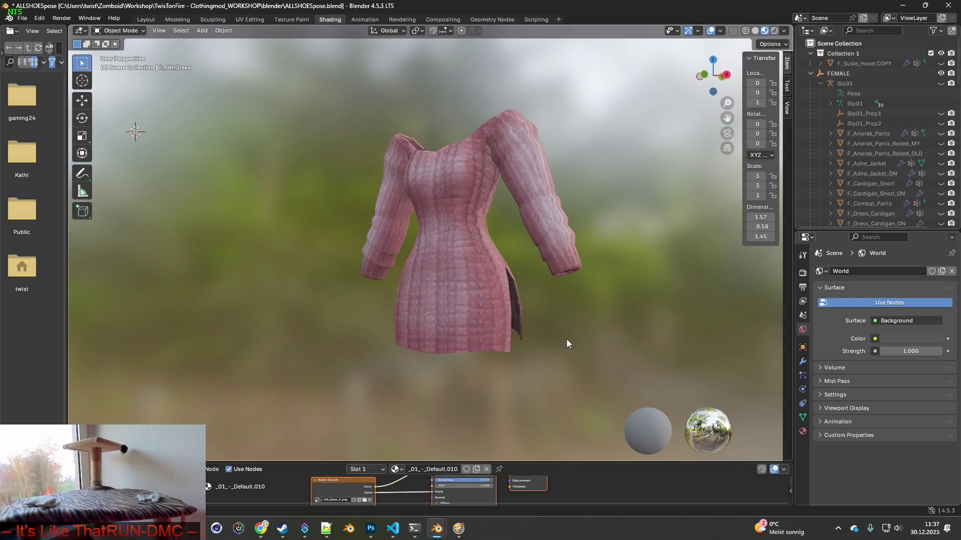
key(super+shift+s)
drag(339, 85, 605, 374)
key(alt+Tab)
key(ctrl+v)
key(alt+Tab)
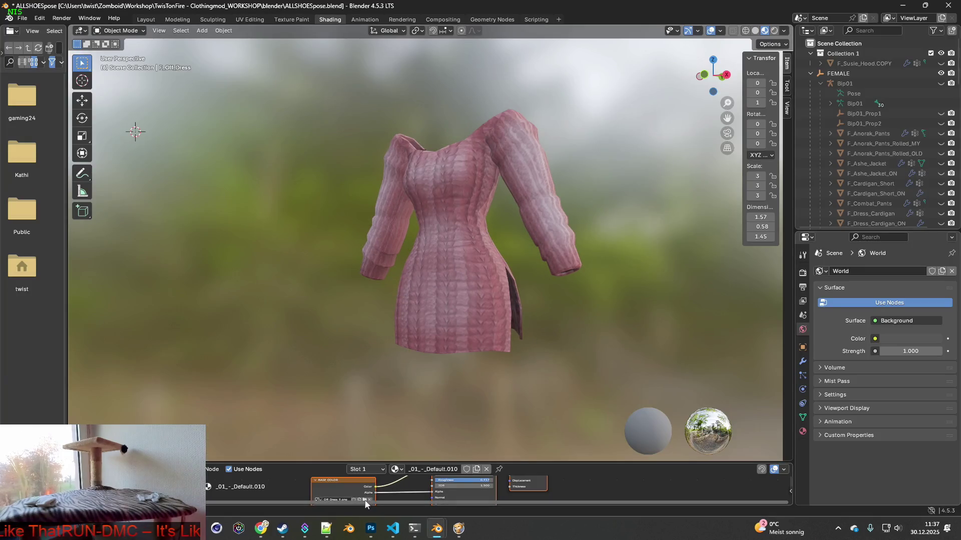
Step: Apply the red Off_Dress_10 texture and paste its snapshot into Photoshop
click(364, 502)
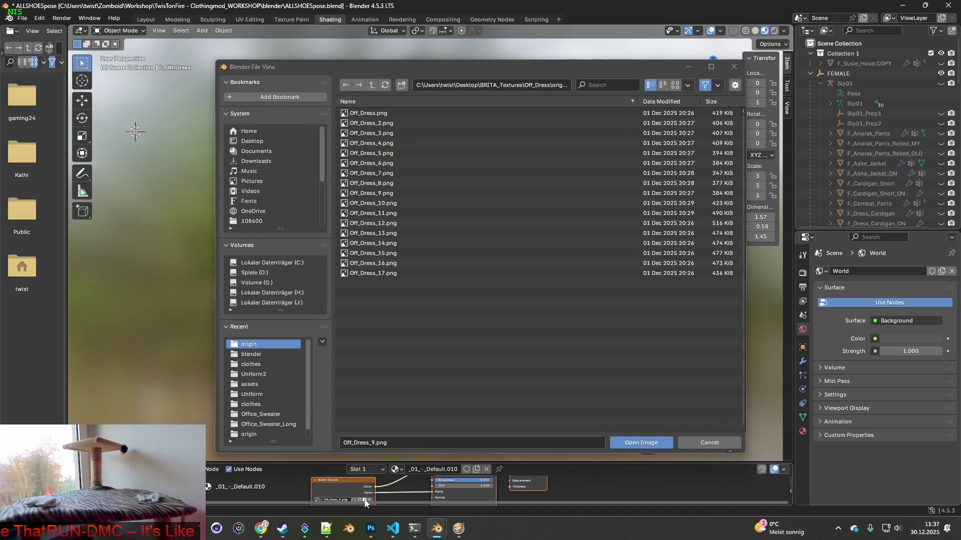
click(390, 204)
click(658, 443)
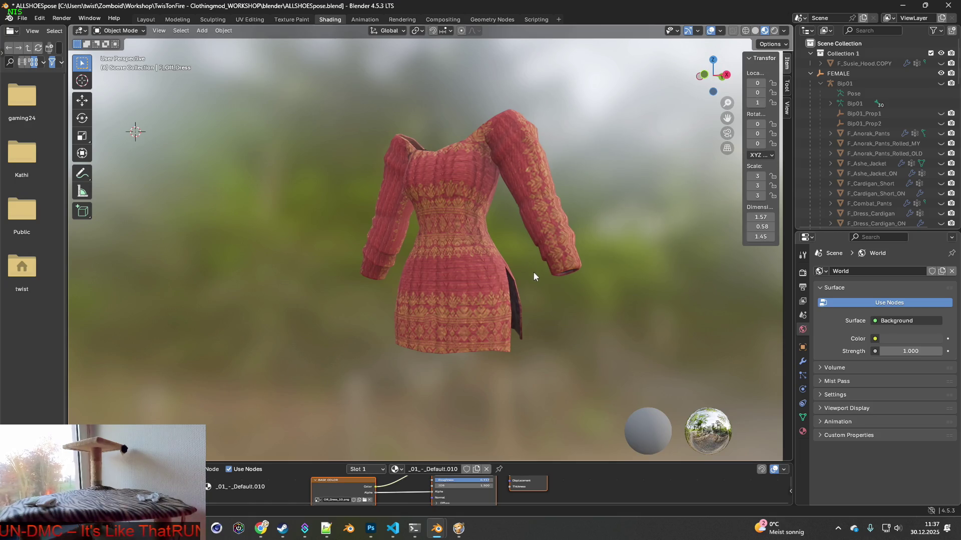
key(super+shift+s)
mouse_move(339, 96)
mouse_down()
mouse_move(618, 408)
mouse_move(602, 372)
mouse_up()
key(alt+Tab)
key(ctrl+v)
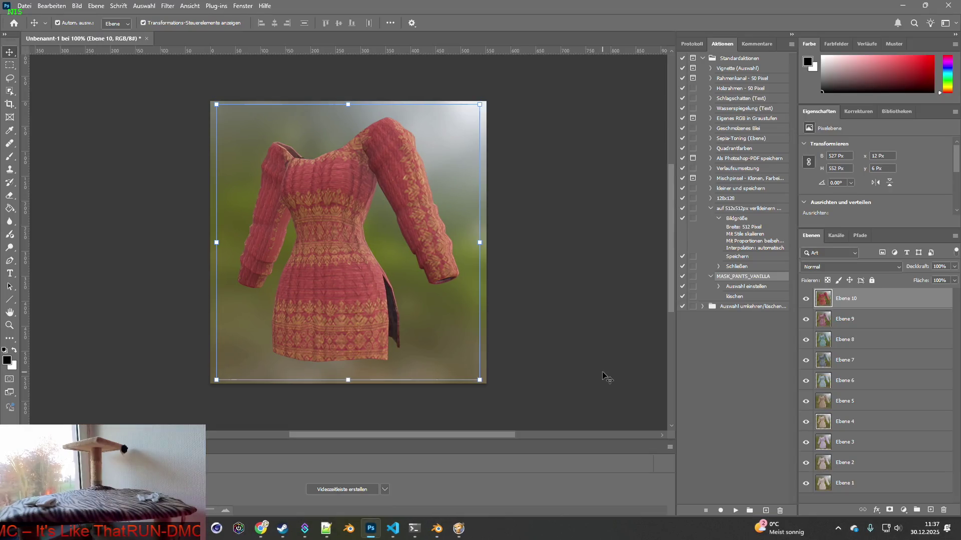
key(alt+Tab)
Step: Apply the grey patterned Off_Dress_11 texture and paste it as layer Ebene 11
click(365, 499)
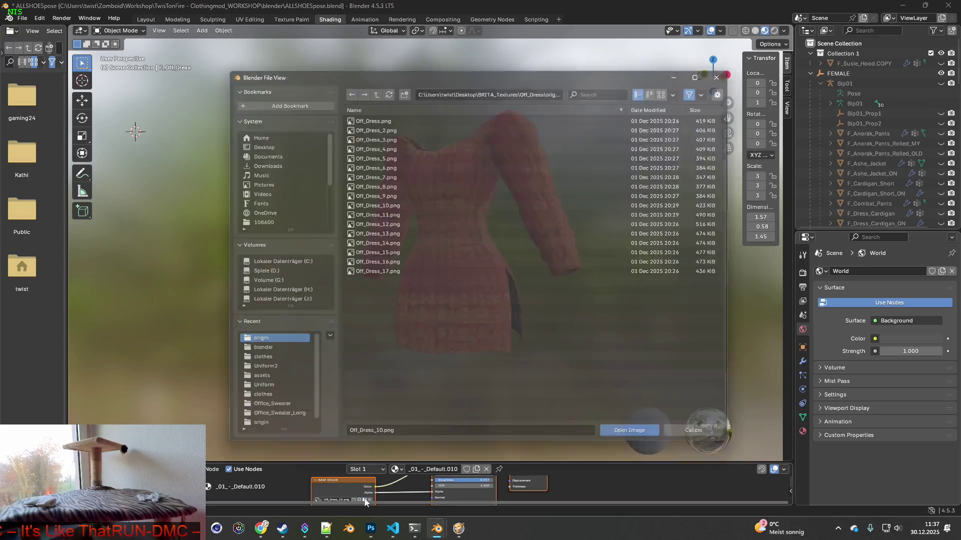
double_click(382, 214)
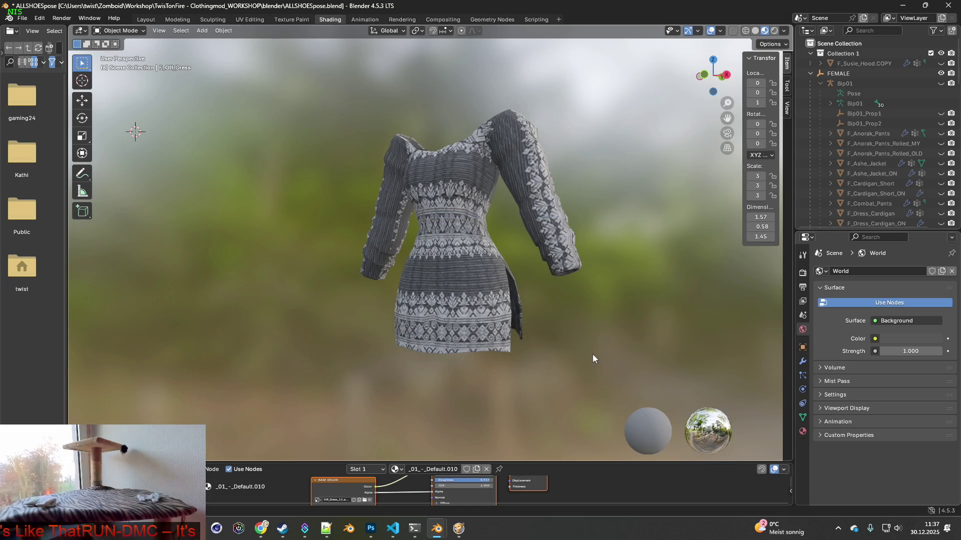
key(shift+super+s)
drag(332, 78, 597, 371)
key(alt+Tab)
key(ctrl+v)
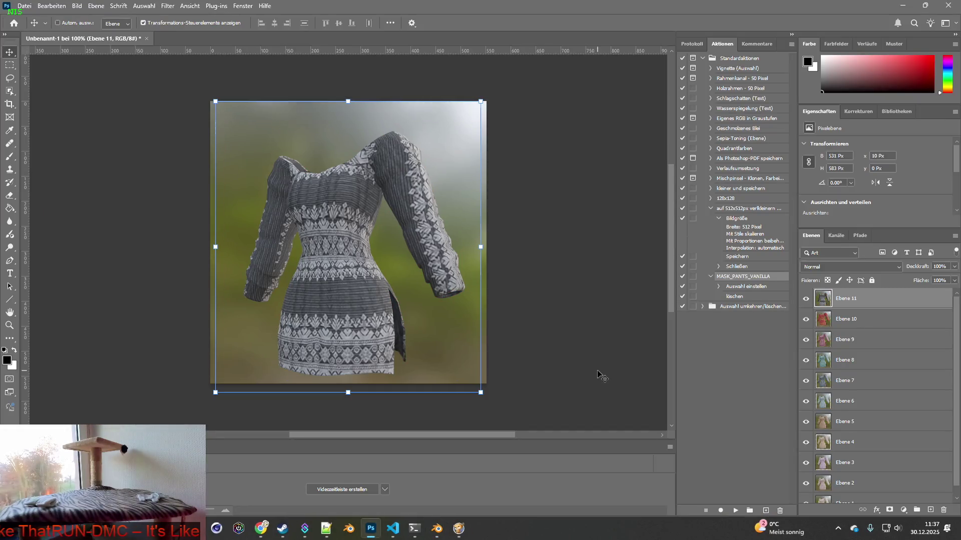
key(alt+Tab)
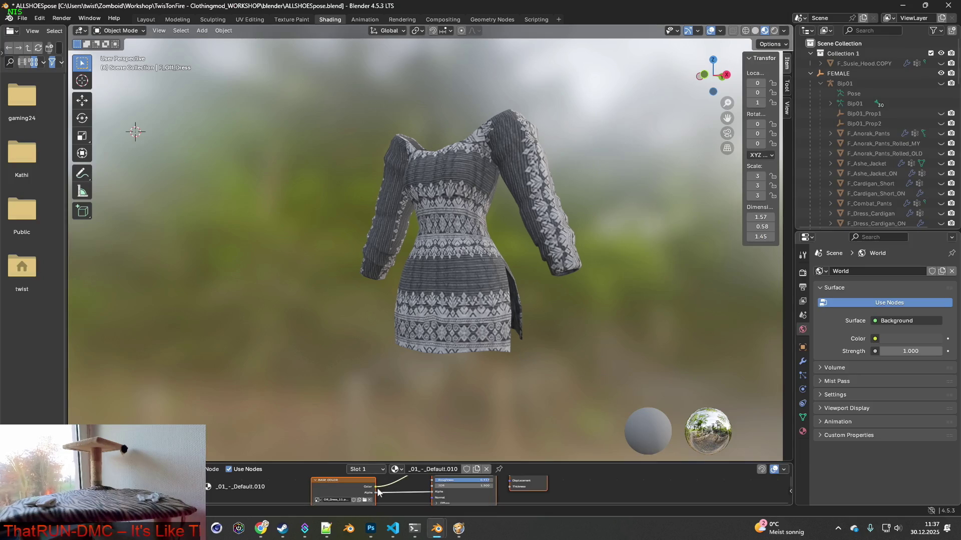
Step: Apply the red-and-white Off_Dress_12 texture and paste its snapshot into Photoshop
click(365, 501)
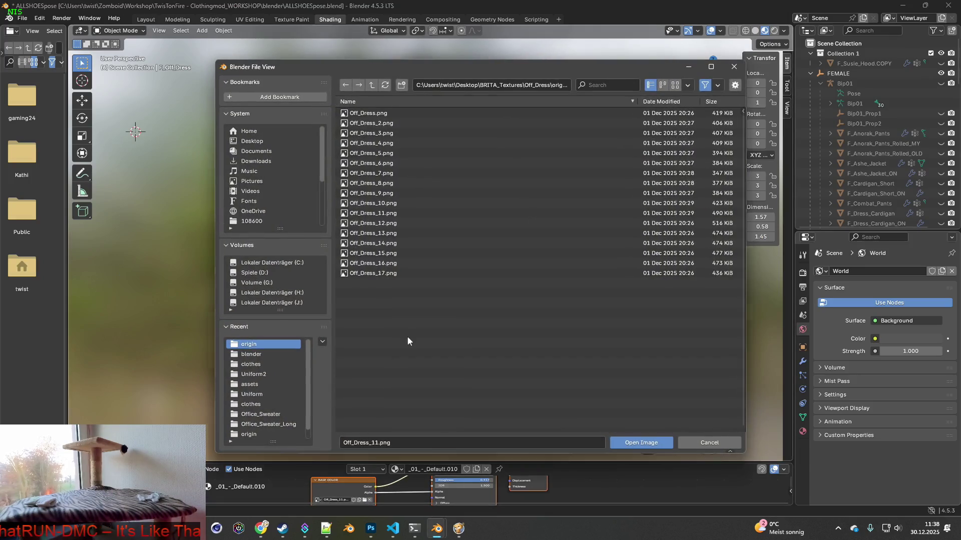
click(376, 223)
click(641, 443)
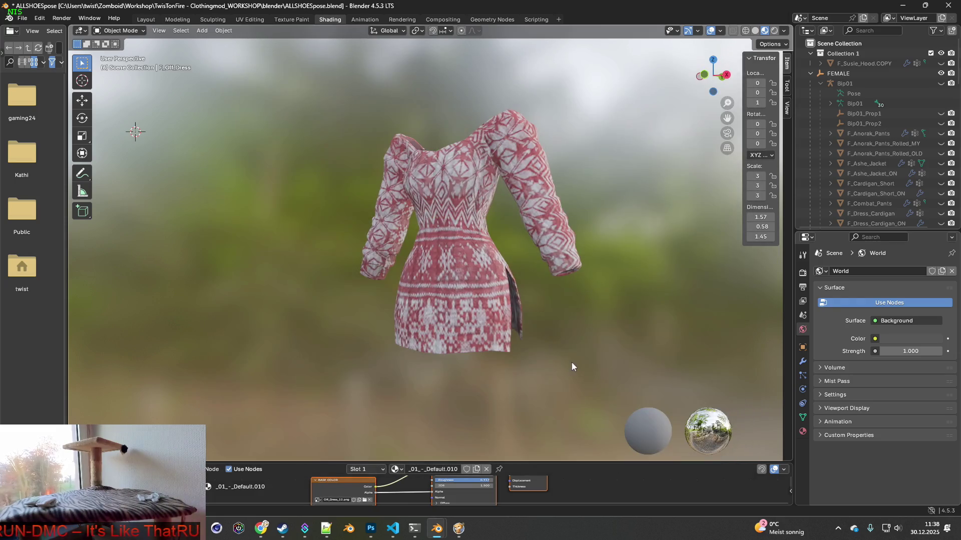
key(super+shift+s)
mouse_move(336, 81)
mouse_down()
mouse_move(524, 253)
mouse_move(610, 373)
mouse_up()
key(alt+Tab)
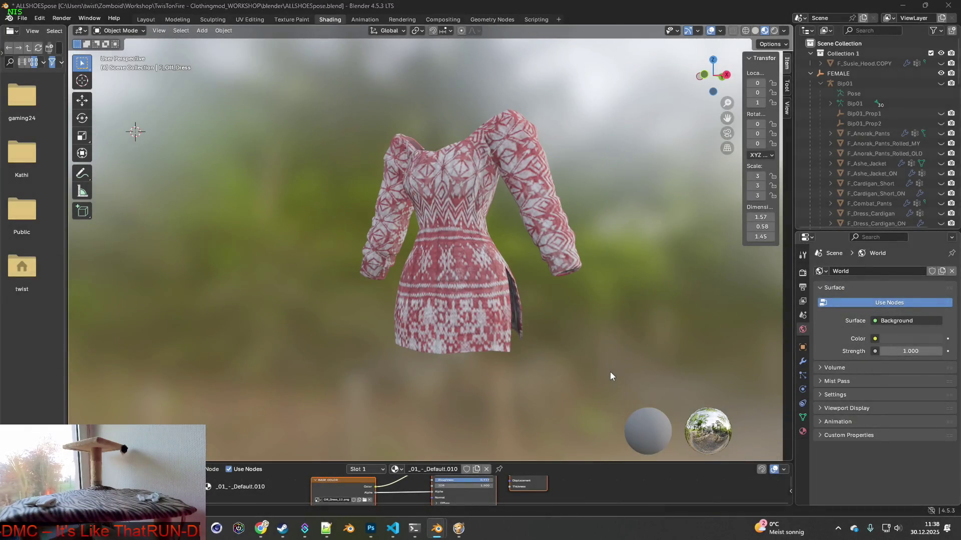
key(ctrl+v)
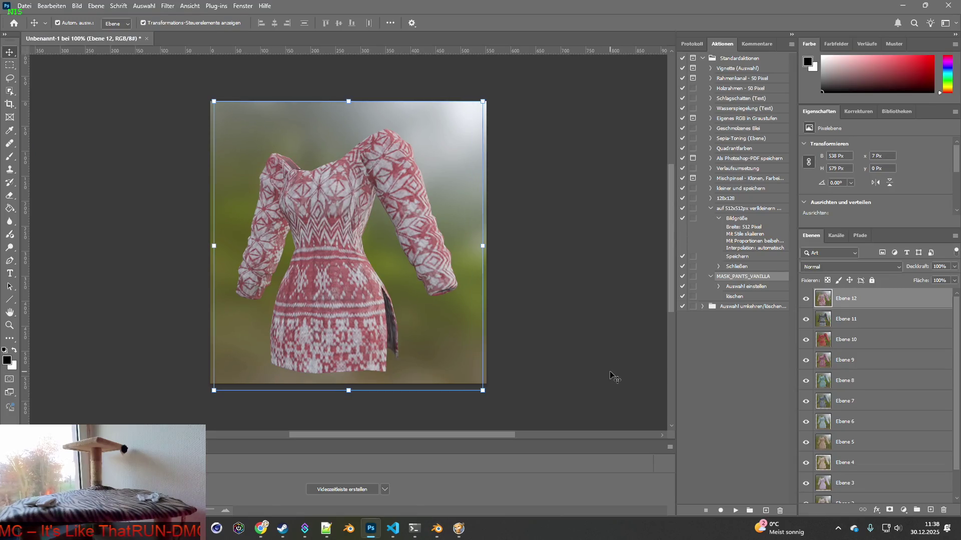
key(alt+Tab)
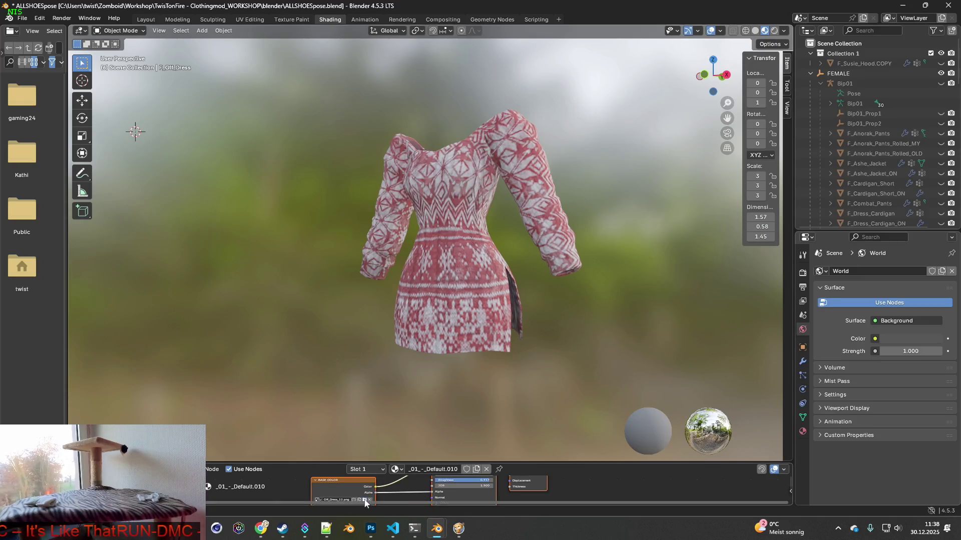
Step: Apply the purple plaid Off_Dress_13 texture and paste its snapshot into Photoshop
click(365, 500)
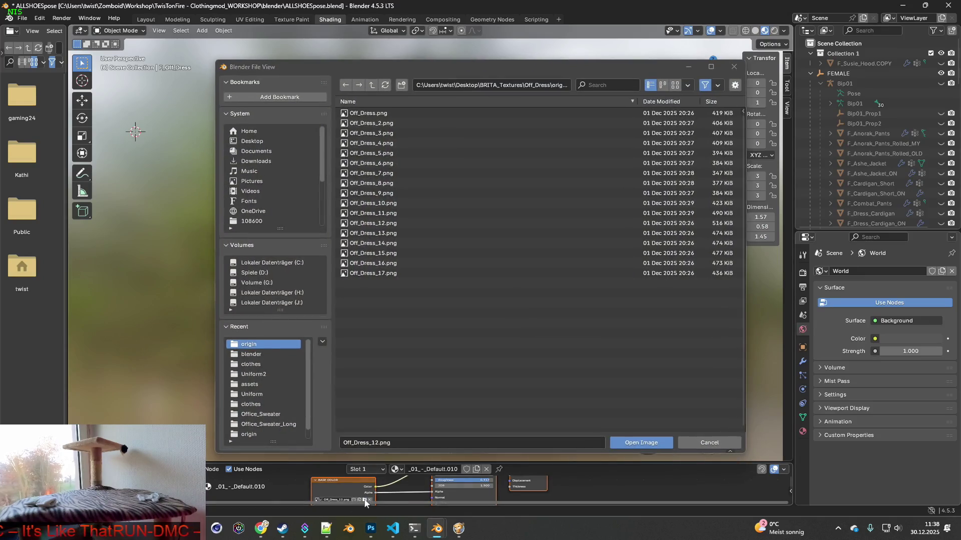
click(383, 235)
click(641, 443)
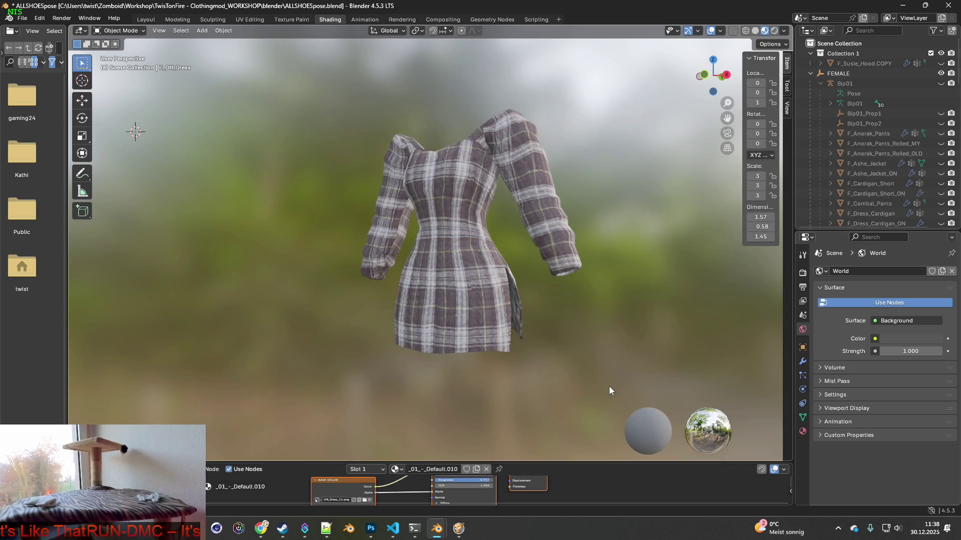
key(Print)
mouse_move(336, 91)
mouse_down()
mouse_move(557, 298)
mouse_move(608, 371)
mouse_up()
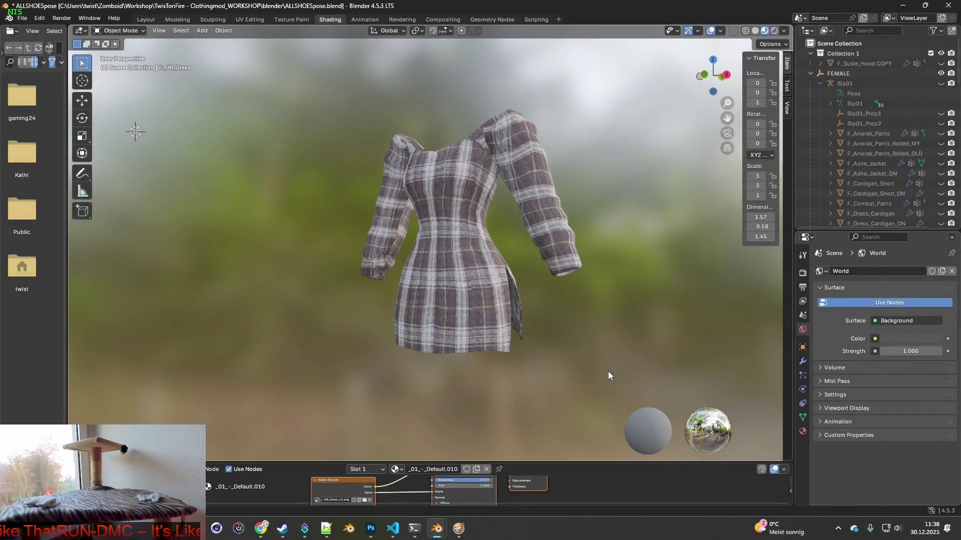
key(alt+Tab)
key(ctrl+v)
key(alt+Tab)
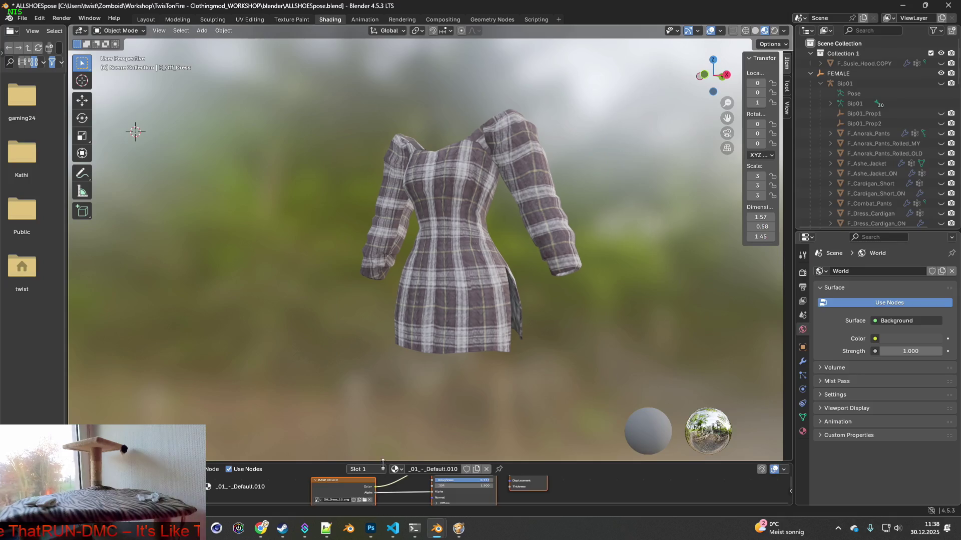
Step: Apply the beige plaid Off_Dress_14 texture and paste its snapshot into Photoshop
click(365, 502)
click(382, 243)
click(638, 443)
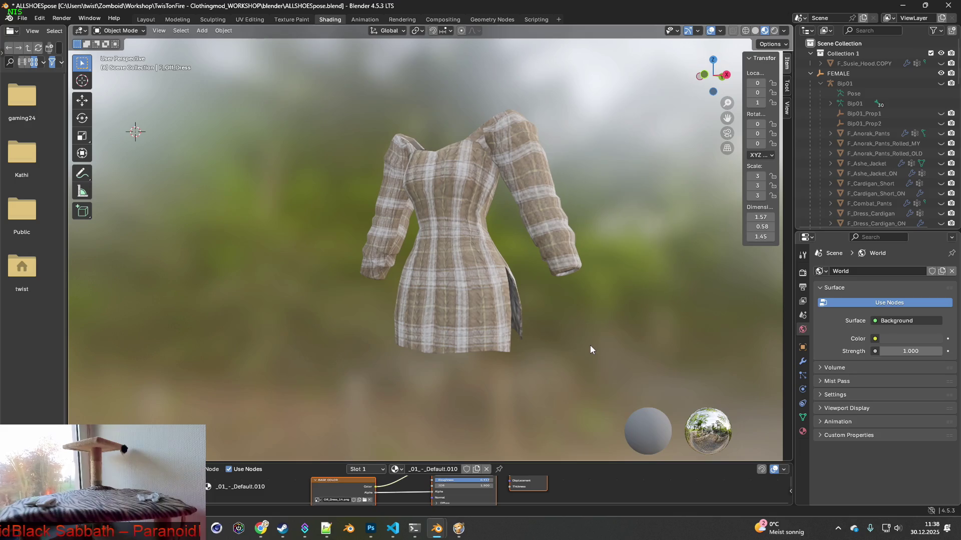
key(super+shift+s)
drag(340, 91, 597, 370)
key(alt+Tab)
key(ctrl+v)
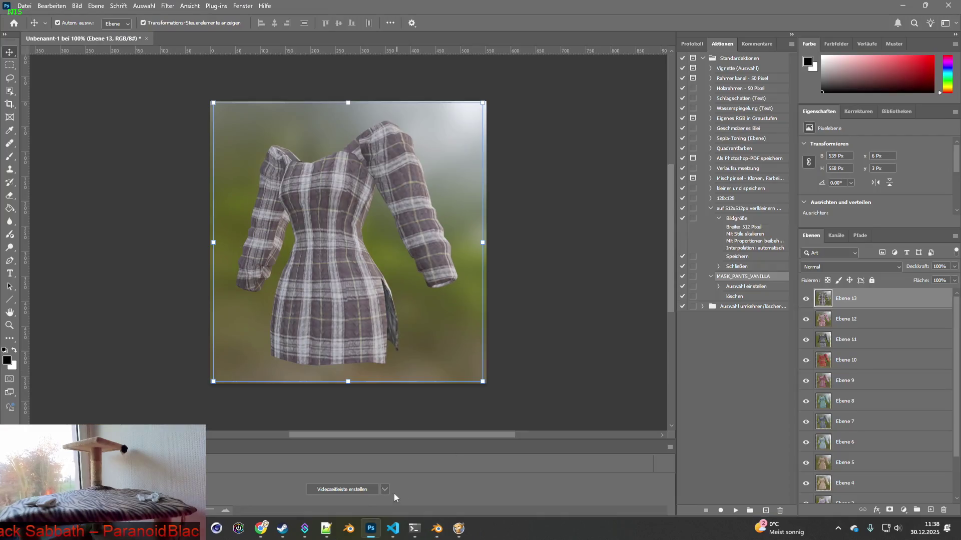
key(ctrl+v)
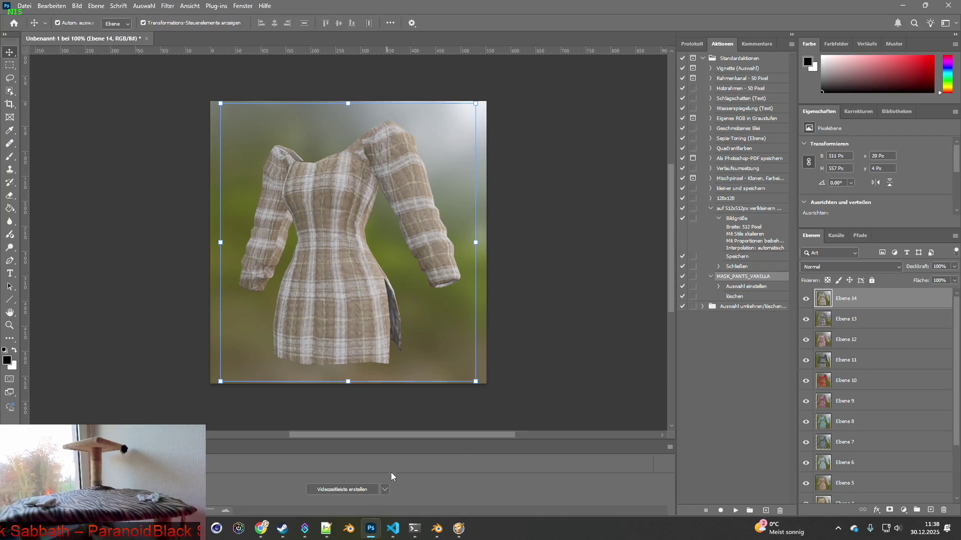
key(alt+Tab)
Step: Apply the blue plaid Off_Dress_15 texture and paste its snapshot into Photoshop
click(368, 500)
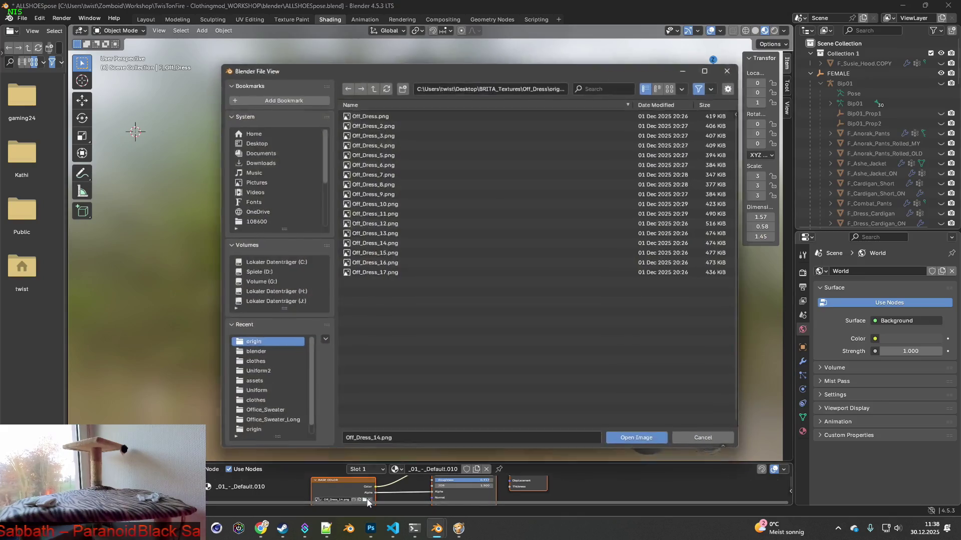
click(640, 442)
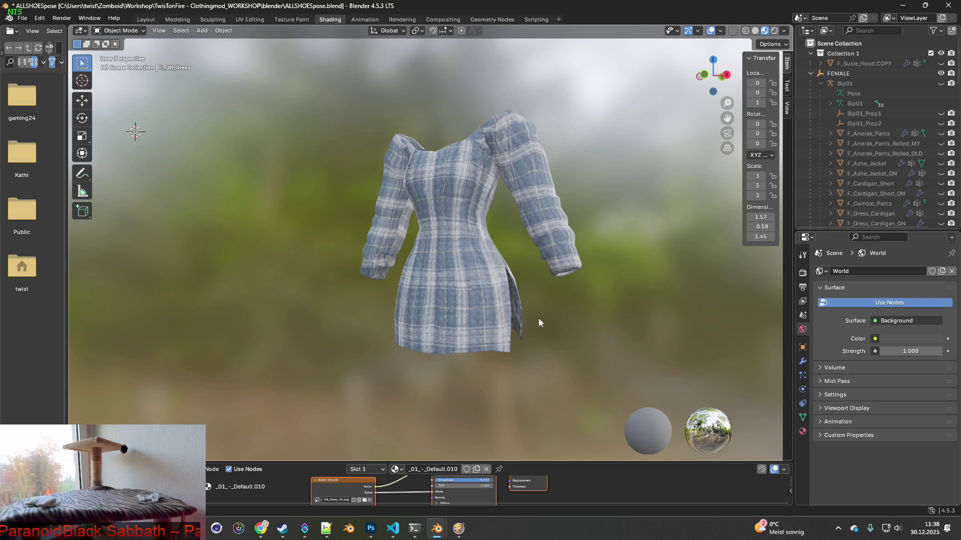
key(super+shift+s)
drag(349, 99, 596, 365)
key(alt+Tab)
key(ctrl+v)
key(alt+Tab)
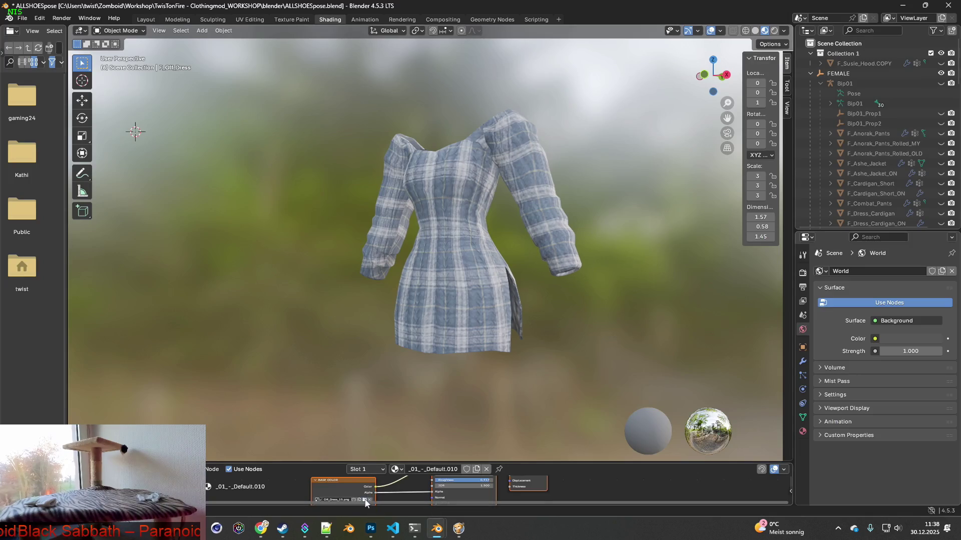
Step: Apply the purple plaid Off_Dress_16 texture and paste its snapshot into Photoshop
click(366, 503)
click(380, 264)
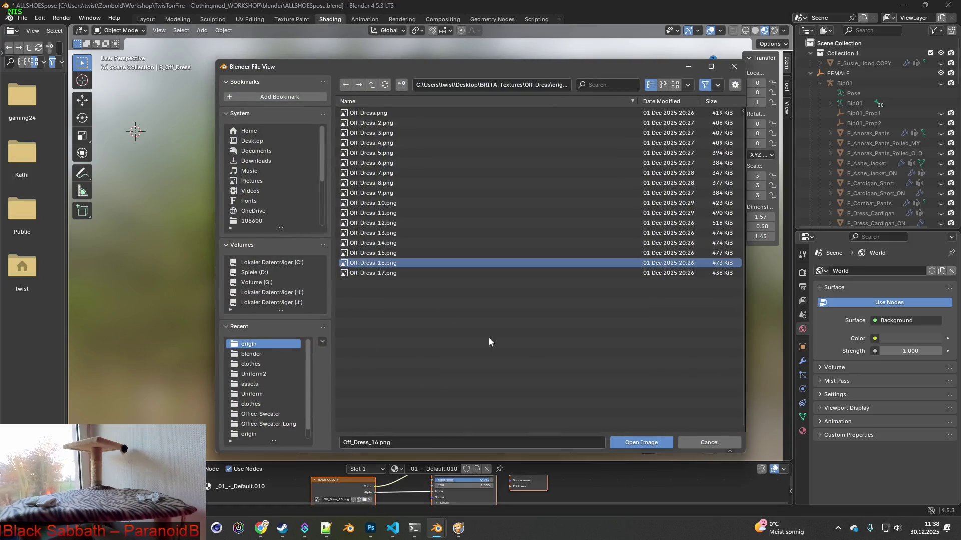
click(651, 443)
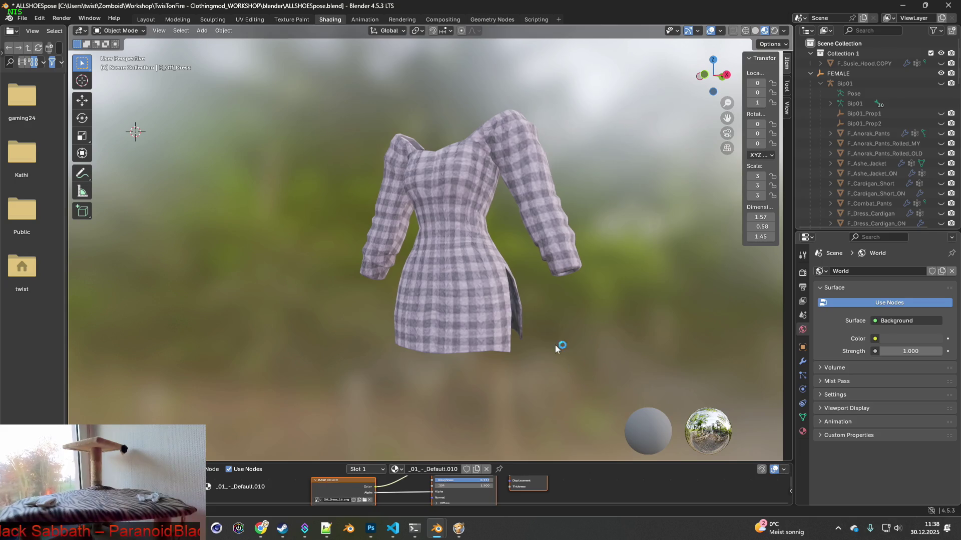
key(shift+super+s)
mouse_move(336, 90)
mouse_down()
mouse_move(432, 161)
mouse_move(600, 366)
mouse_up()
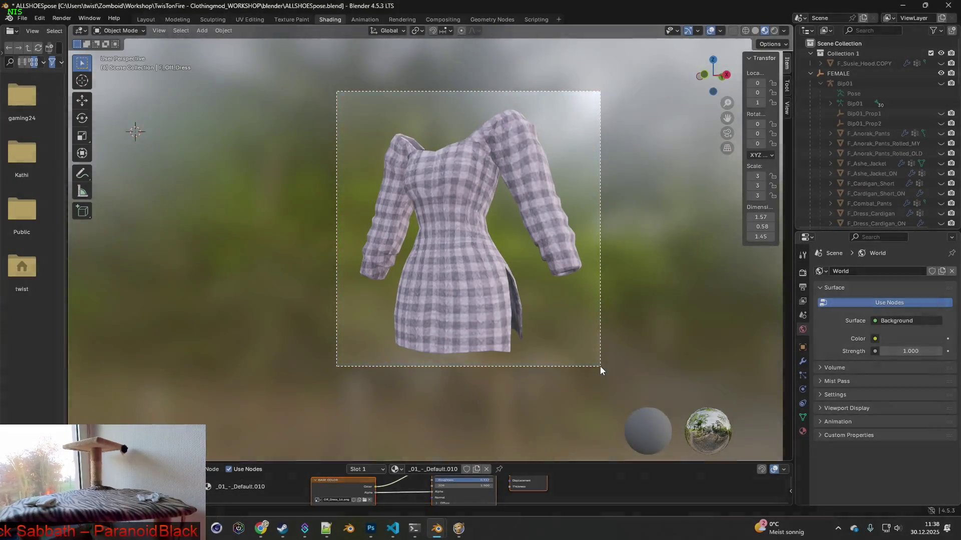
key(alt+Tab)
key(ctrl+v)
key(alt+Tab)
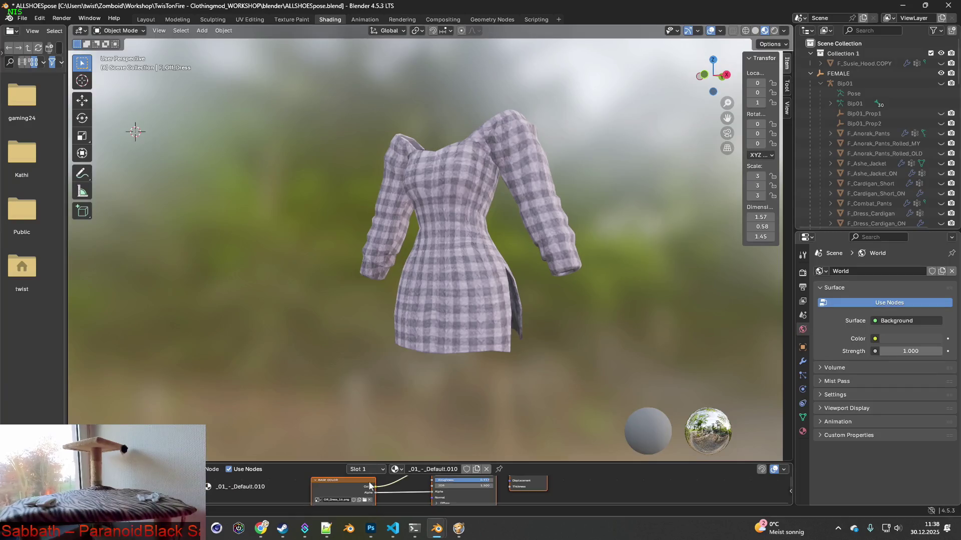
Step: Apply the grey plaid Off_Dress_17.png, paste its snapshot, then hide layer Ebene 17
click(365, 501)
click(389, 272)
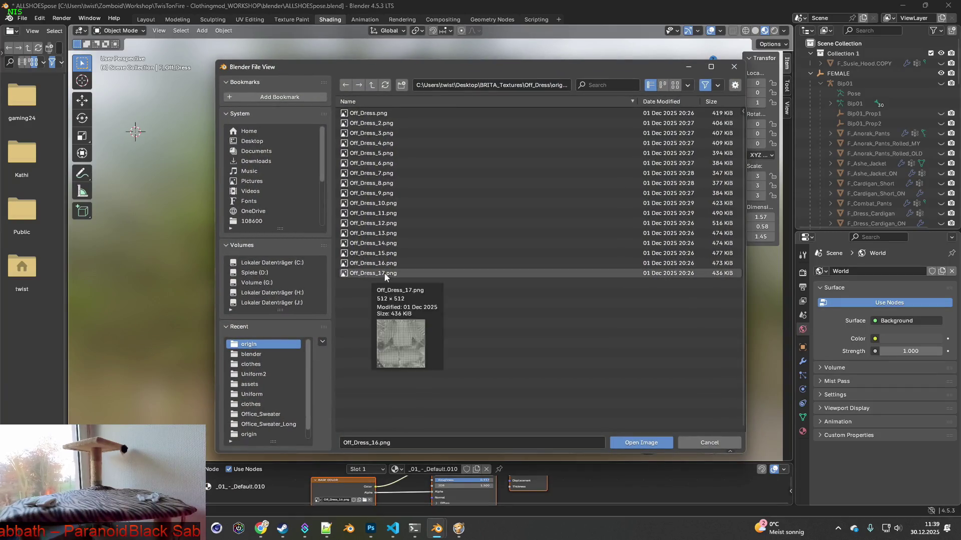
click(635, 442)
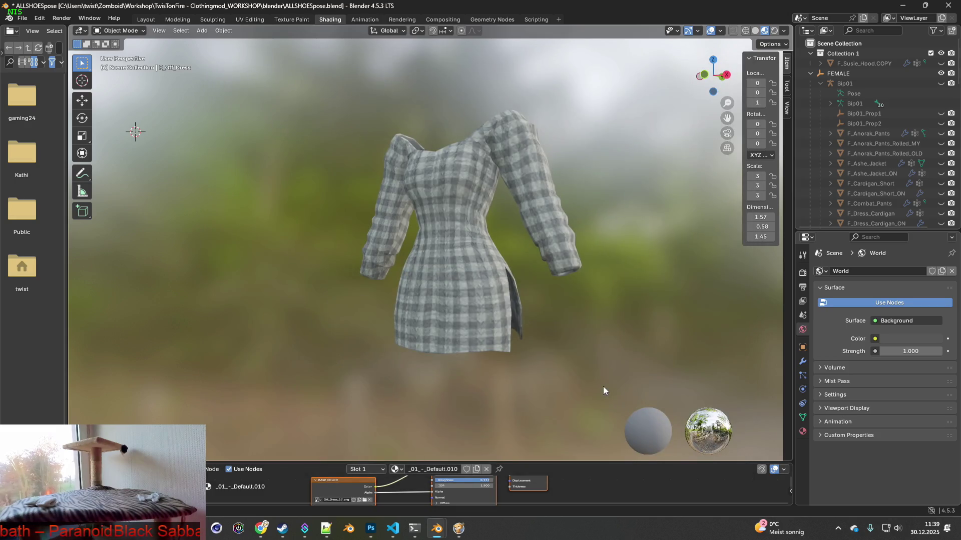
key(shift+super+s)
drag(332, 83, 605, 367)
key(alt+Tab)
key(ctrl+v)
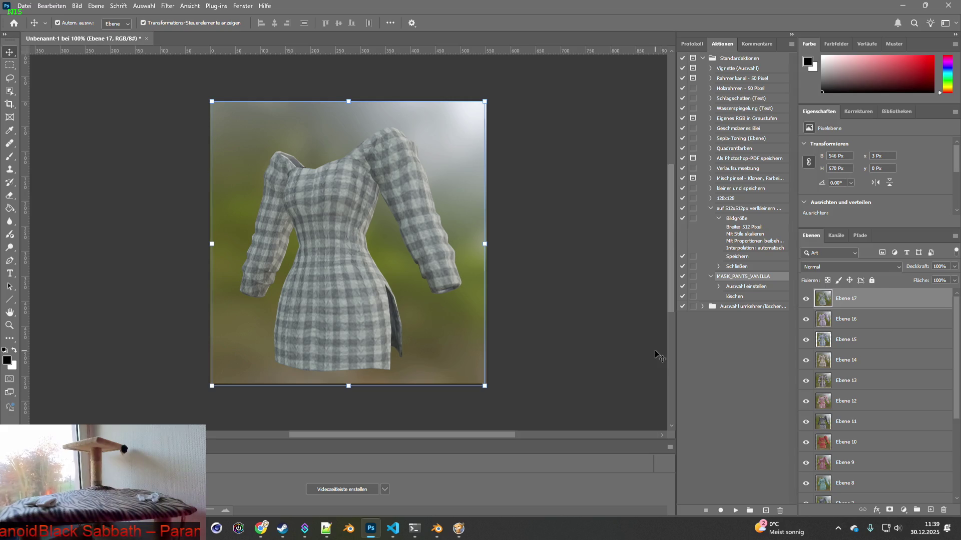
click(805, 299)
Step: Hide the dress layers Ebene 16 down through Ebene 9
click(806, 319)
click(807, 339)
click(806, 360)
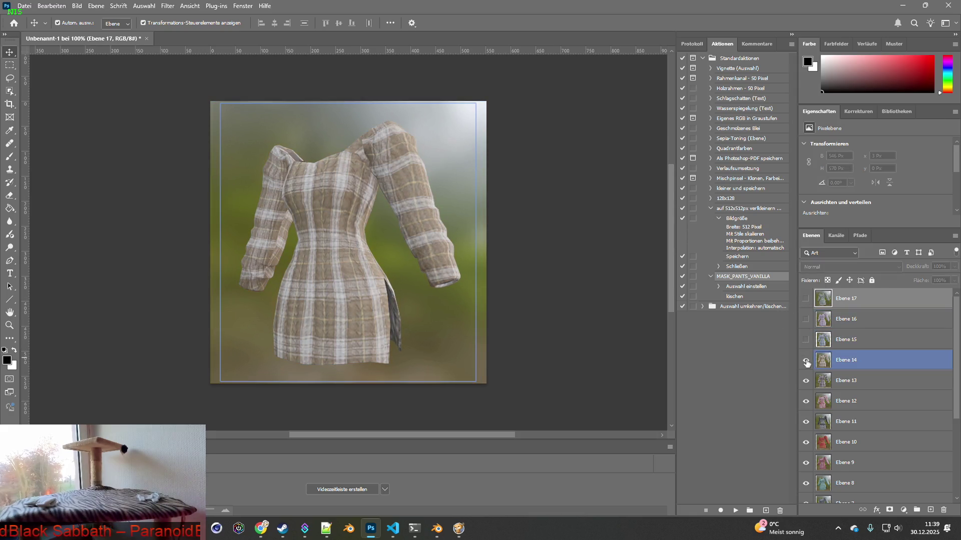
click(805, 380)
click(806, 401)
click(806, 421)
click(806, 442)
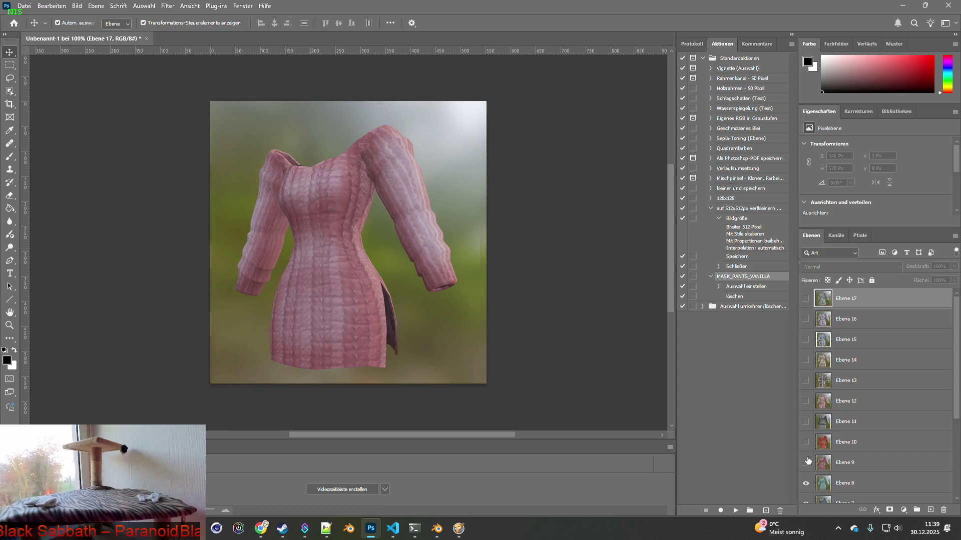
click(806, 463)
Step: Hide the remaining layers Ebene 8 through Ebene 2, revealing the cream dress on Ebene 1
scroll(805, 462, down, 2)
click(806, 422)
click(806, 442)
click(806, 462)
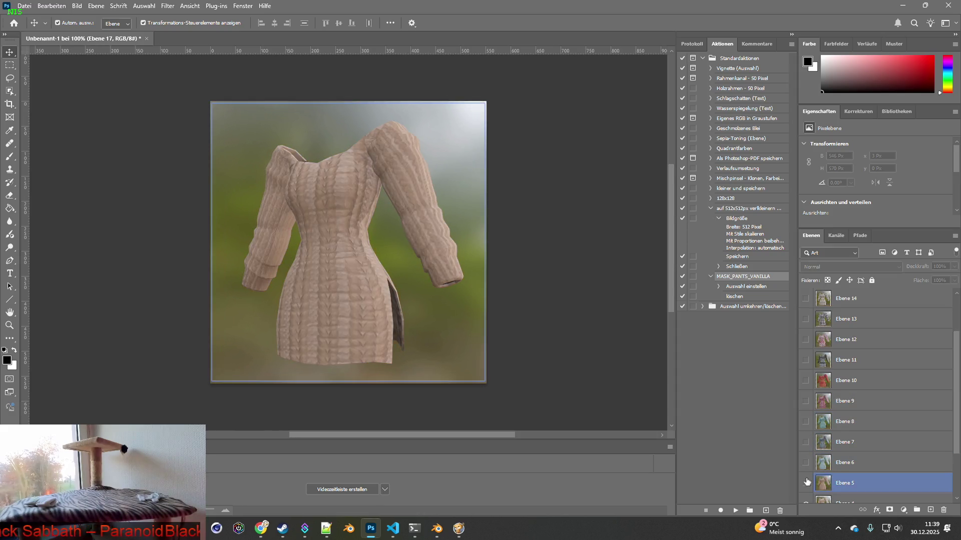
click(805, 482)
scroll(805, 483, down, 2)
click(806, 431)
click(806, 452)
click(806, 473)
click(805, 474)
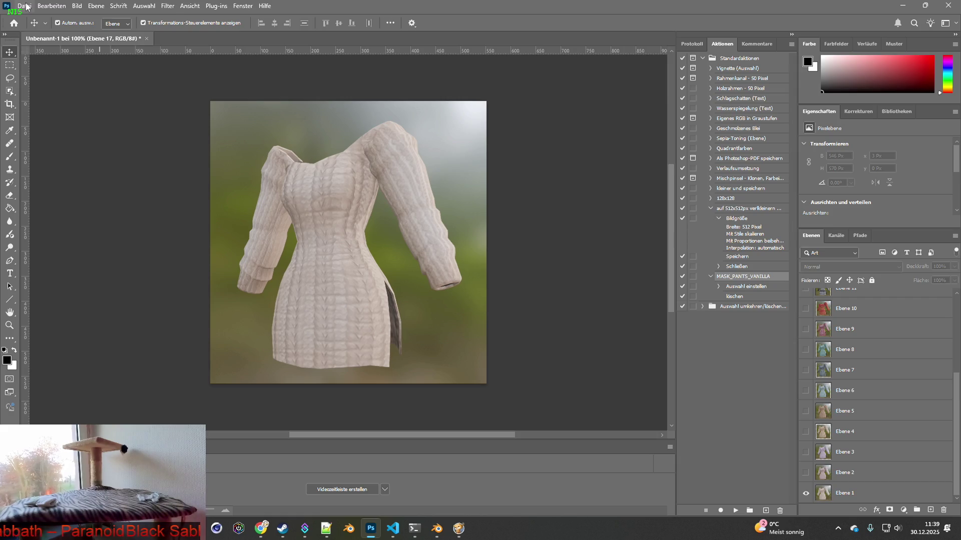
Step: Create a new transparent 500 × 500 px document
click(27, 6)
click(30, 19)
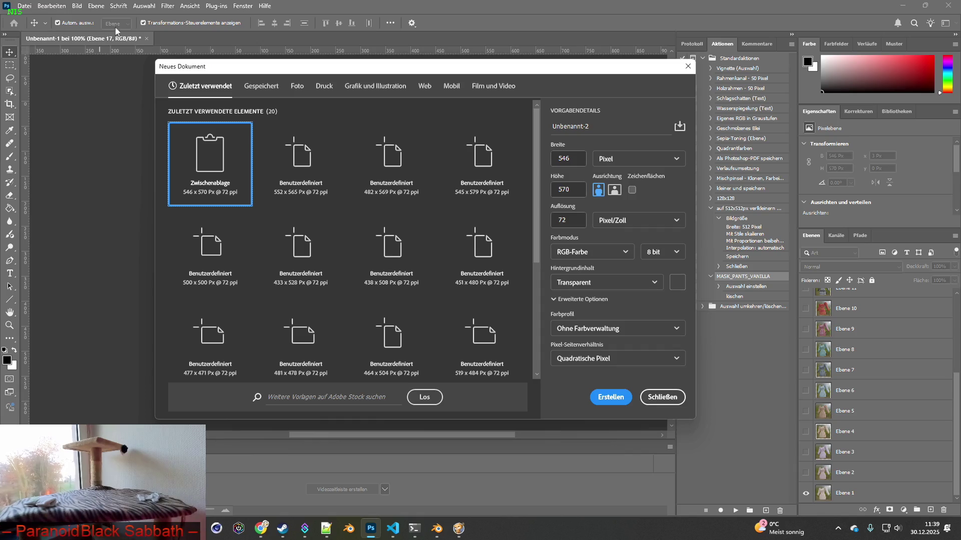
double_click(579, 157)
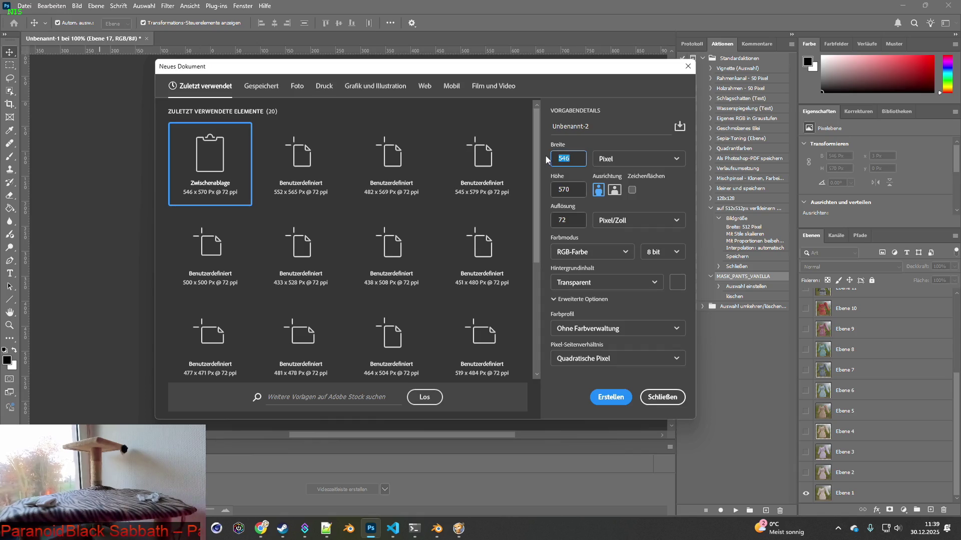
text(500)
double_click(575, 191)
text(5)
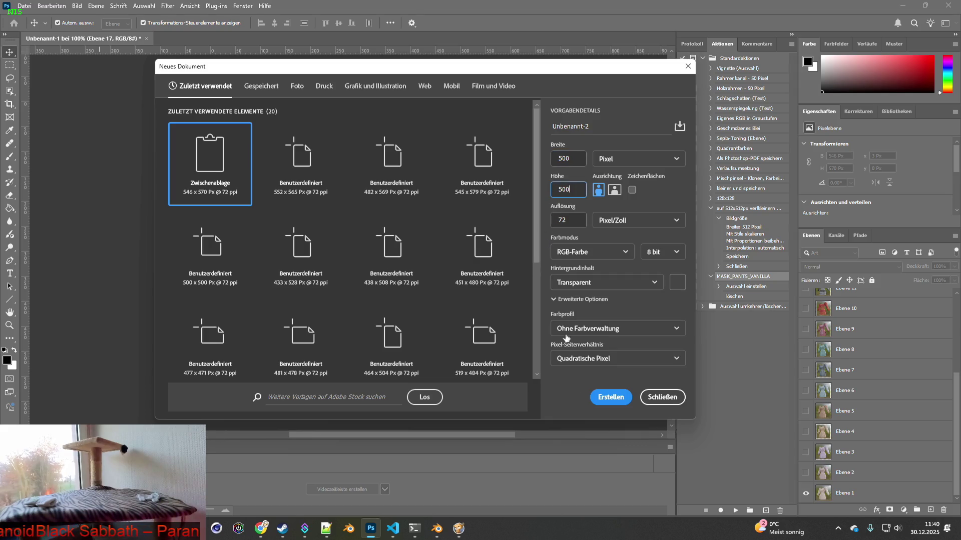
click(612, 398)
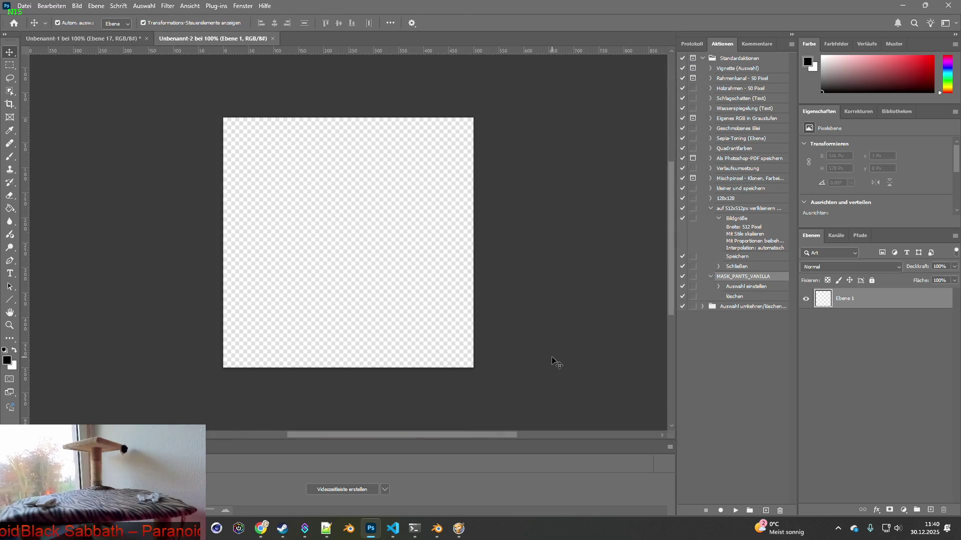
click(133, 37)
Step: Move the new document's tab to first position, then select Ebene 1 in Unbenannt-1
click(156, 43)
drag(161, 39, 40, 38)
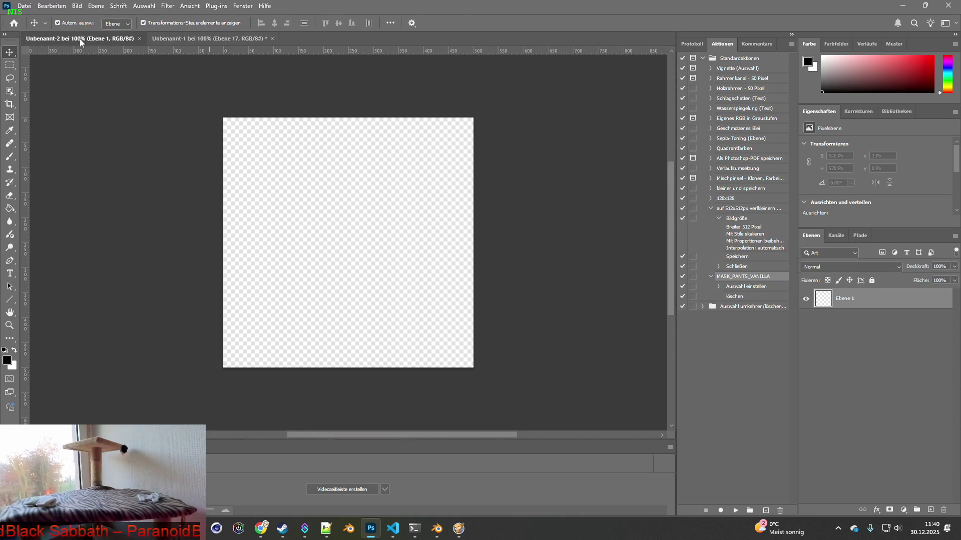
click(210, 38)
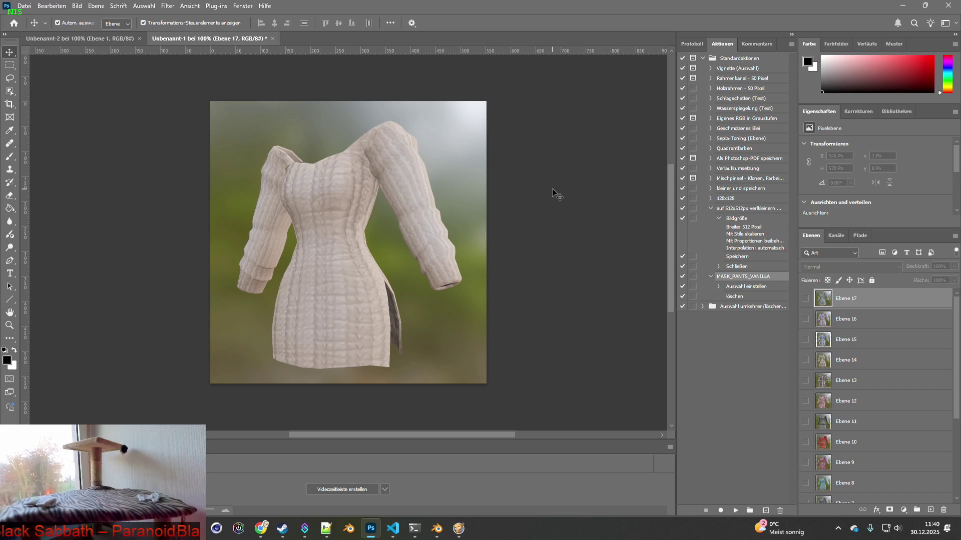
scroll(851, 400, down, 5)
click(851, 493)
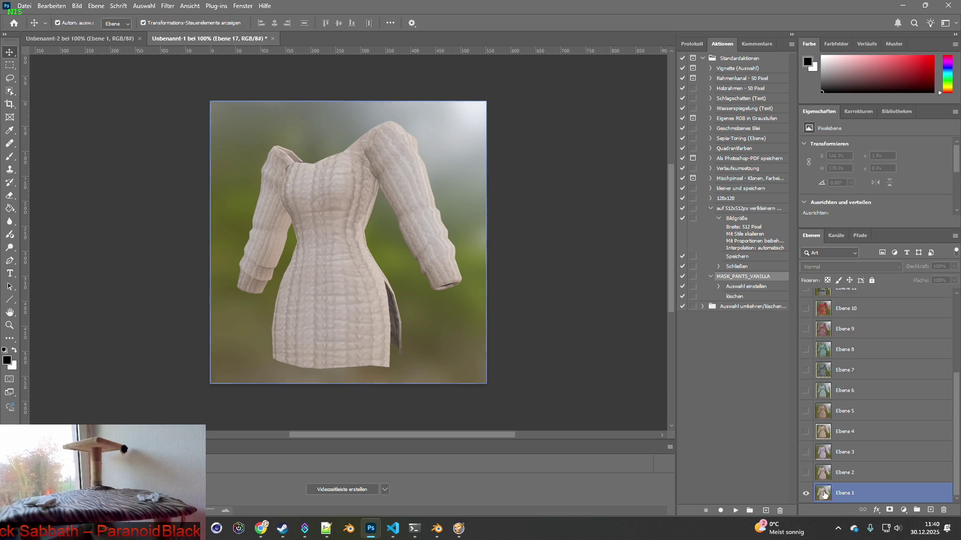
Step: Select the cream dress on Ebene 1 using the Object Selection tool
click(9, 91)
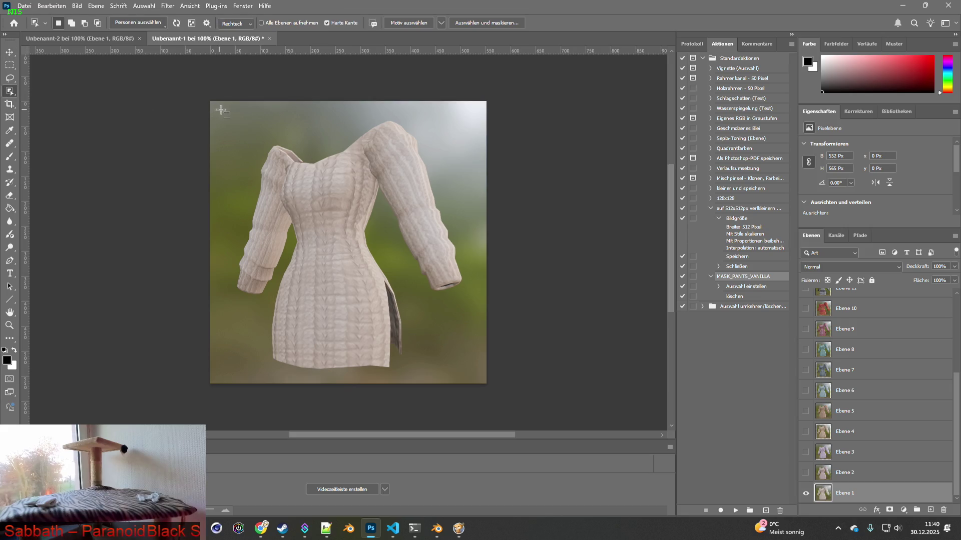
mouse_move(215, 104)
mouse_down()
mouse_move(494, 365)
mouse_move(491, 376)
mouse_up()
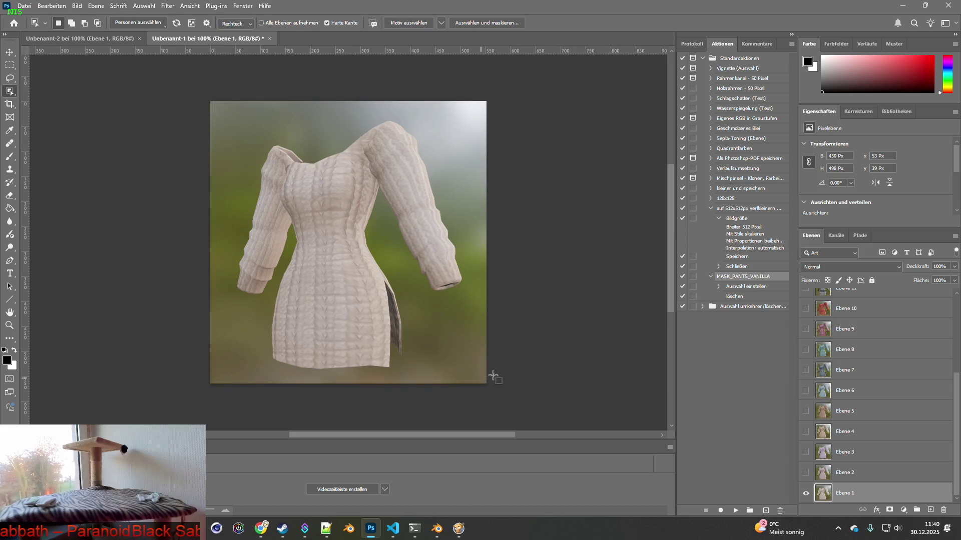
click(115, 37)
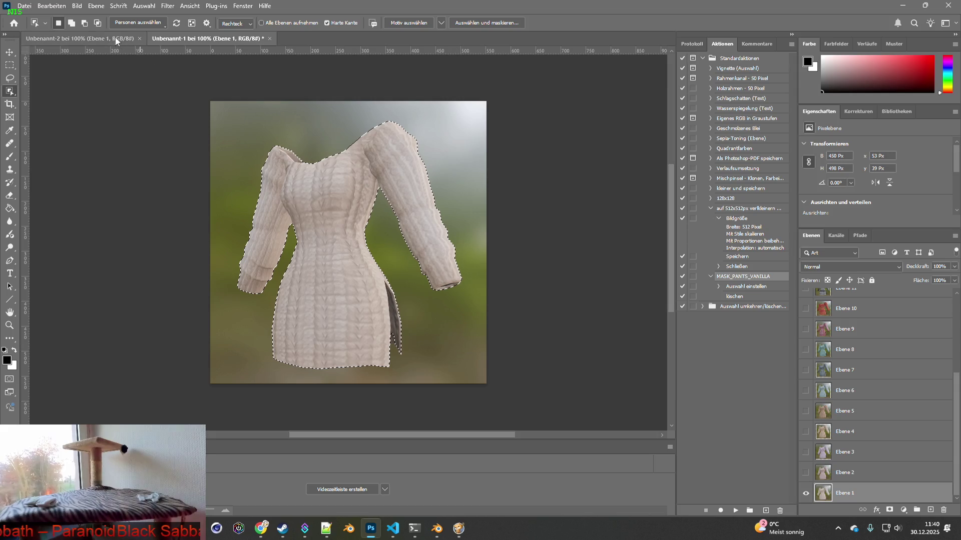
click(189, 40)
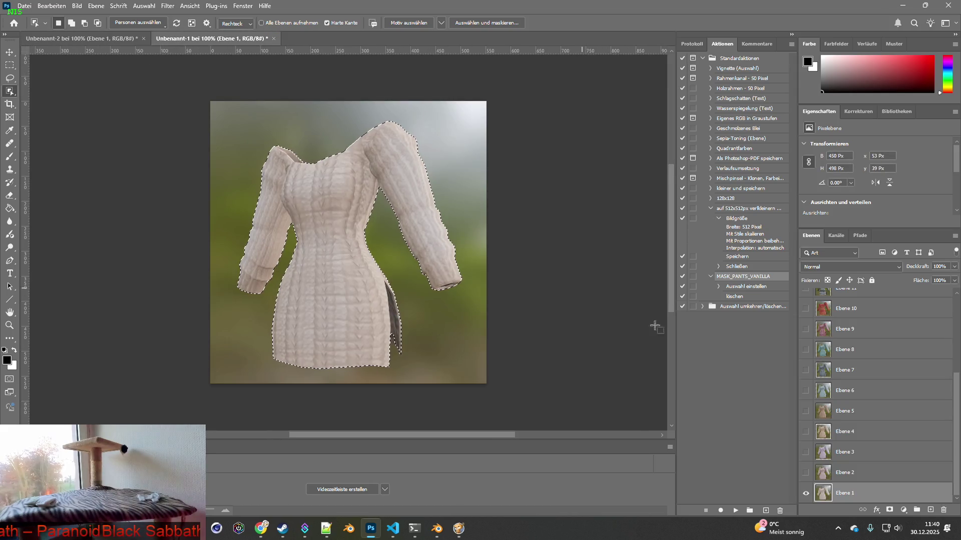
Step: Copy the pink dress from Ebene 2 into Unbenannt-2 as a new layer
click(805, 492)
key(ctrl+d)
click(816, 466)
drag(221, 112, 494, 370)
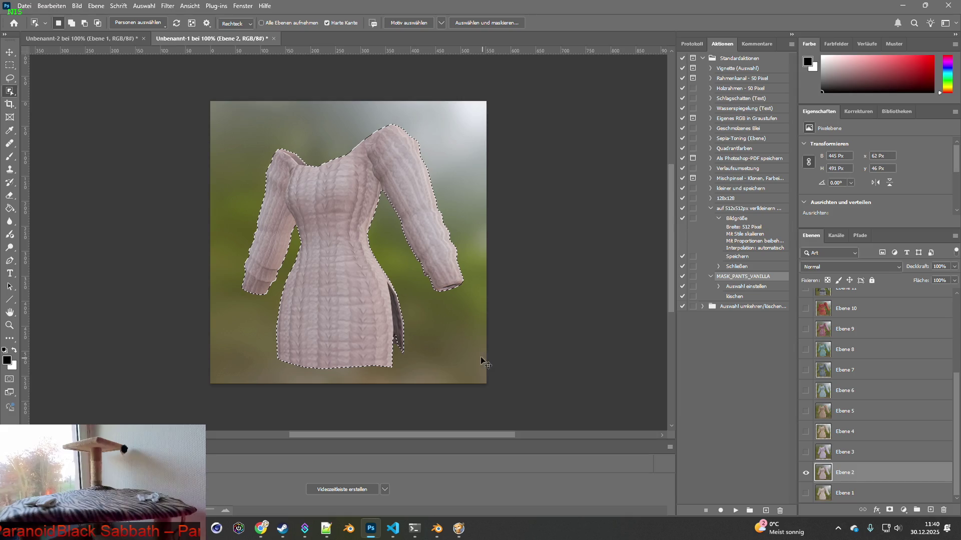
key(ctrl+c)
click(71, 40)
key(ctrl+v)
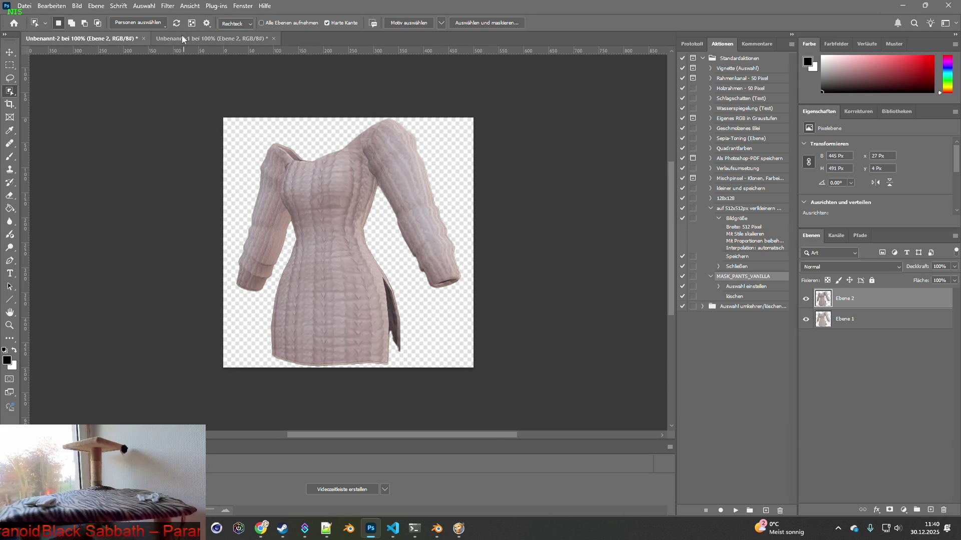
click(187, 38)
Step: Cut out the lilac dress from Ebene 3 and drag it into Unbenannt-2
click(806, 490)
click(805, 474)
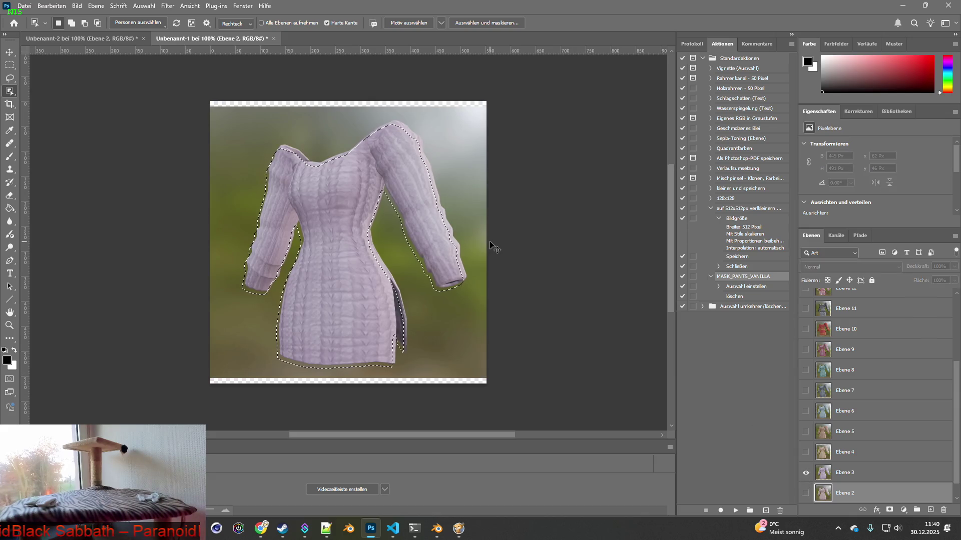
mouse_move(220, 112)
mouse_down()
mouse_move(488, 328)
mouse_move(489, 371)
mouse_up()
mouse_move(465, 335)
ctrl+mouse_down()
mouse_move(85, 38)
mouse_move(190, 95)
ctrl+mouse_up()
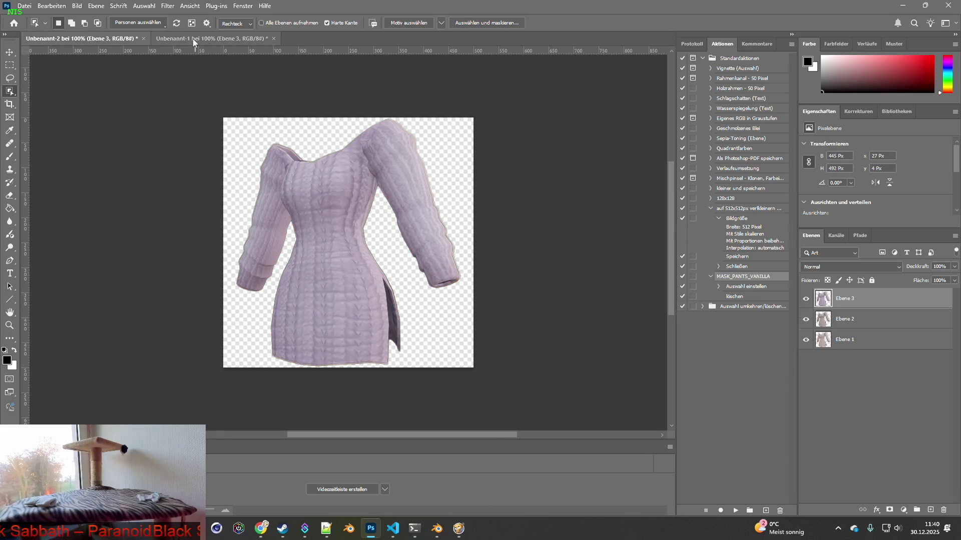
click(193, 40)
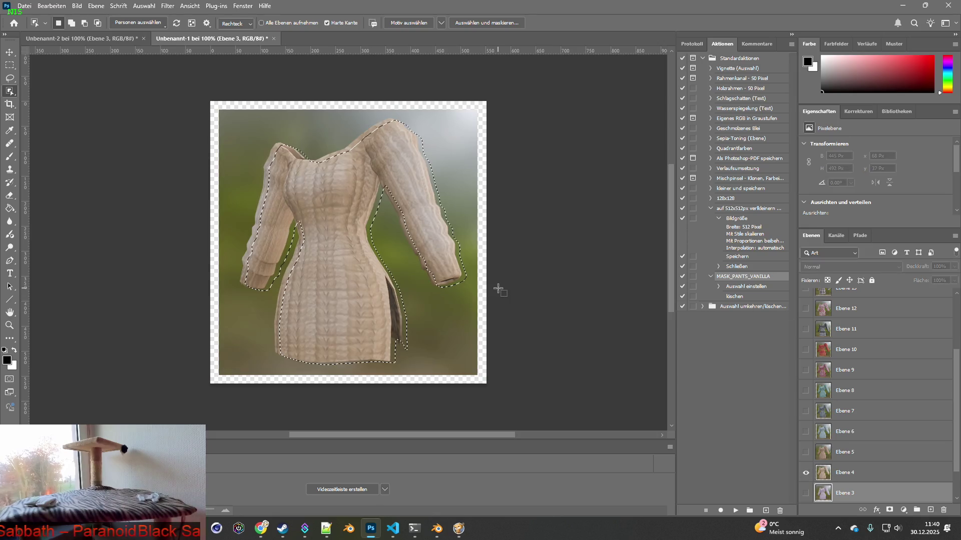
Step: Select the beige dress on Ebene 4 and paste it into Unbenannt-2
key(ctrl+d)
click(819, 471)
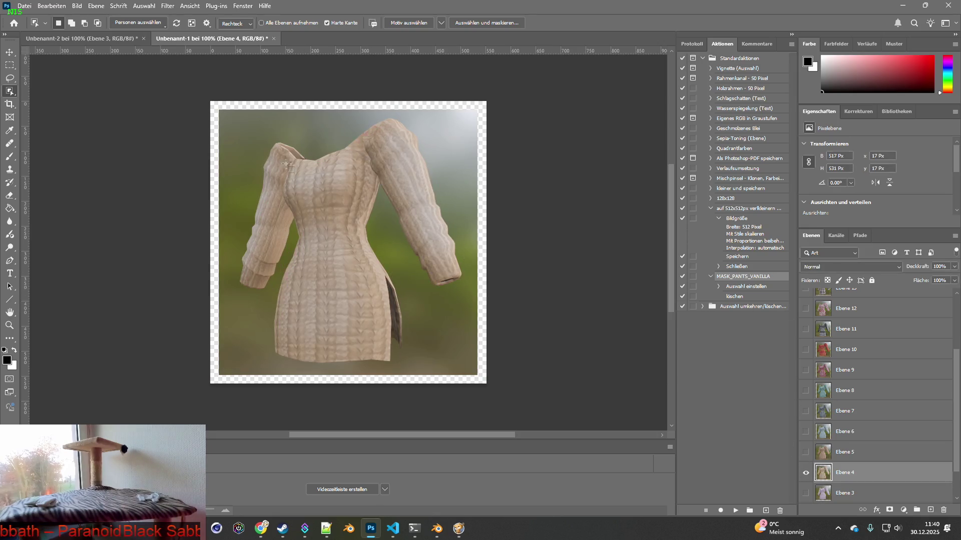
mouse_move(224, 119)
mouse_down()
mouse_move(325, 172)
mouse_move(478, 316)
mouse_move(475, 373)
mouse_up()
click(97, 38)
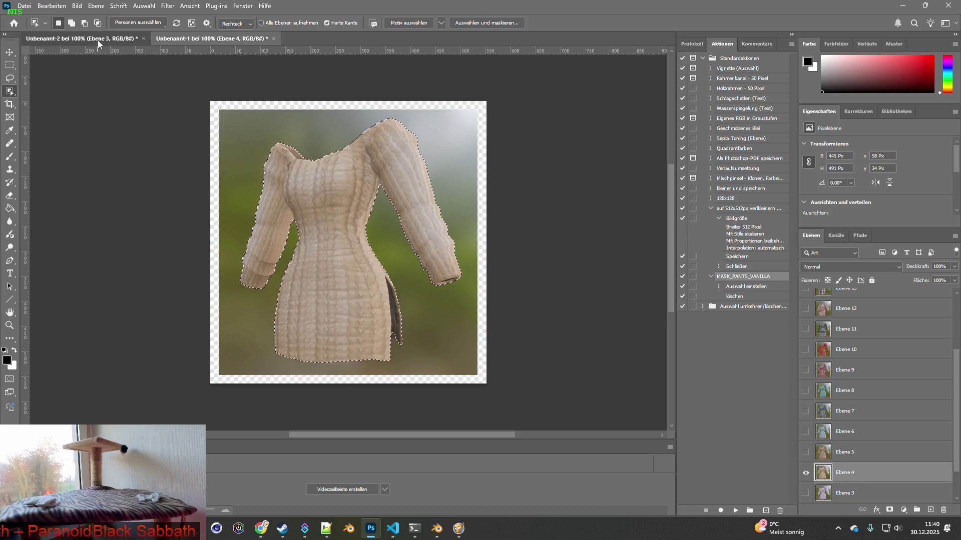
key(ctrl+v)
click(212, 39)
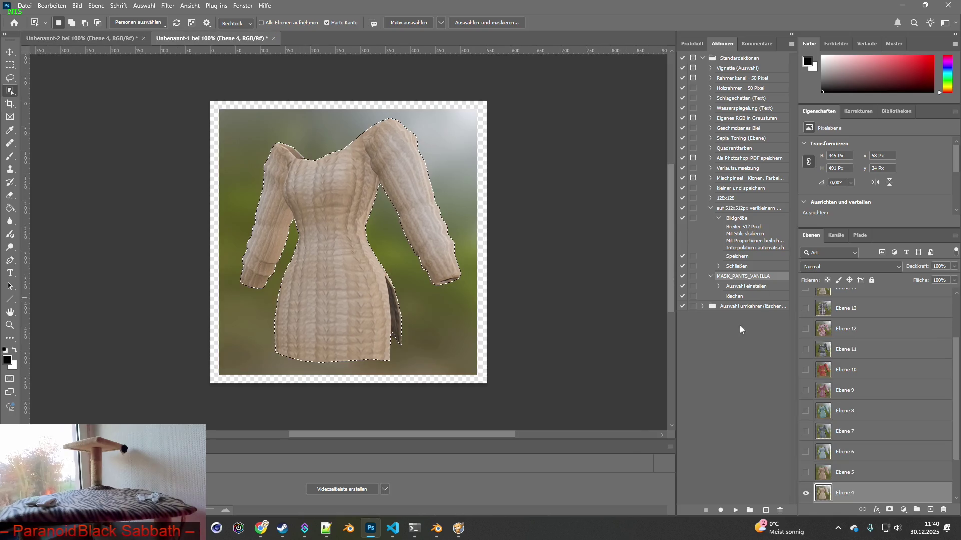
Step: Switch to Ebene 5, select its dress and paste it into Unbenannt-2
click(806, 493)
click(806, 473)
key(ctrl+a)
key(ctrl+v)
click(813, 468)
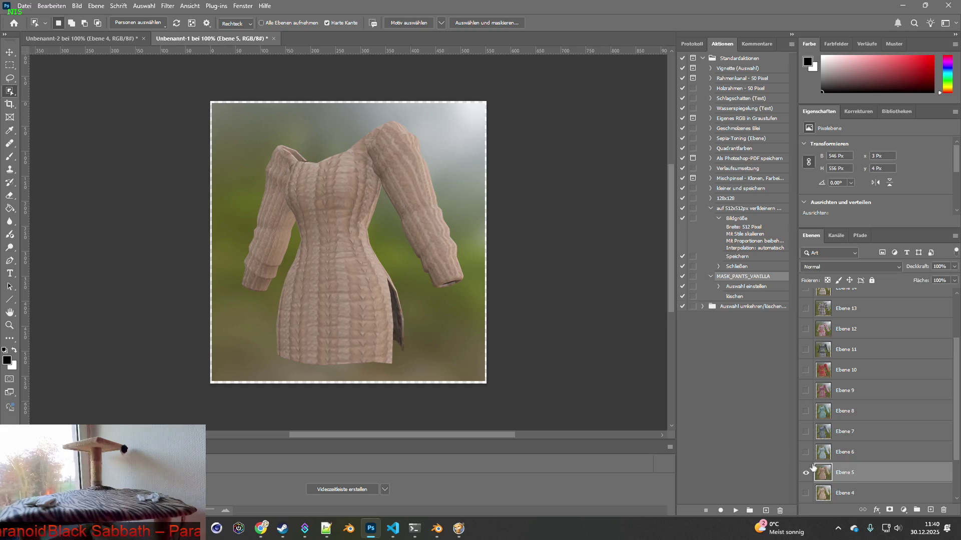
mouse_move(216, 108)
mouse_down()
mouse_move(251, 126)
mouse_move(479, 352)
mouse_move(482, 377)
mouse_up()
key(ctrl+Tab)
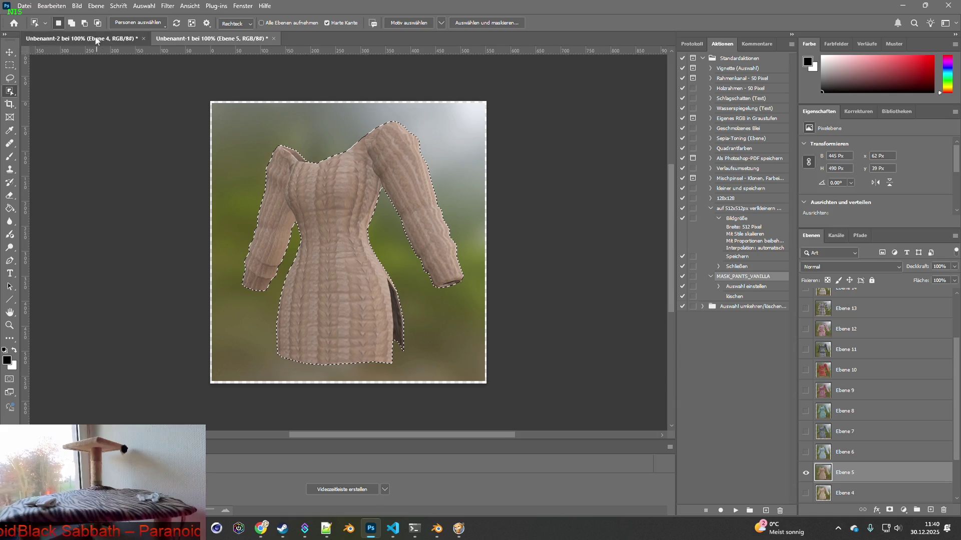
key(ctrl+v)
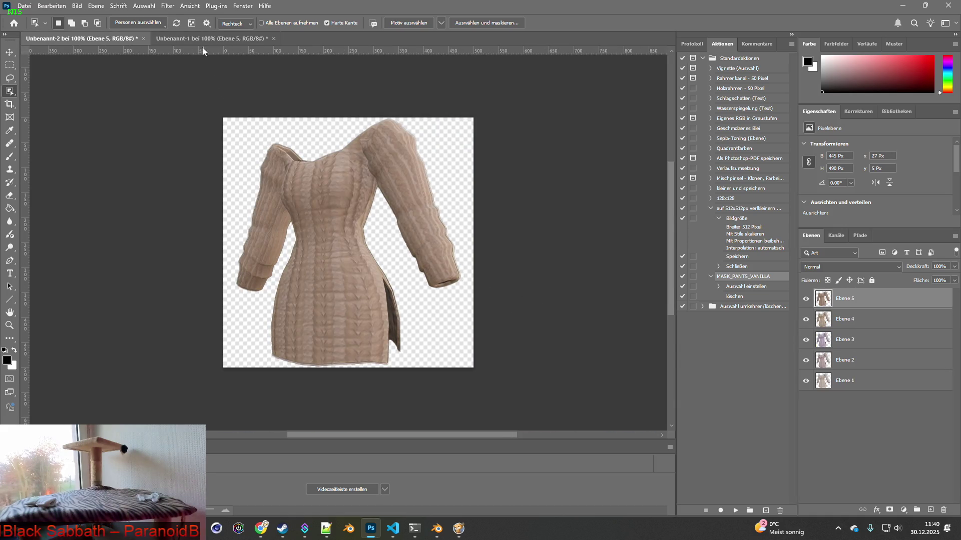
click(205, 38)
Step: Paste the blue dress from Ebene 6 into Unbenannt-2
click(806, 493)
click(806, 473)
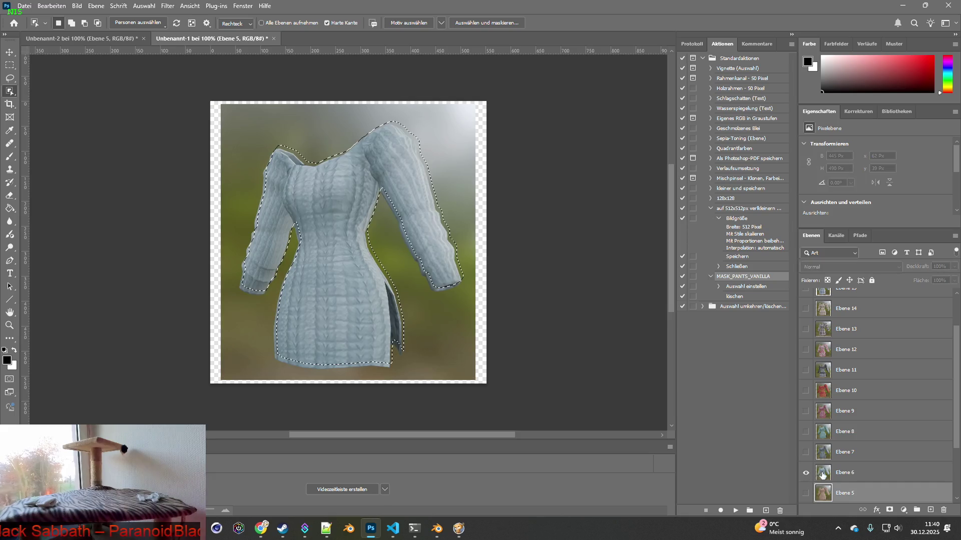
click(822, 475)
key(ctrl+d)
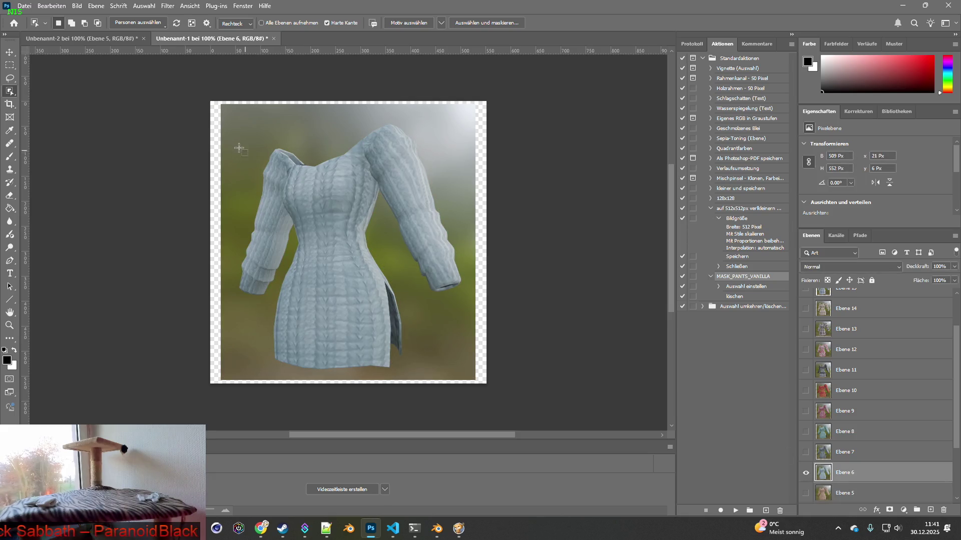
drag(223, 110, 475, 379)
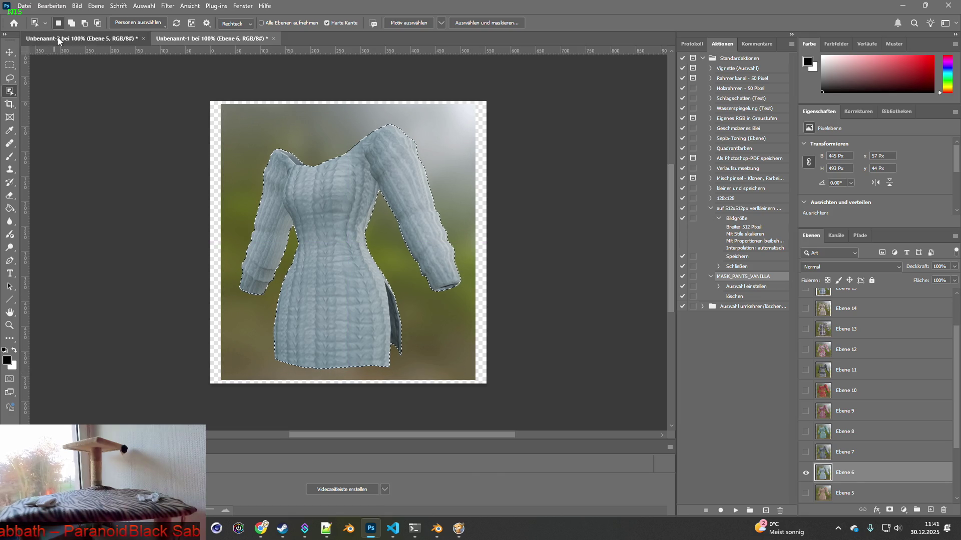
click(100, 39)
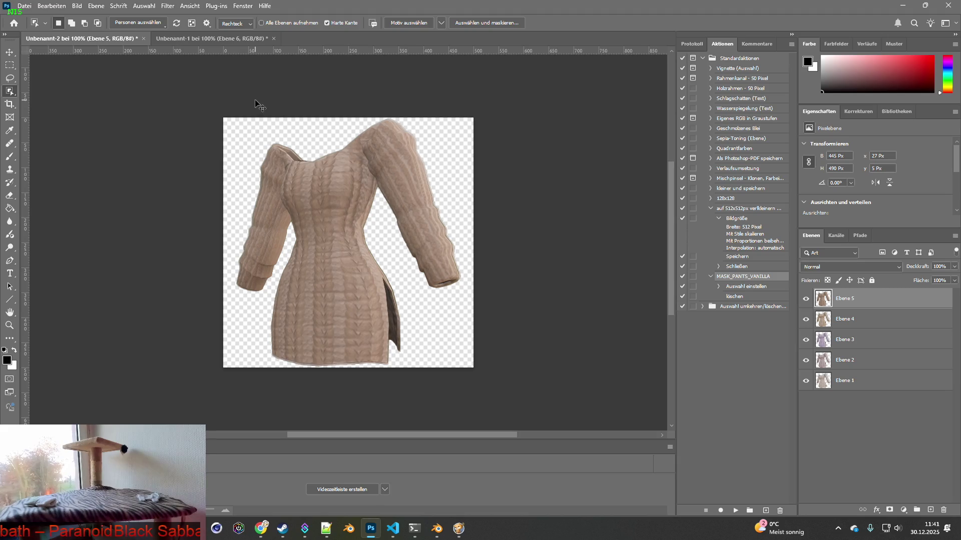
key(ctrl+v)
click(210, 39)
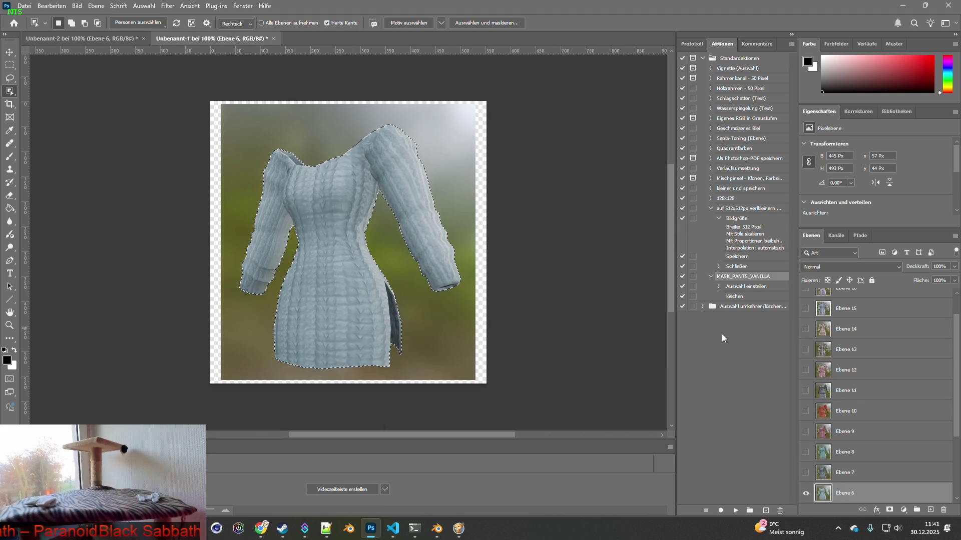
Step: Show Ebene 7 and select the grey dress on it
click(805, 492)
click(806, 472)
click(846, 472)
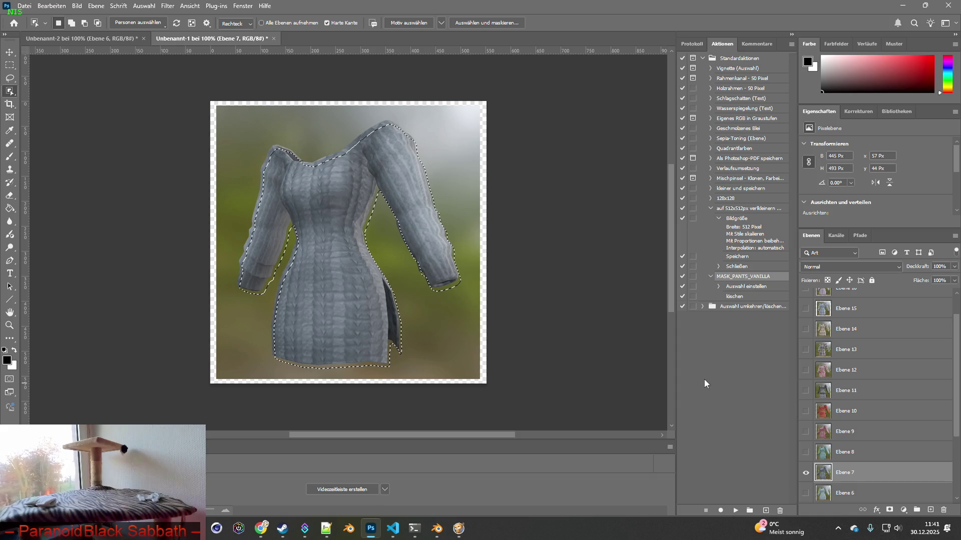
mouse_move(223, 112)
mouse_down()
mouse_move(360, 215)
mouse_move(466, 374)
mouse_move(102, 60)
mouse_move(450, 260)
mouse_up()
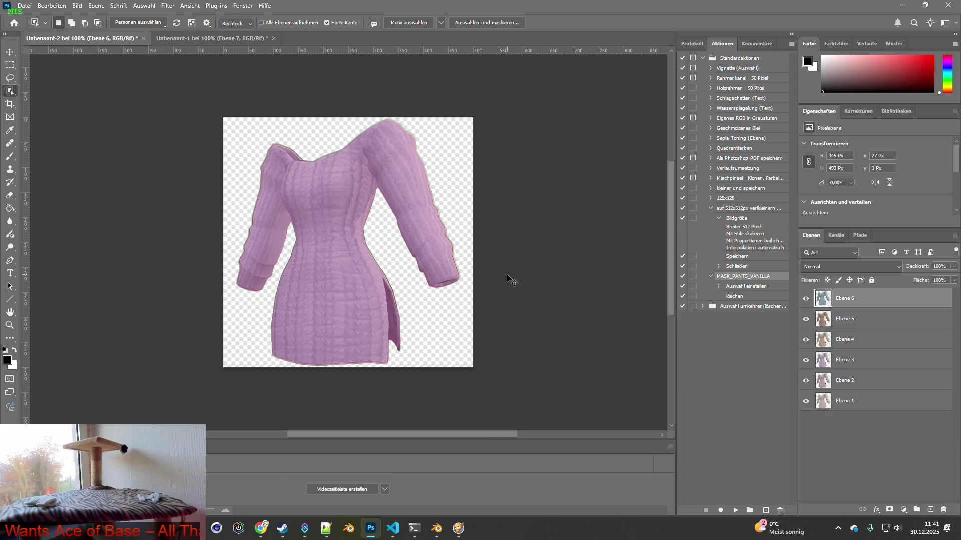
click(257, 40)
Step: Copy the teal dress from Ebene 8 into Unbenannt-2
click(806, 473)
click(826, 473)
drag(231, 131, 472, 379)
key(ctrl+c)
click(125, 39)
key(ctrl+v)
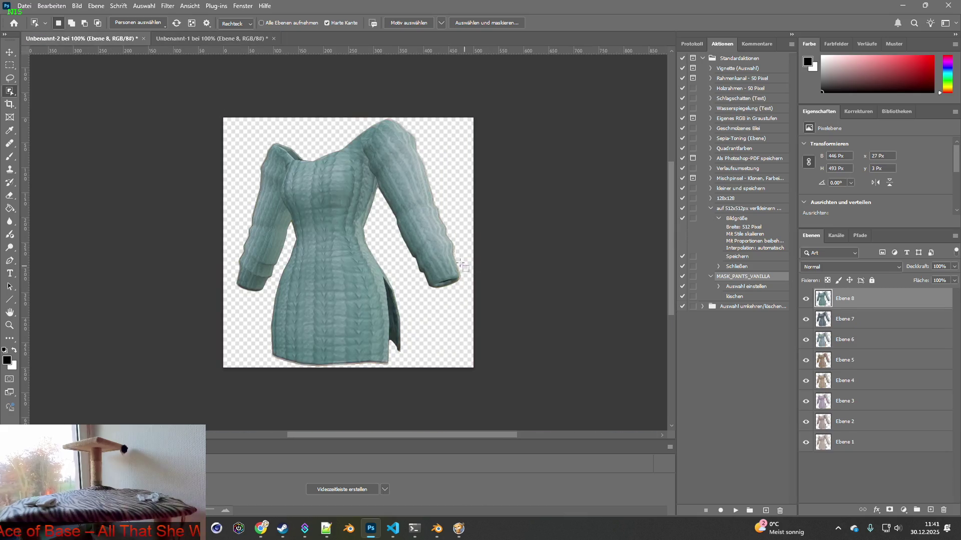
click(212, 38)
Step: Select the pink dress on Ebene 9 and place it into Unbenannt-2
click(806, 468)
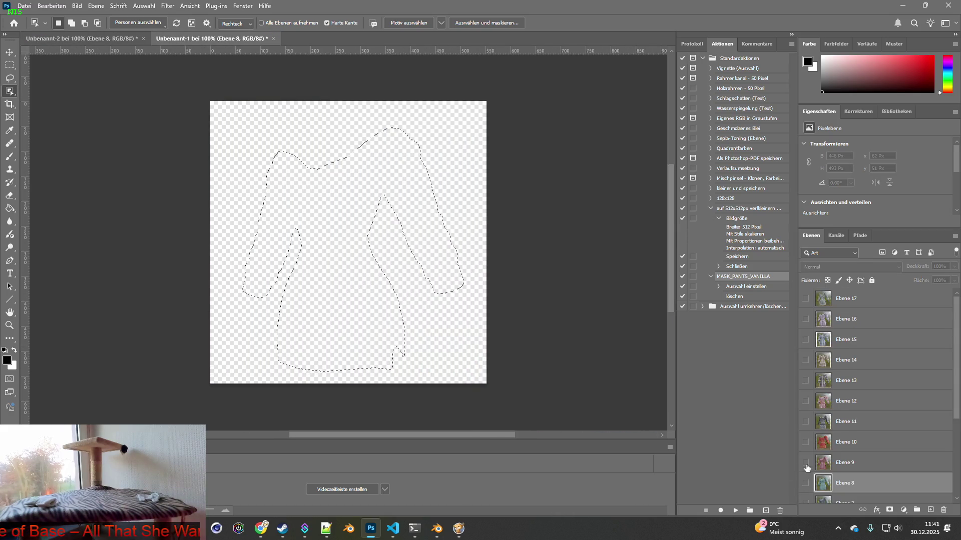
click(806, 462)
click(845, 463)
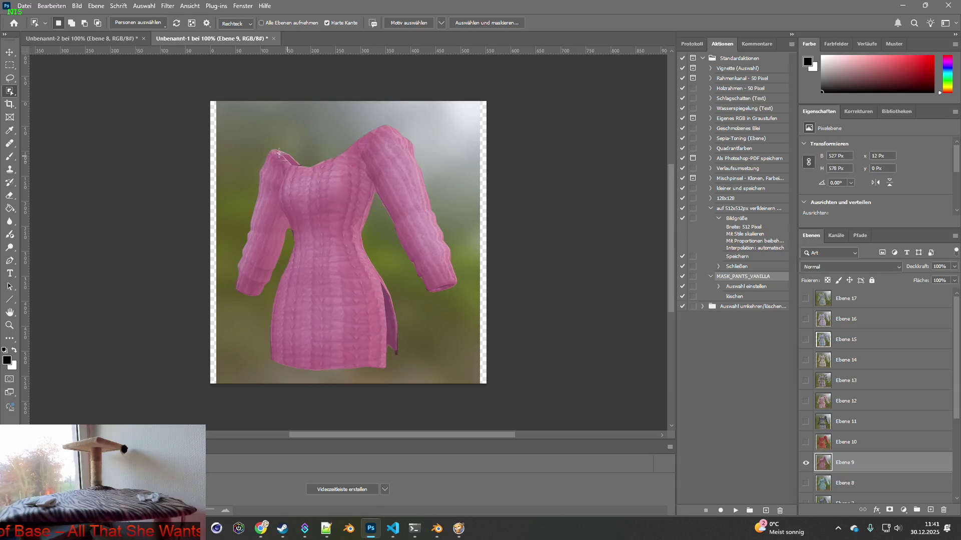
drag(226, 111, 335, 228)
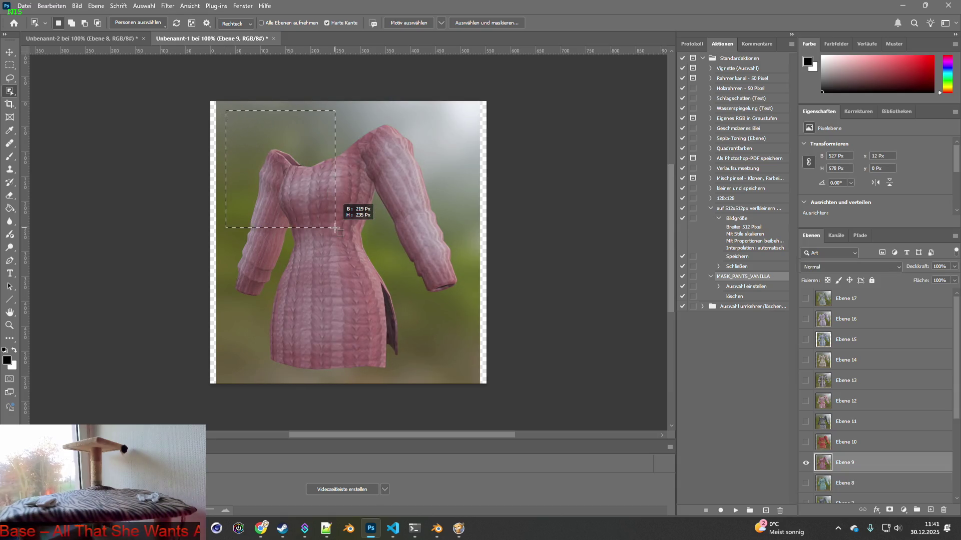
mouse_move(336, 229)
mouse_down()
mouse_move(436, 315)
mouse_move(480, 375)
mouse_move(472, 379)
mouse_up()
click(80, 38)
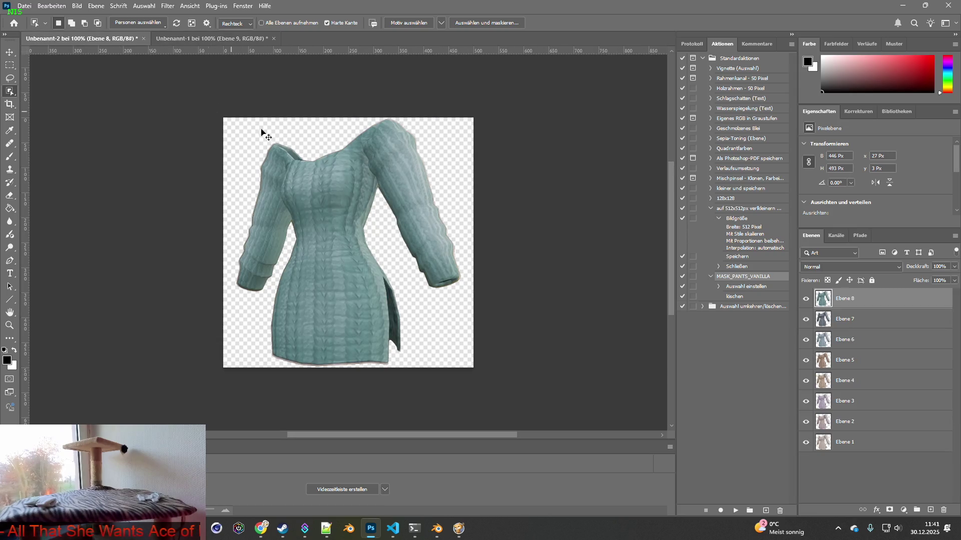
drag(261, 131, 261, 132)
click(212, 43)
Step: Select the red patterned dress on Ebene 10 for Unbenannt-2
click(806, 463)
click(805, 442)
click(845, 442)
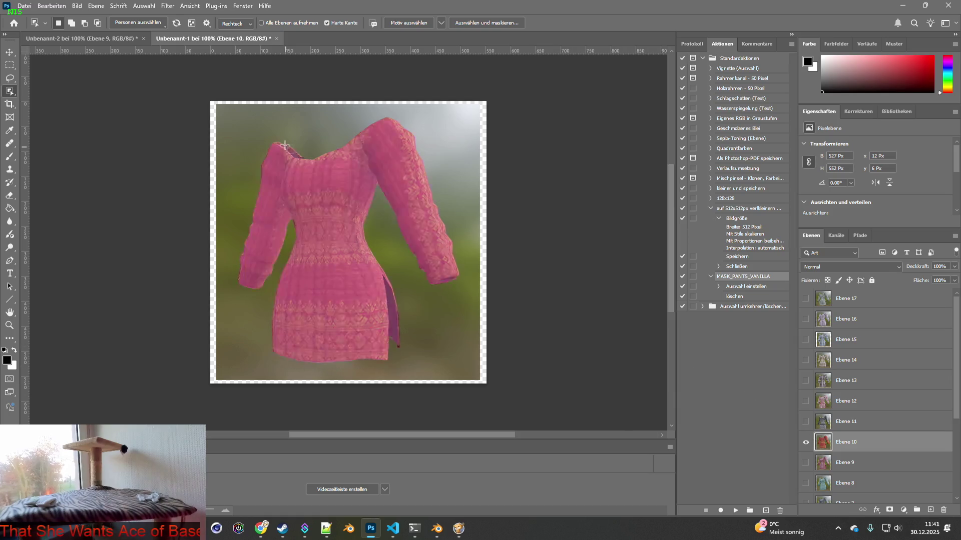
mouse_move(227, 110)
mouse_down()
mouse_move(356, 219)
mouse_move(475, 376)
mouse_up()
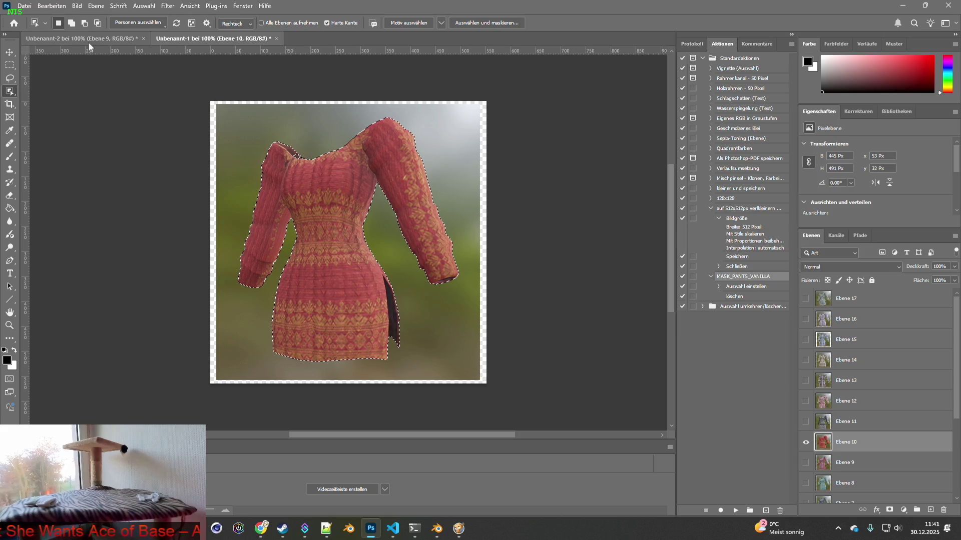
click(90, 39)
click(206, 39)
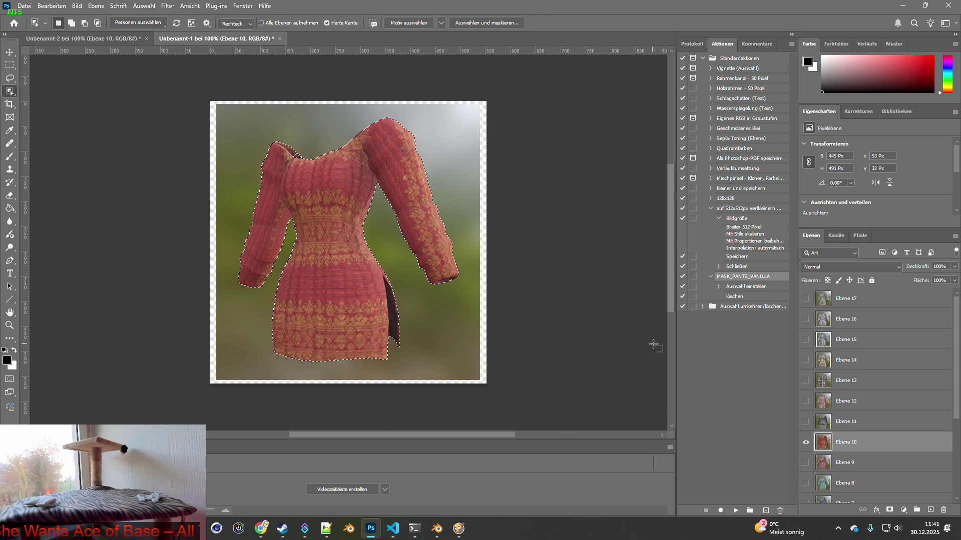
Step: Paste the grey patterned dress from Ebene 11 into Unbenannt-2
click(806, 443)
click(806, 422)
click(851, 422)
key(ctrl+d)
mouse_move(230, 120)
mouse_down()
mouse_move(364, 215)
mouse_move(471, 379)
mouse_up()
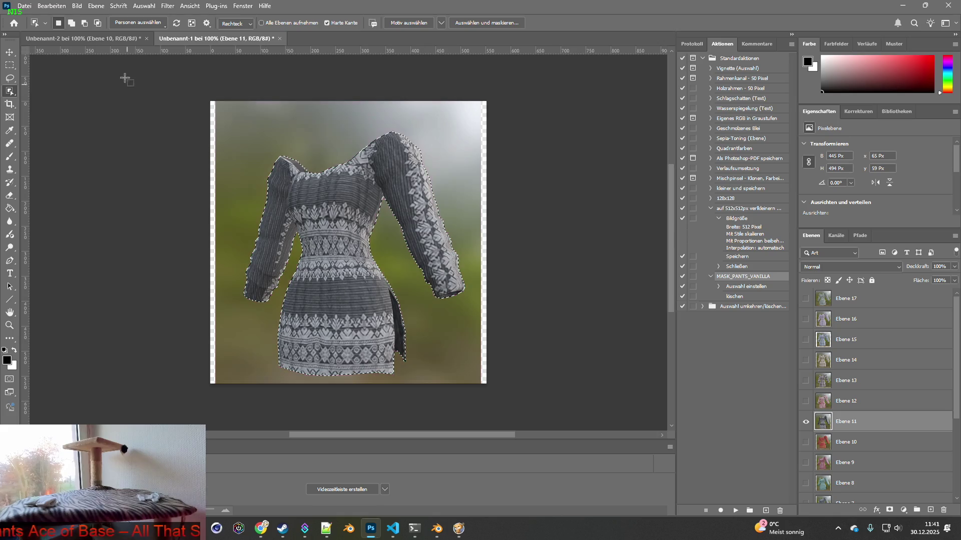
click(114, 39)
key(ctrl+v)
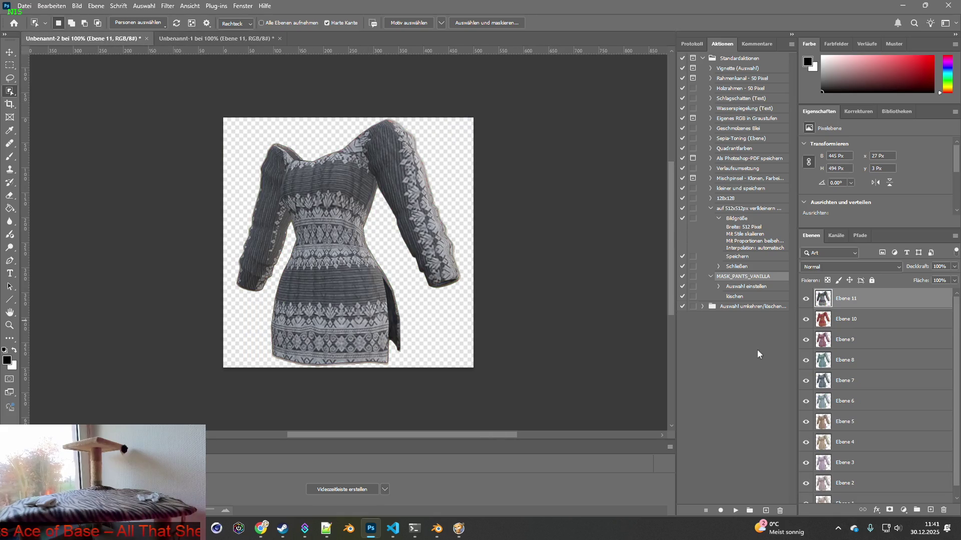
click(197, 39)
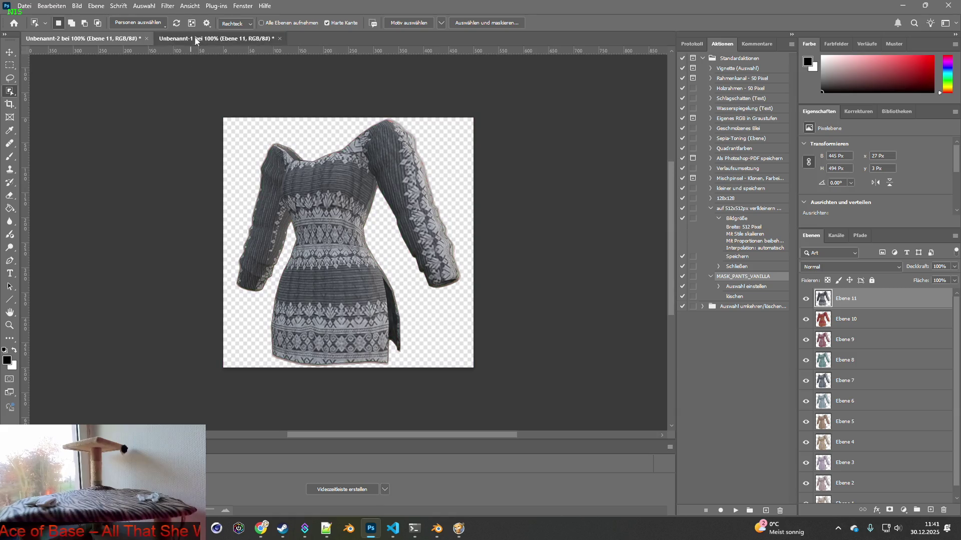
Step: Place the red-and-white dress from Ebene 12 into Unbenannt-2 as Ebene 12
click(805, 422)
click(805, 401)
click(845, 401)
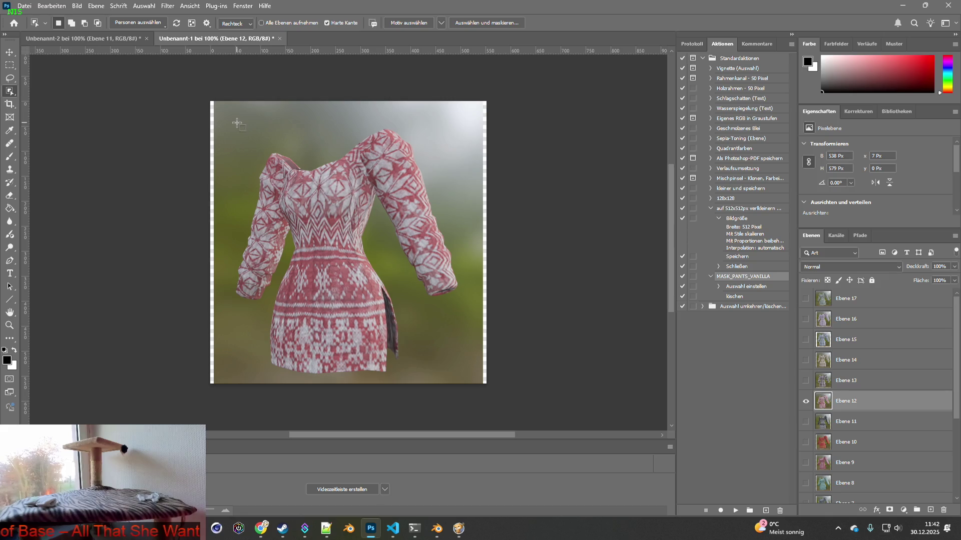
mouse_move(232, 119)
mouse_down()
mouse_move(387, 261)
mouse_move(469, 379)
mouse_up()
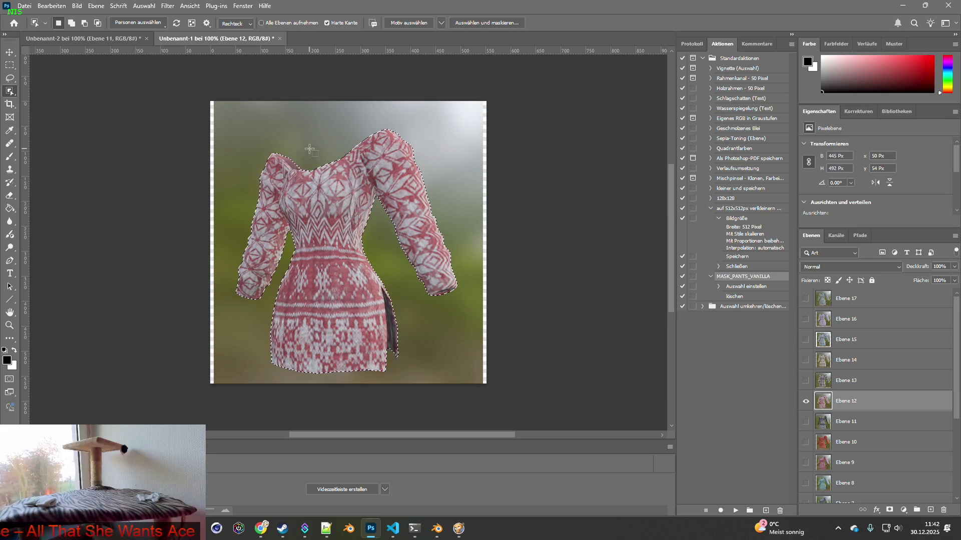
click(120, 38)
drag(407, 214, 409, 215)
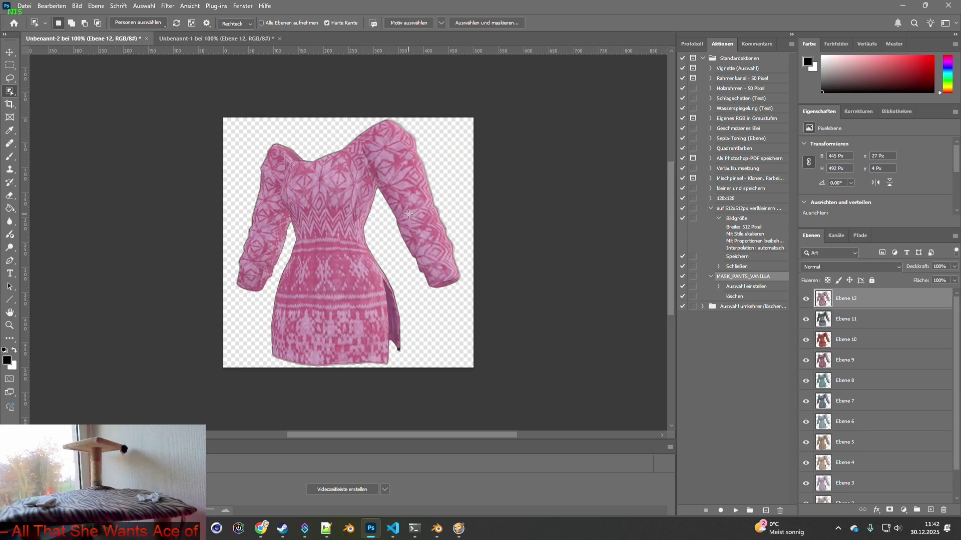
Step: Copy the plaid dress from Ebene 13 of Unbenannt-1 into Unbenannt-2 as a new layer
click(215, 39)
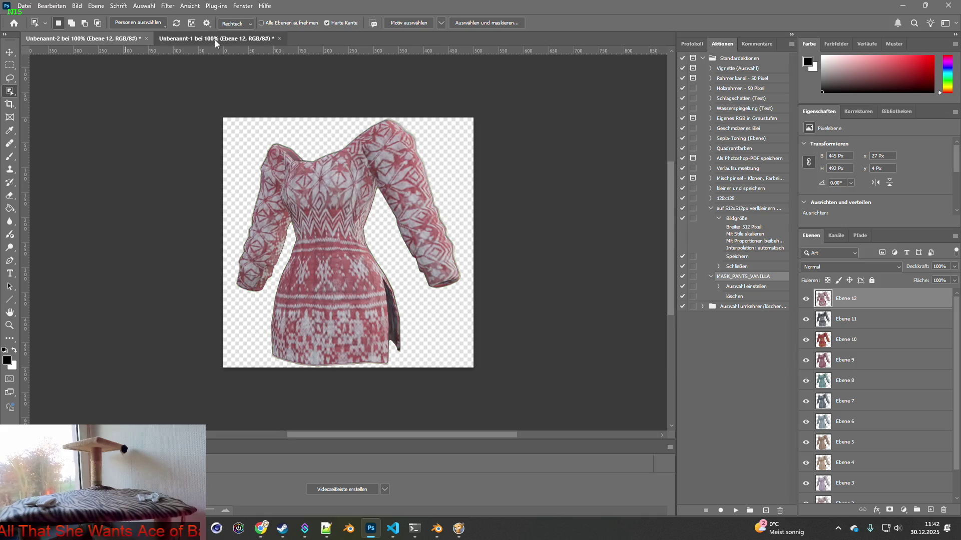
click(806, 401)
click(806, 381)
click(851, 380)
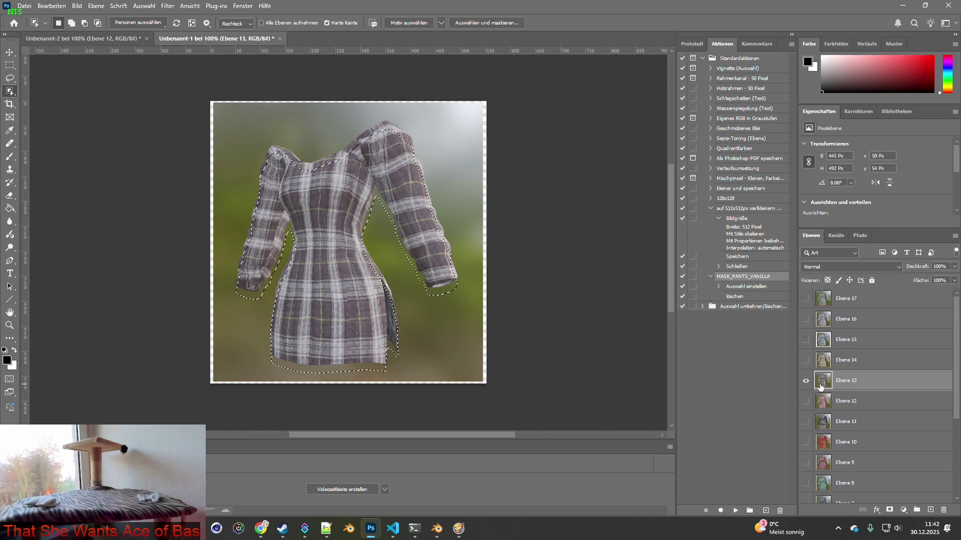
mouse_move(226, 114)
mouse_down()
mouse_move(467, 337)
mouse_move(480, 360)
mouse_move(474, 373)
mouse_up()
key(ctrl+c)
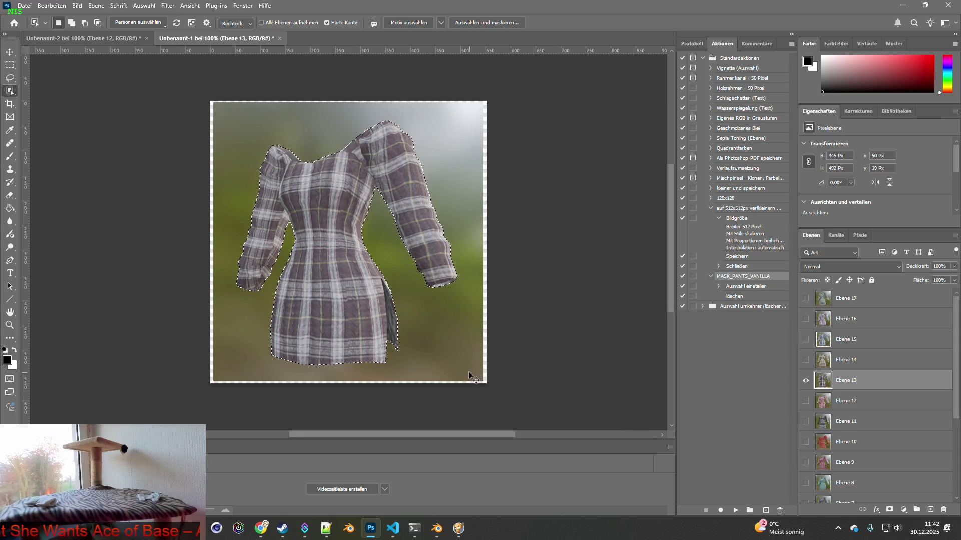
click(115, 38)
key(ctrl+v)
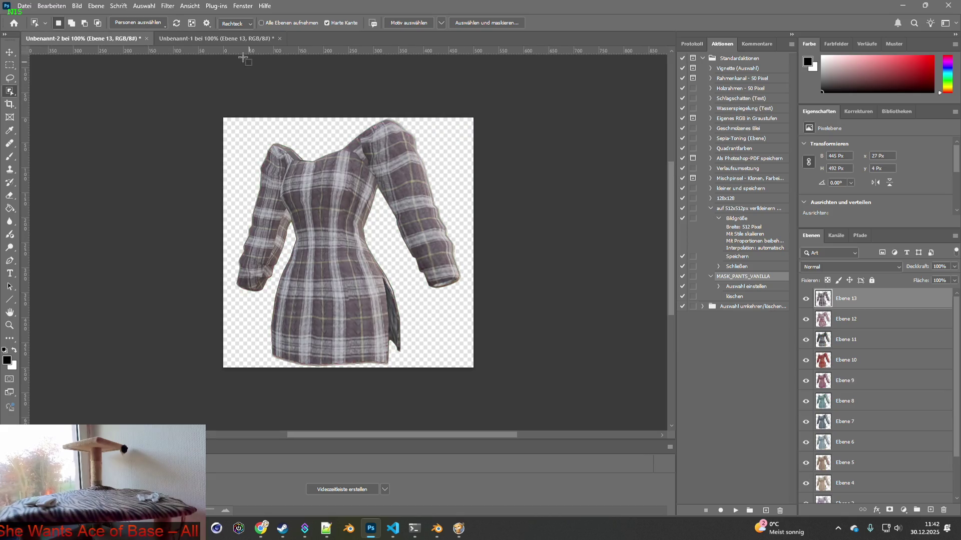
Step: Show Ebene 14 alone and select the beige plaid dress cut-out
click(215, 39)
click(804, 380)
click(805, 360)
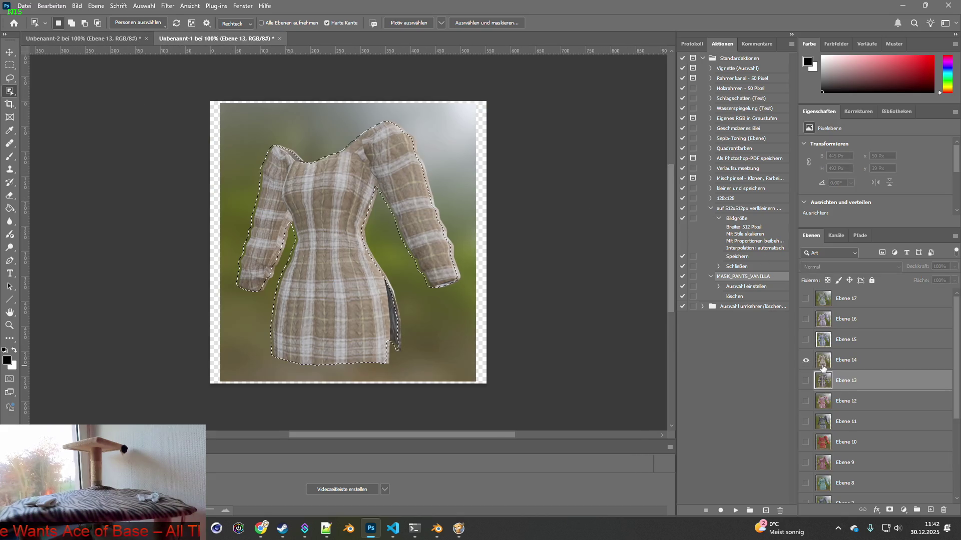
click(846, 360)
mouse_move(232, 115)
mouse_down()
mouse_move(412, 295)
mouse_move(468, 369)
mouse_up()
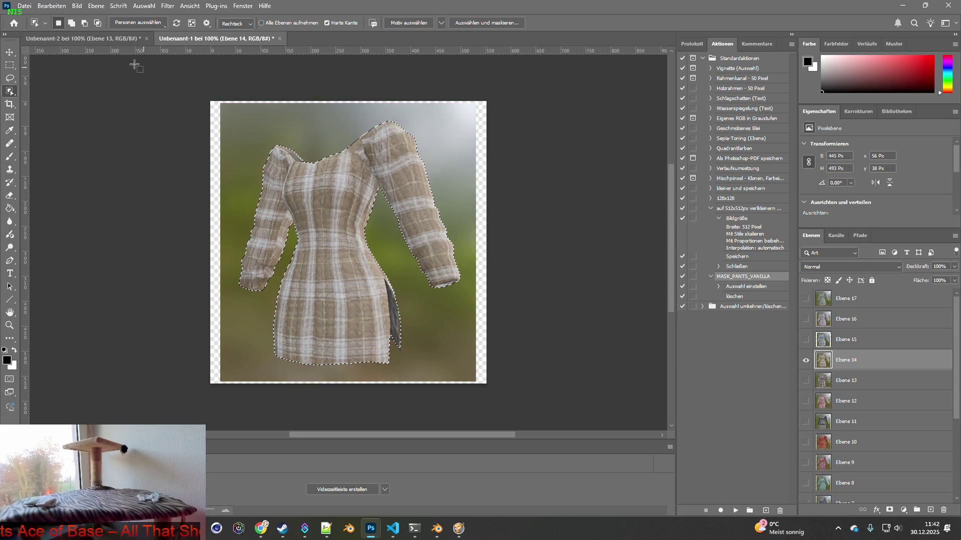
click(103, 38)
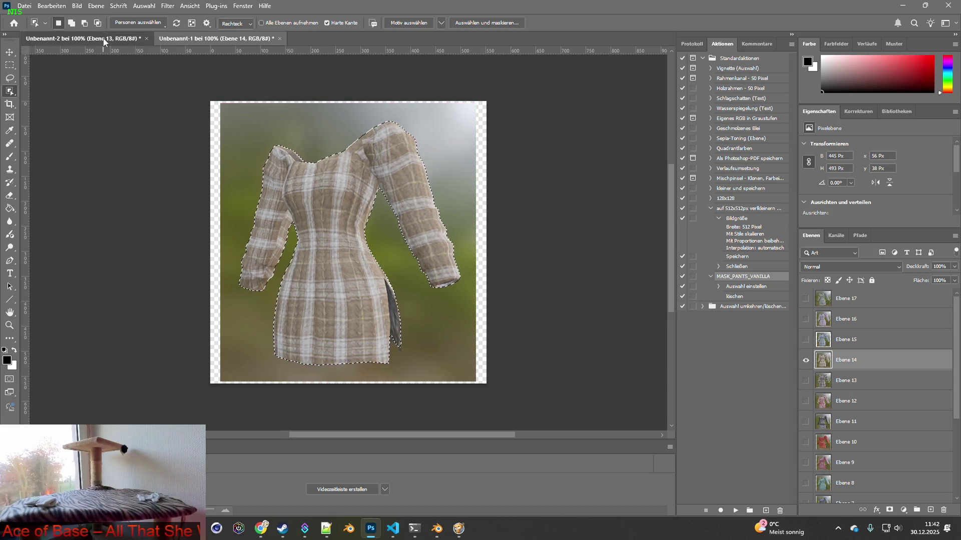
click(212, 39)
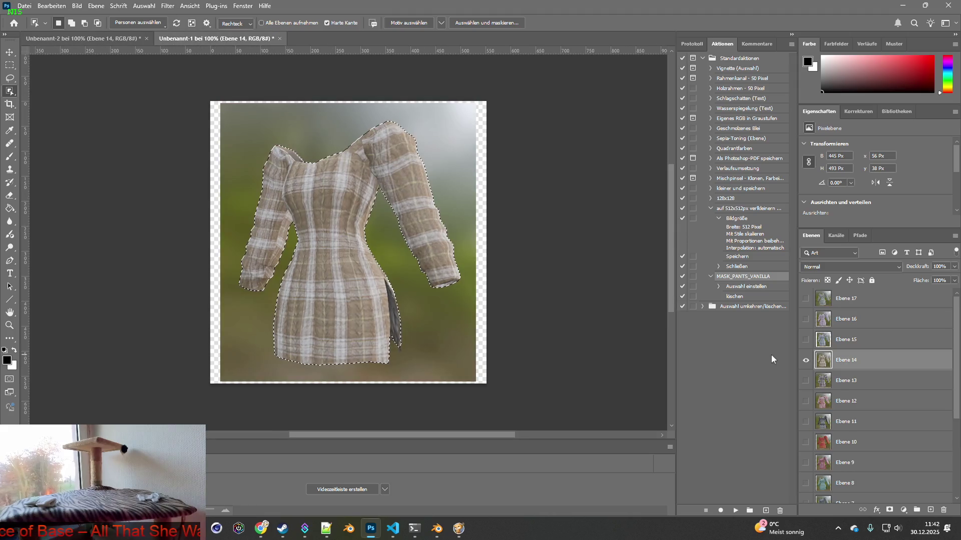
Step: Select the blue Ebene 15 and lavender plaid Ebene 16 dress cut-outs in turn
alt+click(805, 340)
click(851, 340)
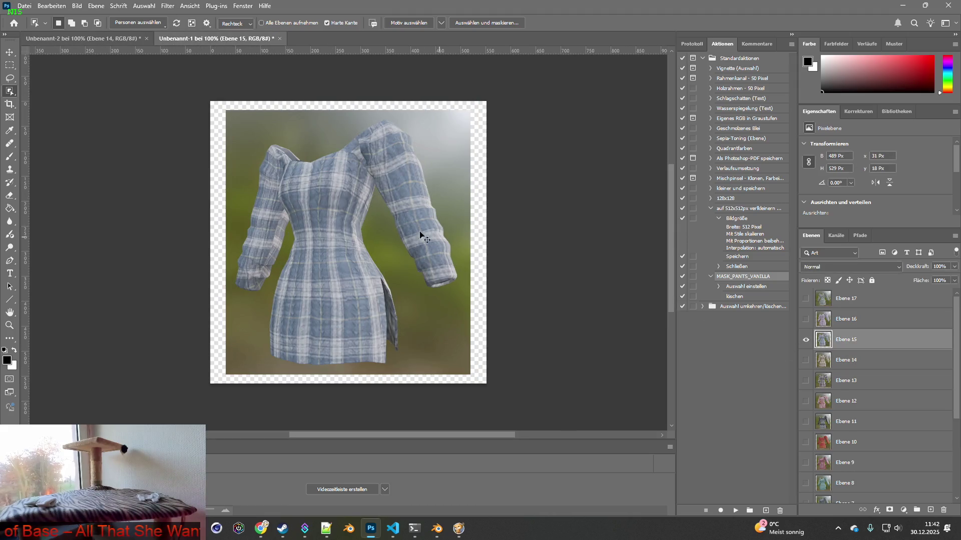
mouse_move(230, 118)
mouse_down()
mouse_move(377, 250)
mouse_move(471, 368)
mouse_move(122, 86)
mouse_move(97, 43)
mouse_move(235, 60)
mouse_up()
click(220, 39)
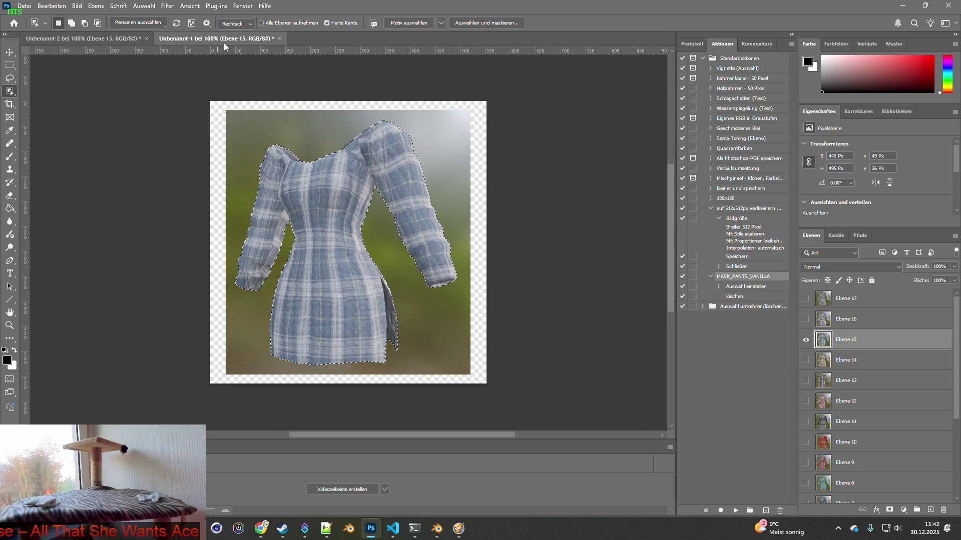
click(806, 340)
click(822, 321)
click(806, 319)
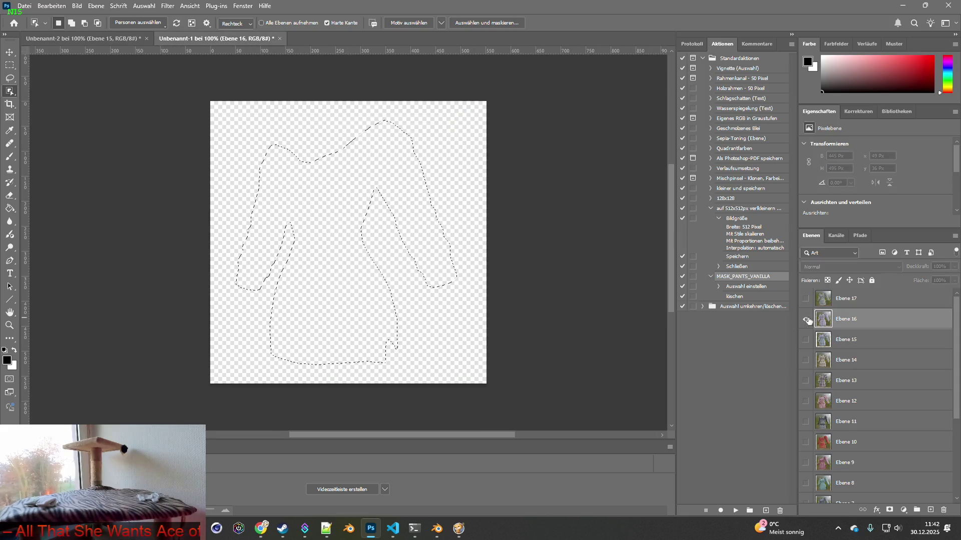
mouse_move(230, 115)
mouse_down()
mouse_move(433, 291)
mouse_move(468, 375)
mouse_up()
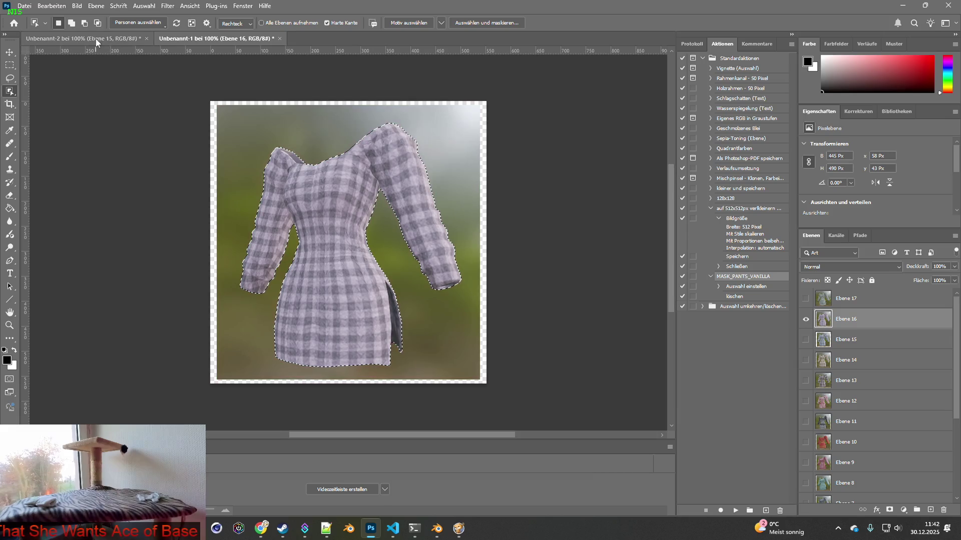
Step: Select the grey plaid Ebene 17 dress and paste it into Unbenannt-2, undoing a wrong paste
click(806, 319)
click(805, 299)
click(829, 298)
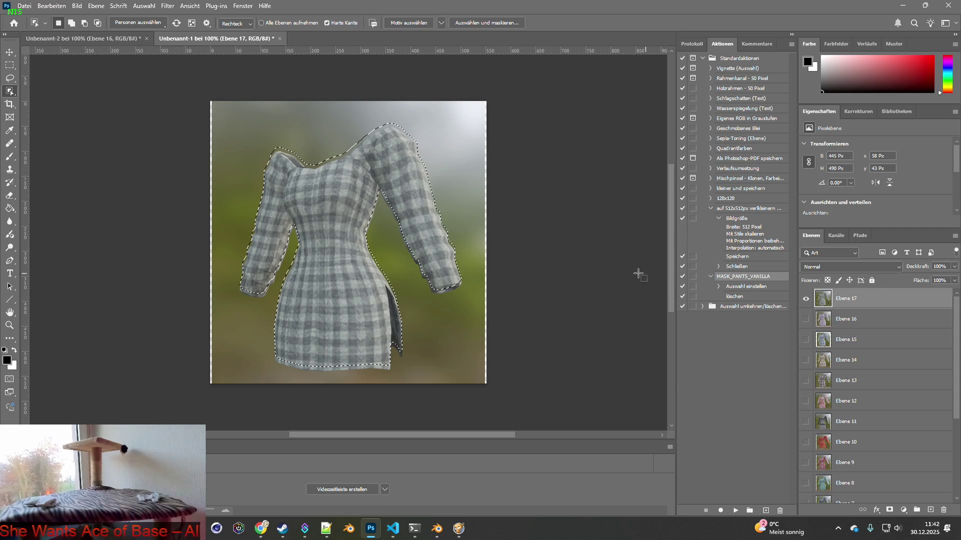
mouse_move(227, 114)
mouse_down()
mouse_move(408, 252)
mouse_move(493, 364)
mouse_move(485, 381)
mouse_up()
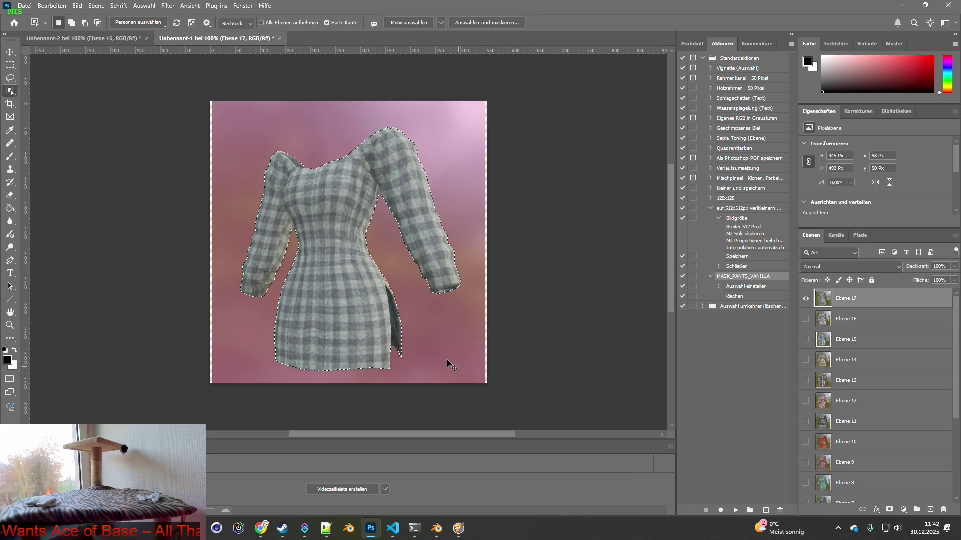
click(86, 38)
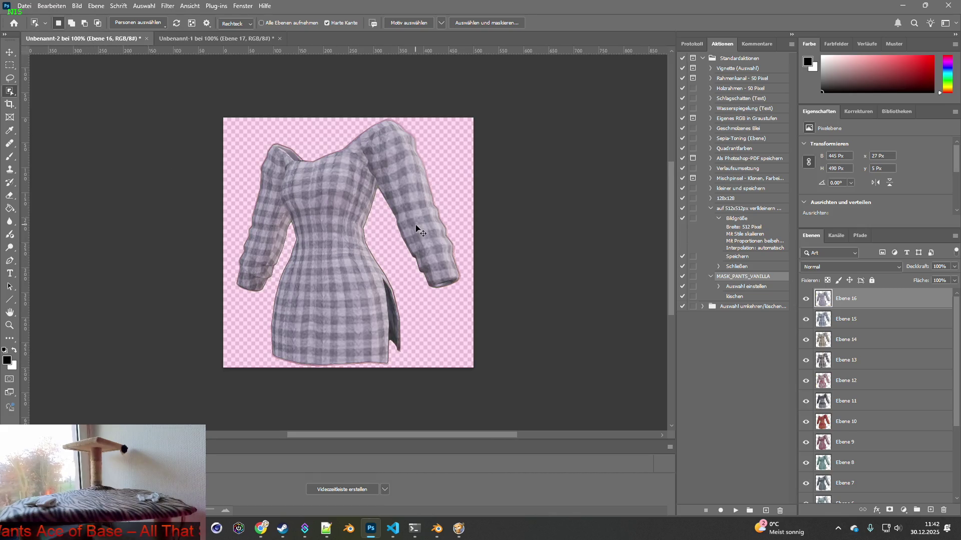
key(ctrl+v)
key(ctrl+z)
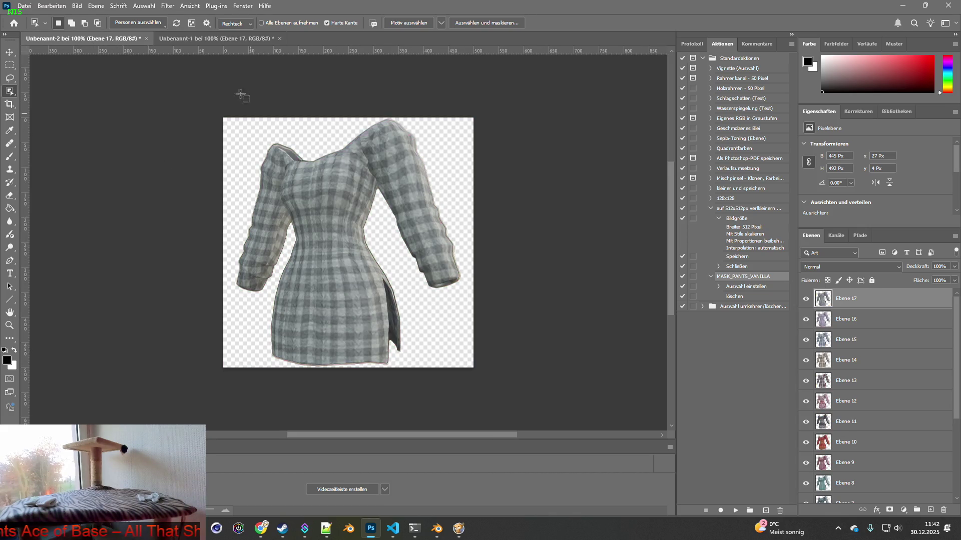
click(214, 38)
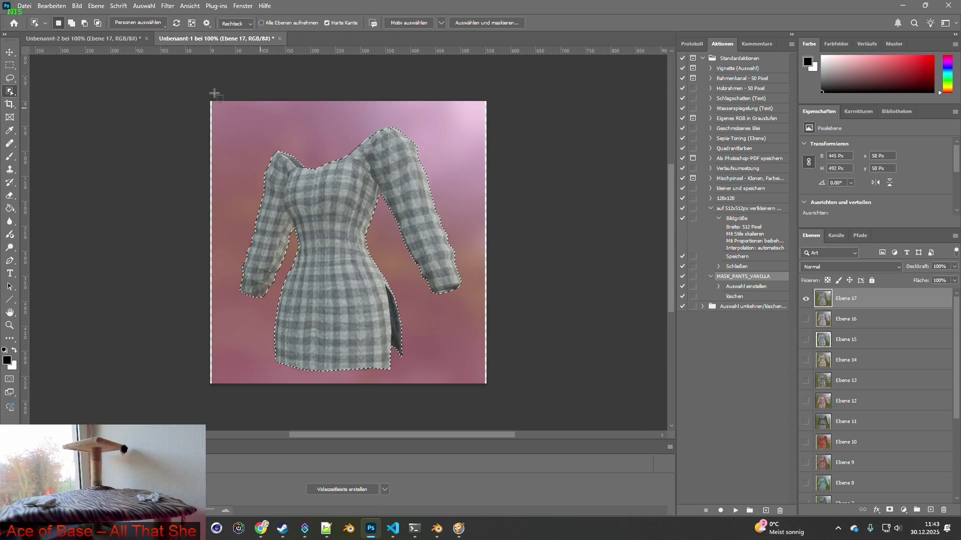
click(107, 39)
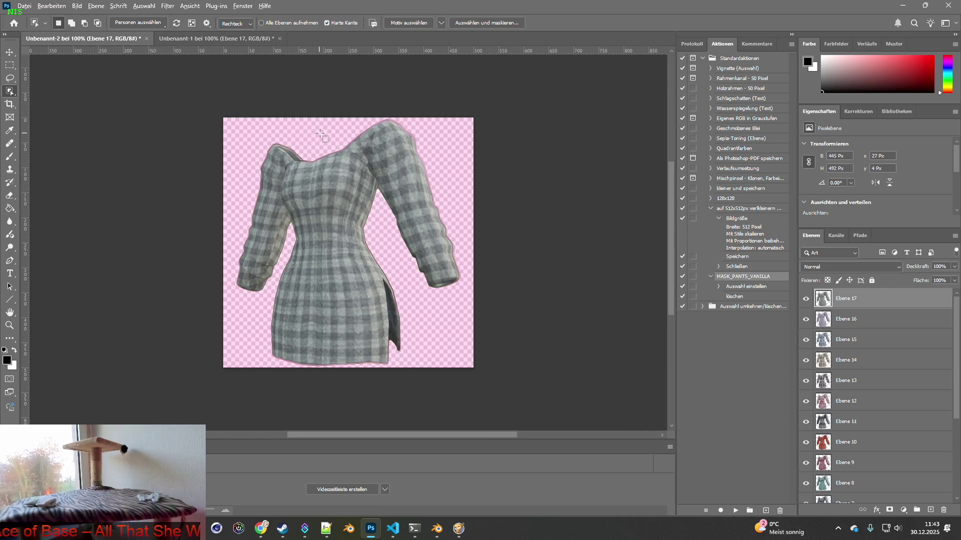
key(alt+Tab)
key(alt+Tab)
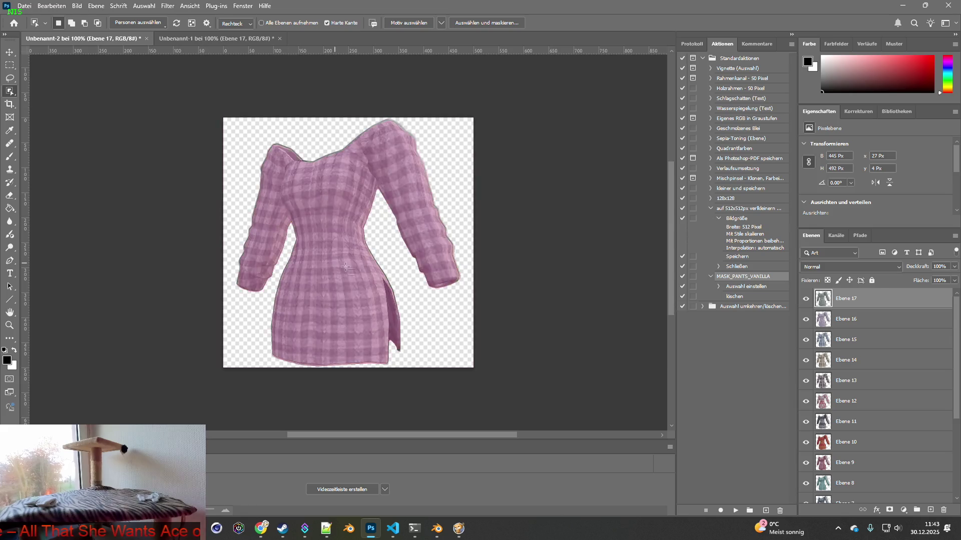
click(10, 52)
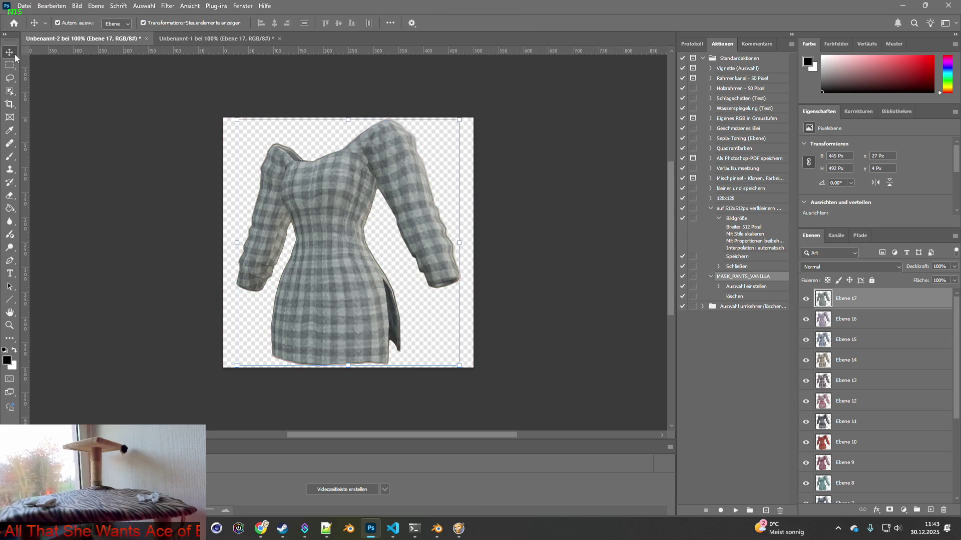
Step: Scale all dress layers together to 96.43% and nudge them inside the canvas
scroll(850, 375, down, 1)
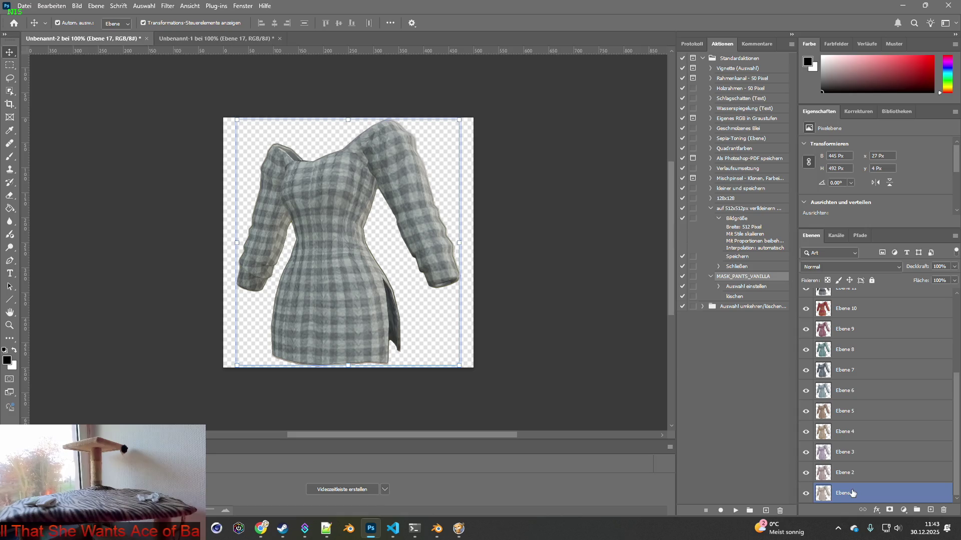
click(862, 439)
click(542, 234)
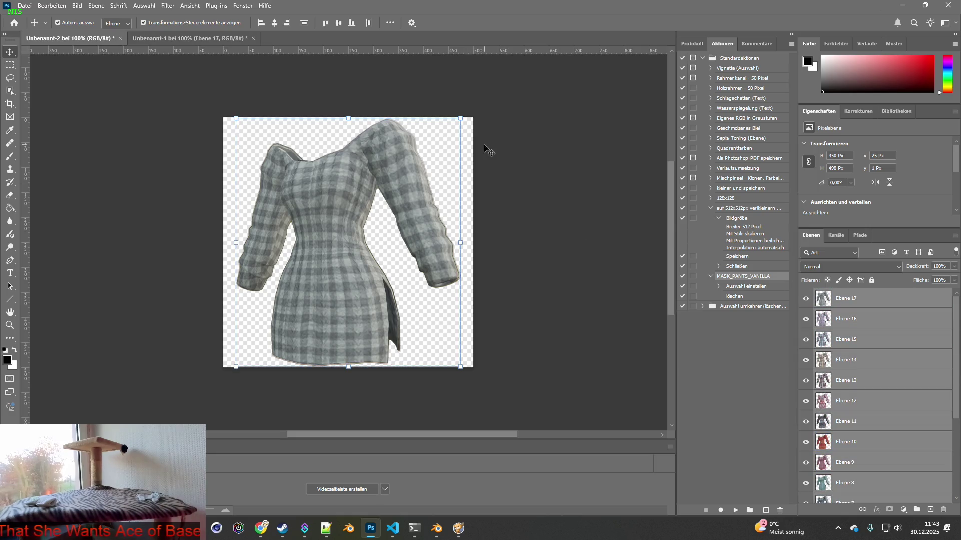
drag(461, 118, 452, 127)
drag(362, 178, 368, 173)
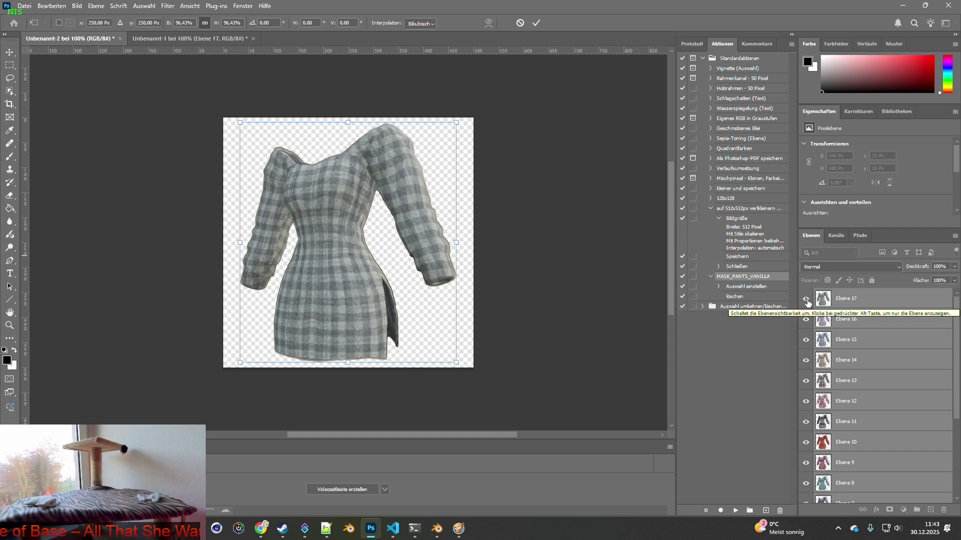
Step: Hide Ebene 17 through Ebene 2, leaving only the cream knit Ebene 1 dress visible
drag(806, 301, 806, 485)
scroll(839, 441, down, 3)
drag(805, 401, 806, 474)
scroll(809, 464, down, 3)
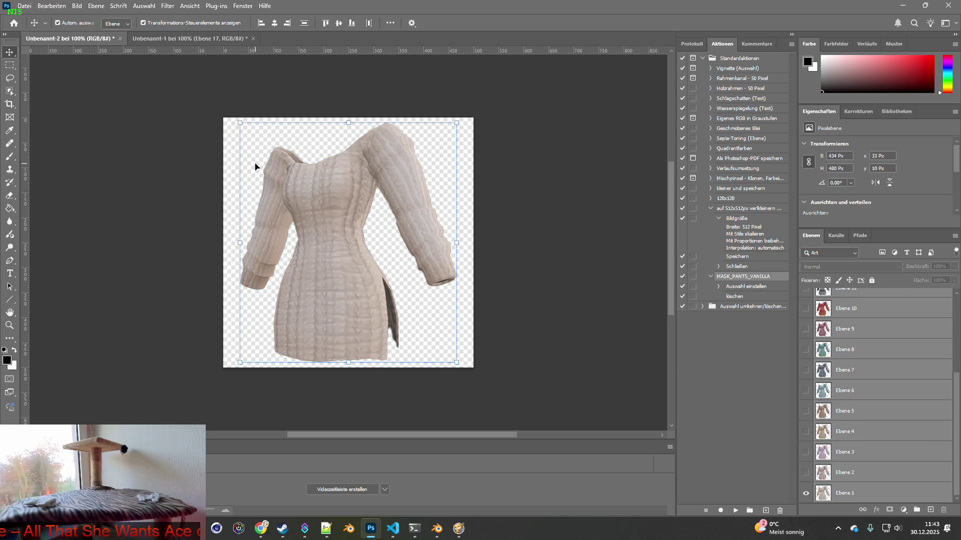
click(25, 7)
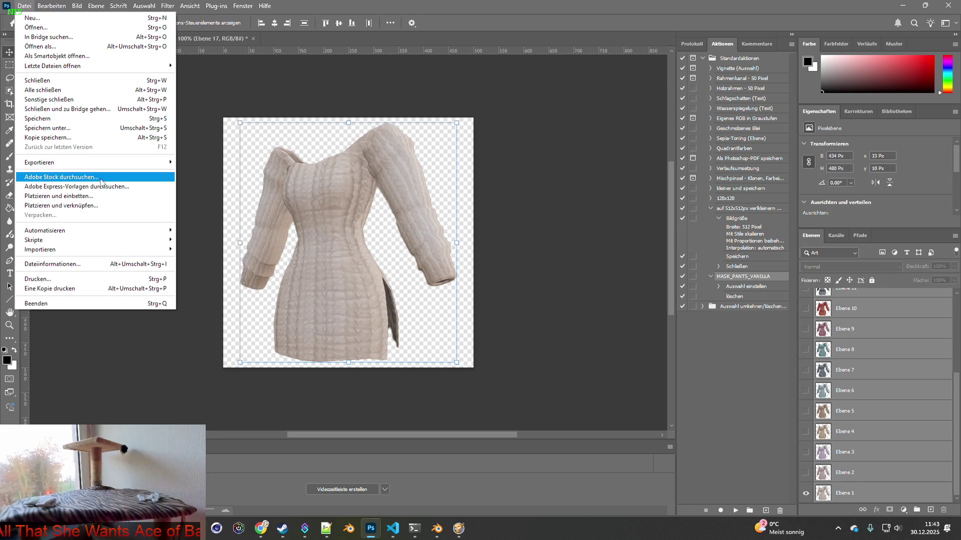
Step: Save Unbenannt-1 as off_dress_raw.psd in BRITA_Textures\Off_Dress, close it, then go to brita_clothing.txt
key(alt+Tab)
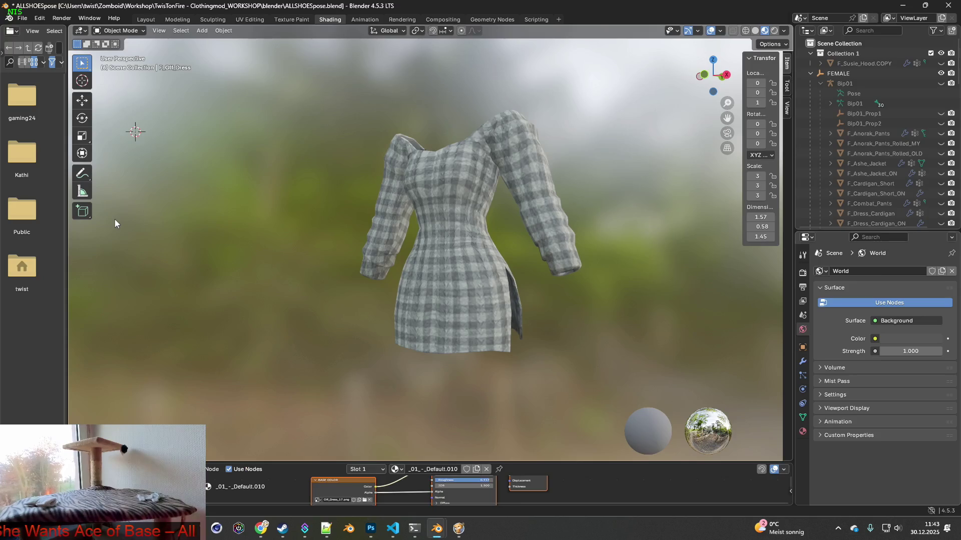
key(alt+Tab)
click(155, 40)
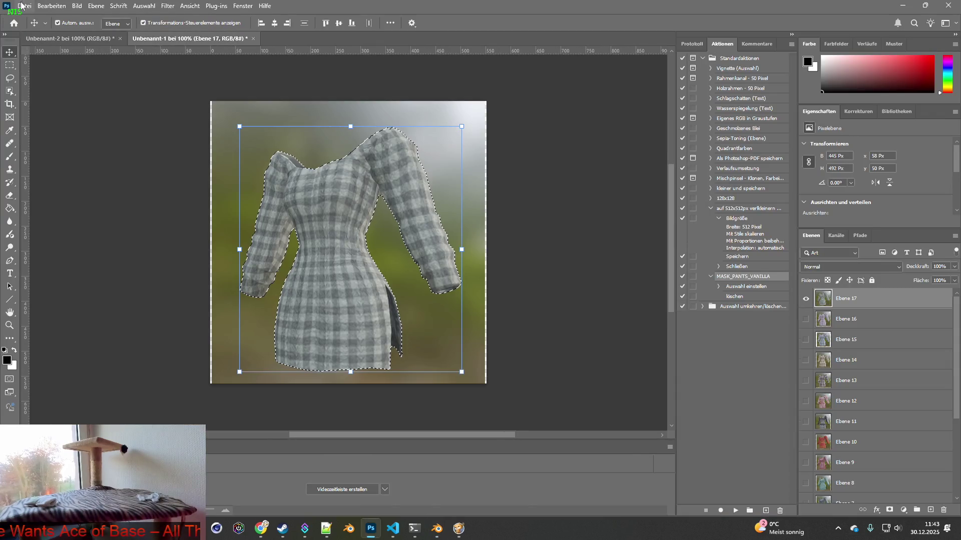
click(24, 5)
click(48, 128)
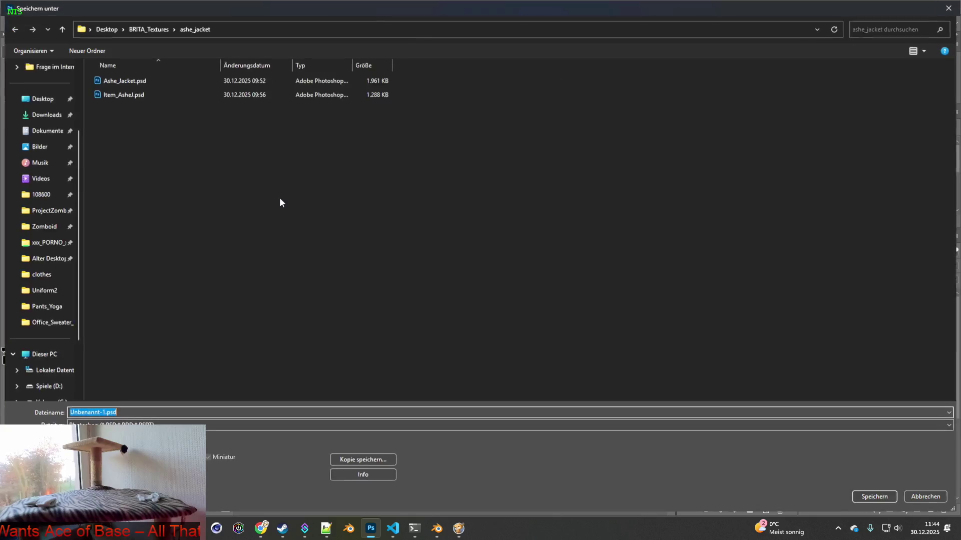
click(148, 28)
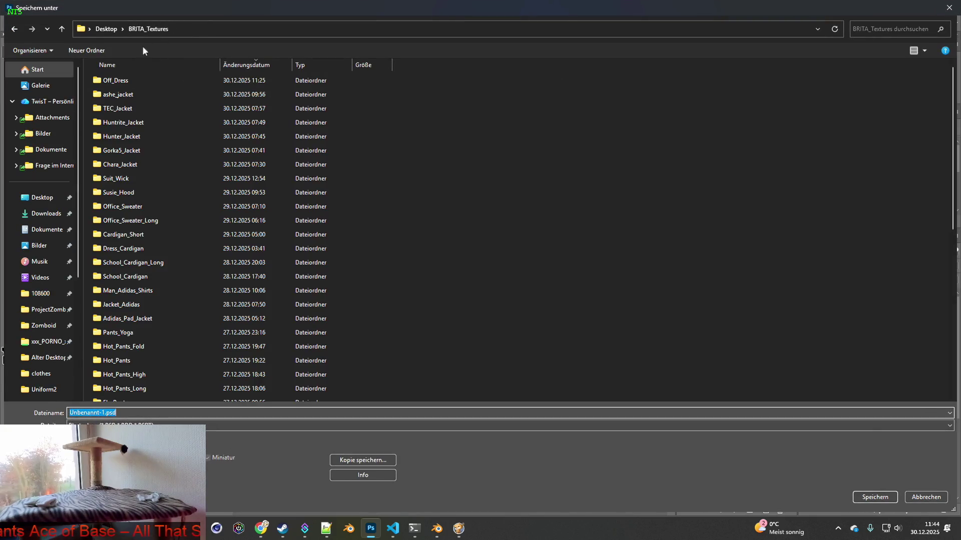
double_click(142, 80)
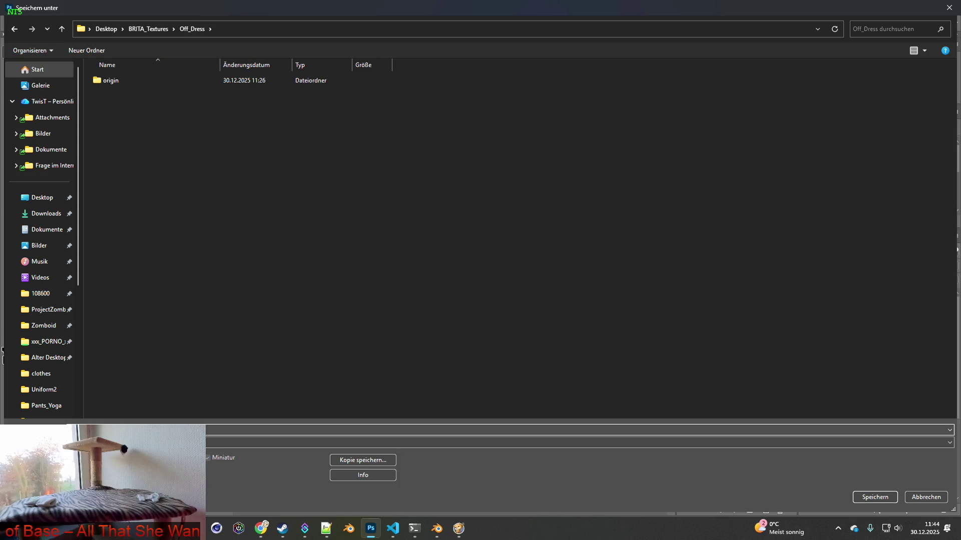
key(Return)
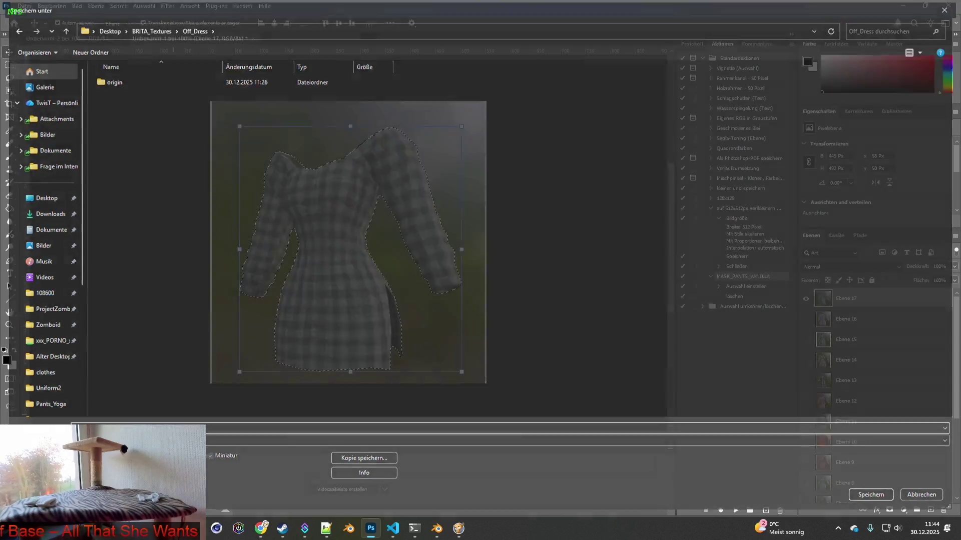
click(598, 150)
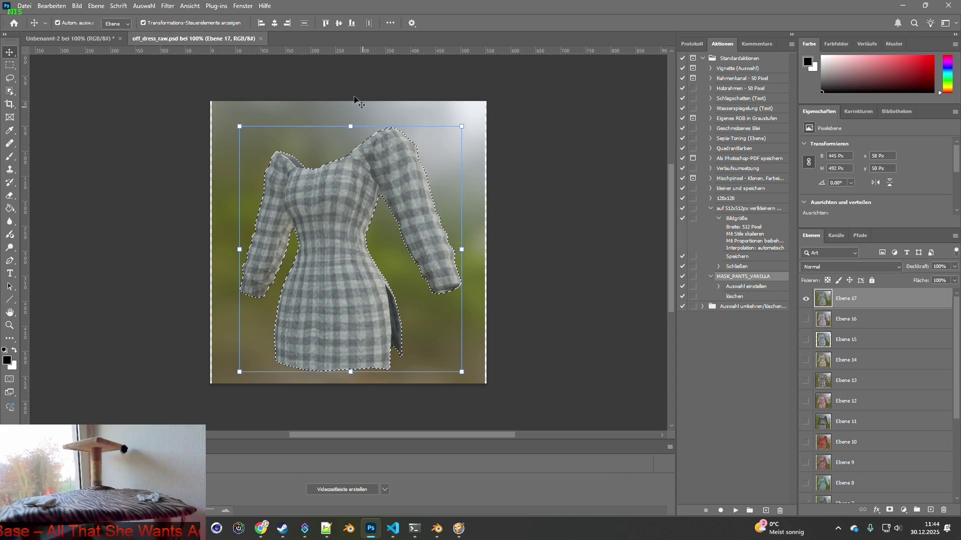
click(253, 39)
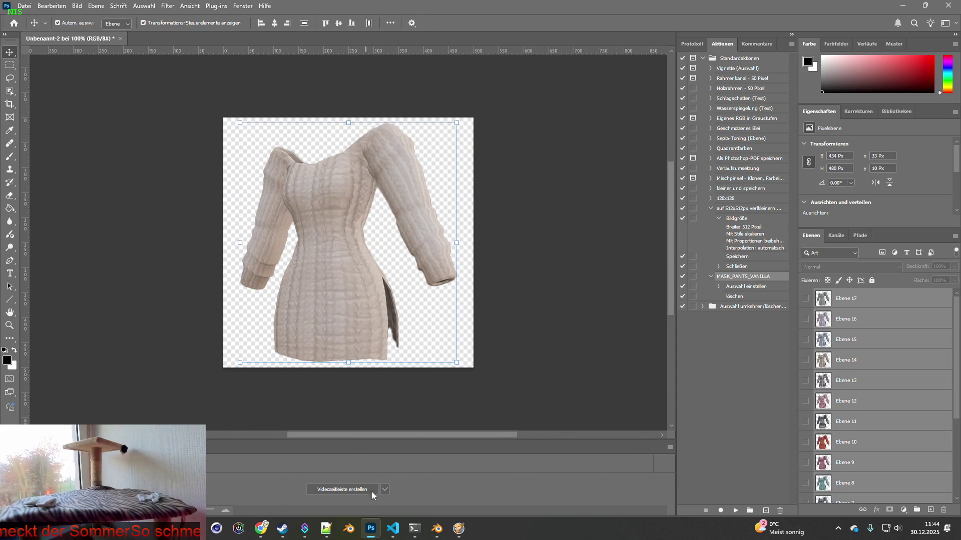
click(393, 529)
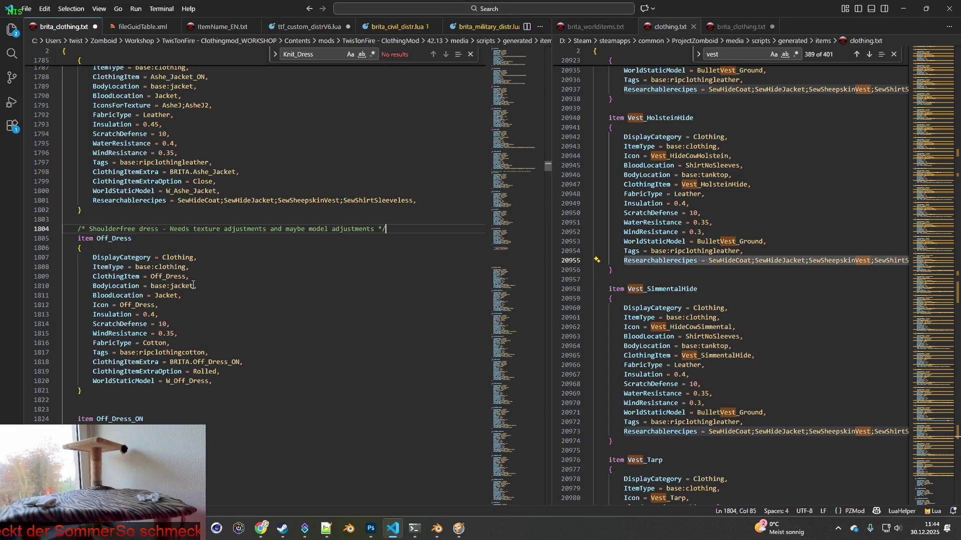
Step: Comment out Off_Dress's Icon line and add an IconsForTexture list from OffD to OffD13
click(95, 304)
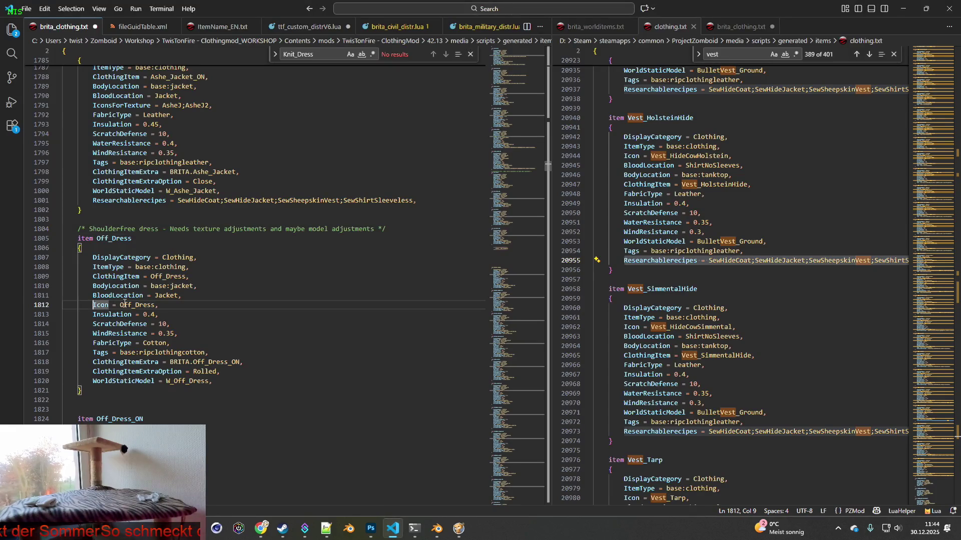
text(/*)
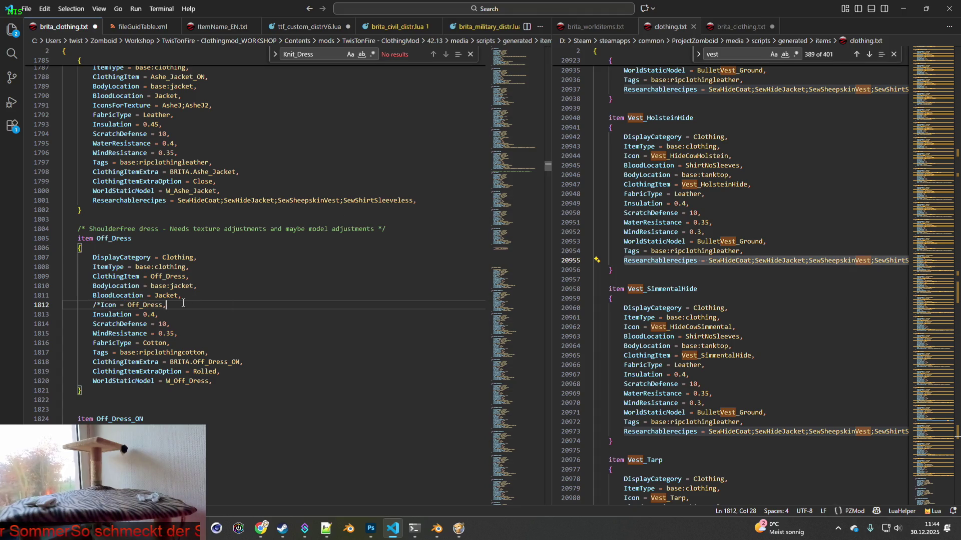
text(/)
key(Return)
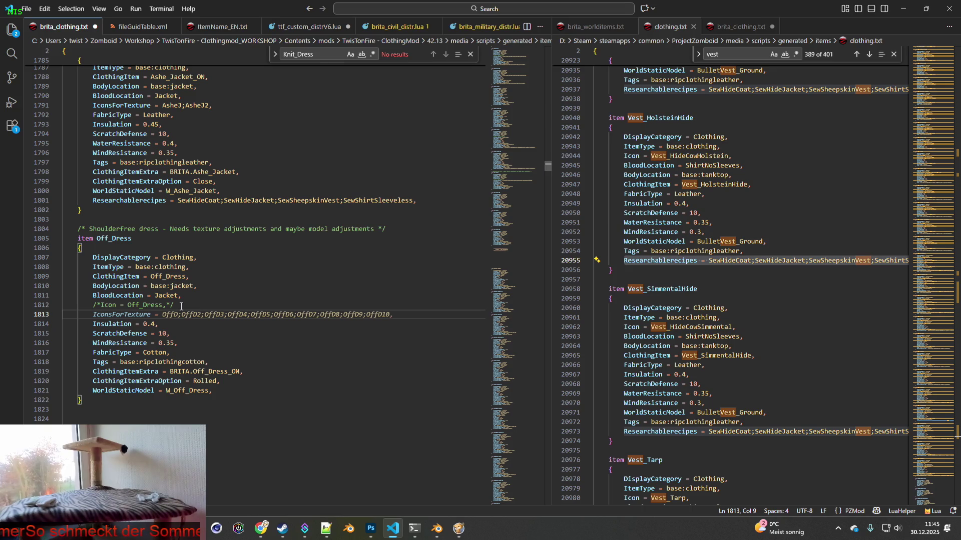
key(Tab)
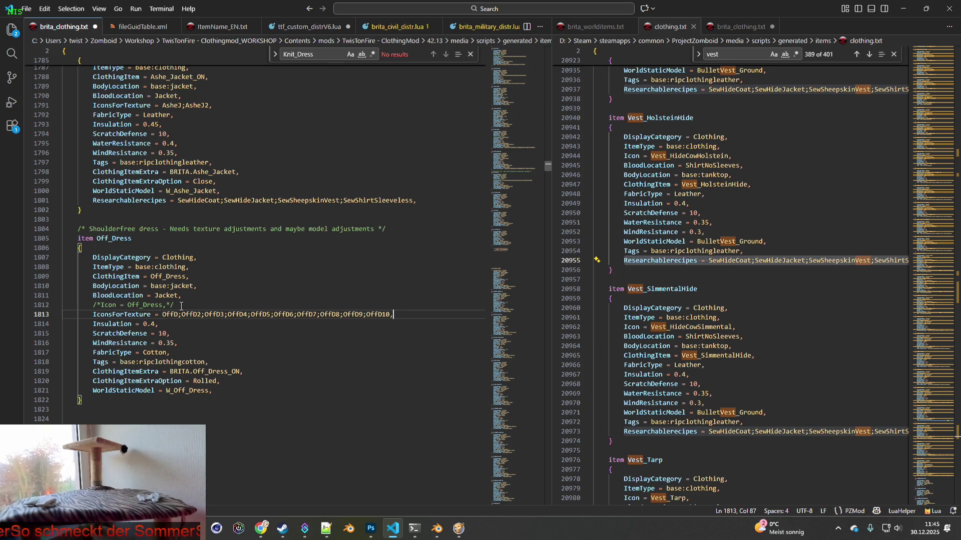
drag(390, 314, 395, 314)
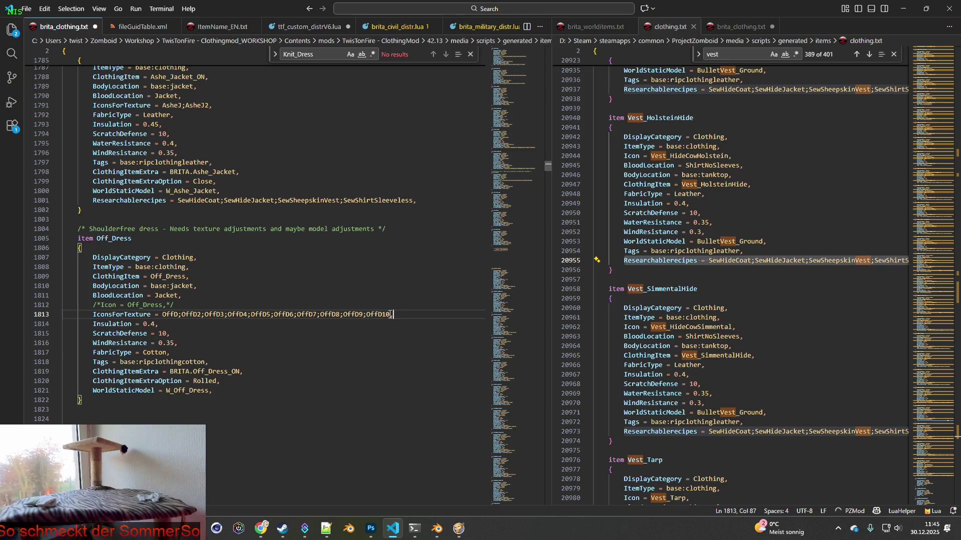
text(;)
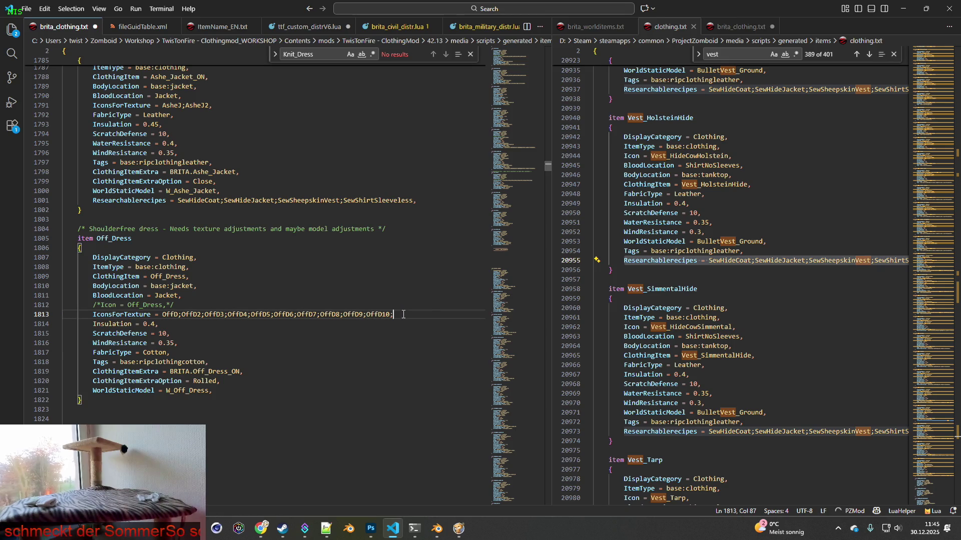
key(Tab)
drag(471, 314, 483, 312)
text(,)
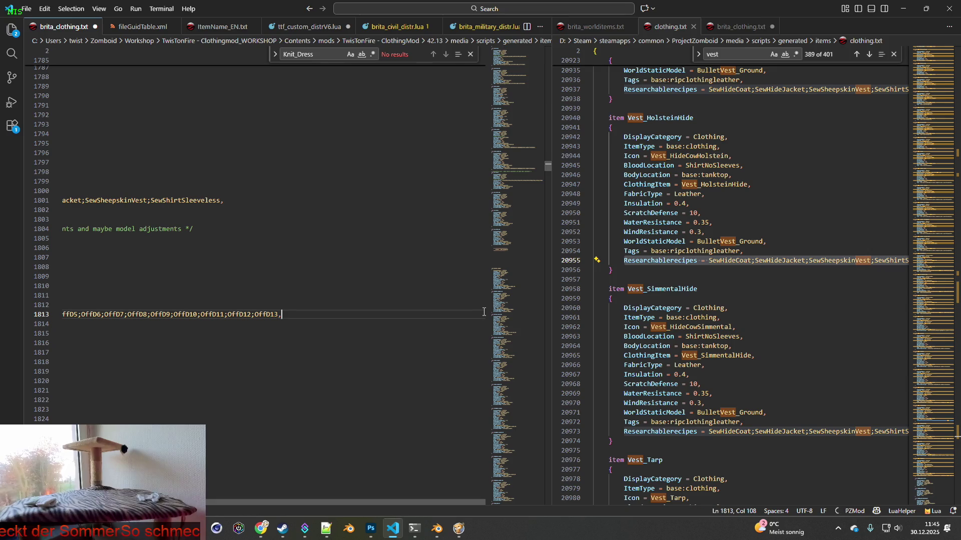
Step: Replace Off_Dress_ON's Icon line with the same IconsForTexture list and save the script
drag(101, 314, 93, 315)
key(ctrl+c)
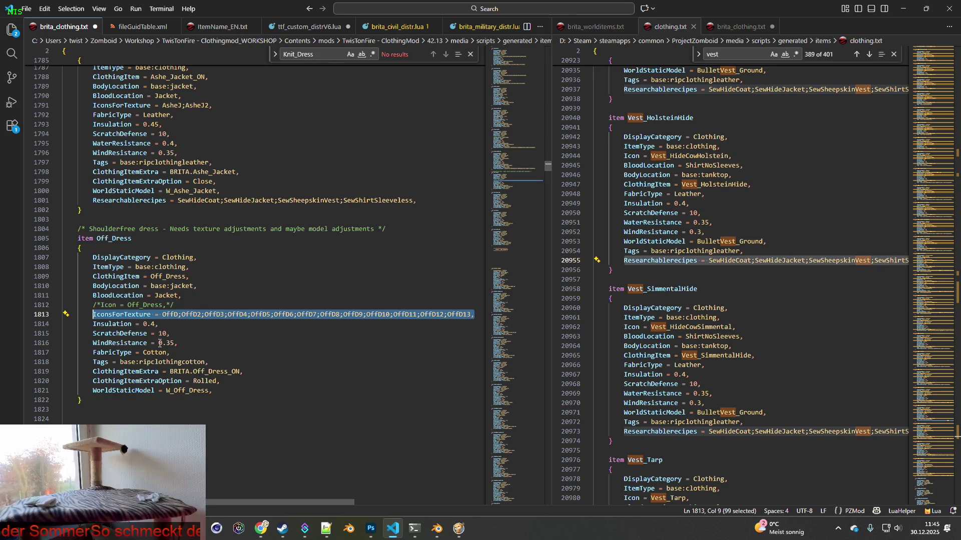
scroll(160, 343, down, 3)
drag(93, 395, 160, 395)
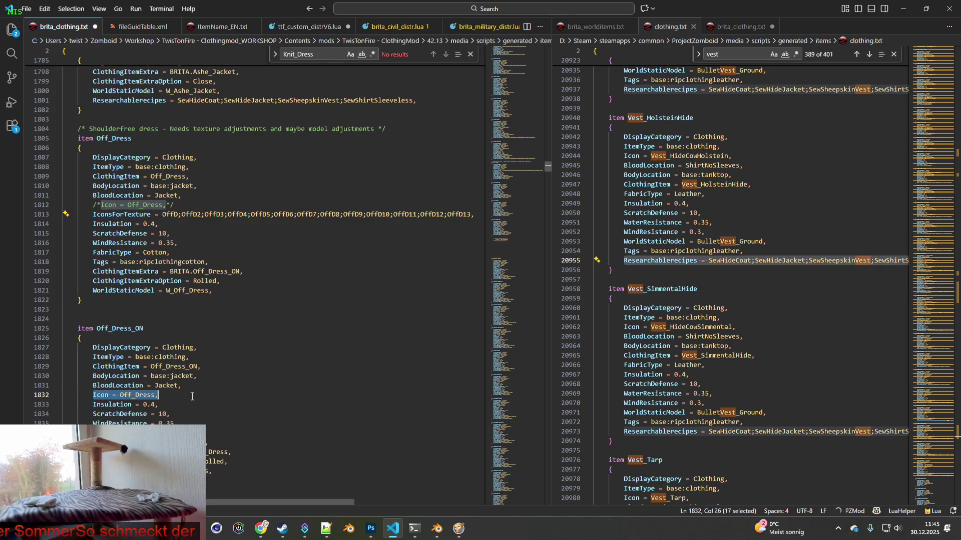
key(ctrl+v)
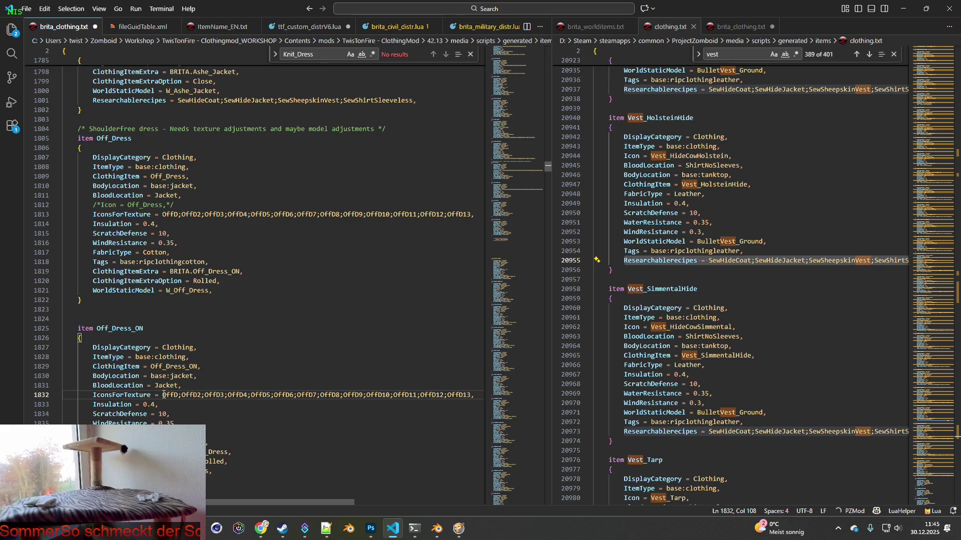
double_click(164, 394)
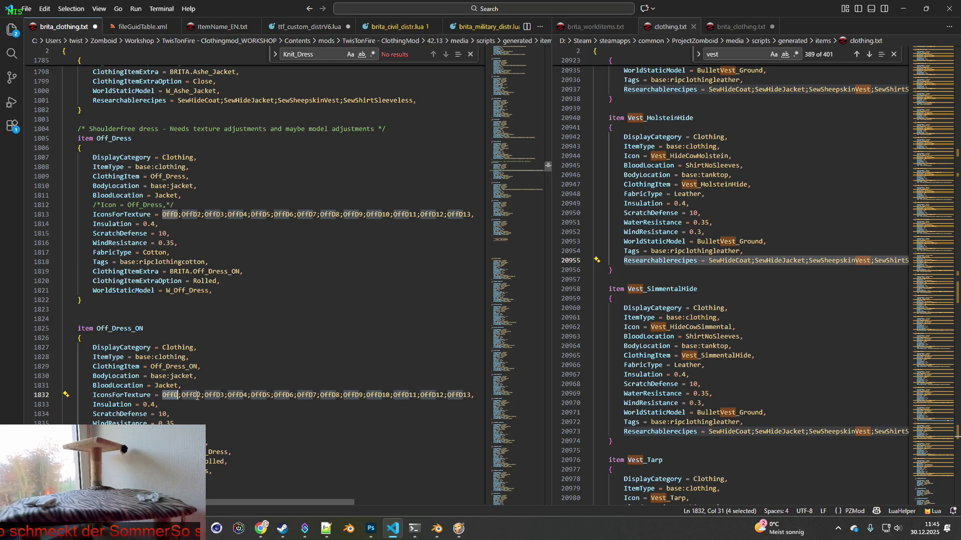
click(27, 8)
click(55, 186)
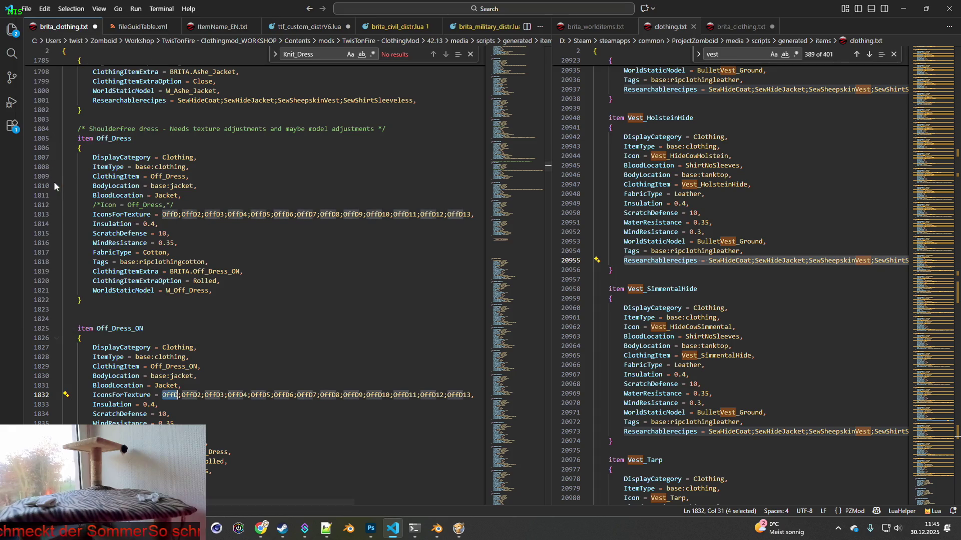
click(371, 530)
scroll(841, 414, down, 5)
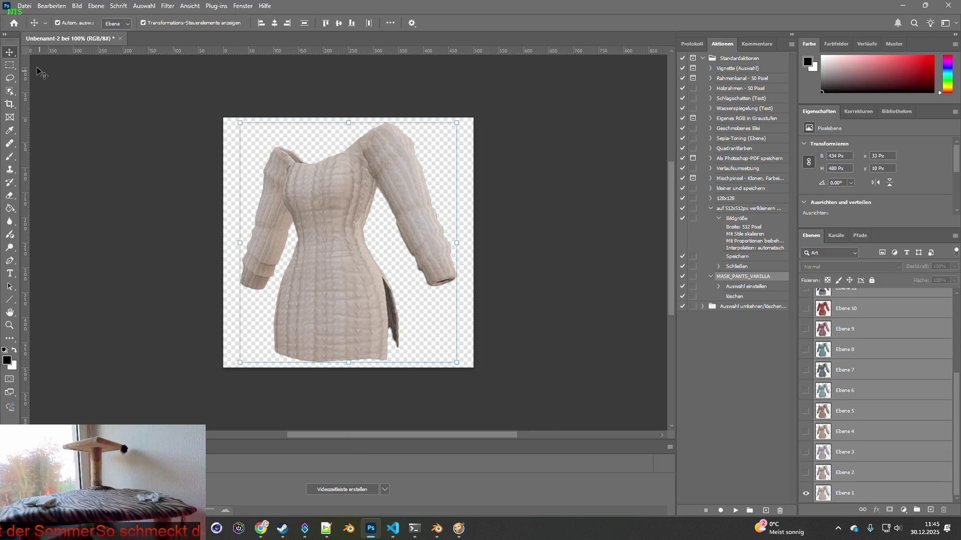
click(25, 6)
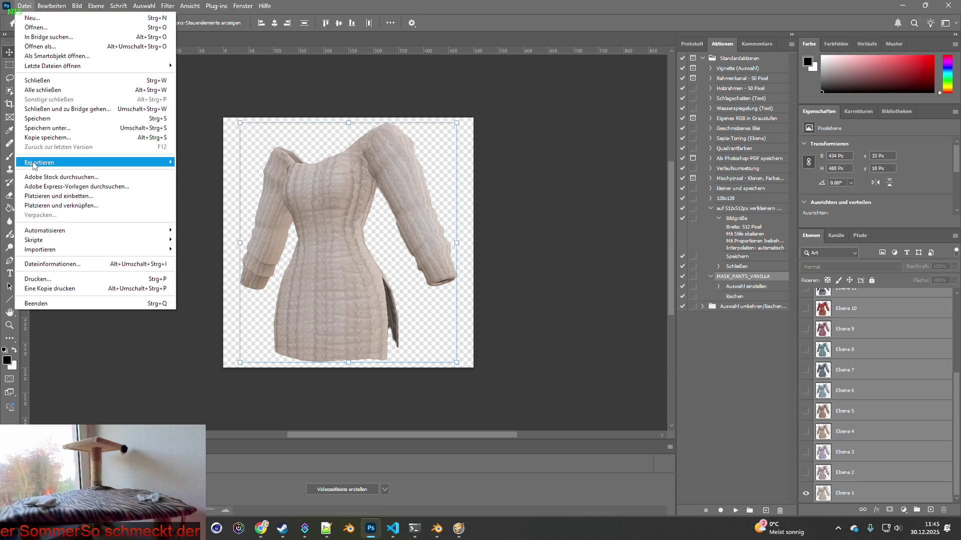
mouse_move(41, 166)
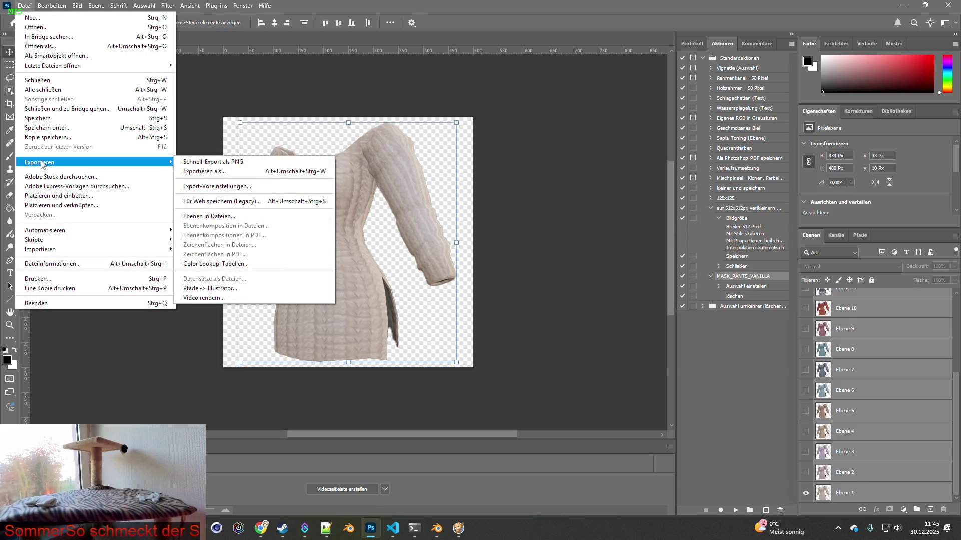
mouse_move(77, 6)
click(90, 83)
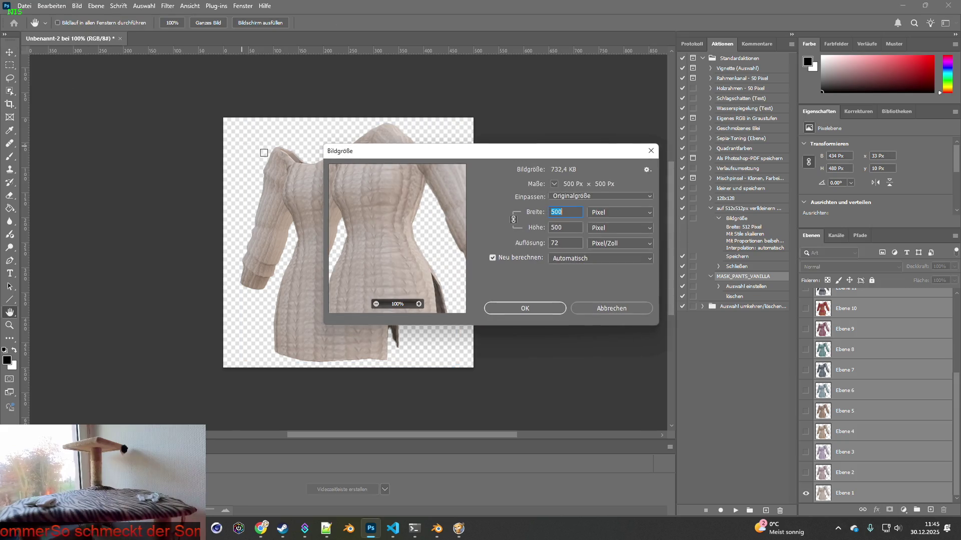
text(64)
click(532, 305)
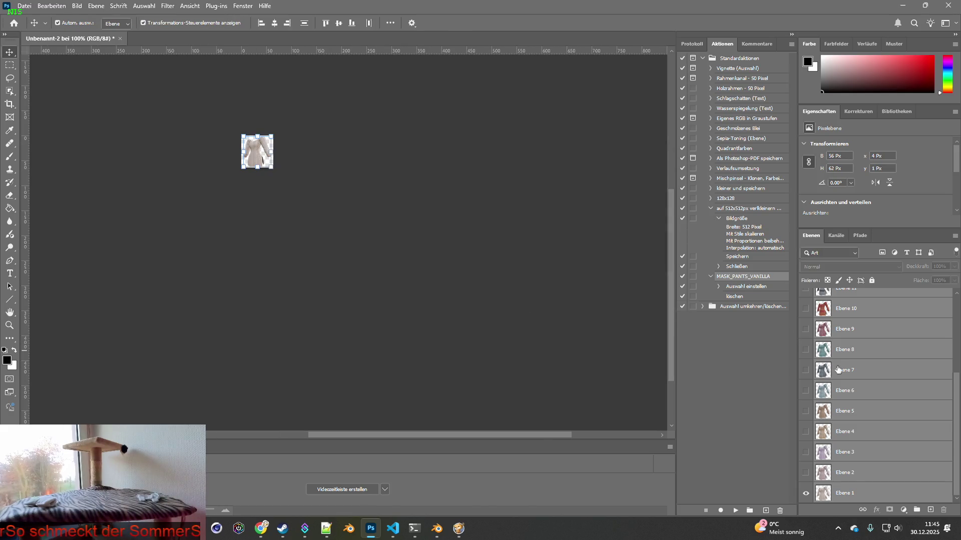
click(857, 492)
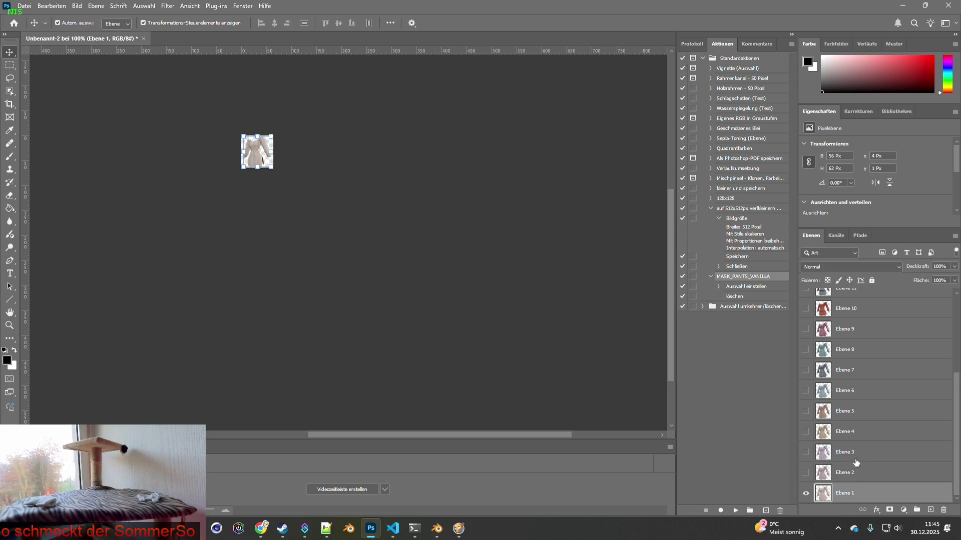
click(24, 6)
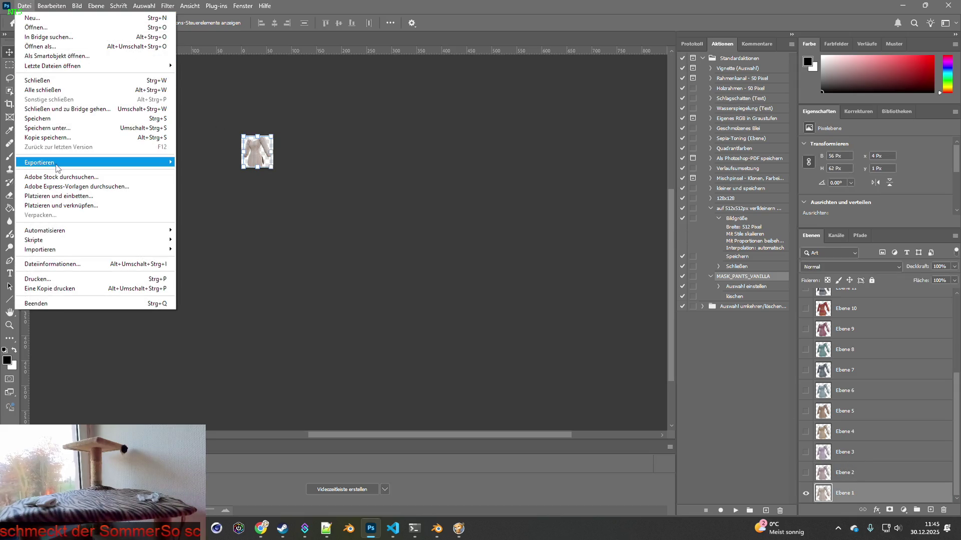
mouse_move(60, 163)
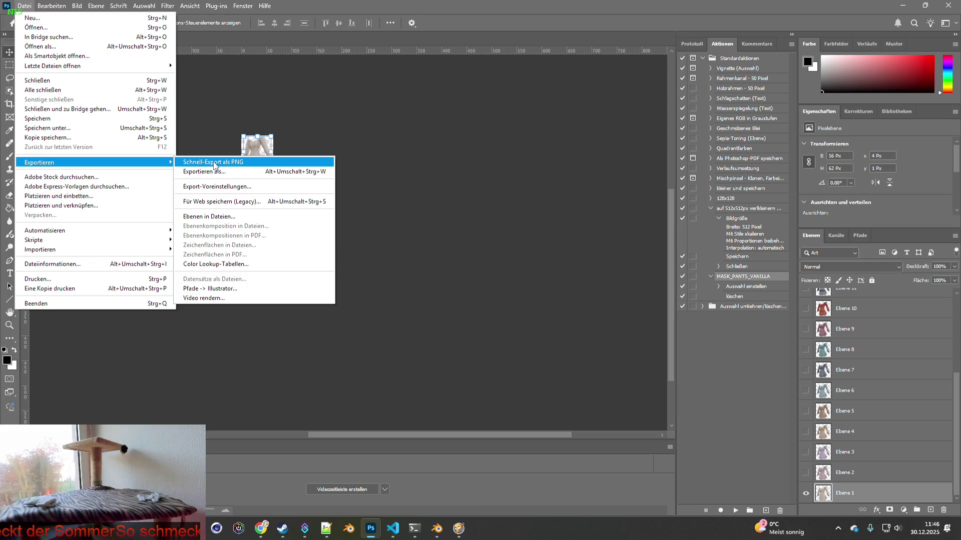
click(214, 162)
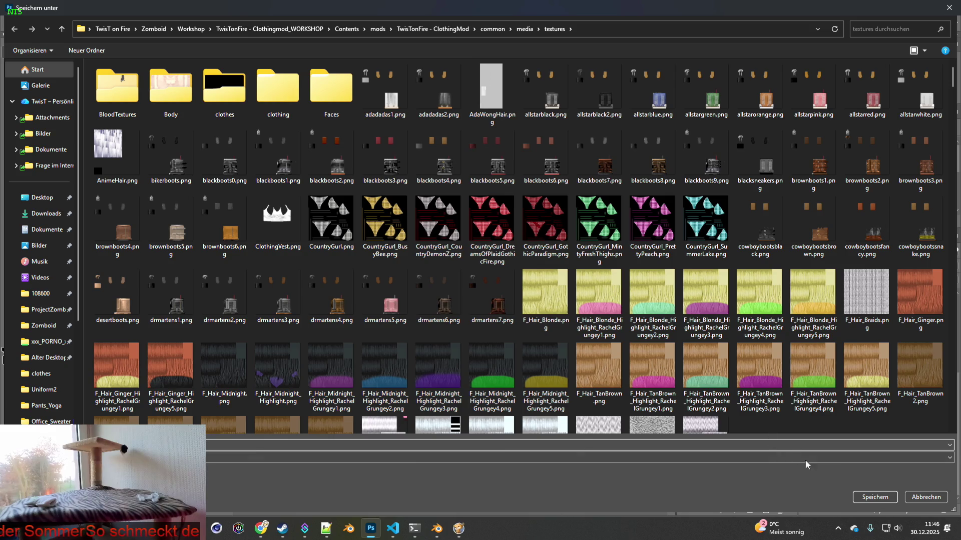
click(925, 496)
click(52, 6)
click(60, 18)
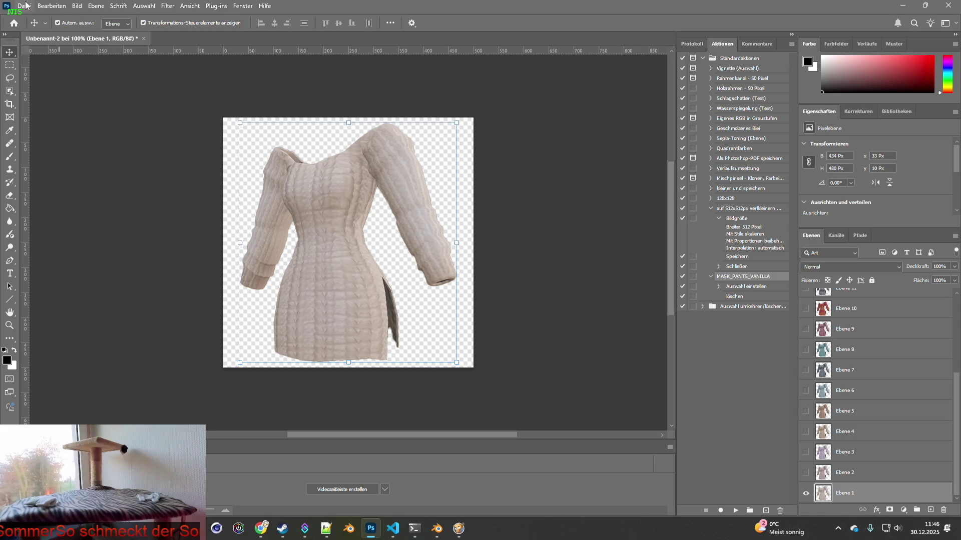
Step: Save the icon document as Item_OffD.psd, accepting the compatibility option
click(24, 6)
click(50, 129)
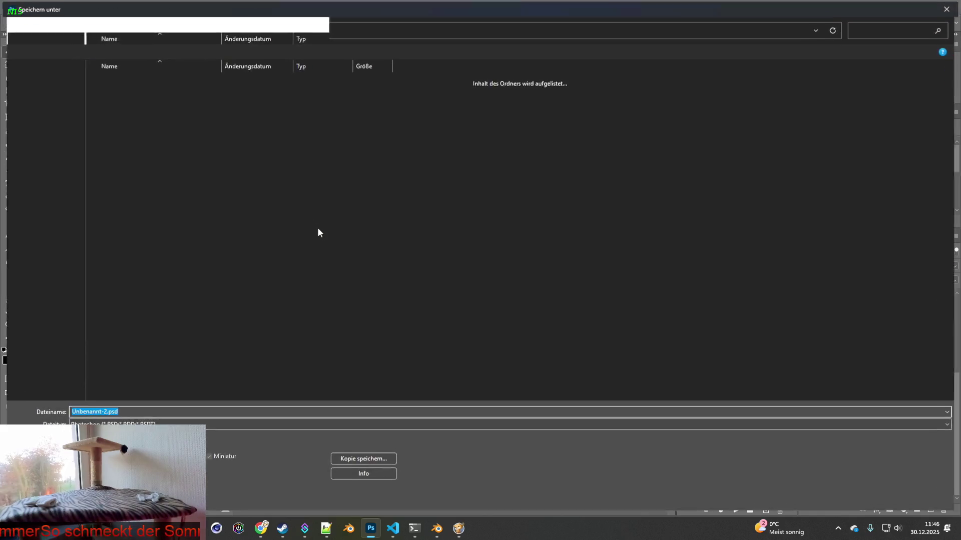
click(99, 412)
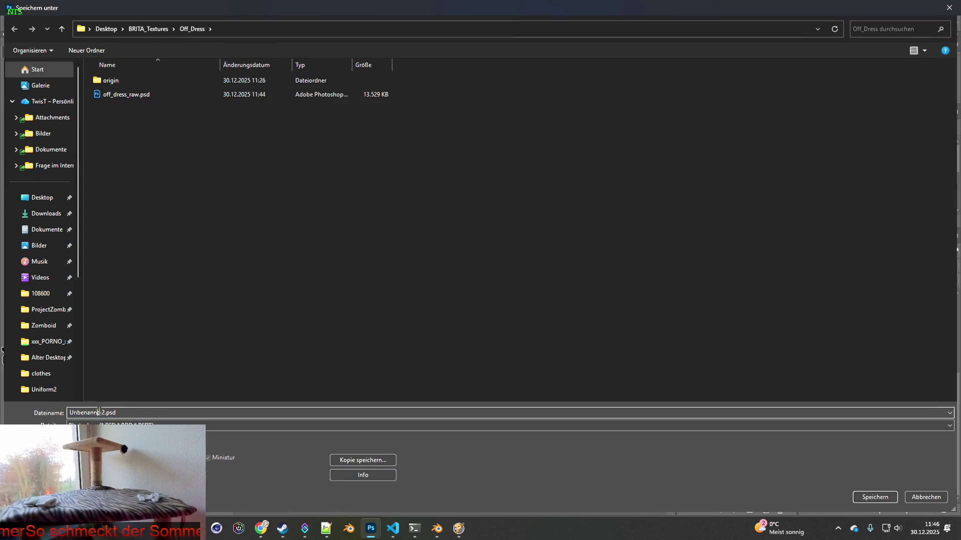
double_click(105, 412)
text(Item_OffD)
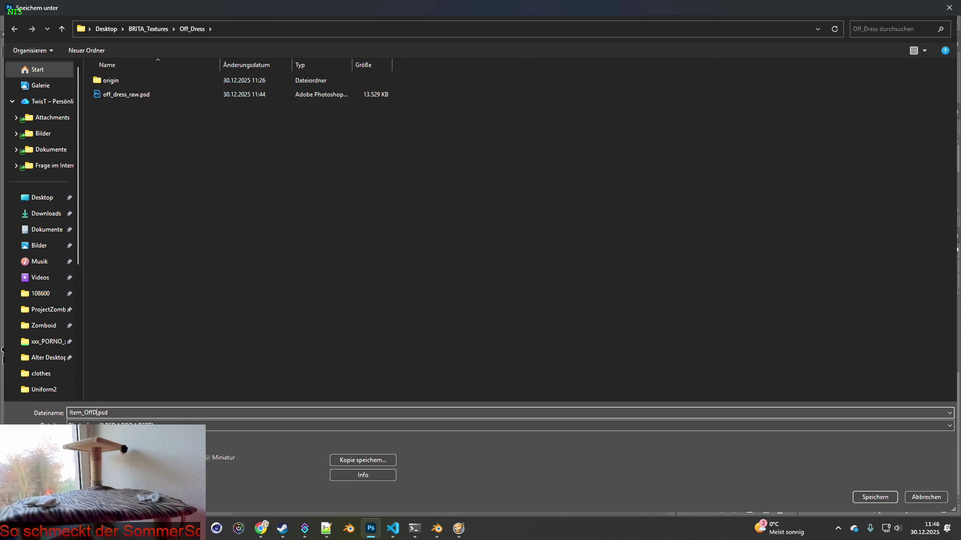
key(Return)
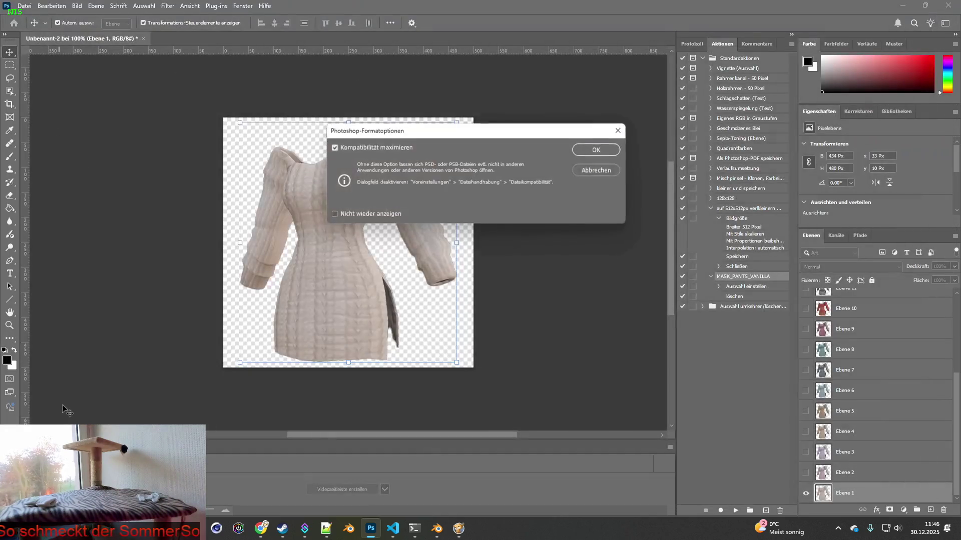
click(581, 151)
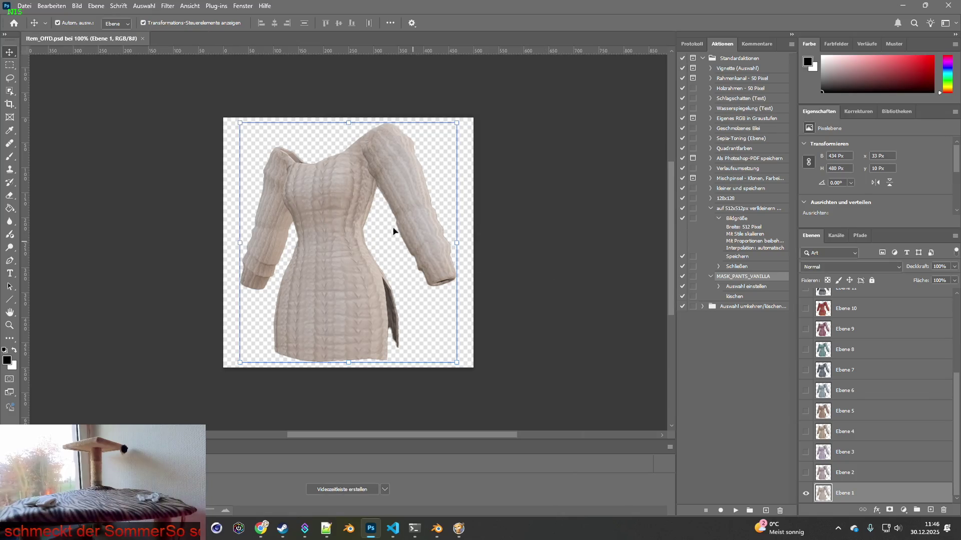
Step: Resize the image to 64 pixels wide
click(77, 6)
click(93, 82)
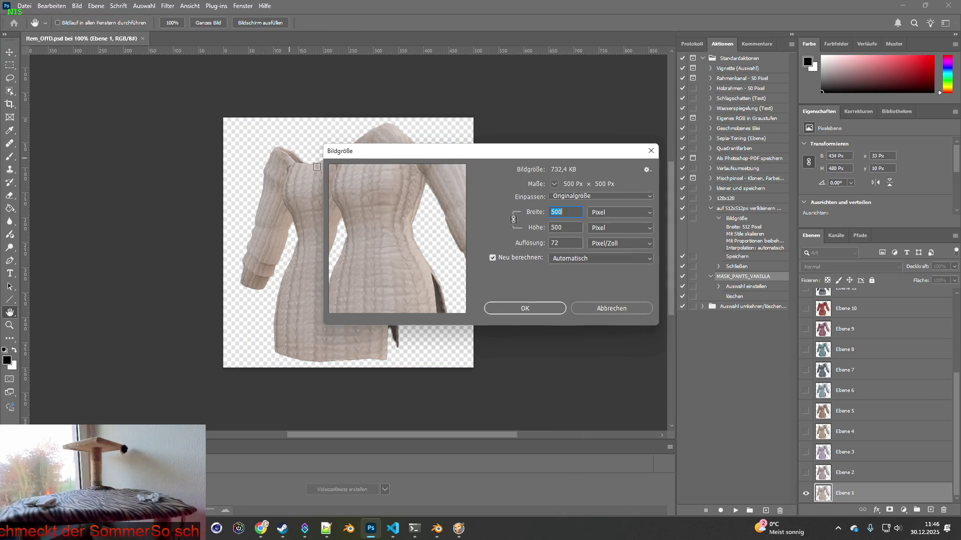
text(64)
click(530, 307)
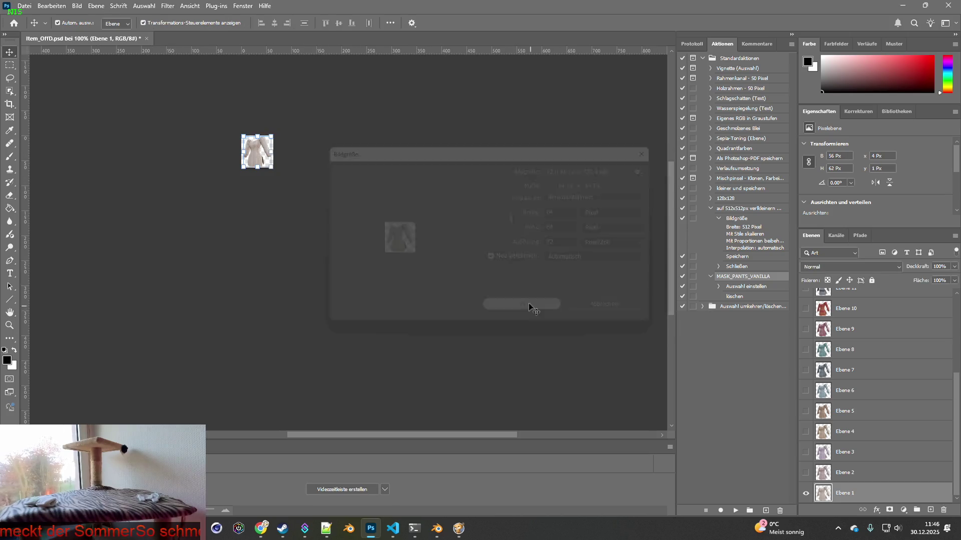
click(25, 6)
Step: Quick-export the cream Ebene 1 dress icon as a PNG into the textures folder
mouse_move(129, 162)
click(200, 163)
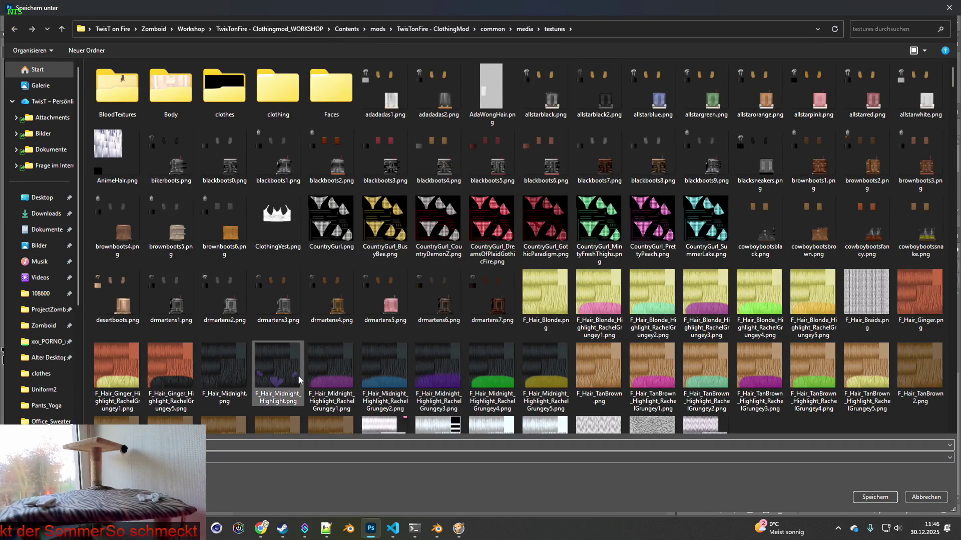
click(876, 498)
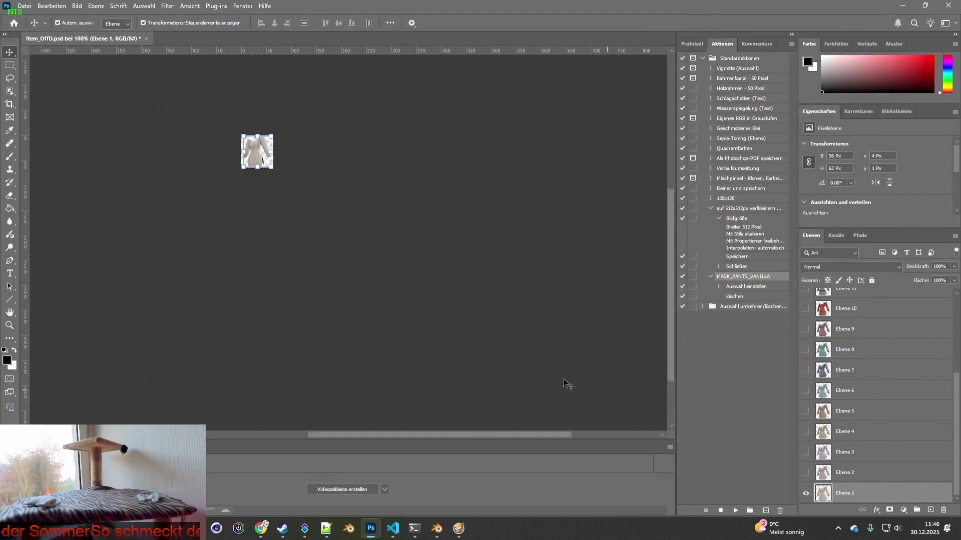
click(25, 6)
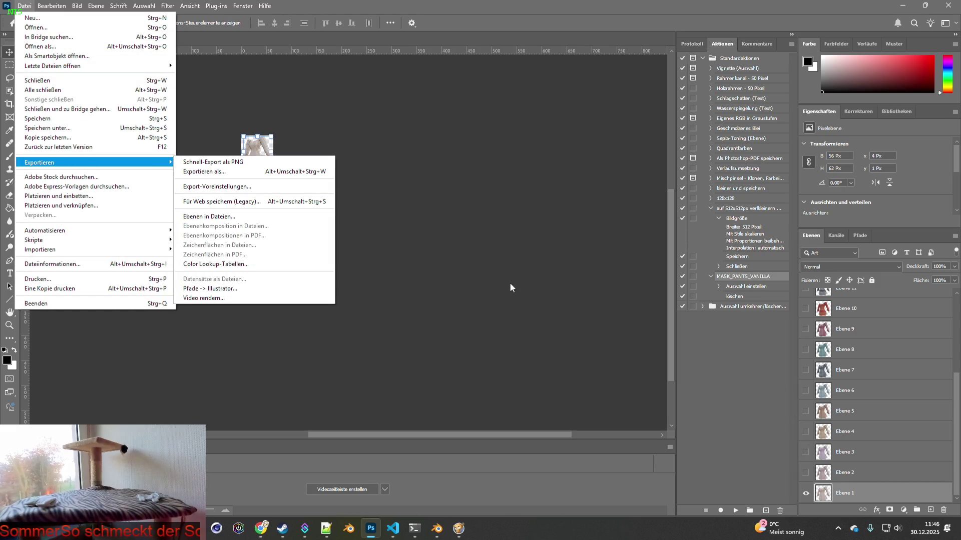
click(366, 23)
Step: Swap to the Ebene 2 dress variant and export it as a PNG to textures
click(806, 493)
click(805, 473)
click(25, 6)
mouse_move(58, 163)
click(204, 162)
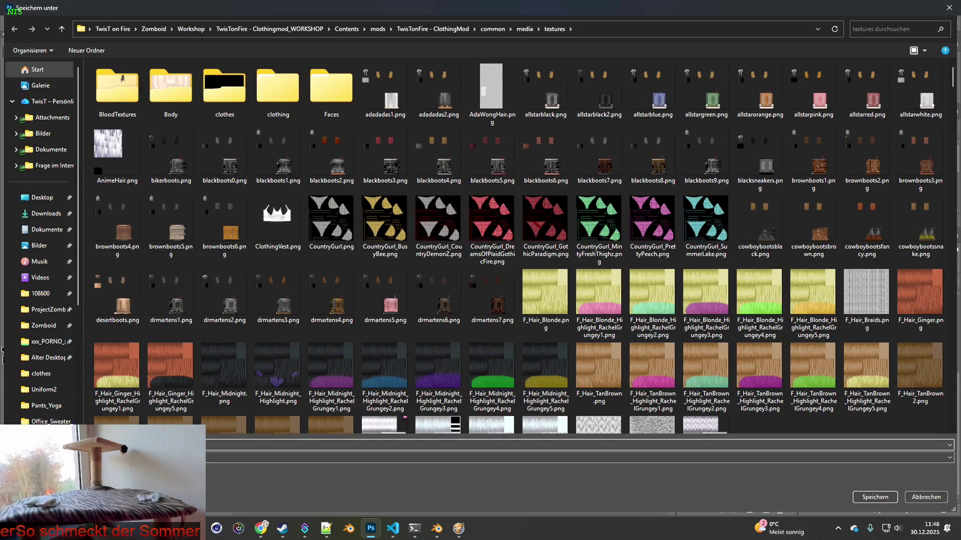
click(875, 496)
Step: Swap to the Ebene 3 dress variant and export it as a PNG to textures
click(806, 472)
click(806, 452)
click(25, 6)
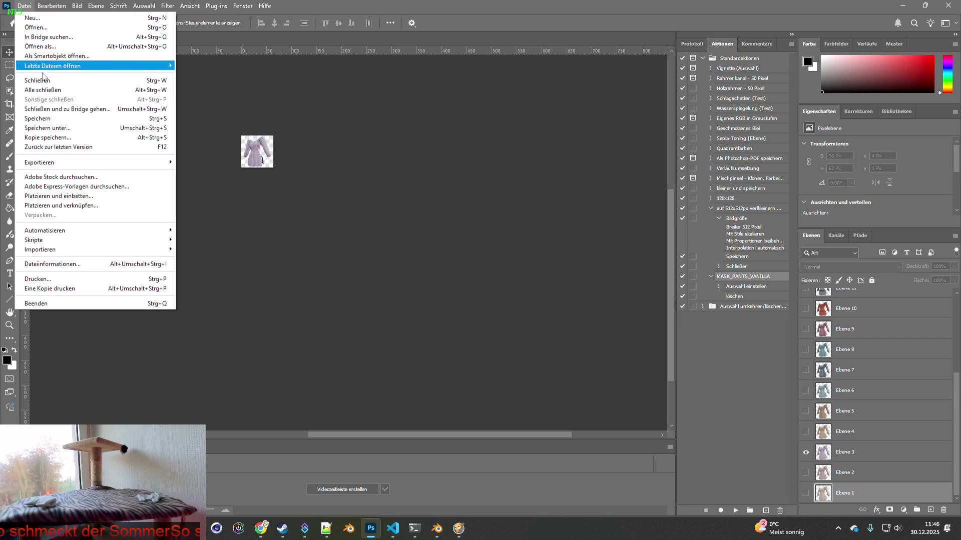
mouse_move(46, 163)
click(199, 163)
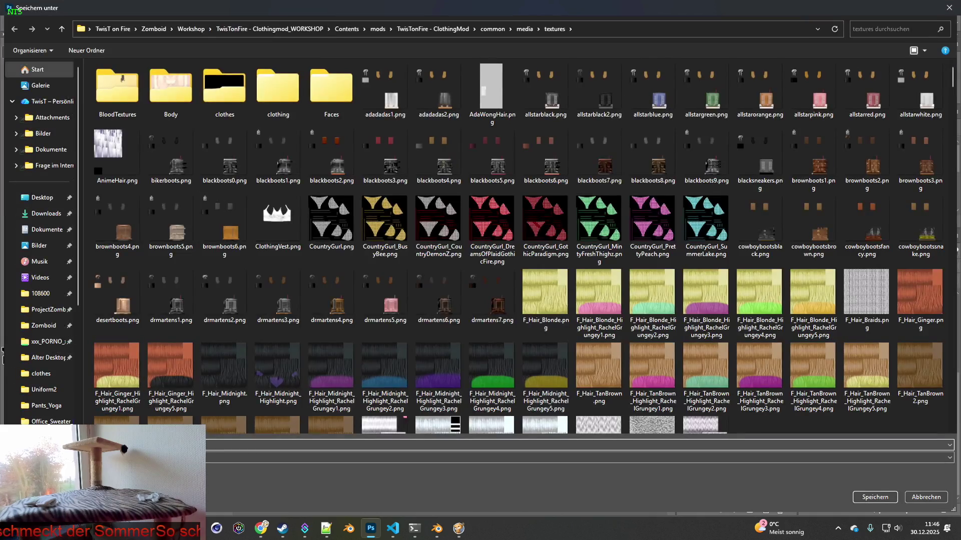
click(875, 497)
Step: Swap to the Ebene 4 dress variant and export it as a PNG to textures
click(806, 452)
click(806, 431)
click(25, 6)
mouse_move(47, 163)
click(194, 163)
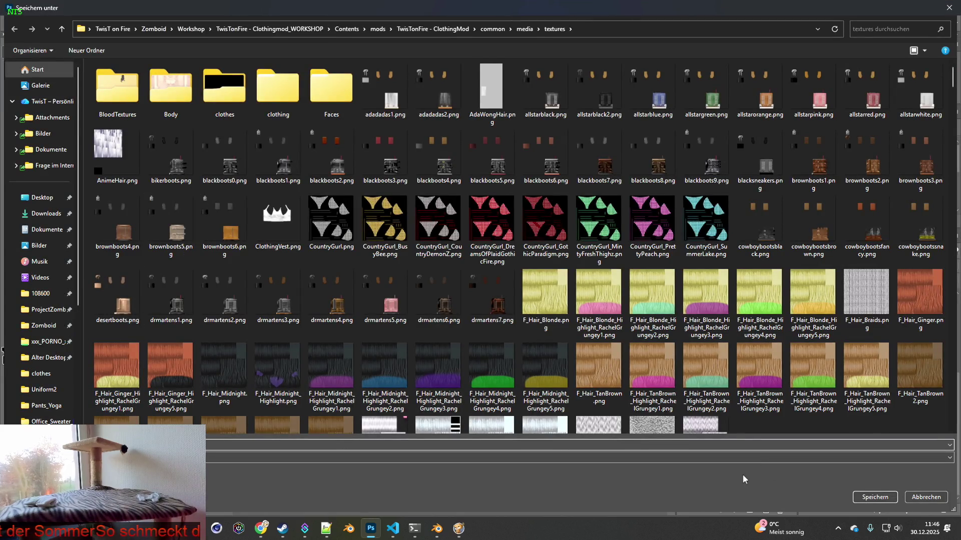
click(861, 499)
Step: Swap to the Ebene 5 dress variant and export it as a PNG to textures
click(806, 432)
click(806, 410)
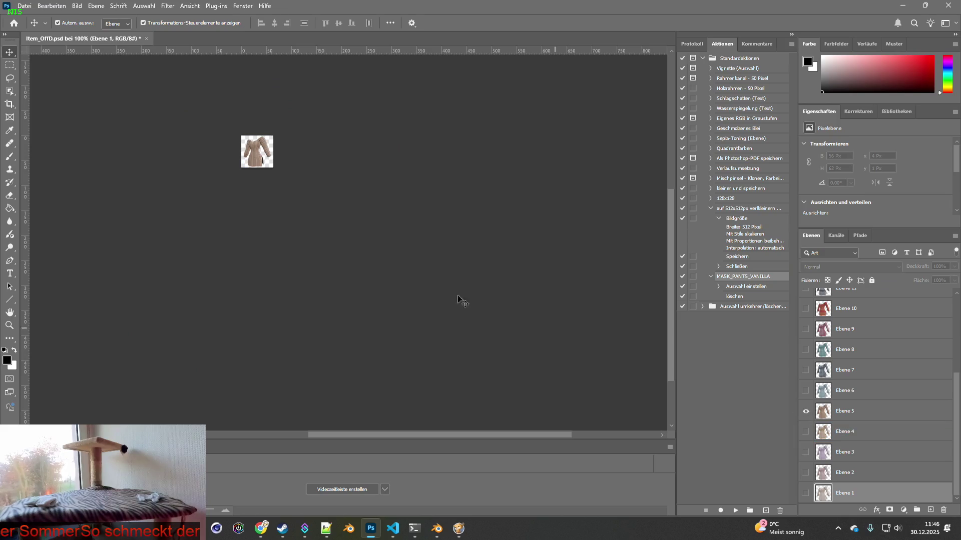
click(22, 6)
mouse_move(50, 163)
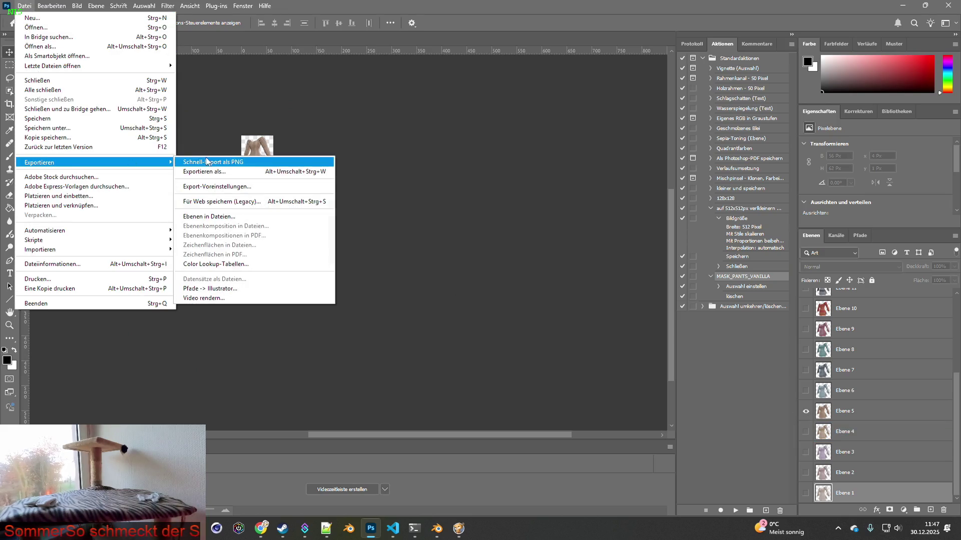
click(200, 163)
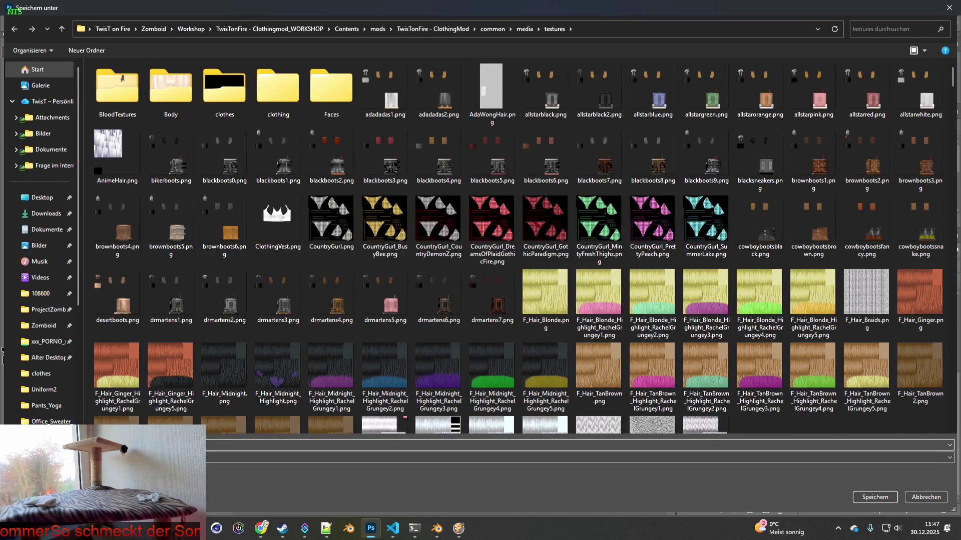
click(880, 498)
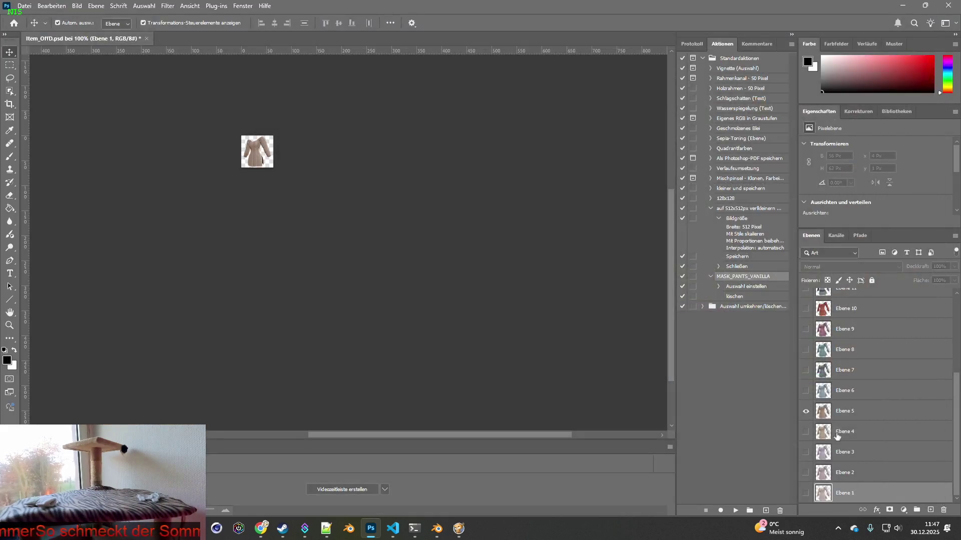
Step: Quick-export the Ebene 6 dress icon as a PNG into the textures folder
click(24, 6)
mouse_move(66, 159)
click(201, 160)
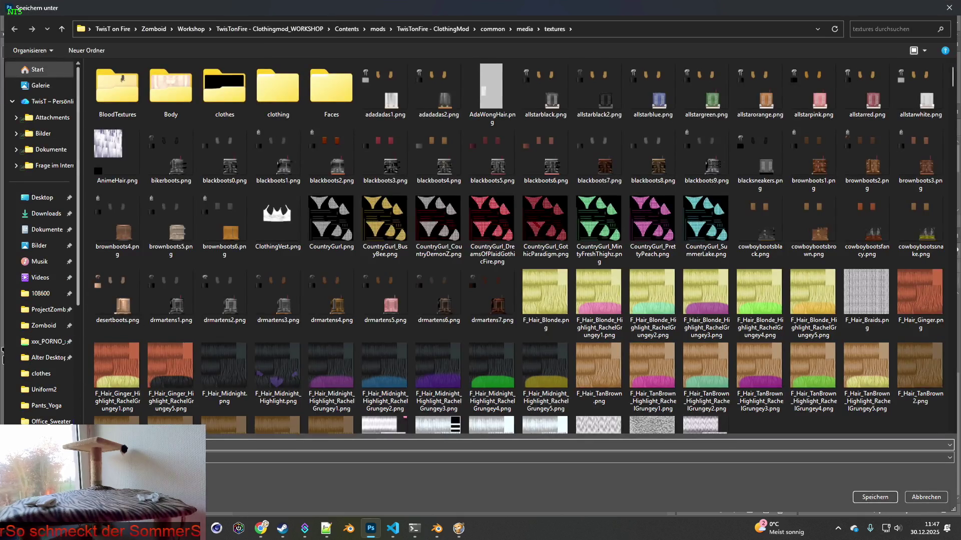
click(875, 497)
Step: Swap to the grey Ebene 7 dress variant and export it as a PNG to textures
click(805, 390)
click(806, 370)
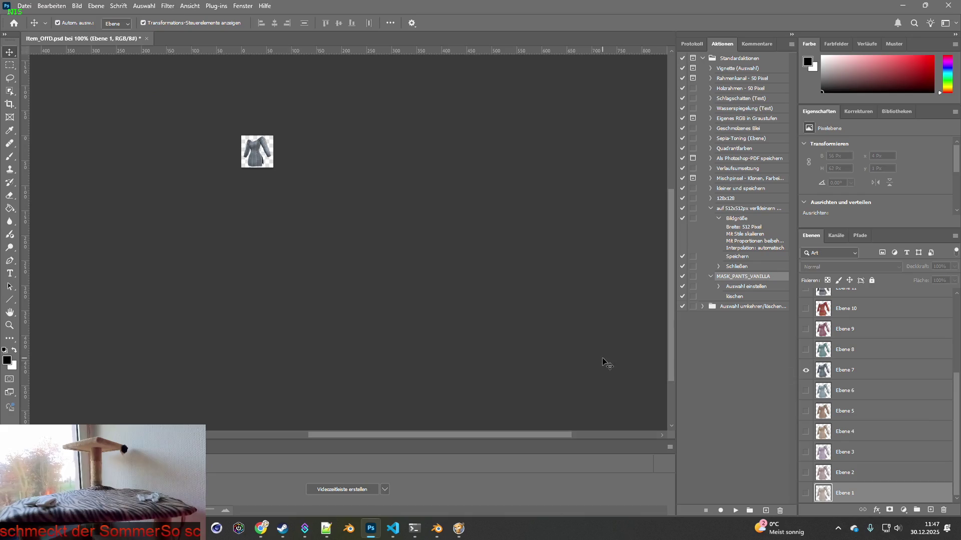
click(24, 6)
mouse_move(48, 164)
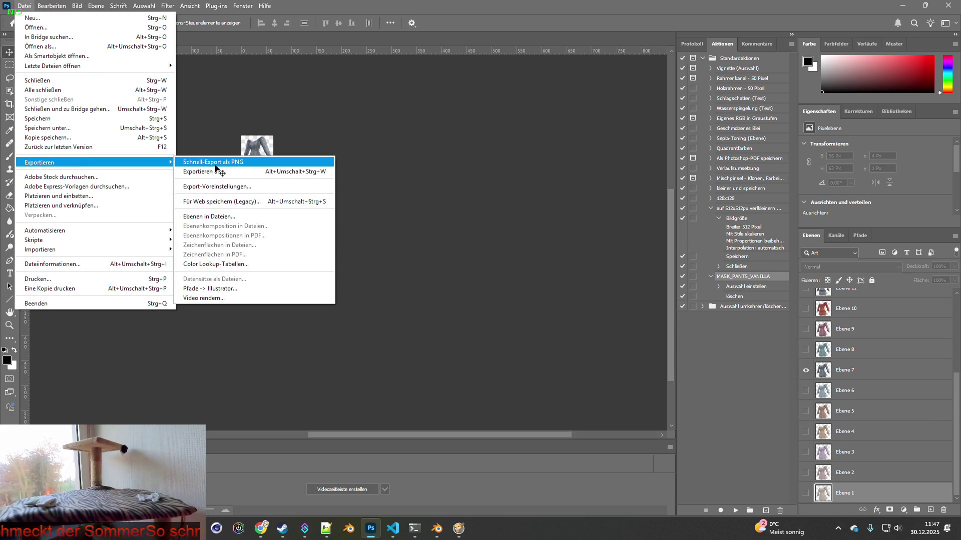
click(217, 167)
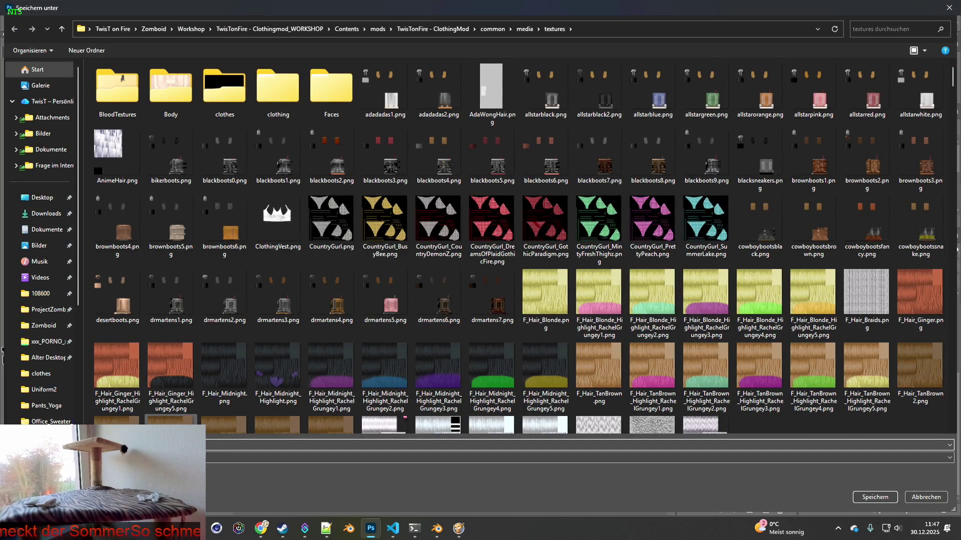
click(870, 499)
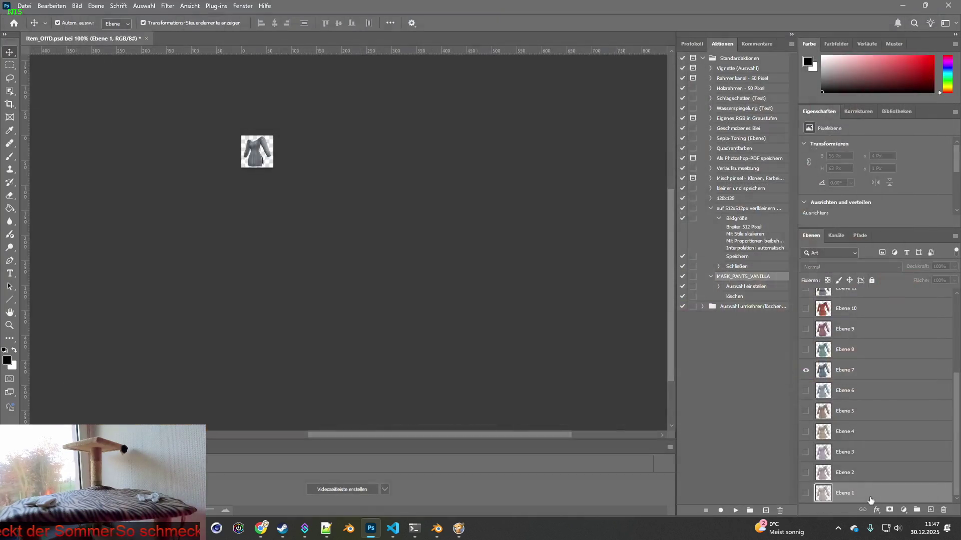
Step: Swap to the teal Ebene 8 dress variant and export it as a PNG to textures
click(805, 369)
click(806, 349)
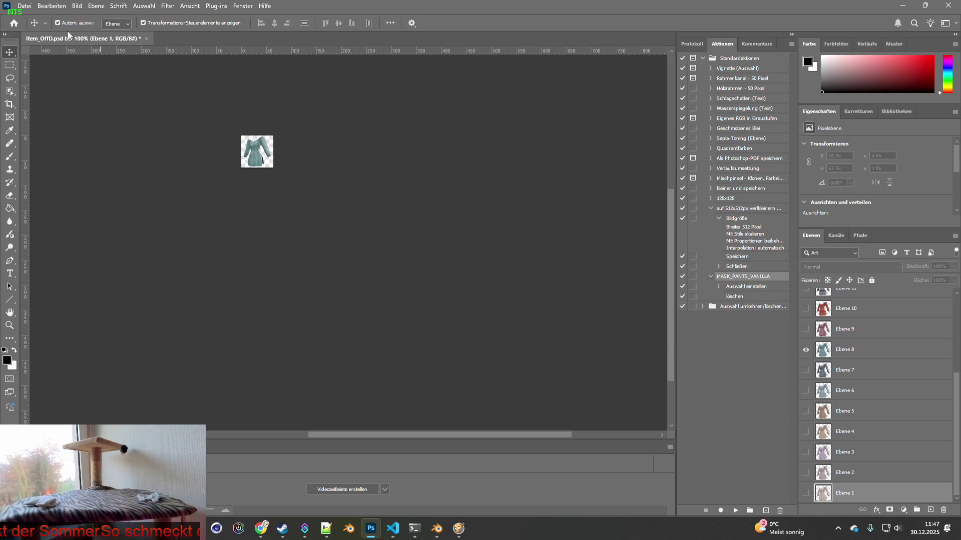
click(24, 5)
mouse_move(40, 160)
click(210, 162)
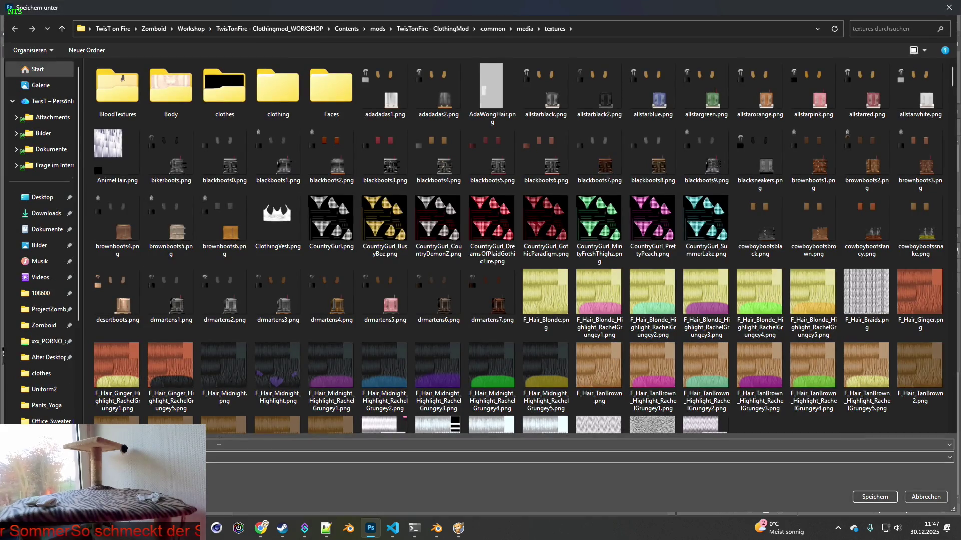
click(884, 499)
Step: Swap to the Ebene 9 dress variant and export it as a PNG to textures
click(805, 349)
click(805, 329)
click(216, 111)
click(25, 6)
mouse_move(45, 165)
click(214, 165)
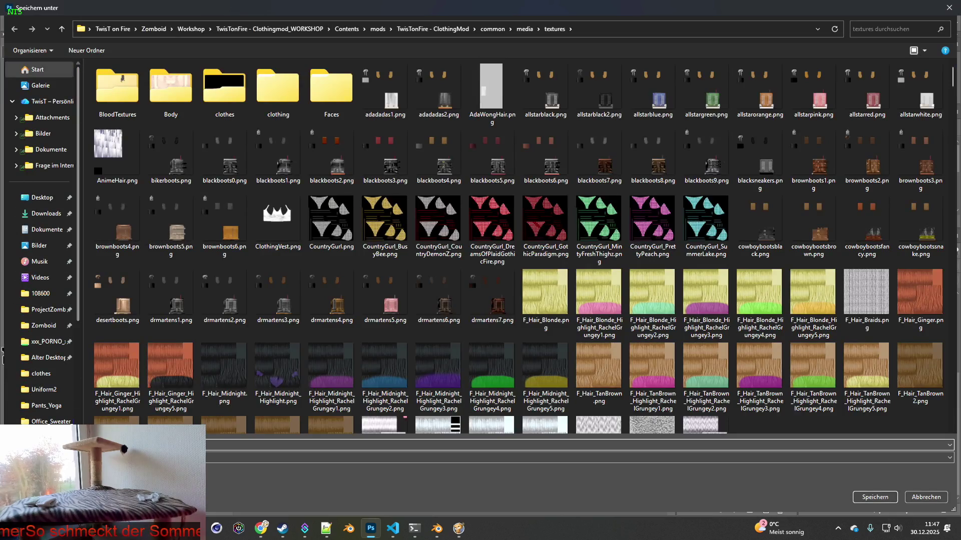
click(869, 497)
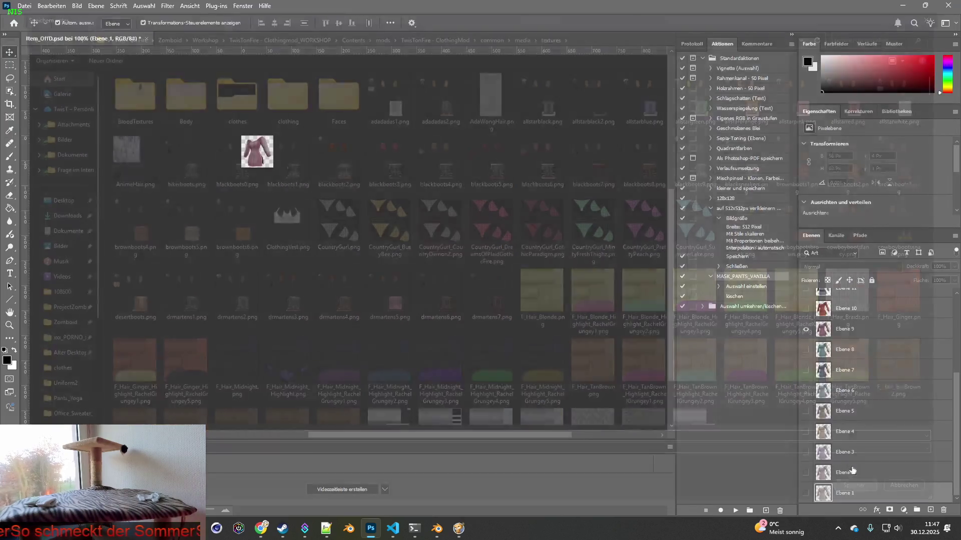
Step: Swap to the red Ebene 10 dress variant and export it as a PNG to textures
click(805, 391)
click(806, 373)
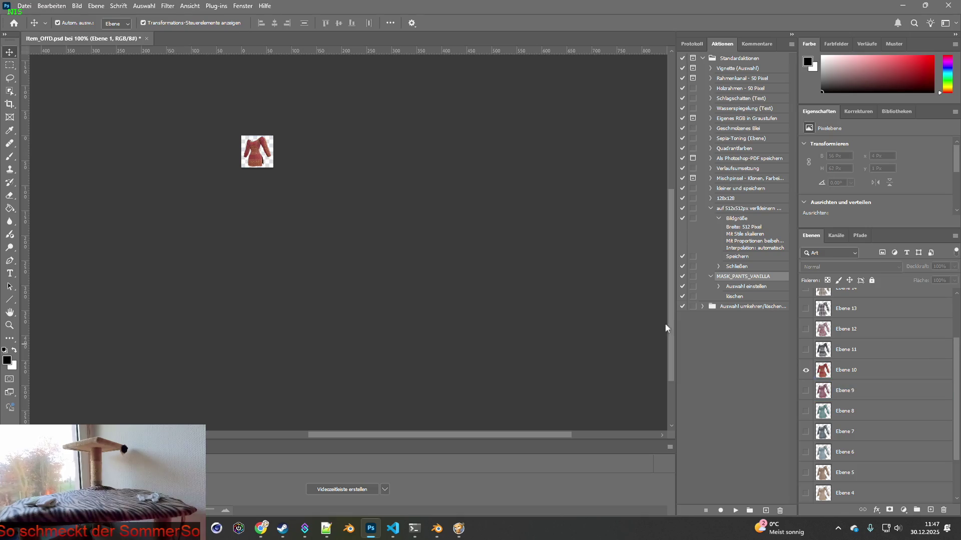
click(24, 6)
mouse_move(58, 163)
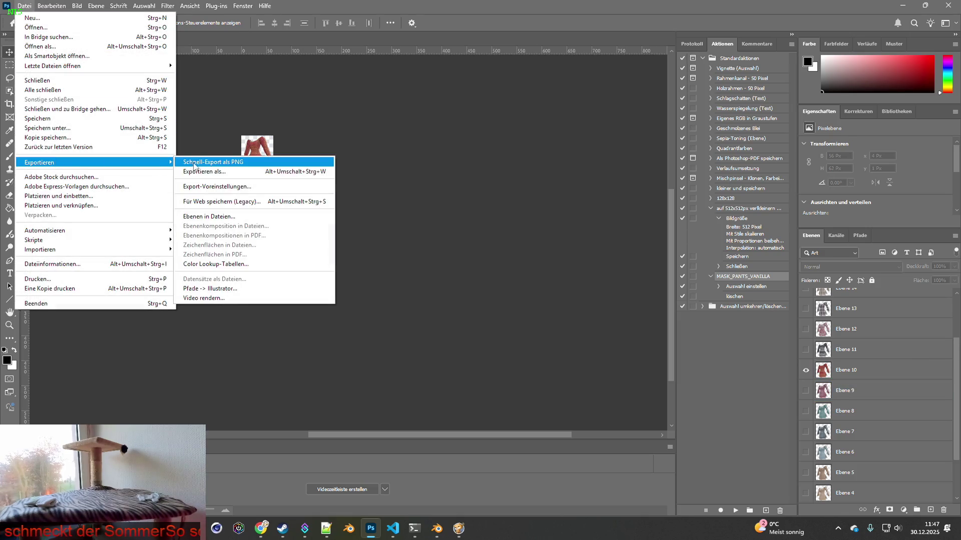
click(200, 161)
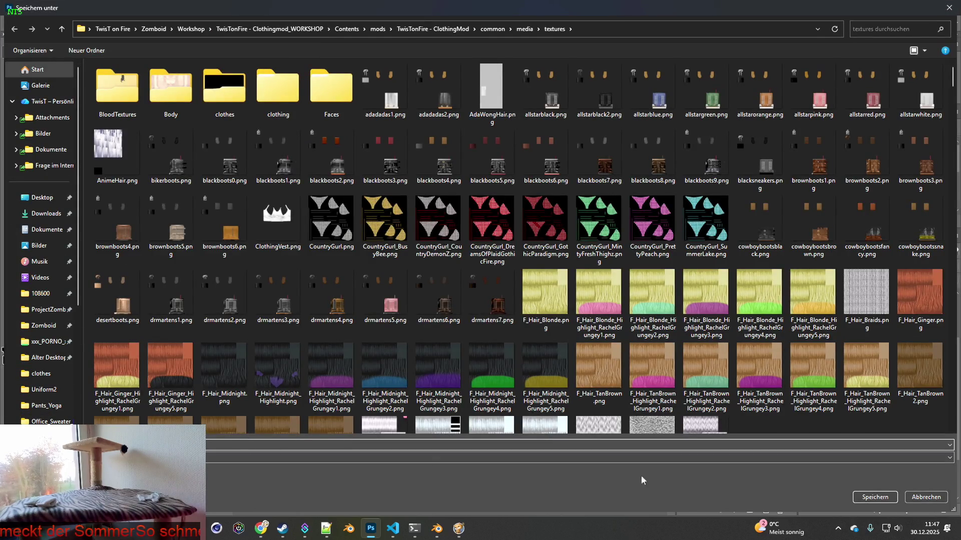
click(873, 497)
Step: Swap to the grey Ebene 11 dress variant and export it as a PNG to textures
scroll(868, 435, up, 2)
click(805, 411)
click(806, 391)
scroll(849, 383, up, 2)
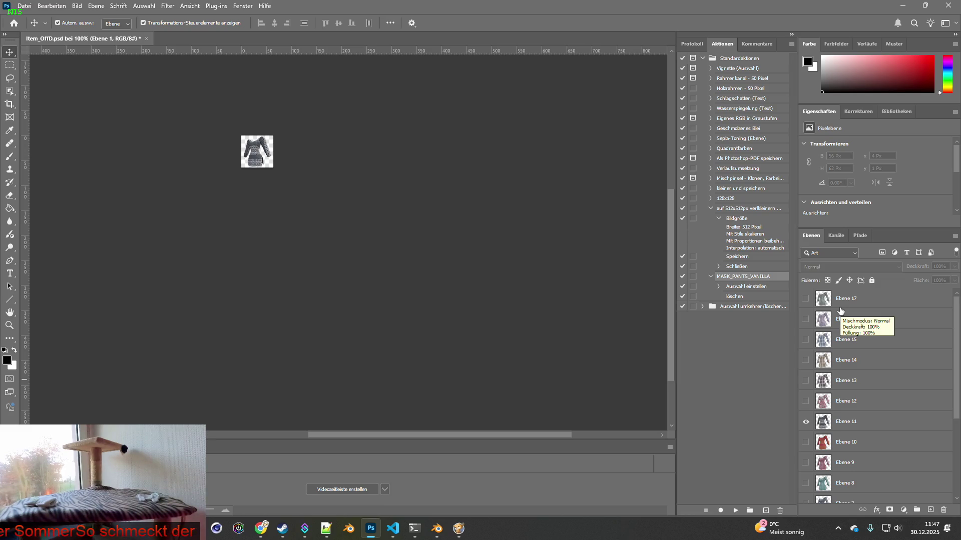
click(24, 5)
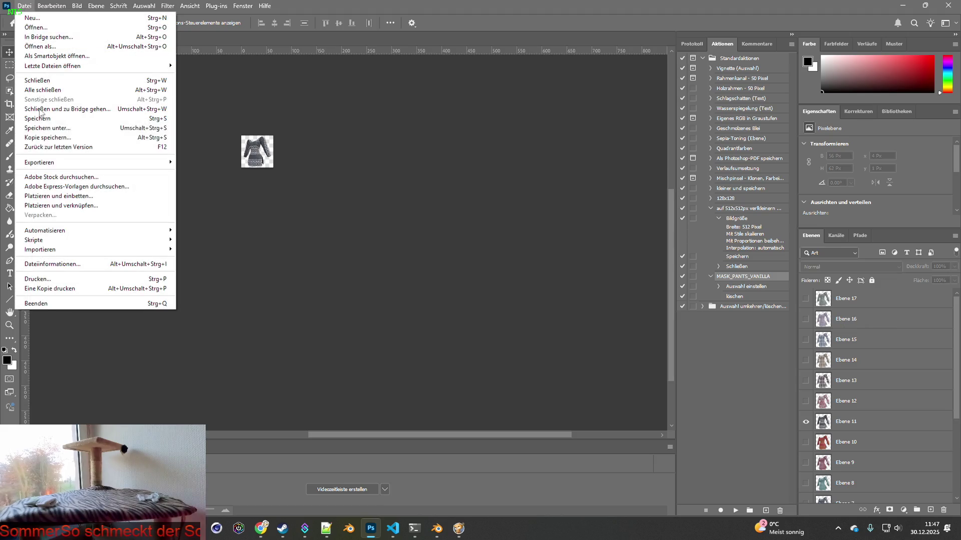
mouse_move(157, 166)
click(236, 163)
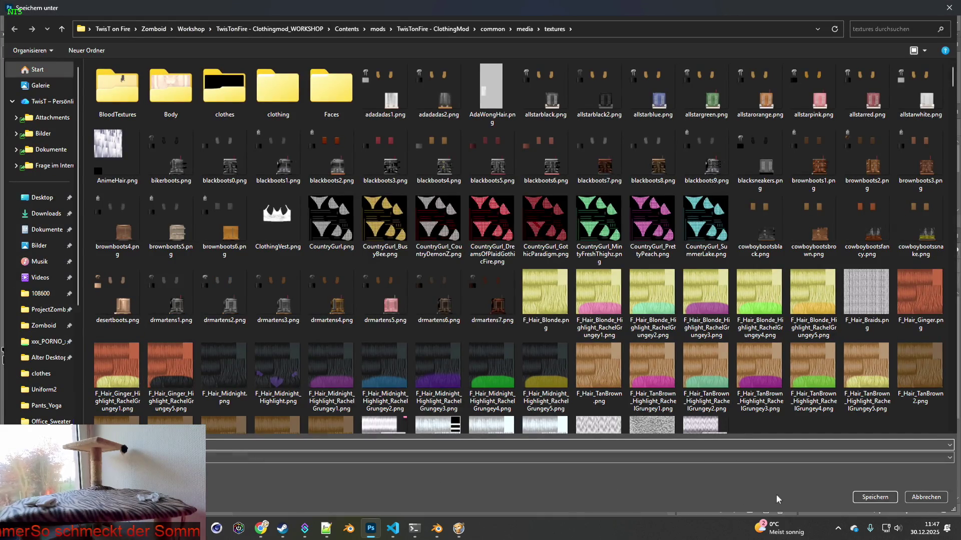
click(874, 497)
Step: Swap to the Ebene 12 dress variant and export it as a PNG to textures
click(806, 421)
click(806, 402)
click(24, 5)
mouse_move(85, 159)
click(210, 159)
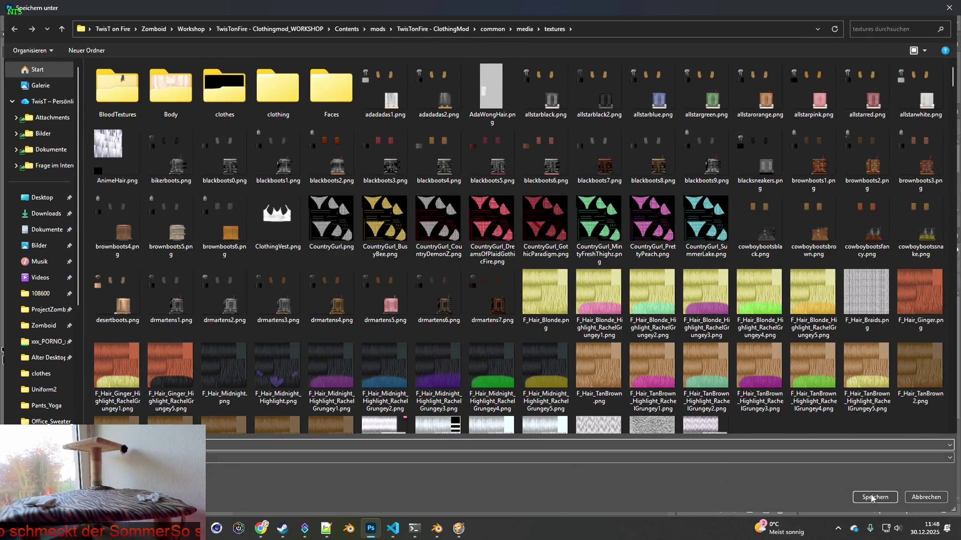
click(872, 498)
Step: Swap to the Ebene 13 dress variant and export it as a PNG to textures
click(805, 401)
click(805, 381)
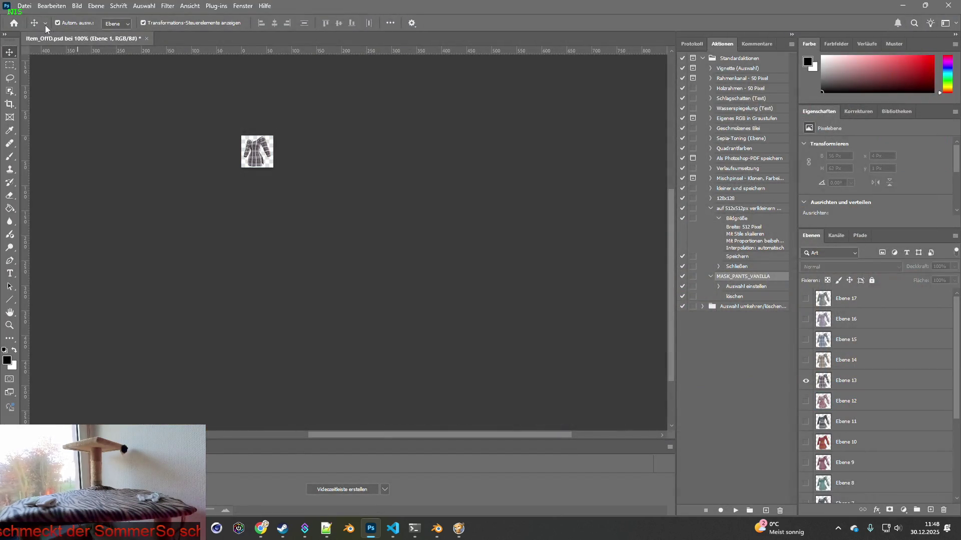
click(25, 5)
mouse_move(80, 160)
click(201, 161)
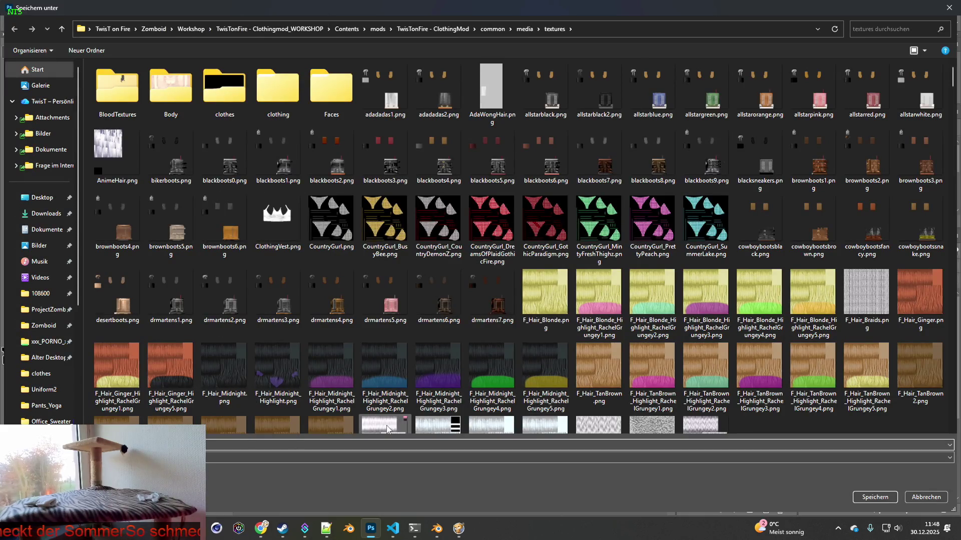
click(882, 498)
Step: Swap to the Ebene 14 dress variant and export it as a PNG to textures
click(805, 380)
click(805, 360)
click(25, 5)
mouse_move(58, 162)
click(208, 166)
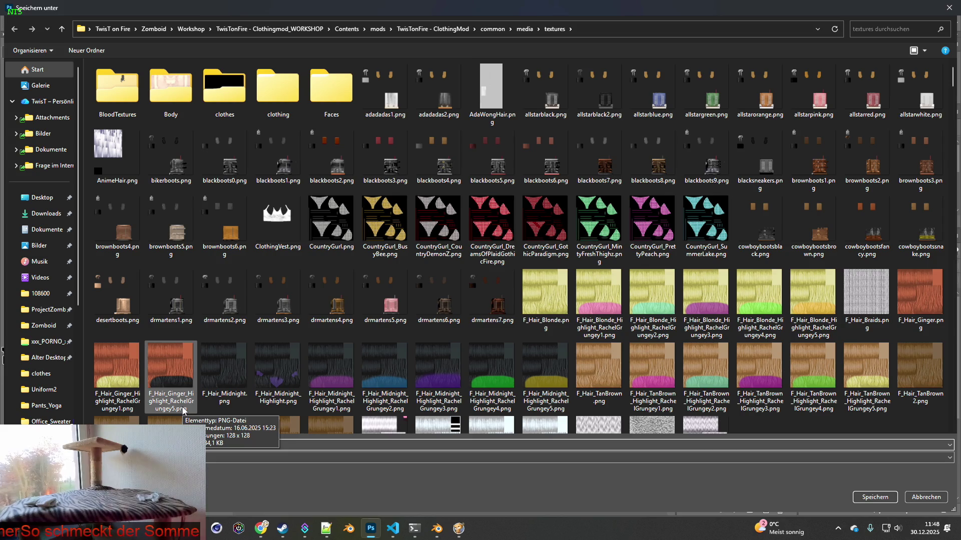
click(870, 498)
Step: Swap to the blue plaid Ebene 15 variant and export it as a PNG to textures
click(806, 360)
click(806, 339)
click(24, 6)
mouse_move(50, 163)
click(242, 163)
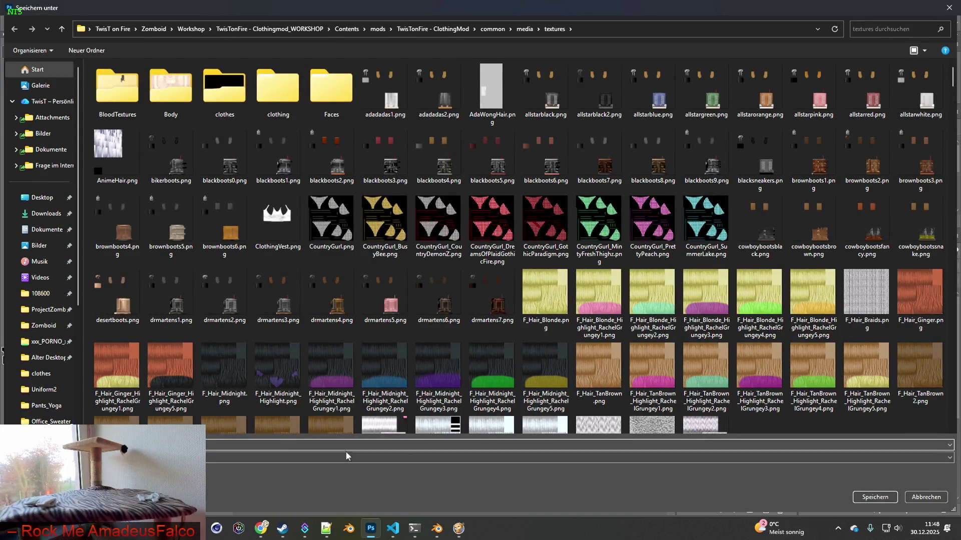
click(870, 497)
Step: Swap to the purple plaid Ebene 16 variant and export it as a PNG to textures
click(805, 340)
click(805, 319)
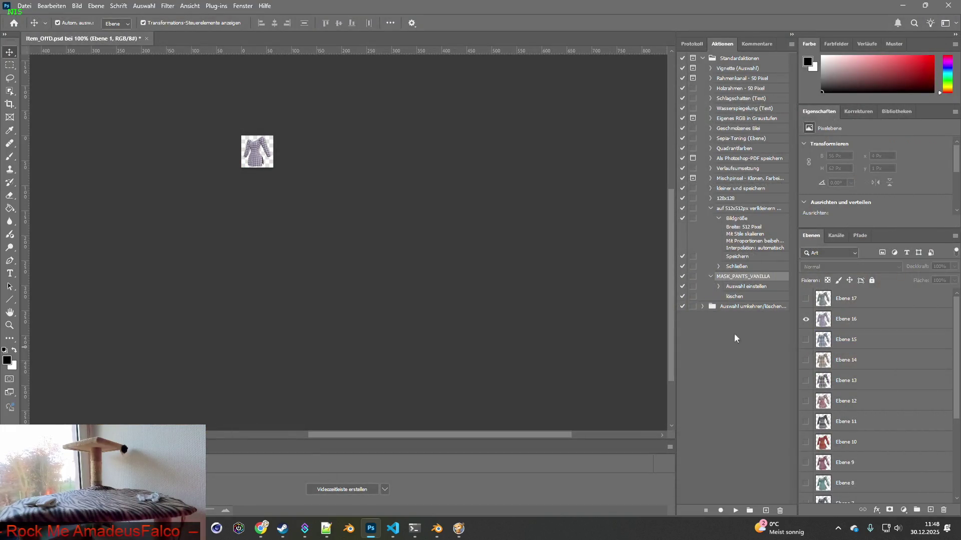
click(24, 6)
mouse_move(50, 162)
click(221, 163)
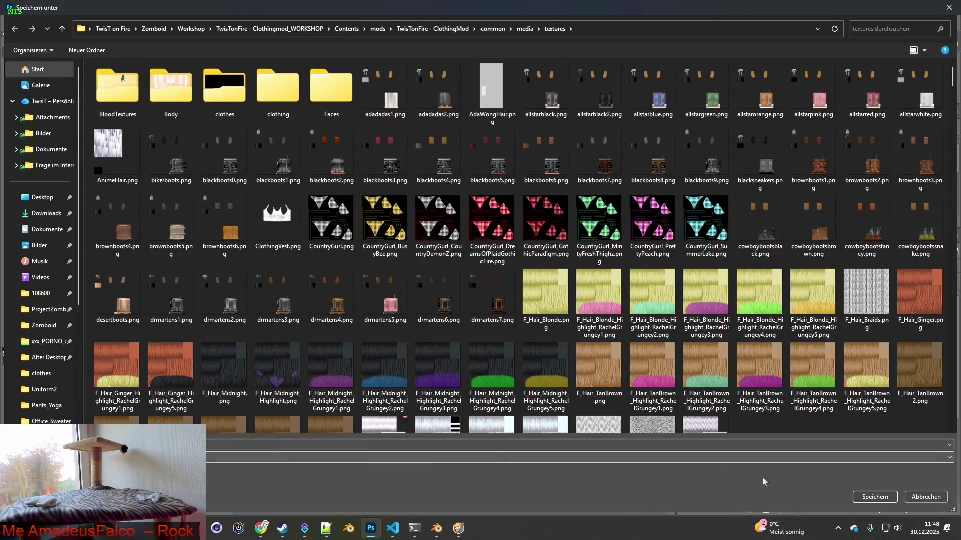
click(873, 497)
Step: Swap to the Ebene 17 dress variant and export it as a PNG to textures
click(807, 320)
click(807, 321)
click(806, 298)
click(24, 6)
mouse_move(60, 166)
click(210, 166)
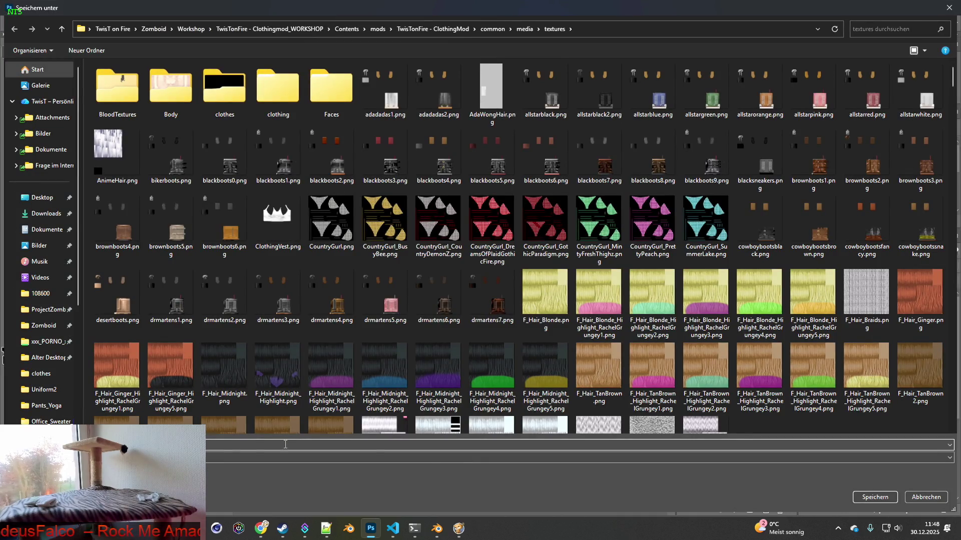
click(875, 497)
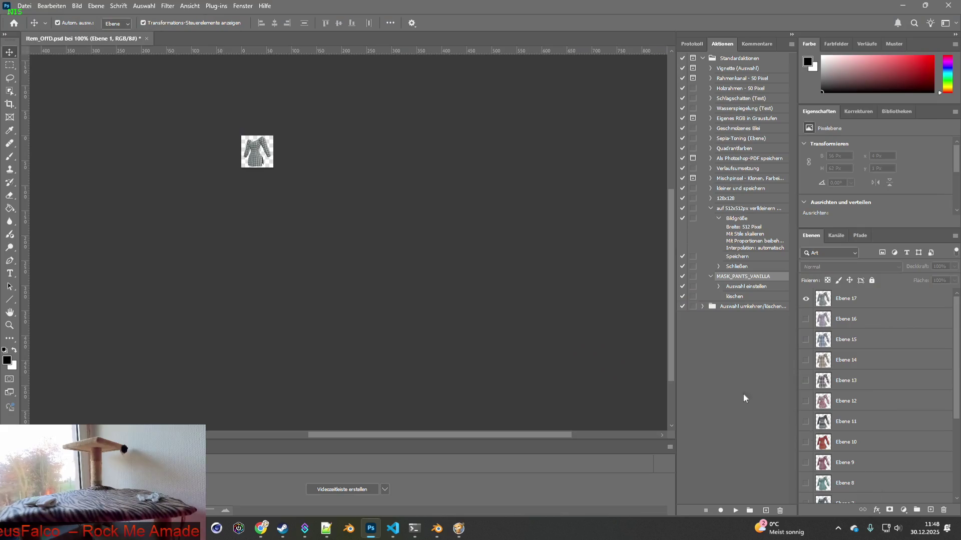
Step: Quick-export the current icon as a PNG into the textures folder once more
click(24, 6)
mouse_move(111, 166)
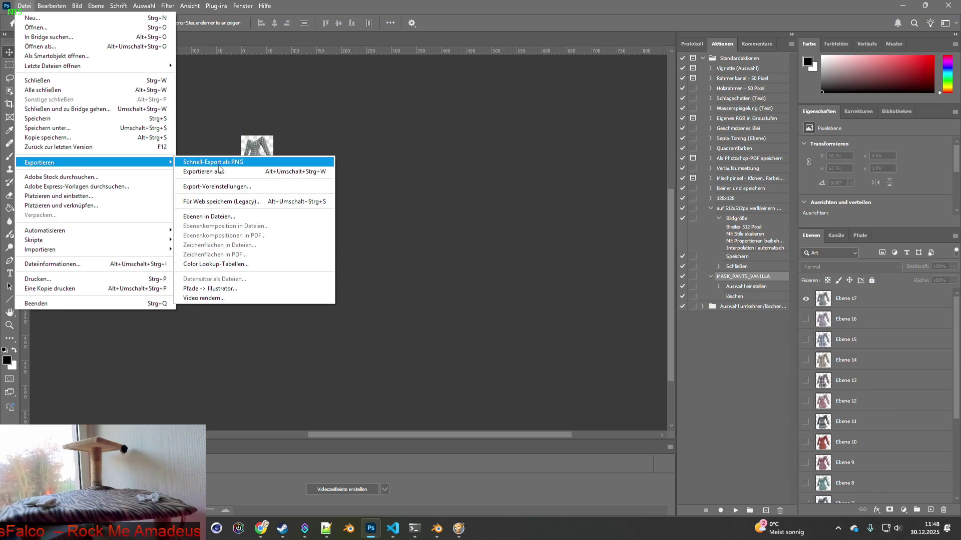
click(219, 165)
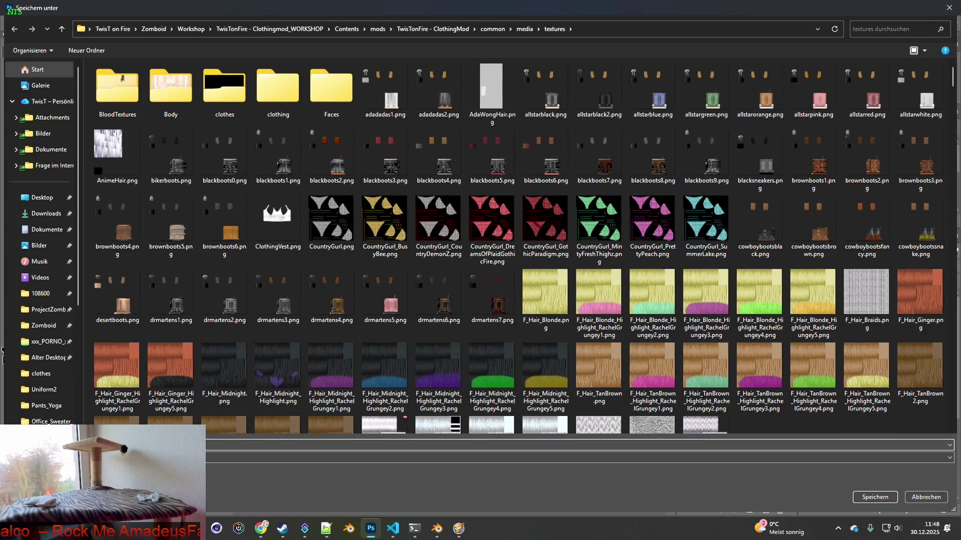
click(873, 496)
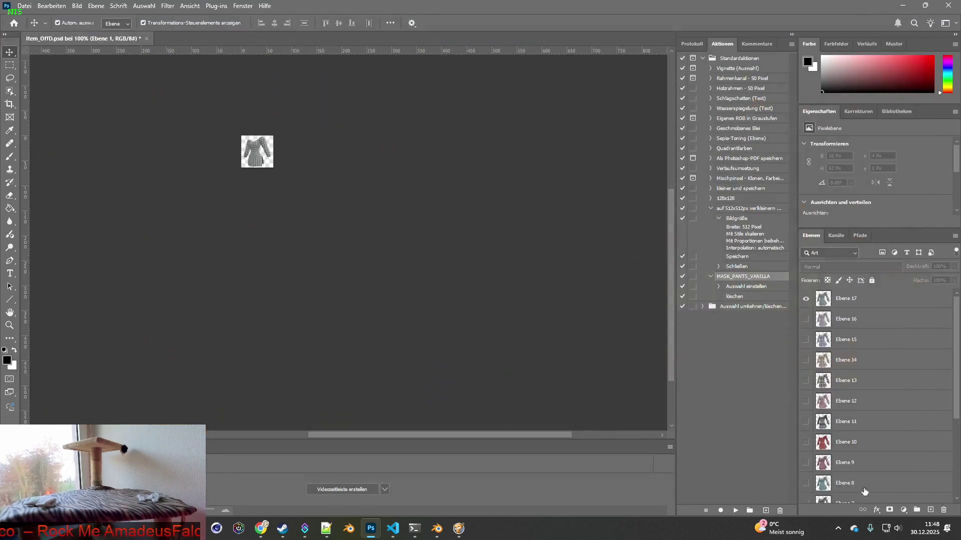
click(393, 529)
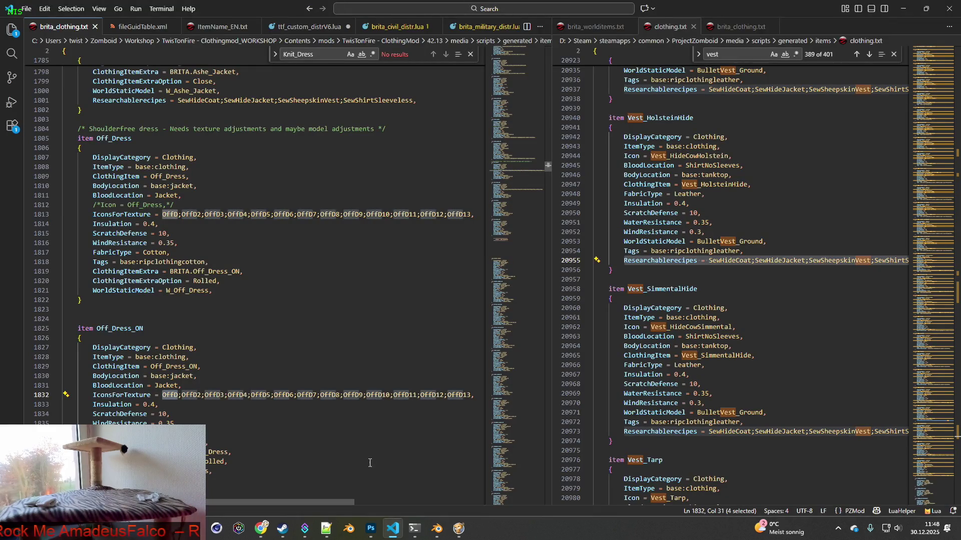
Step: Append OffD14, OffD15 and OffD16 after OffD13 in the Off_Dress IconsForTexture list
drag(432, 214, 474, 214)
click(470, 214)
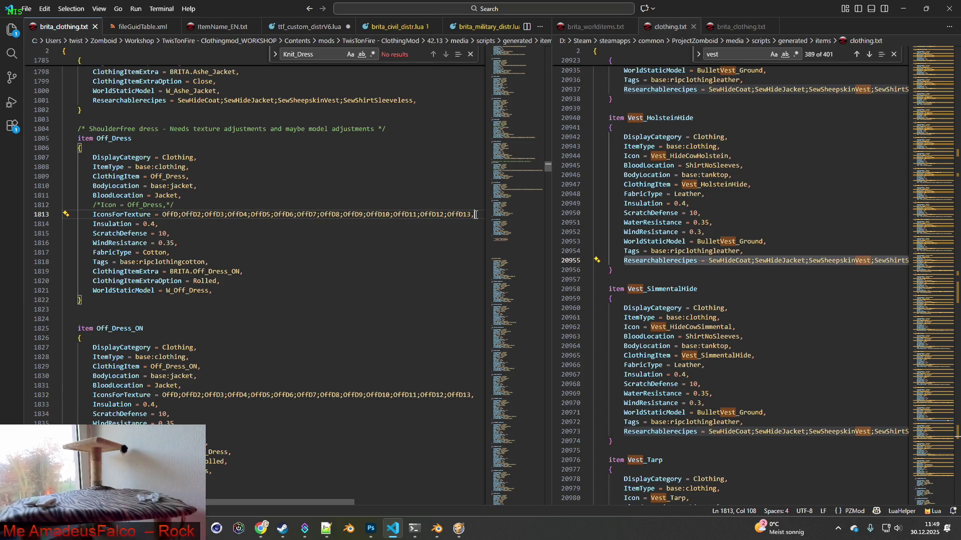
shift+click(475, 218)
text(;)
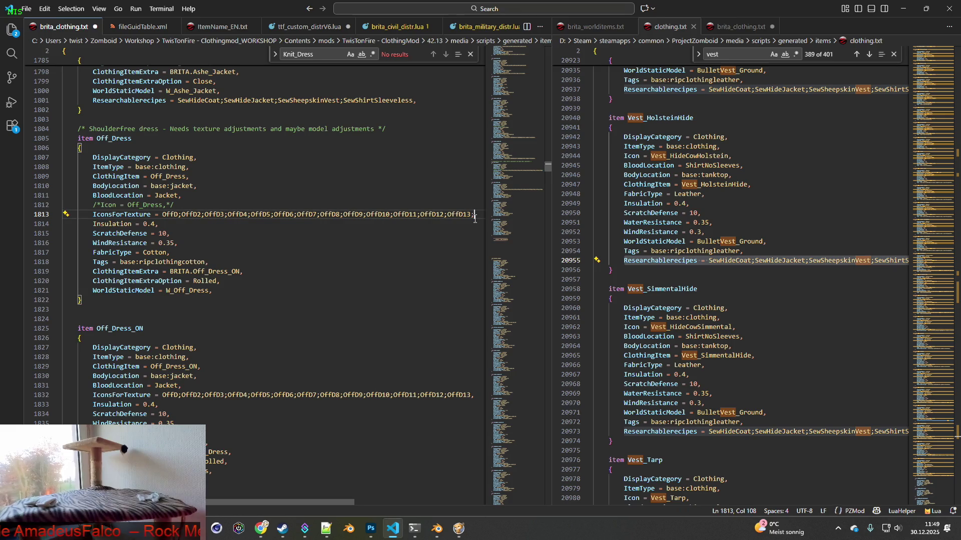
text(OffD1)
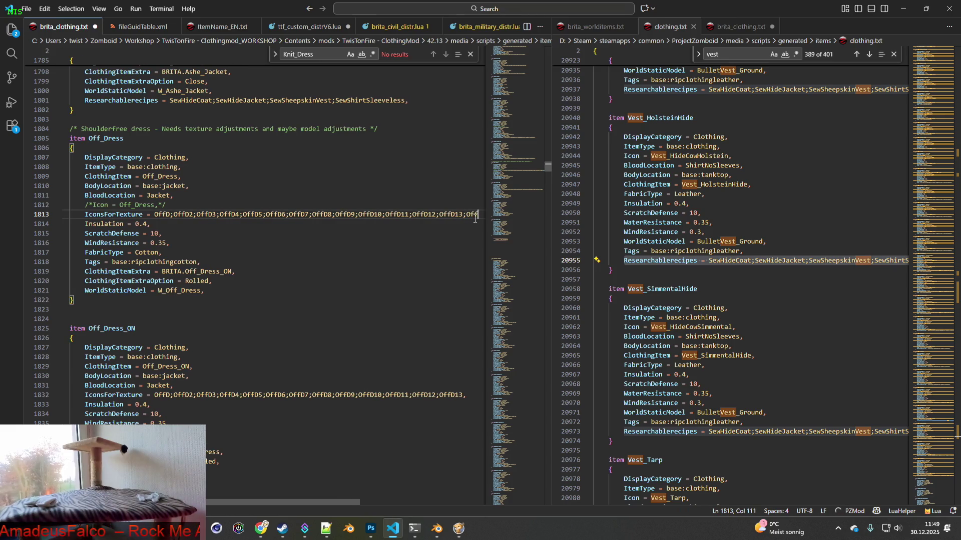
text(4,)
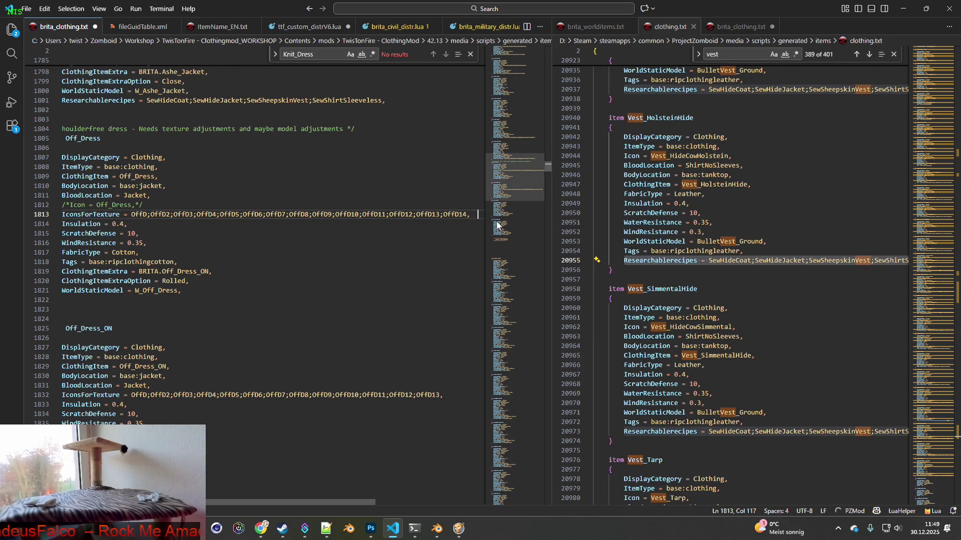
key(Left)
key(Left)
key(Left)
text(;OffD)
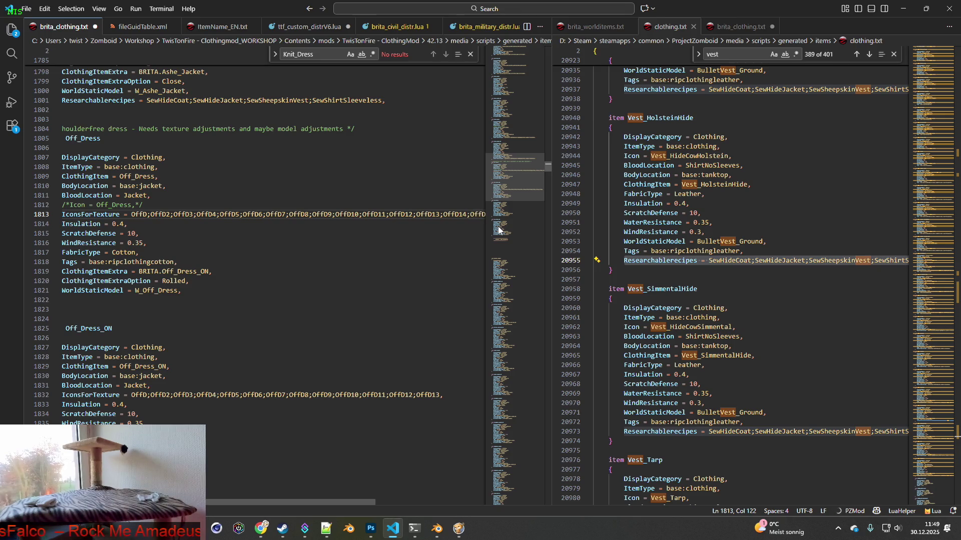
text(15;15,)
key(Left)
key(Left)
key(Left)
text(OffD1)
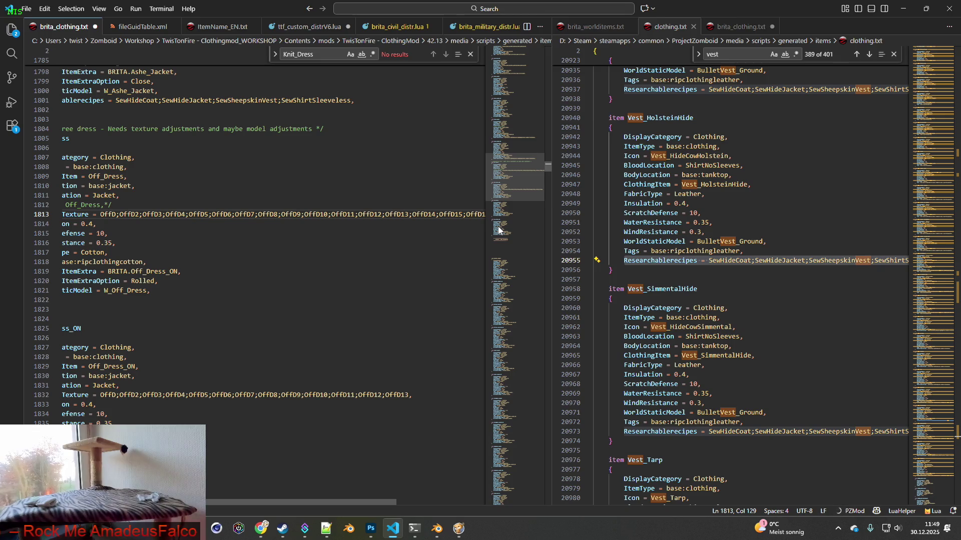
text(6,;OffD1)
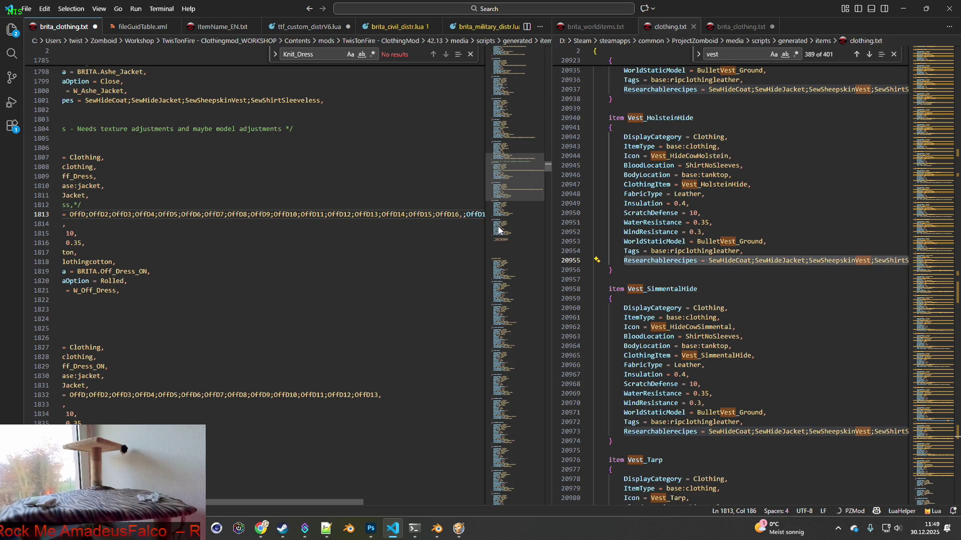
Step: Widen the left editor pane and move to the end of Off_Dress_ON's icon list
scroll(485, 226, down, 10)
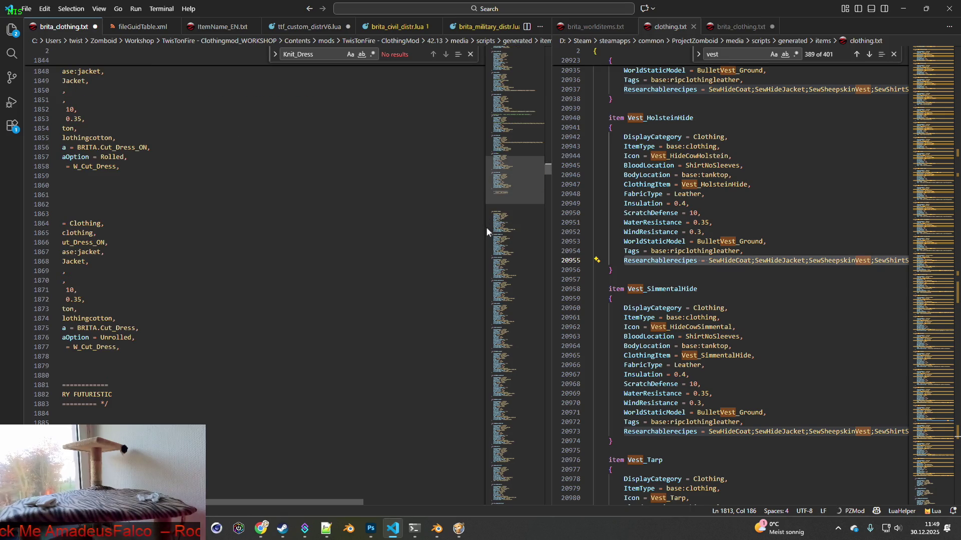
drag(337, 503, 284, 502)
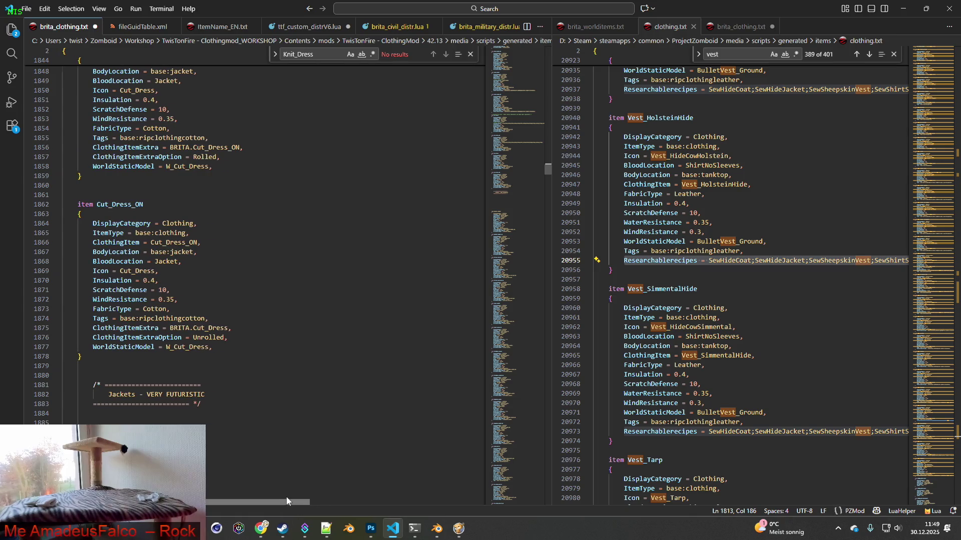
scroll(547, 170, up, 8)
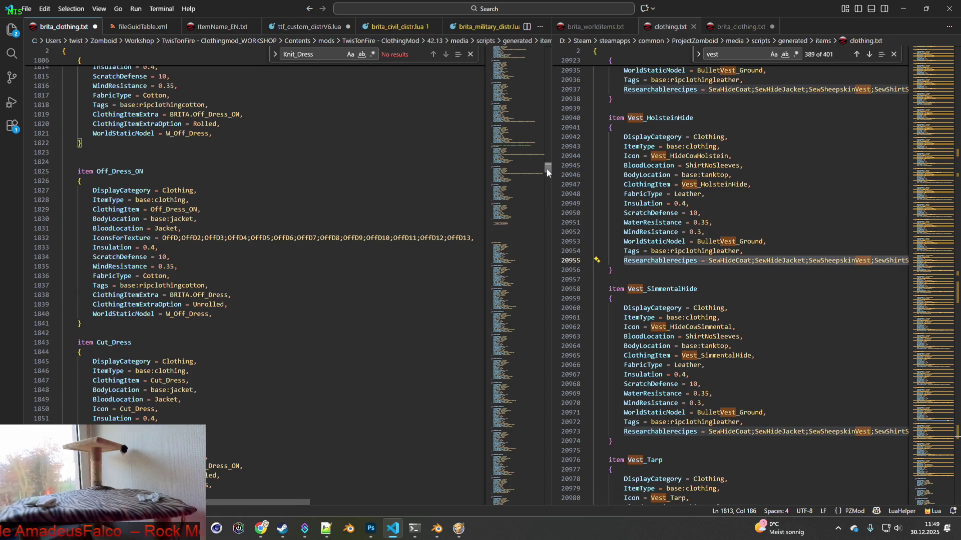
scroll(414, 258, down, 4)
scroll(450, 278, up, 4)
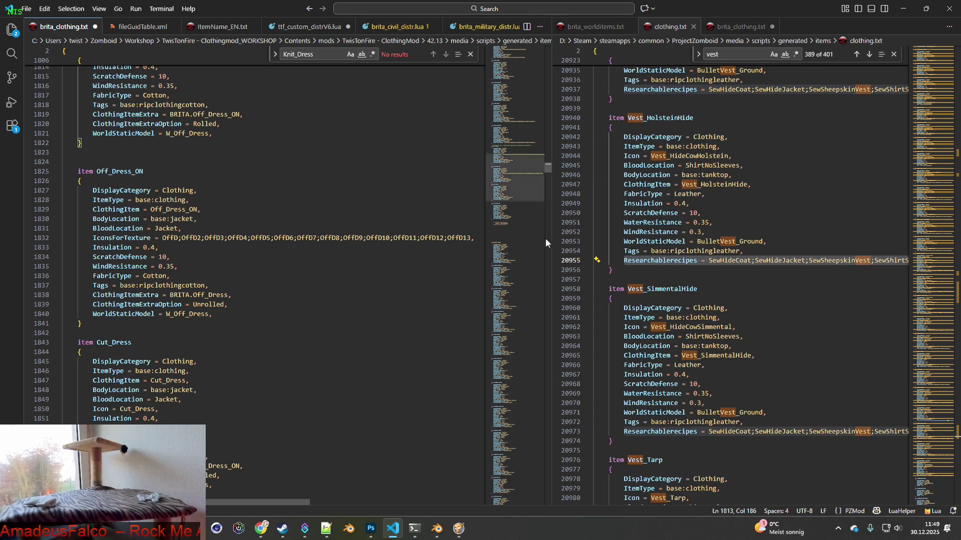
drag(553, 242, 650, 242)
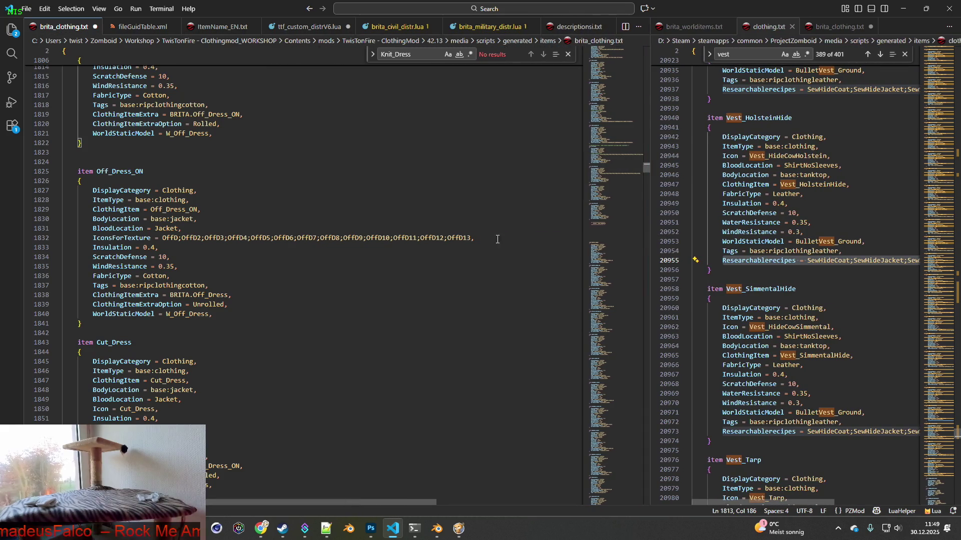
click(488, 237)
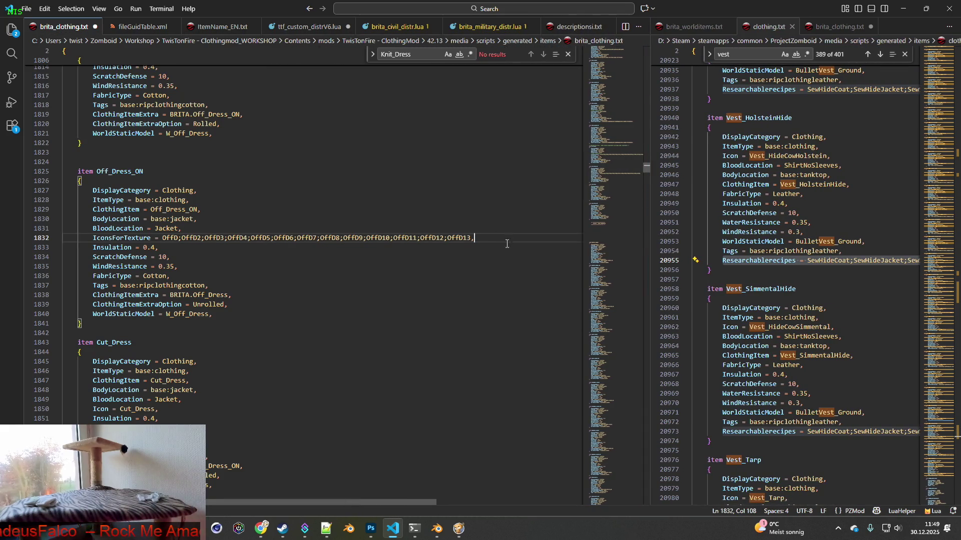
scroll(507, 248, up, 5)
Step: Delete the extra OffD18 through OffD24 entries from the Off_Dress icon list
drag(648, 298, 850, 298)
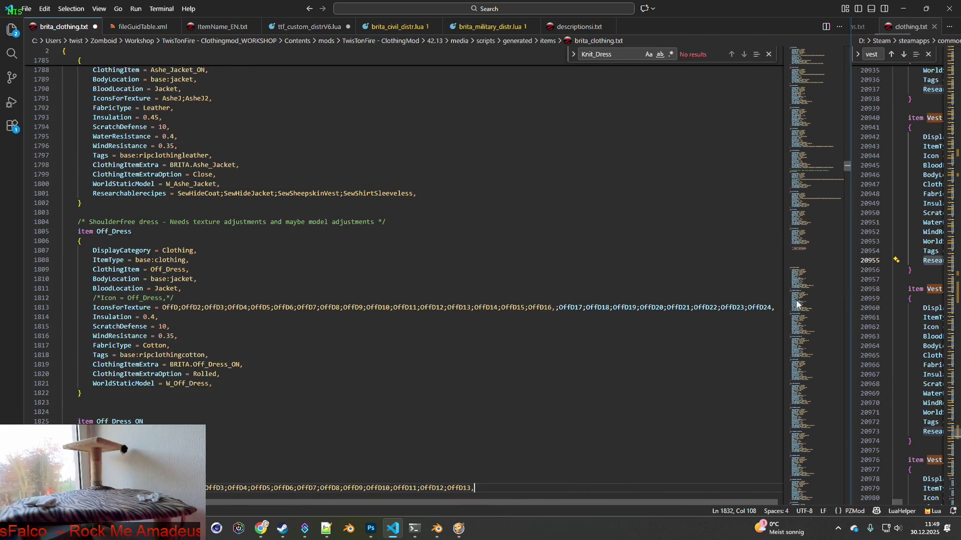
drag(584, 307, 774, 307)
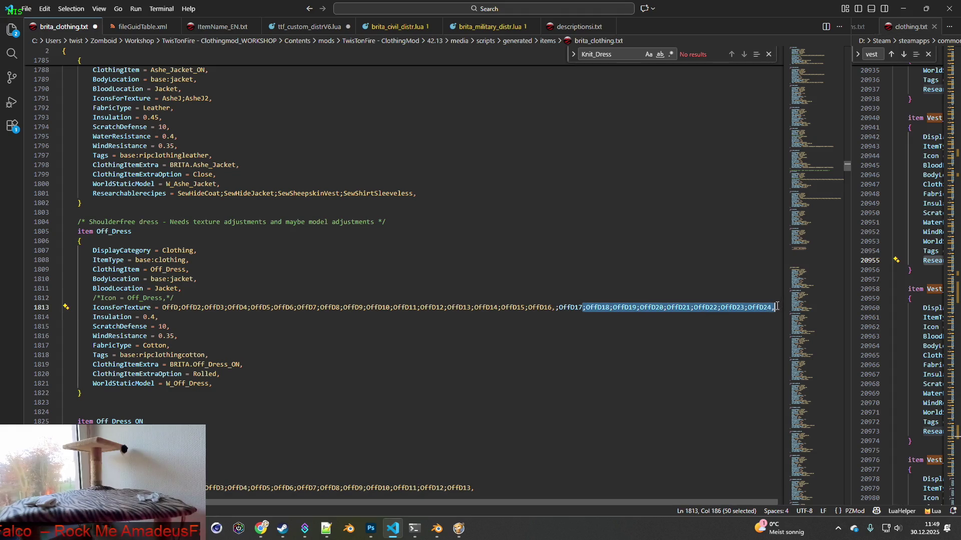
key(Delete)
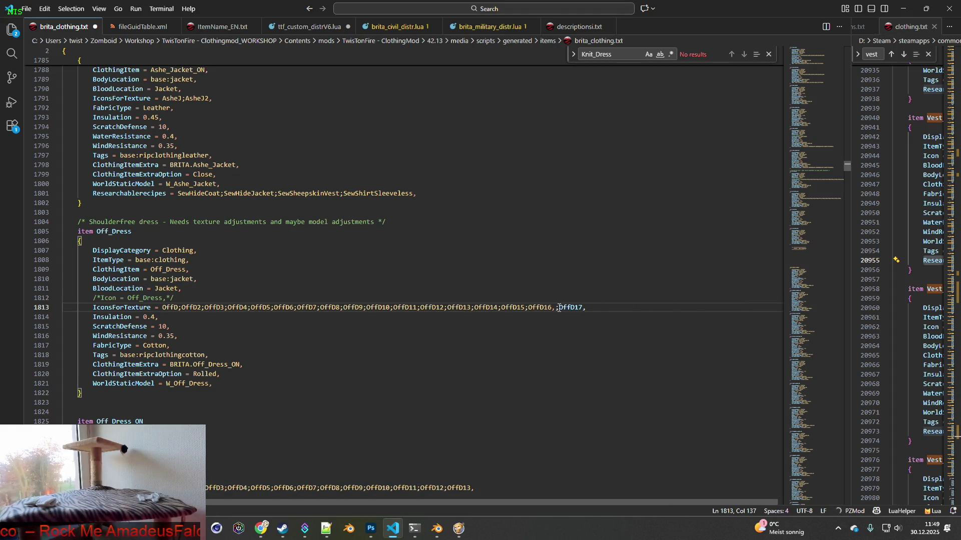
Step: Copy the OffD–OffD17 icon line and paste it over Off_Dress_ON's IconsForTexture line
drag(609, 308, 93, 309)
key(ctrl+c)
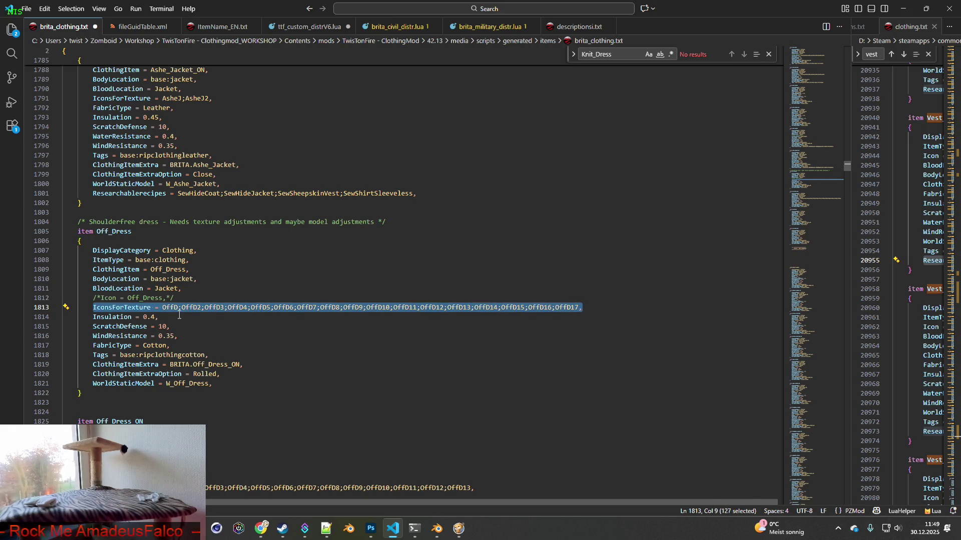
scroll(242, 394, down, 3)
mouse_move(474, 413)
mouse_down()
mouse_move(115, 405)
mouse_move(93, 414)
mouse_up()
key(ctrl+v)
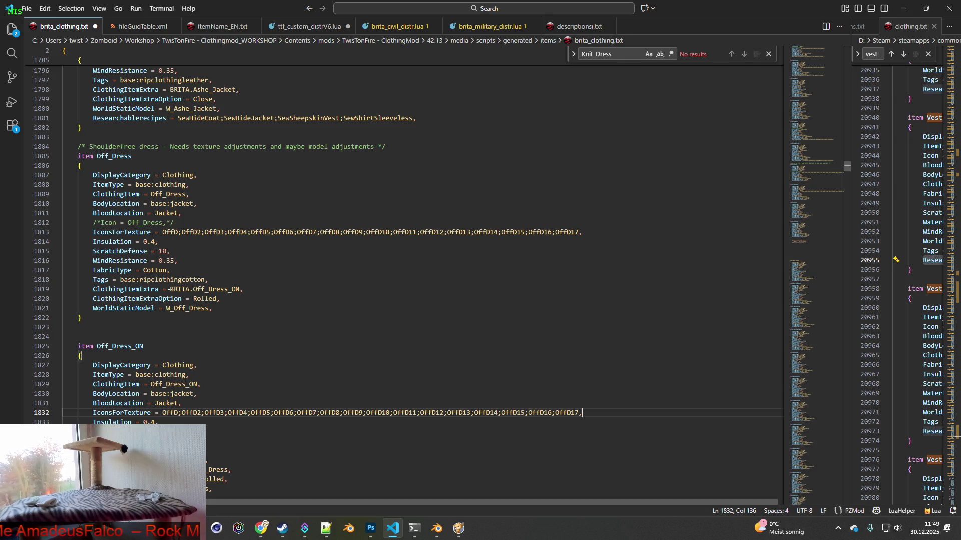
scroll(197, 295, down, 3)
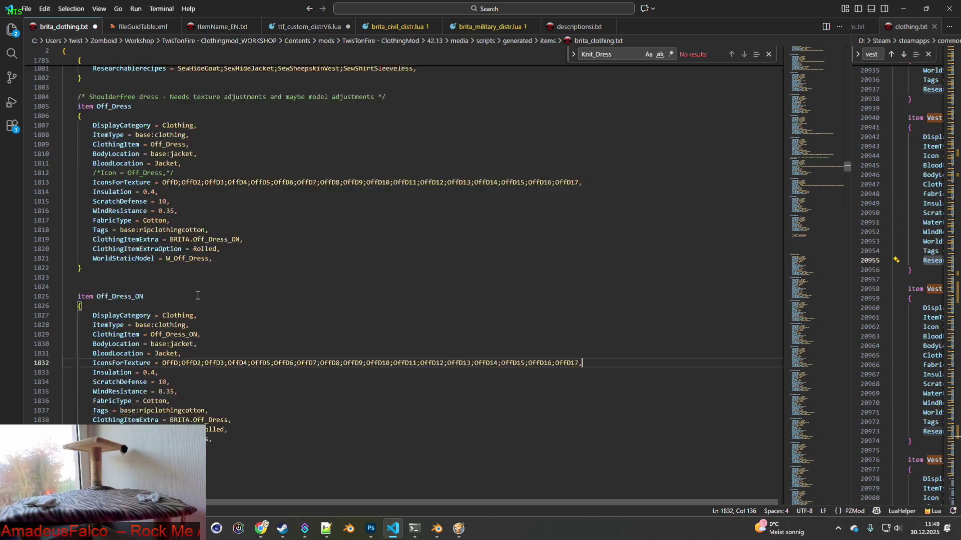
scroll(194, 286, up, 5)
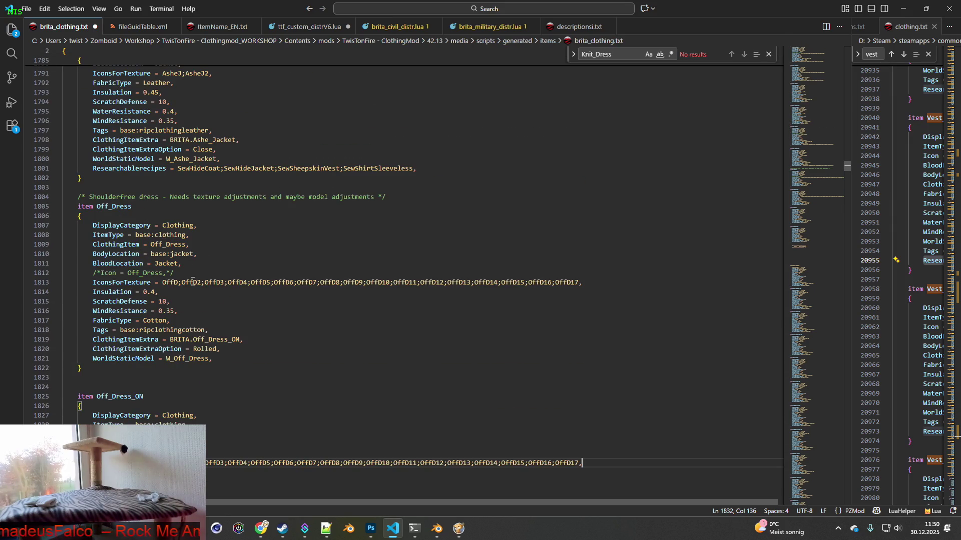
Step: Save brita_clothing.txt via File > Save
click(25, 8)
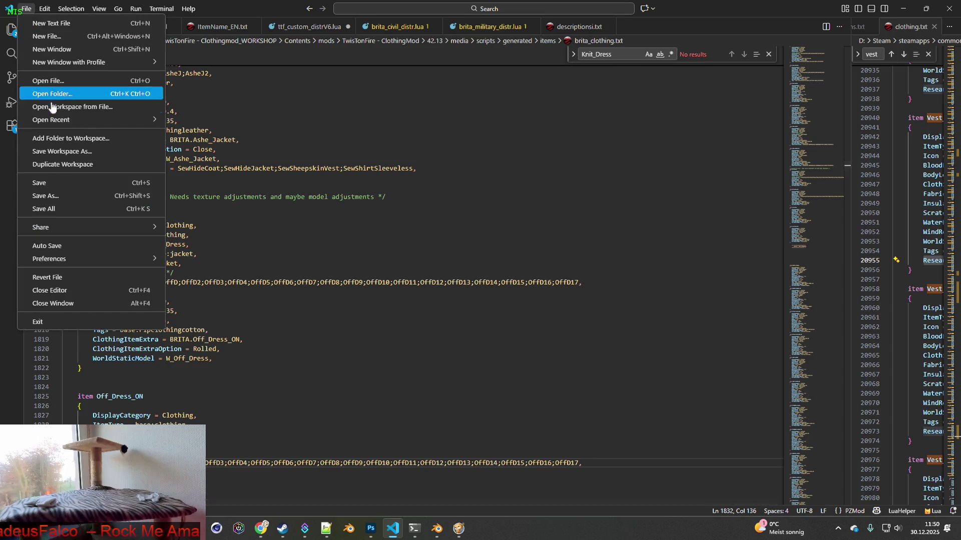
click(47, 181)
scroll(192, 304, down, 4)
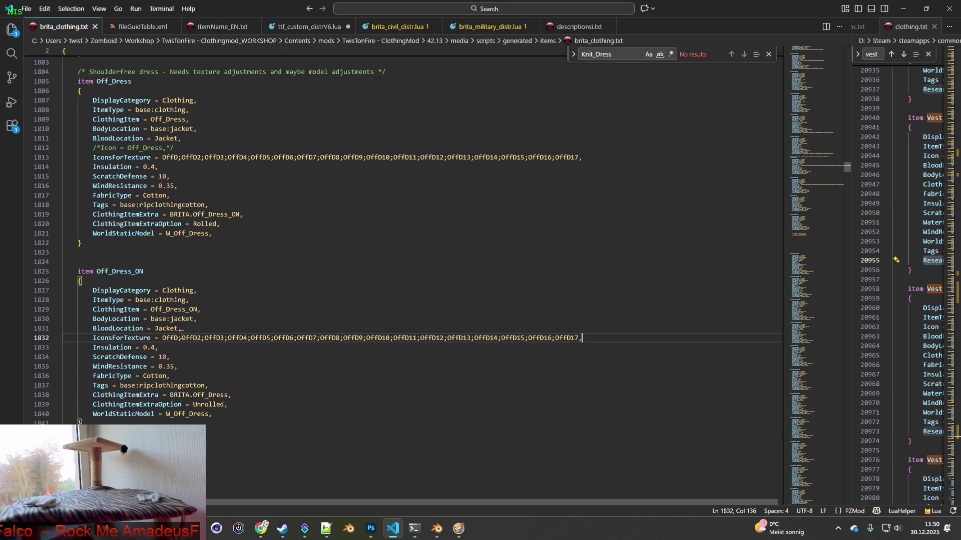
scroll(181, 334, down, 2)
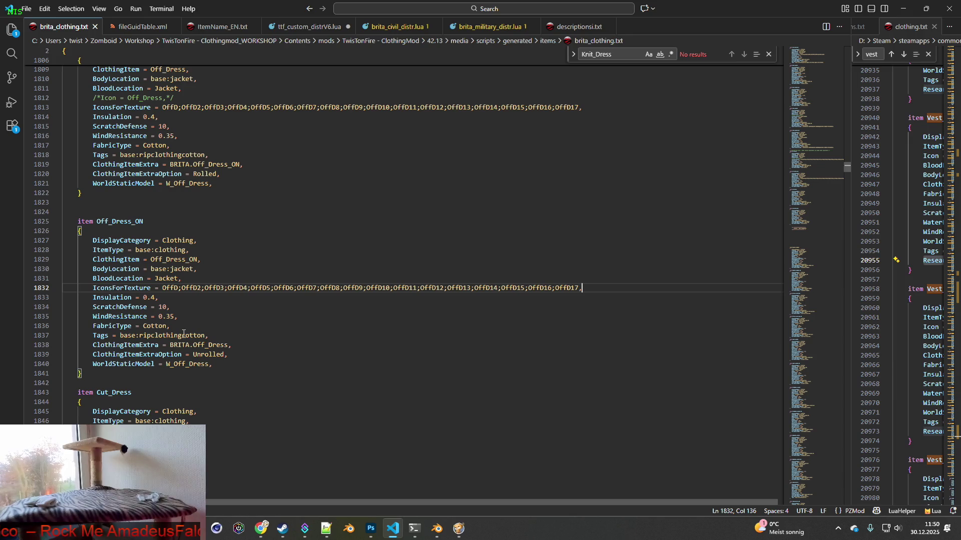
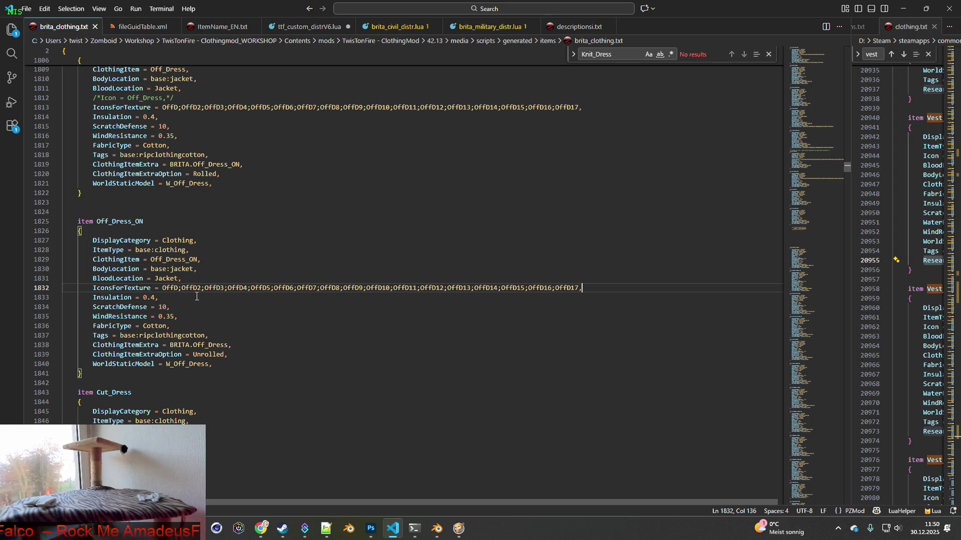
Step: Set Off_Dress_ON's Insulation to 0.6 and WindResistance to 0.40
double_click(152, 297)
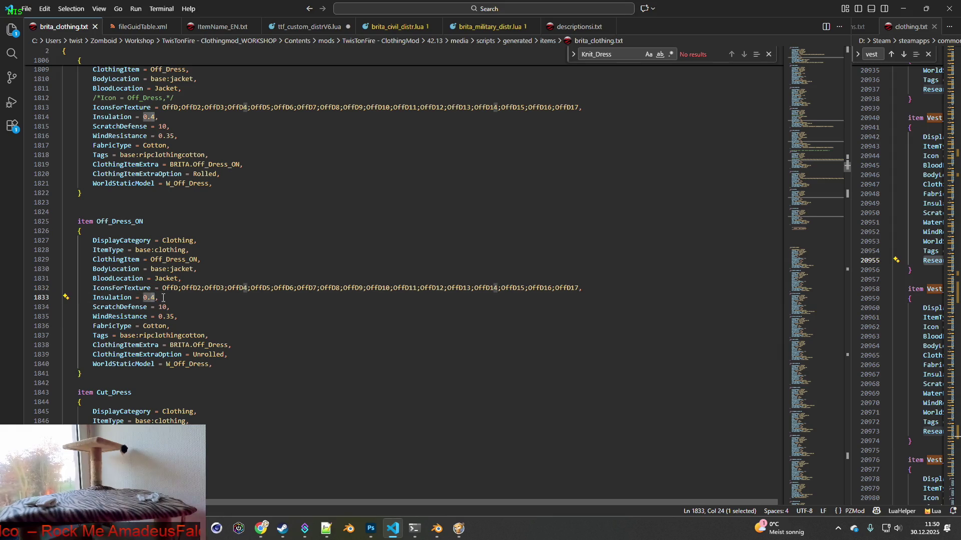
text(6)
drag(167, 316, 166, 316)
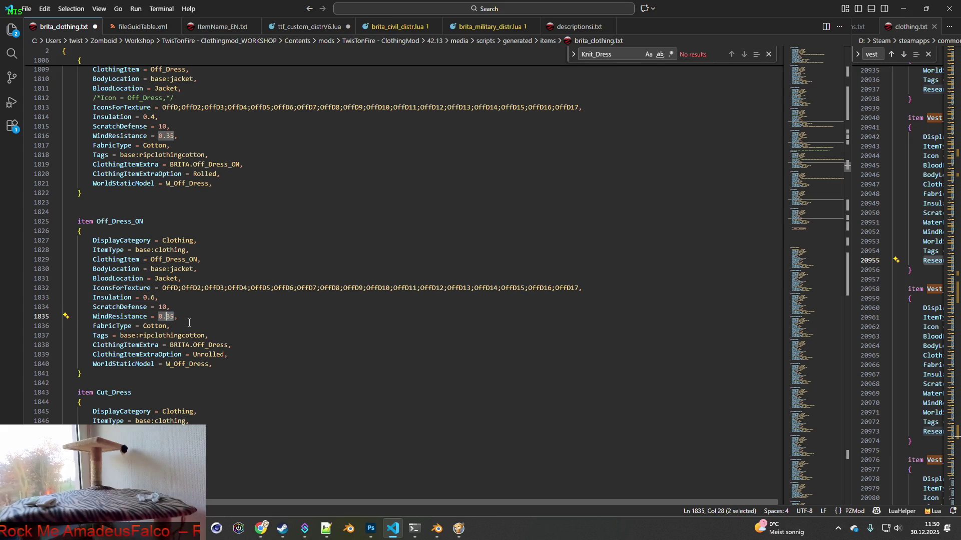
text(40)
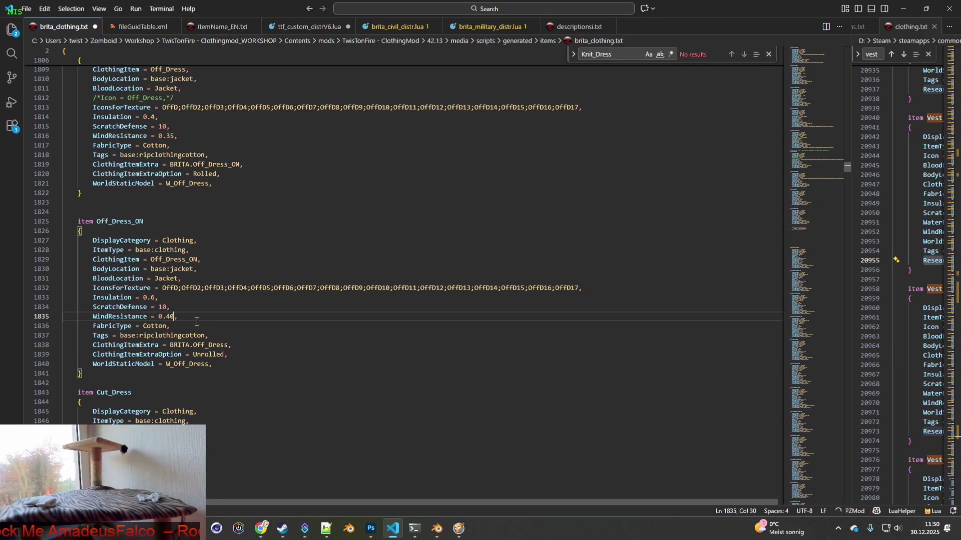
scroll(193, 331, down, 2)
Step: Adjust the Insulation value in the Cut_Dress block
drag(155, 419, 166, 437)
text(6)
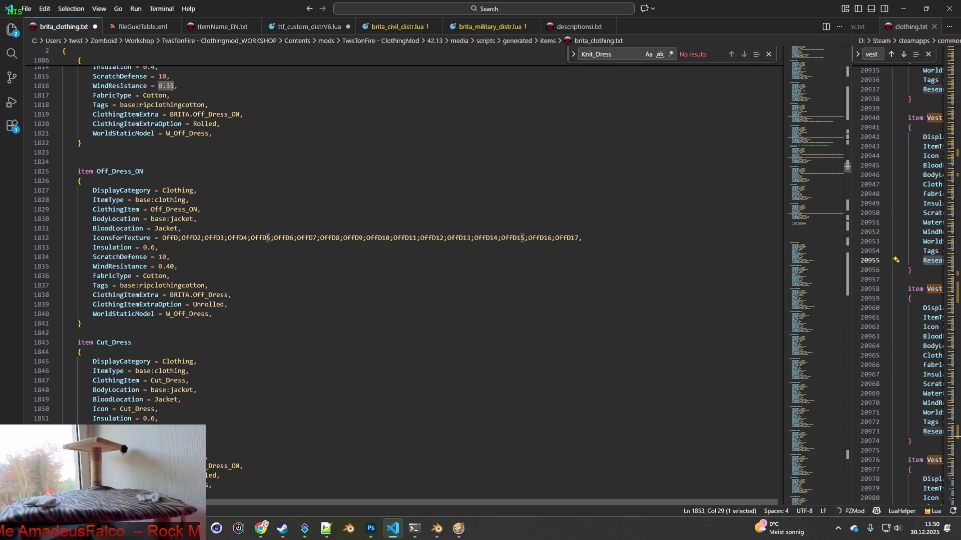
text(40)
click(215, 380)
scroll(246, 369, down, 1)
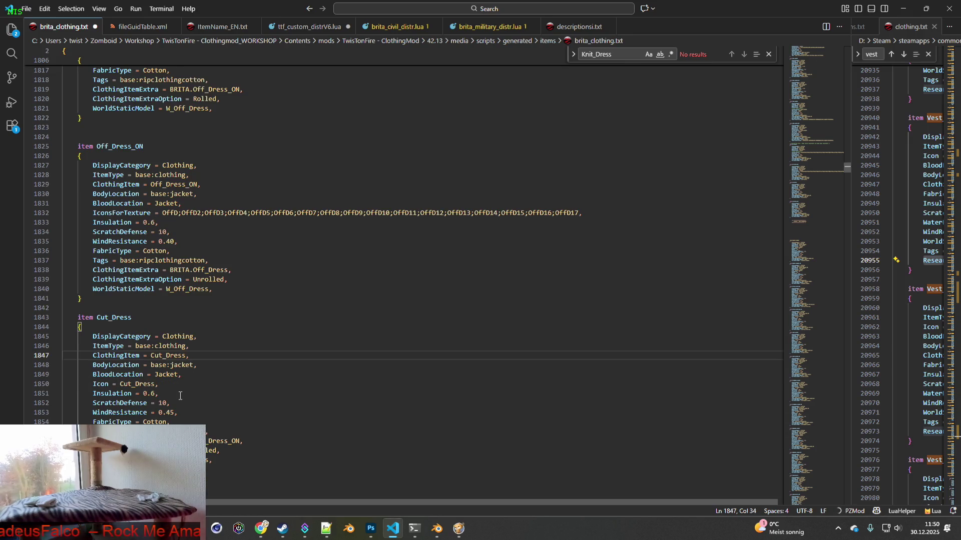
double_click(157, 393)
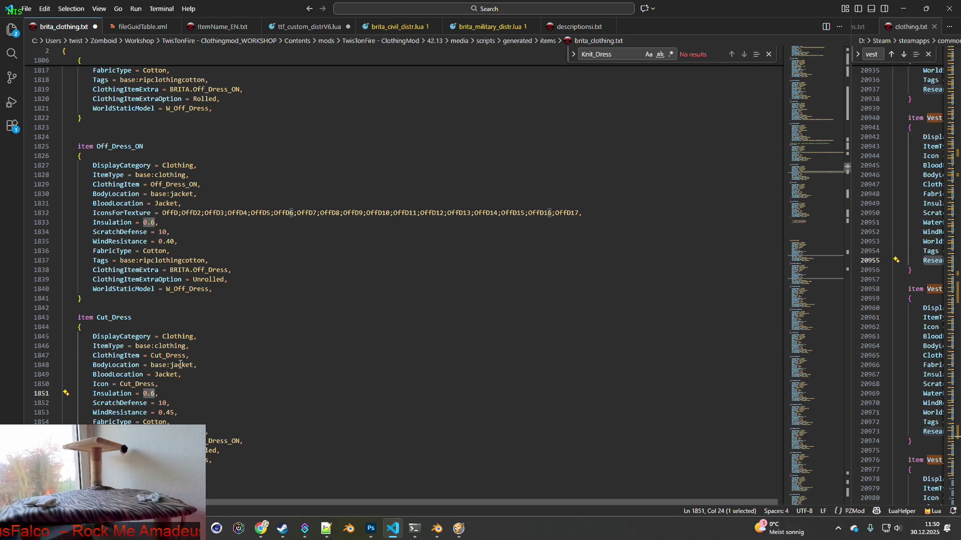
scroll(182, 376, up, 2)
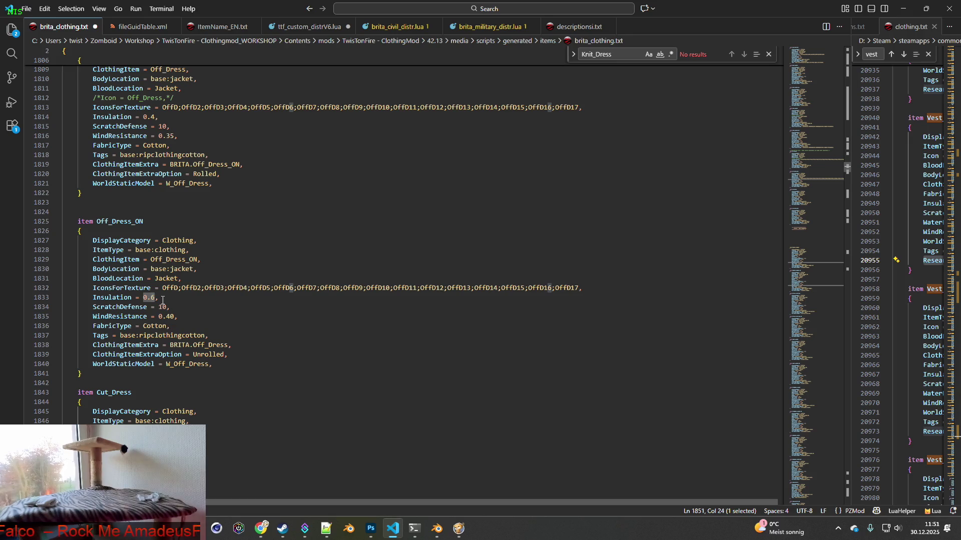
Step: Set Off_Dress's Insulation to 0.6 and accept the suggested 0.40 WindResistance
double_click(152, 117)
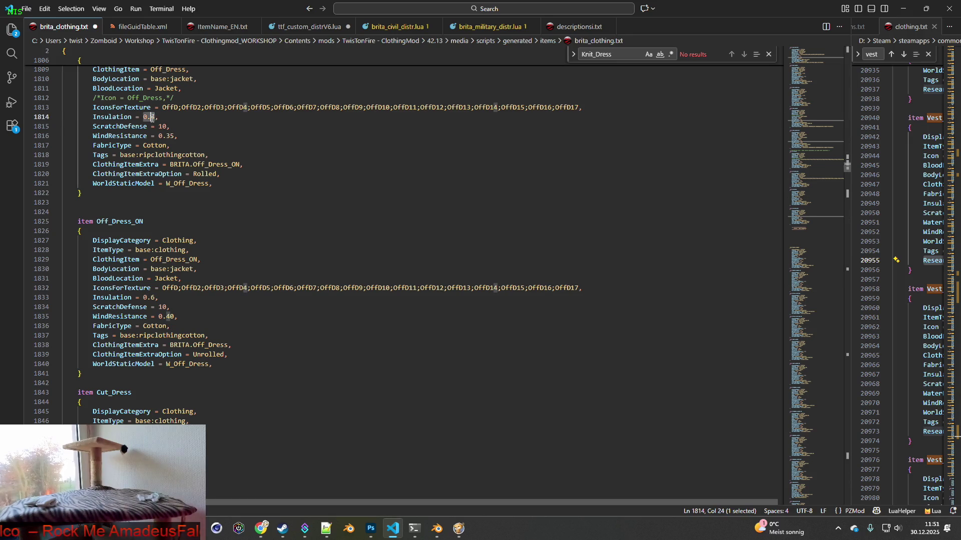
text(6)
key(Tab)
key(Tab)
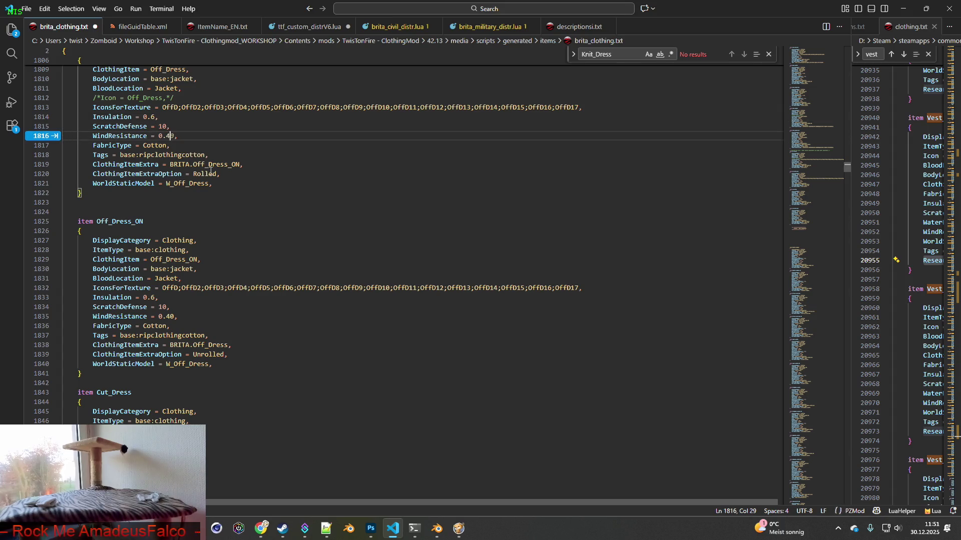
click(248, 165)
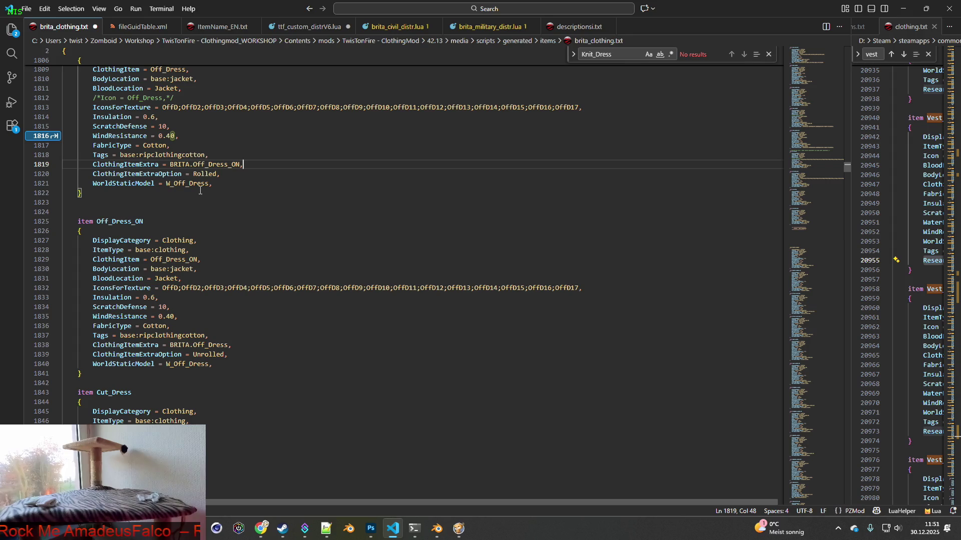
click(174, 136)
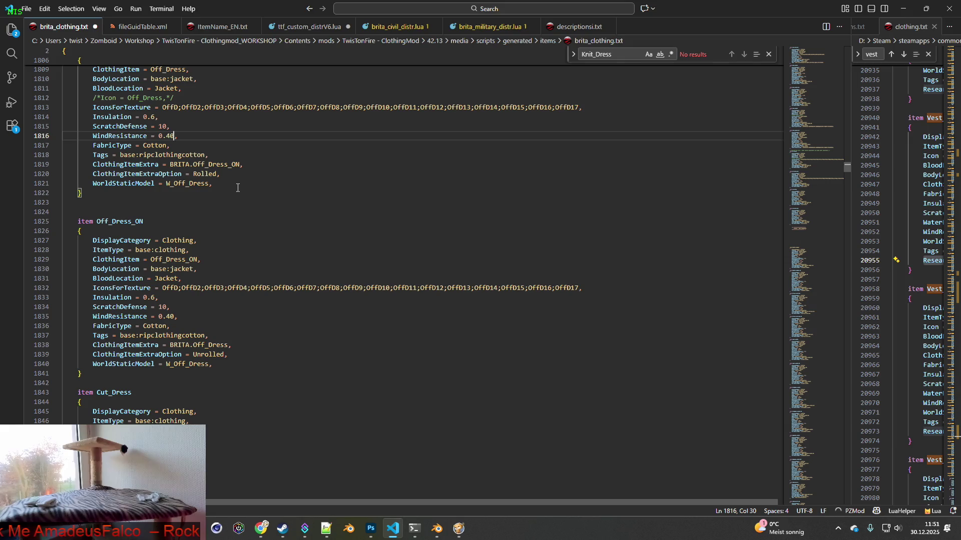
scroll(238, 188, up, 2)
Step: Save brita_clothing.txt and switch to the running Project Zomboid game
click(26, 8)
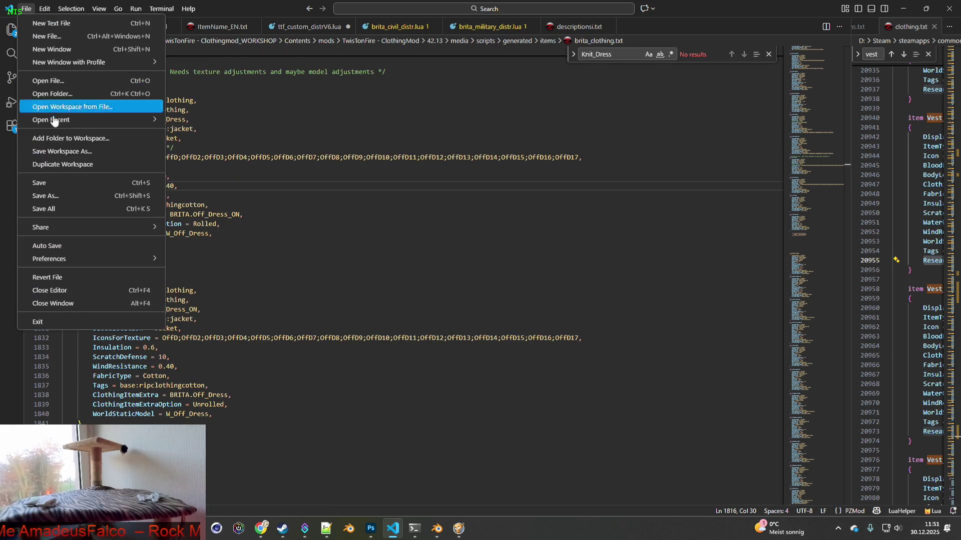
click(50, 183)
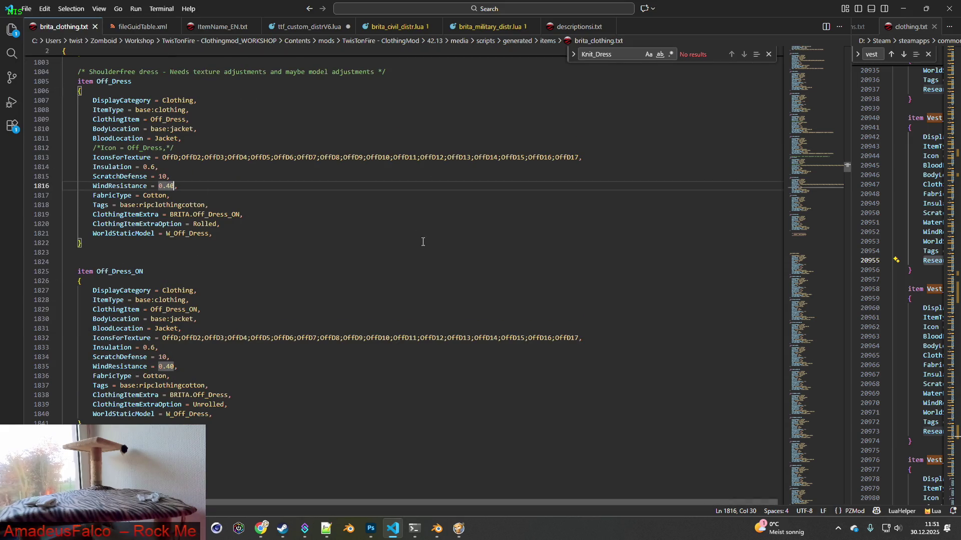
click(459, 529)
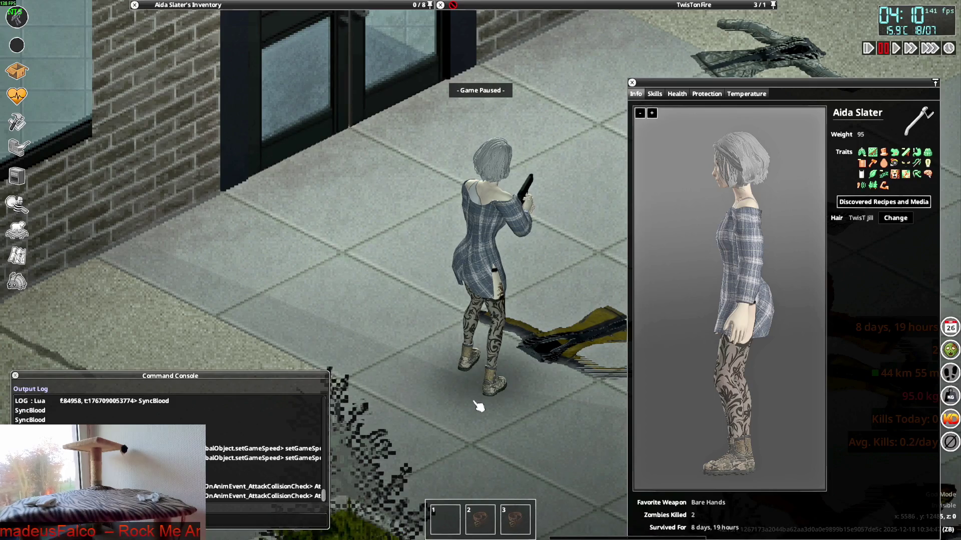
Step: Unpause, close the character info panel, and quit Project Zomboid to the desktop
key(space)
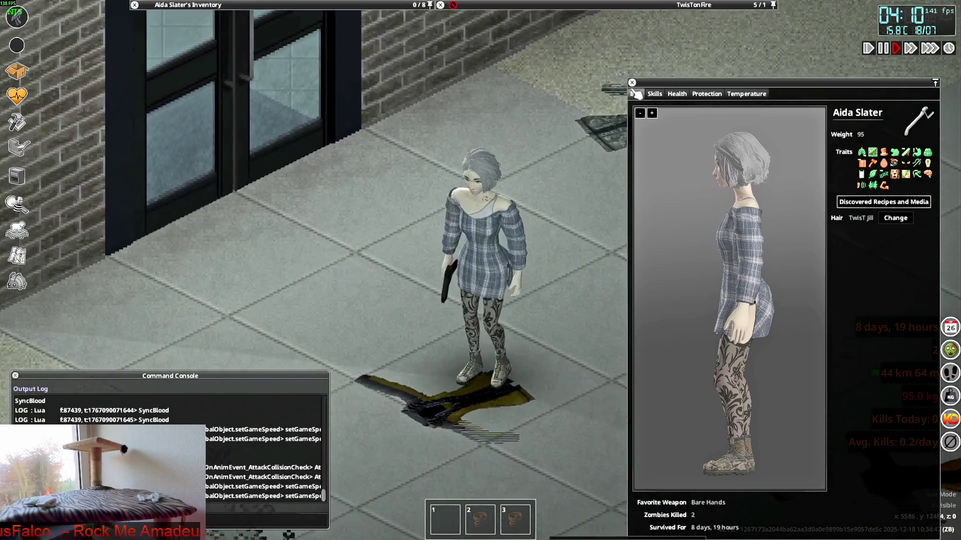
click(632, 83)
key(Escape)
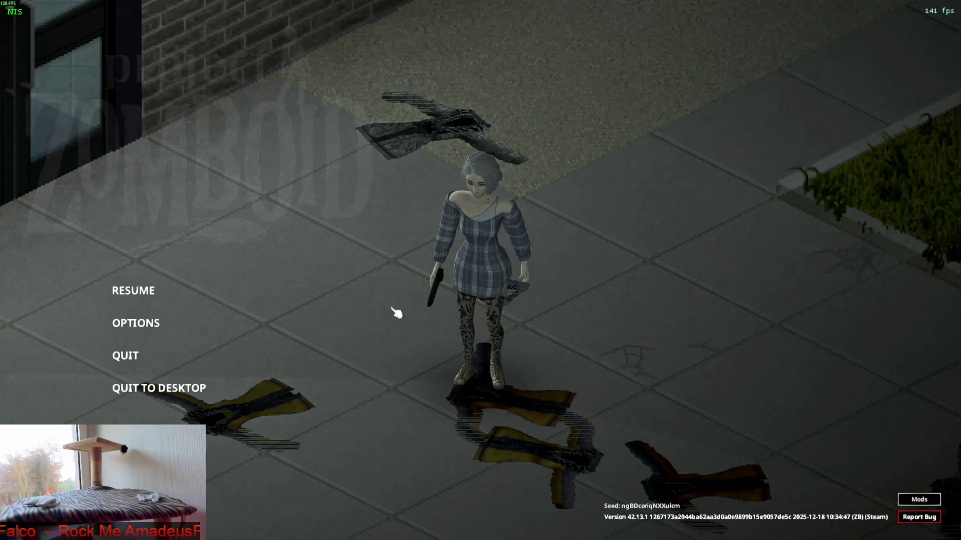
click(166, 391)
click(444, 290)
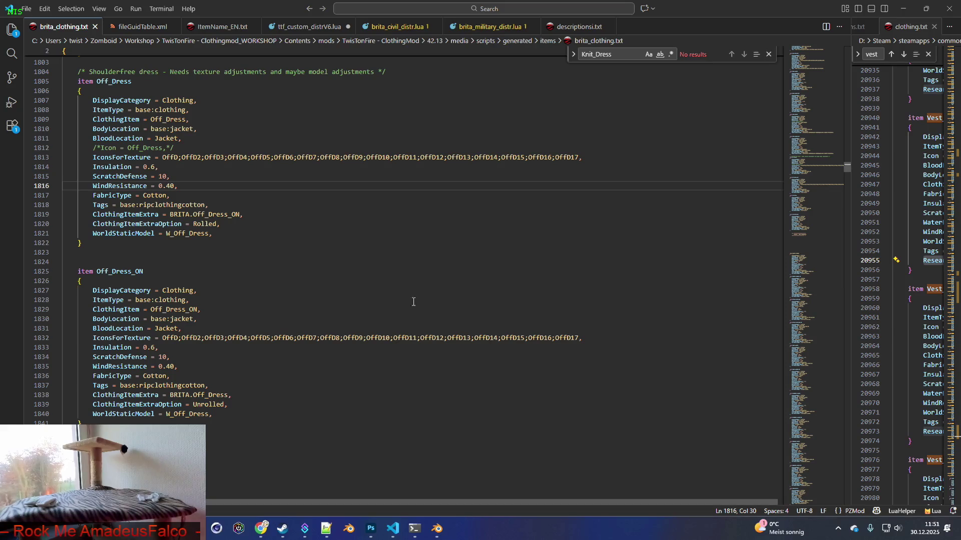
Step: Relaunch Project Zomboid from the Steam library and continue the most recent save
click(283, 529)
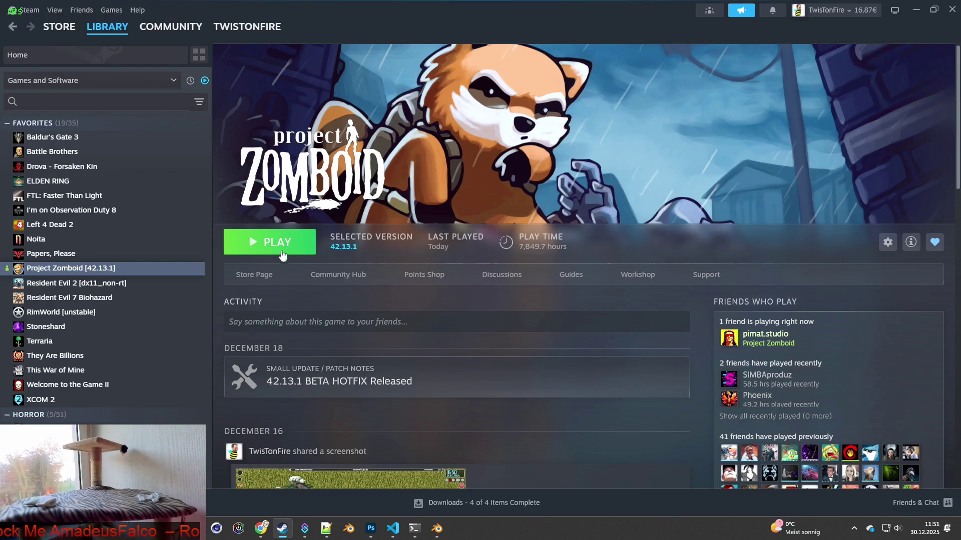
click(280, 253)
click(514, 361)
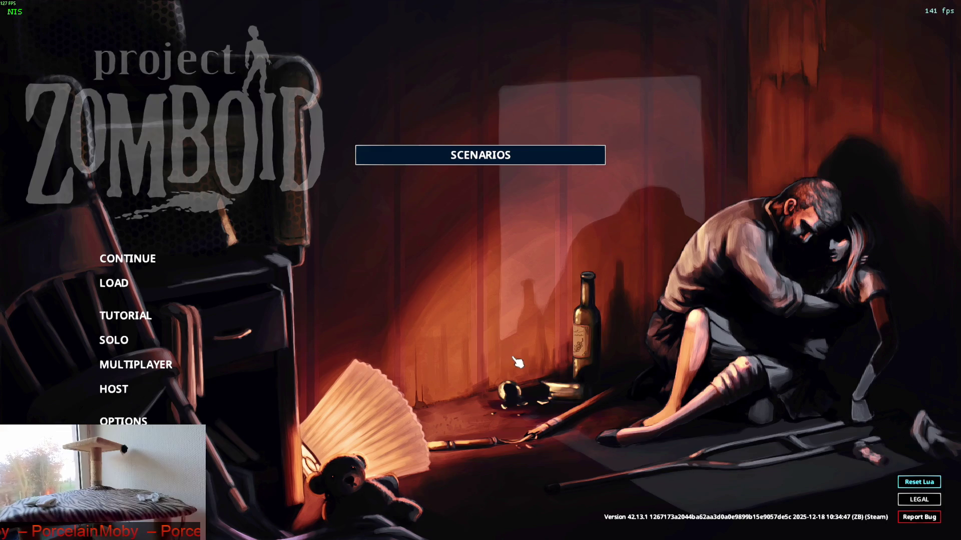
click(199, 269)
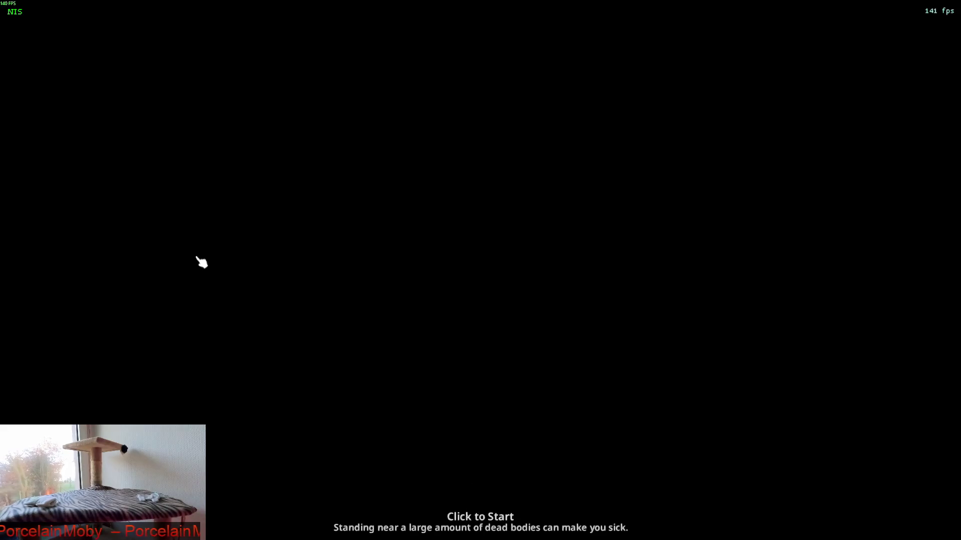
Step: Start the loaded save, expand the Off-Shoulder Sweater Dress group, and switch to the rolled dress
click(201, 261)
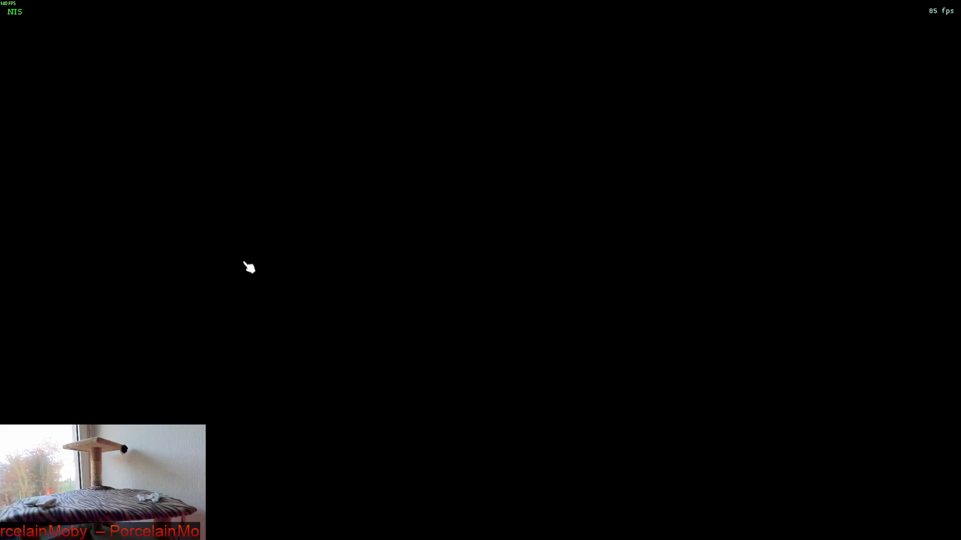
scroll(364, 292, up, 4)
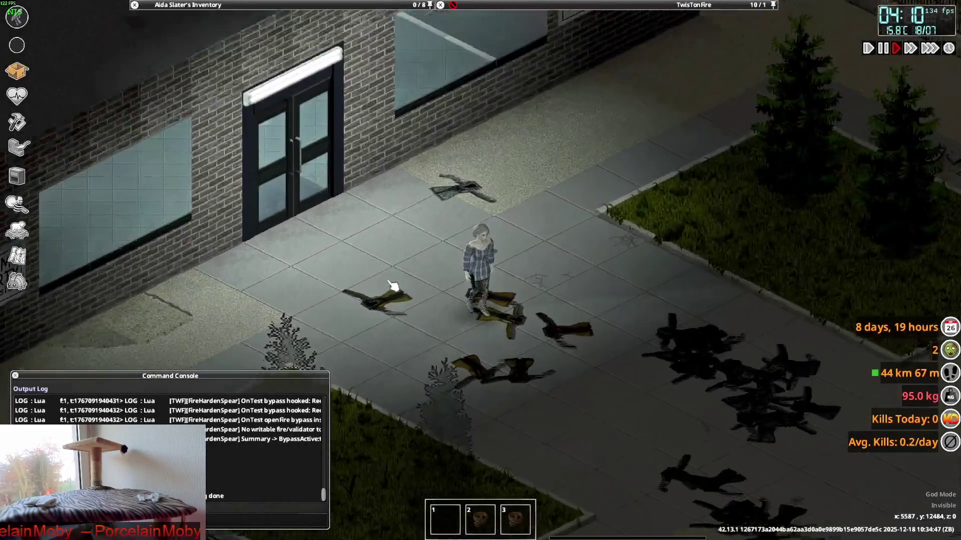
mouse_move(150, 112)
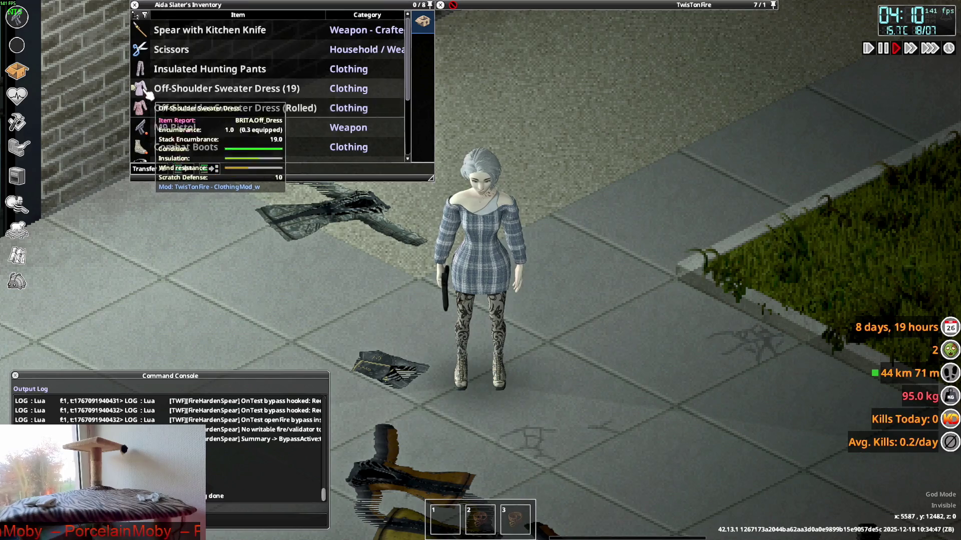
click(140, 88)
scroll(200, 137, down, 1)
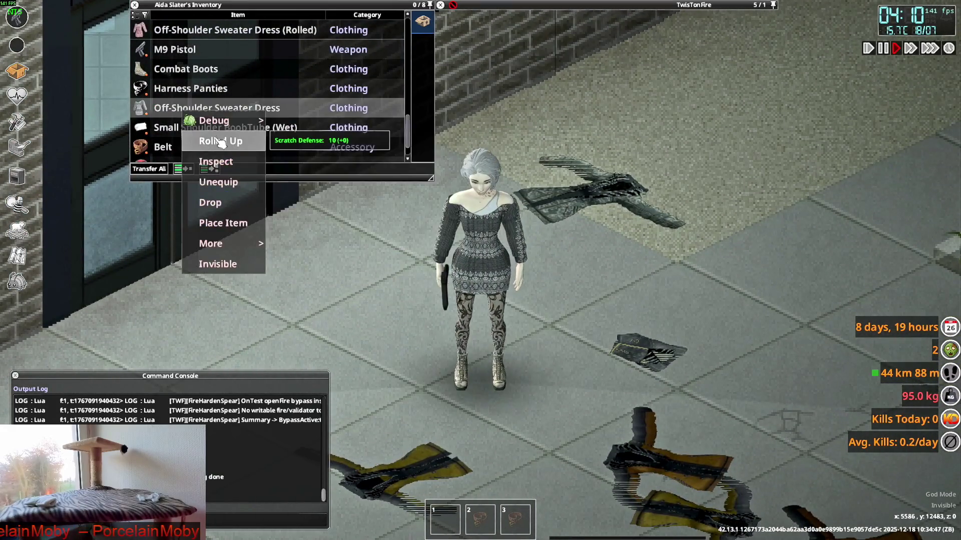
click(221, 141)
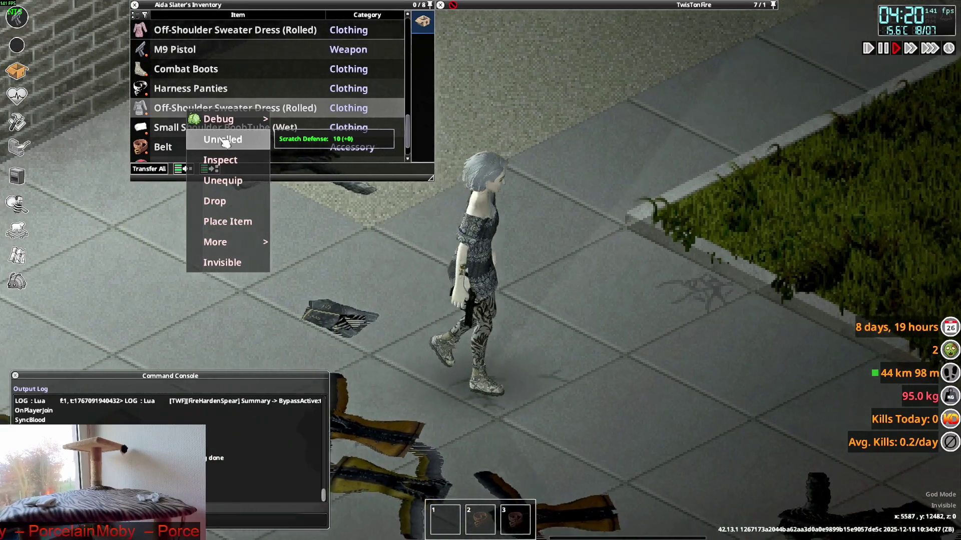
Step: Walk the character along the pavement and re-expand the Off-Shoulder Sweater Dress group
mouse_move(220, 119)
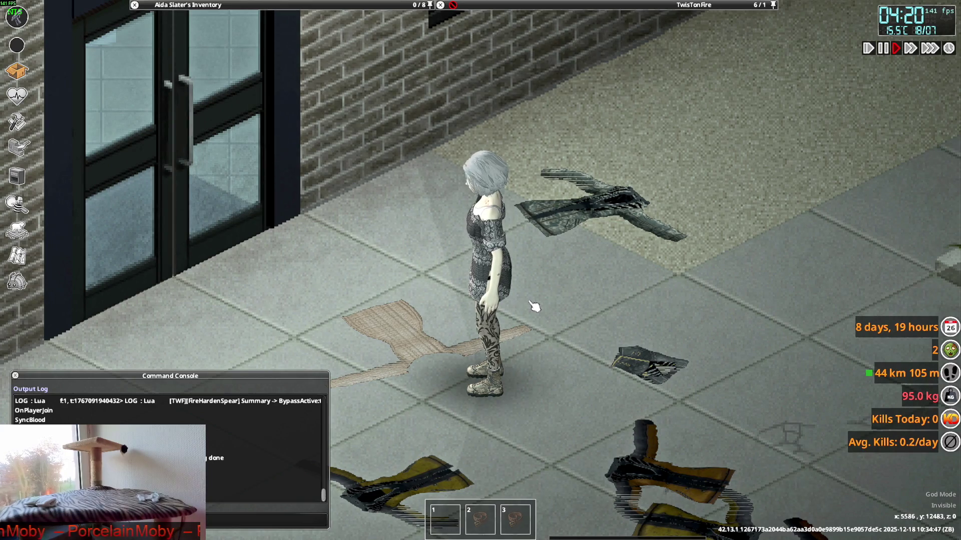
mouse_move(242, 47)
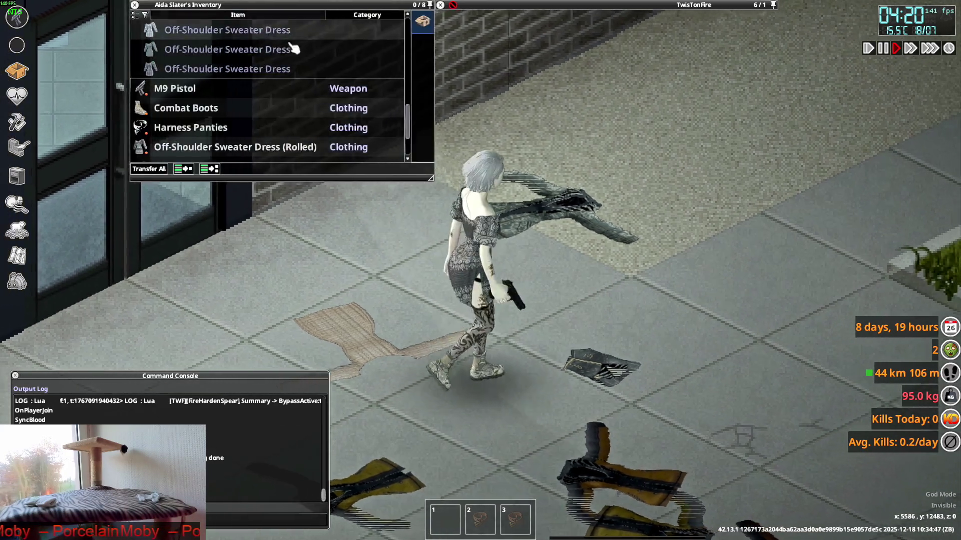
mouse_move(506, 75)
mouse_move(507, 42)
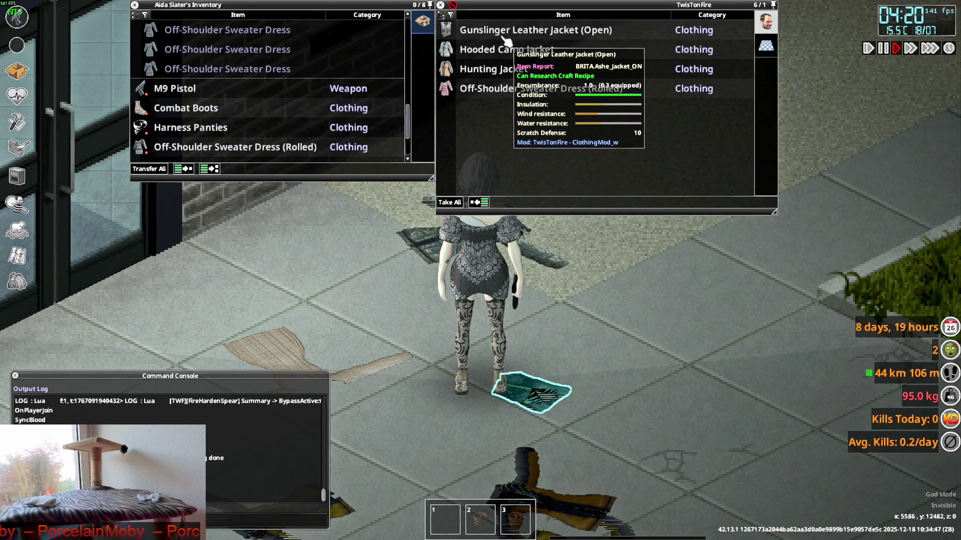
key(s)
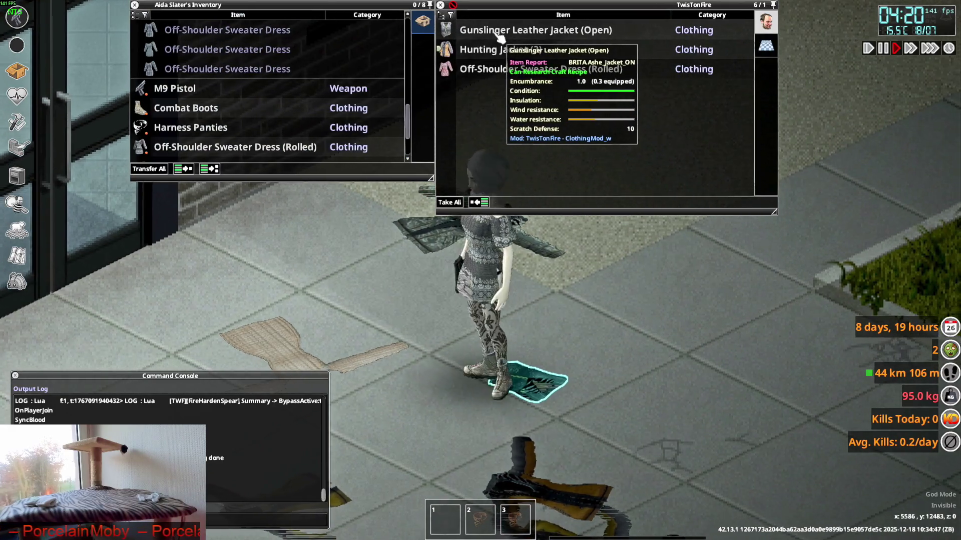
scroll(263, 135, up, 3)
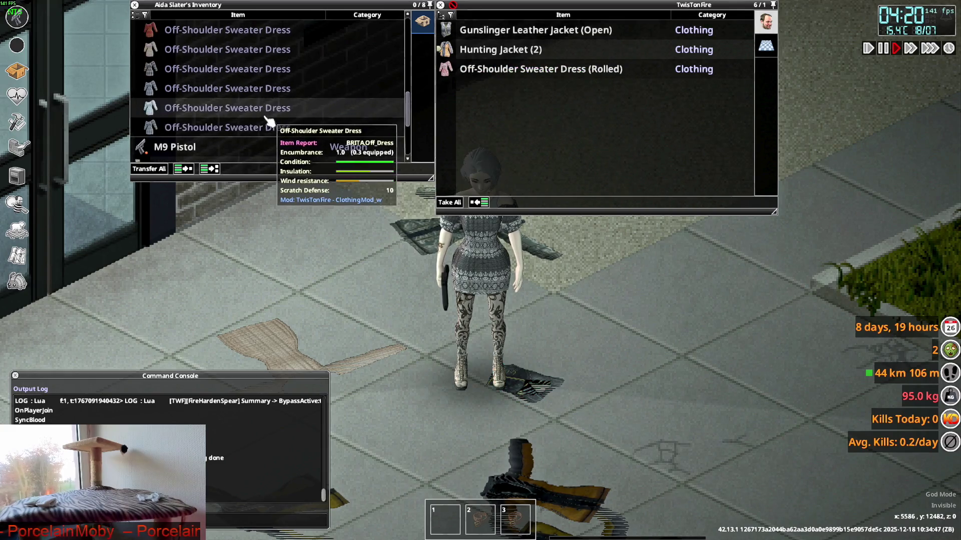
scroll(263, 135, up, 5)
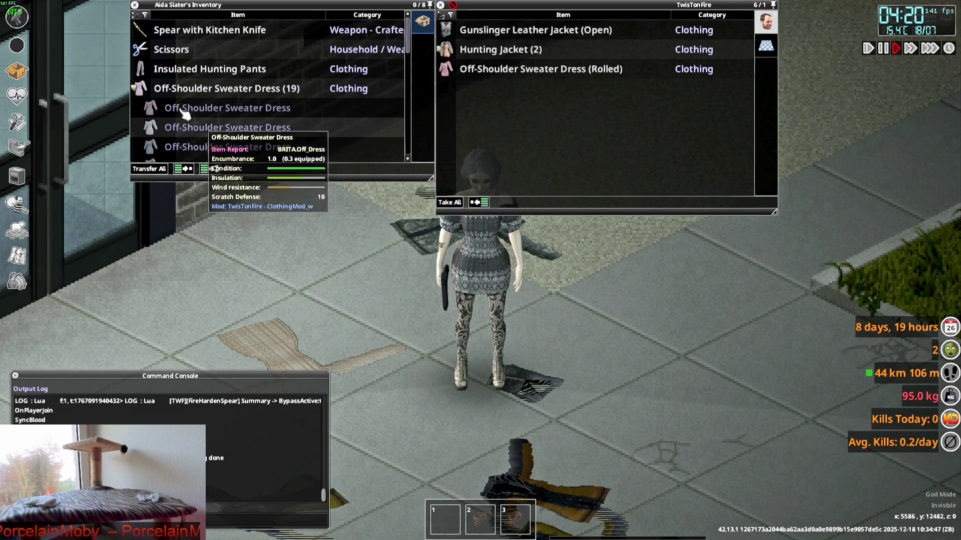
click(149, 90)
click(149, 90)
scroll(150, 100, down, 3)
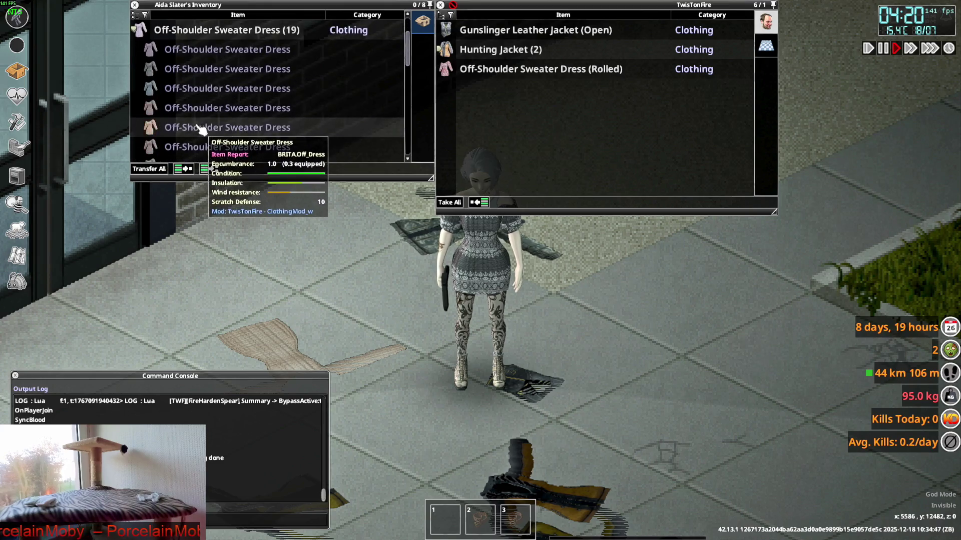
Step: Wear two different Off-Shoulder Sweater Dresses from the inventory, then return to VS Code
right_click(195, 90)
mouse_move(205, 102)
click(221, 122)
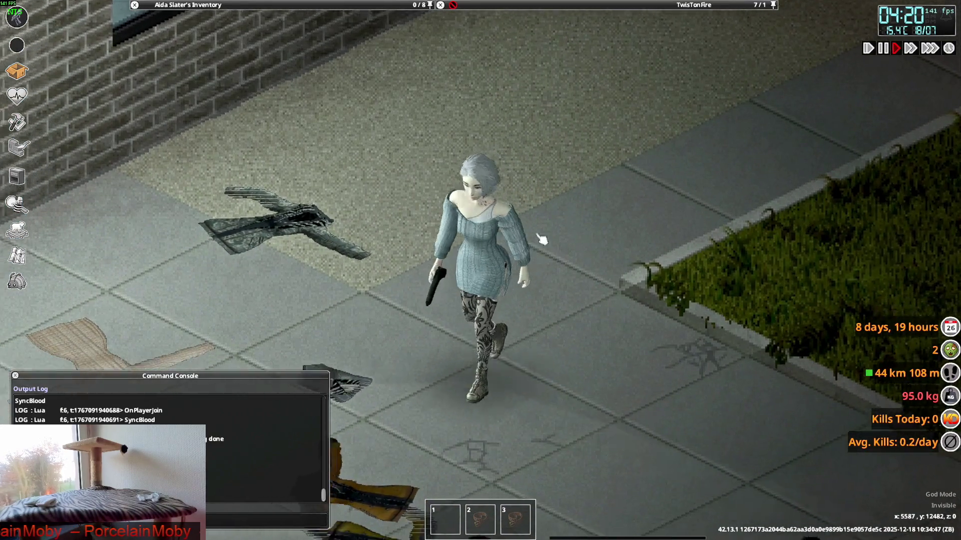
mouse_move(211, 5)
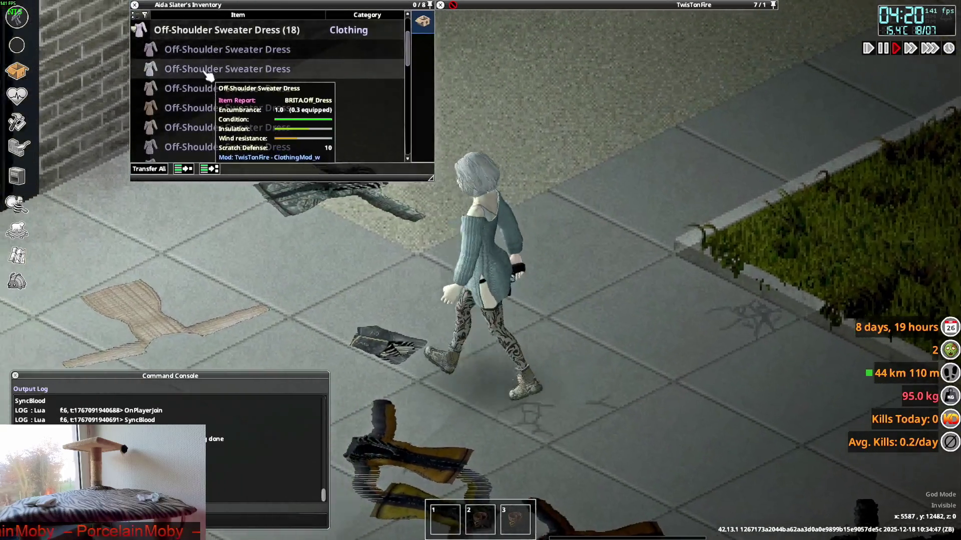
scroll(214, 122, down, 1)
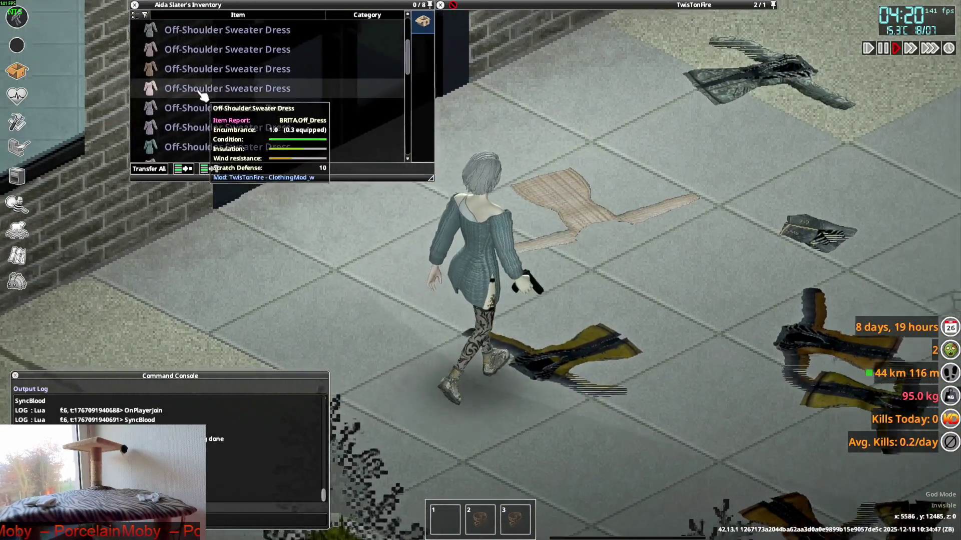
right_click(202, 96)
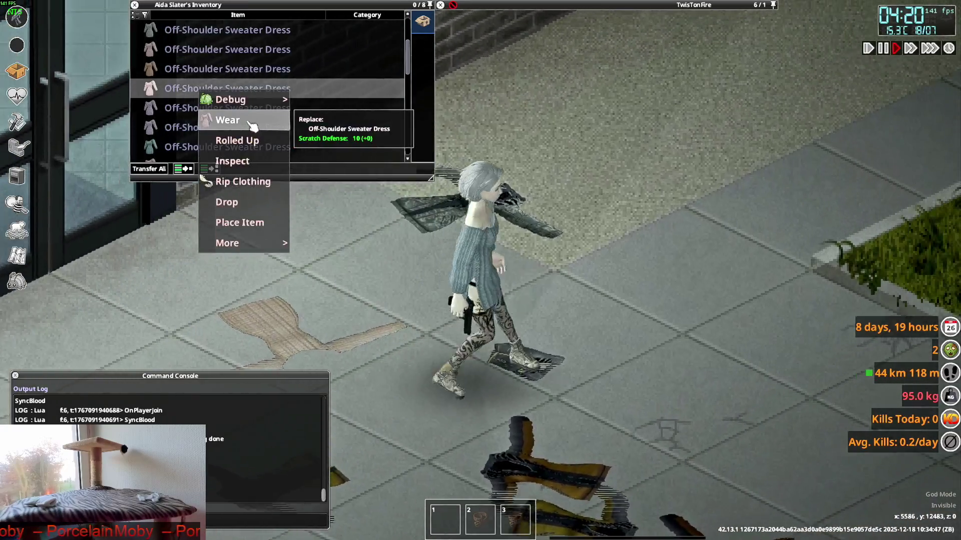
click(251, 123)
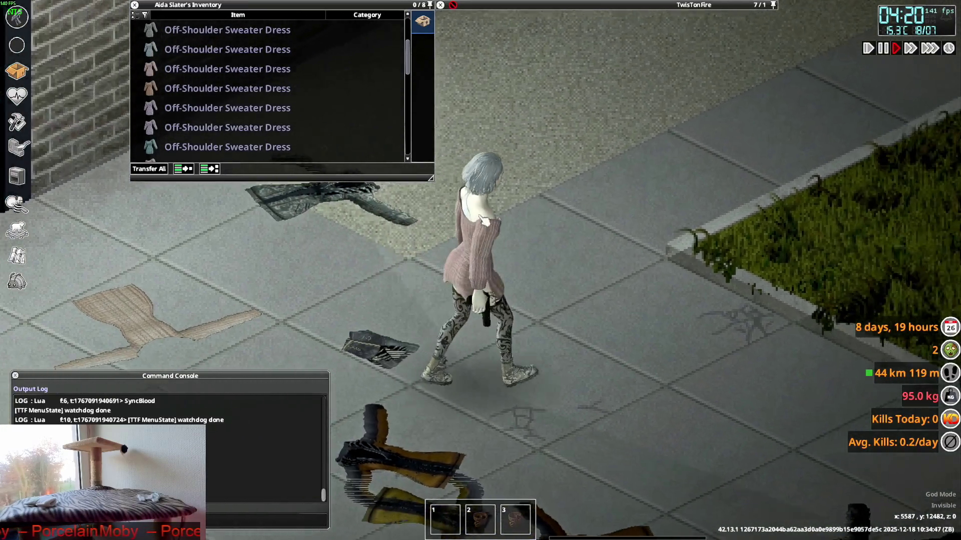
key(a)
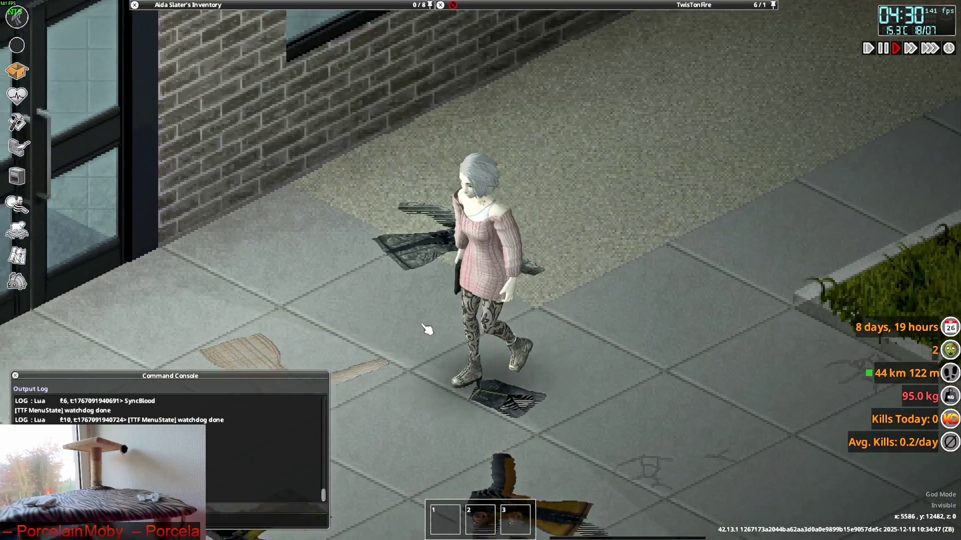
key(alt+Tab)
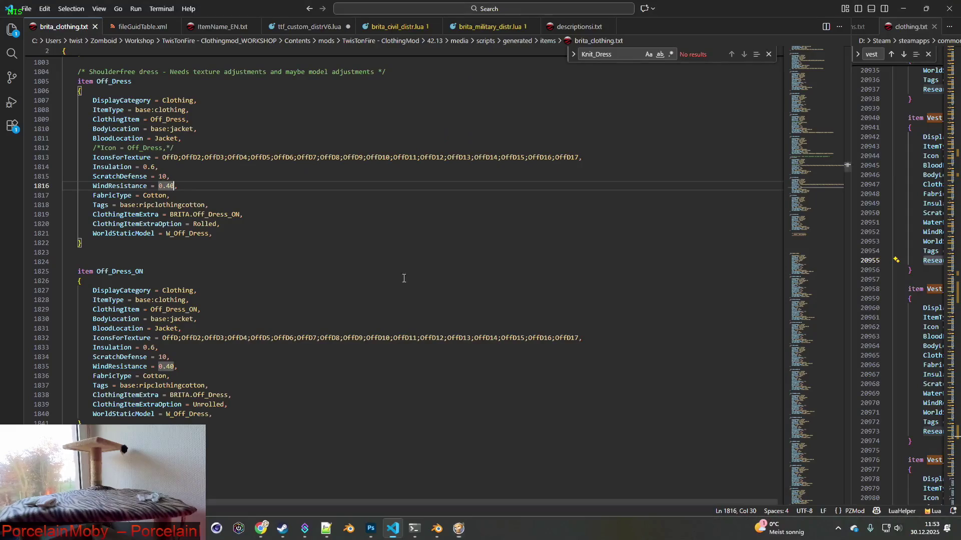
Step: Find the W_Off_Dress model definition in brita_worlditems.txt in the widened right pane
drag(850, 126, 408, 135)
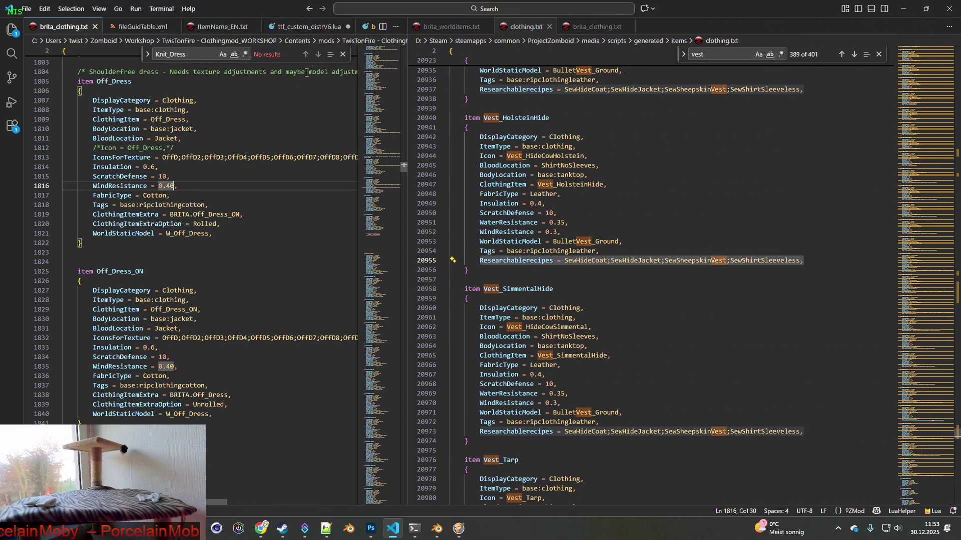
scroll(124, 116, up, 1)
double_click(174, 259)
key(ctrl+c)
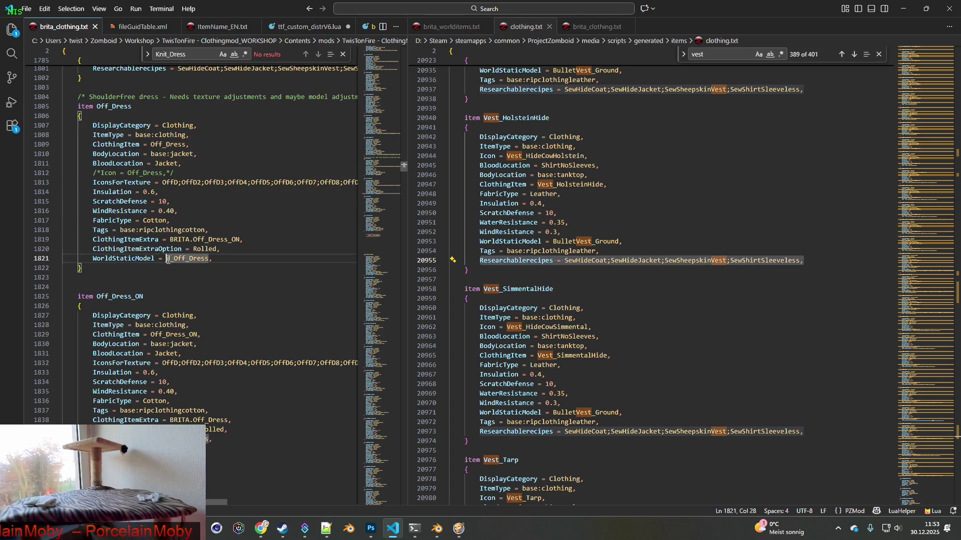
click(722, 55)
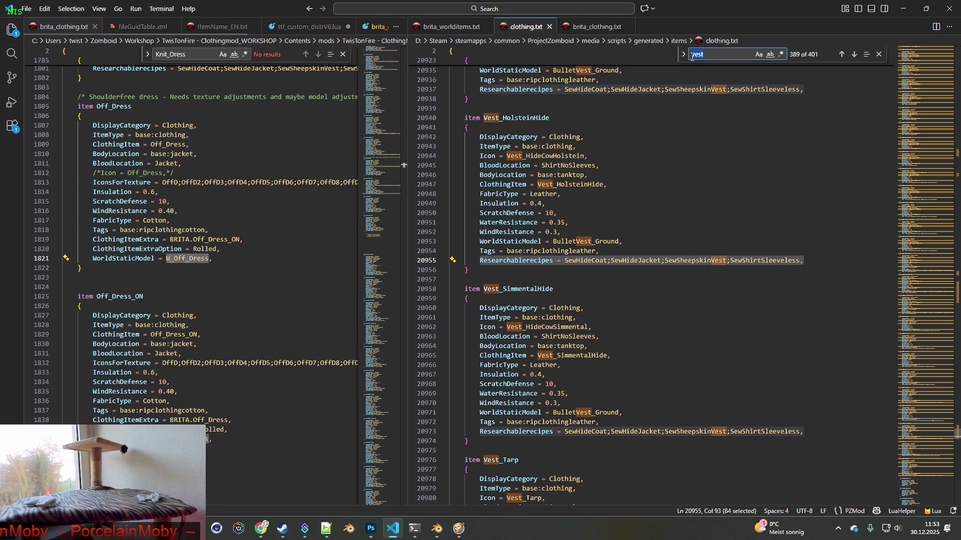
key(ctrl+a)
key(ctrl+v)
click(453, 27)
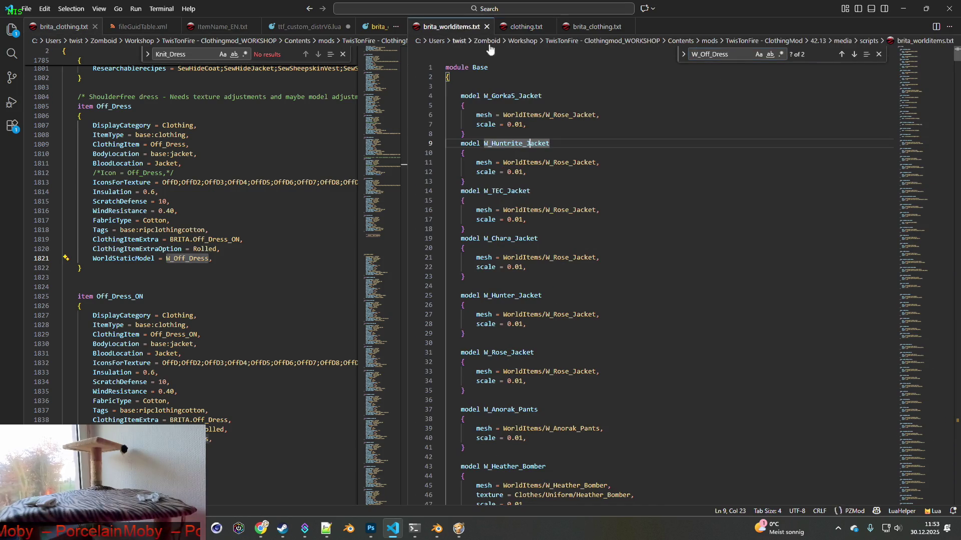
click(694, 54)
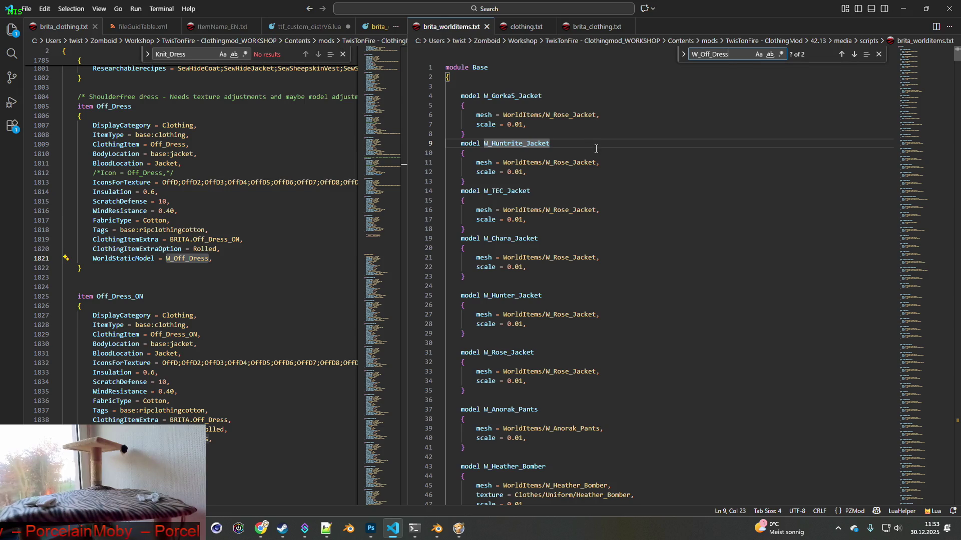
click(841, 54)
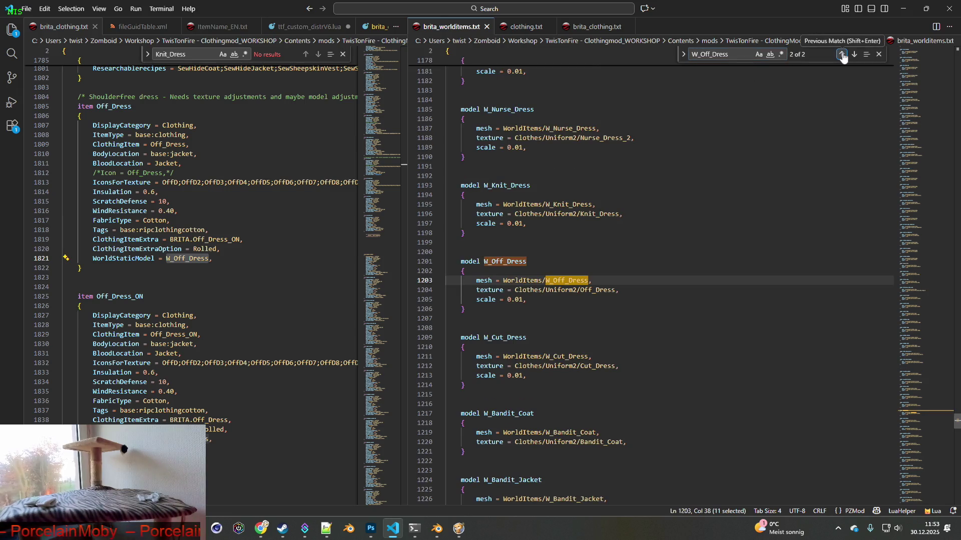
click(843, 55)
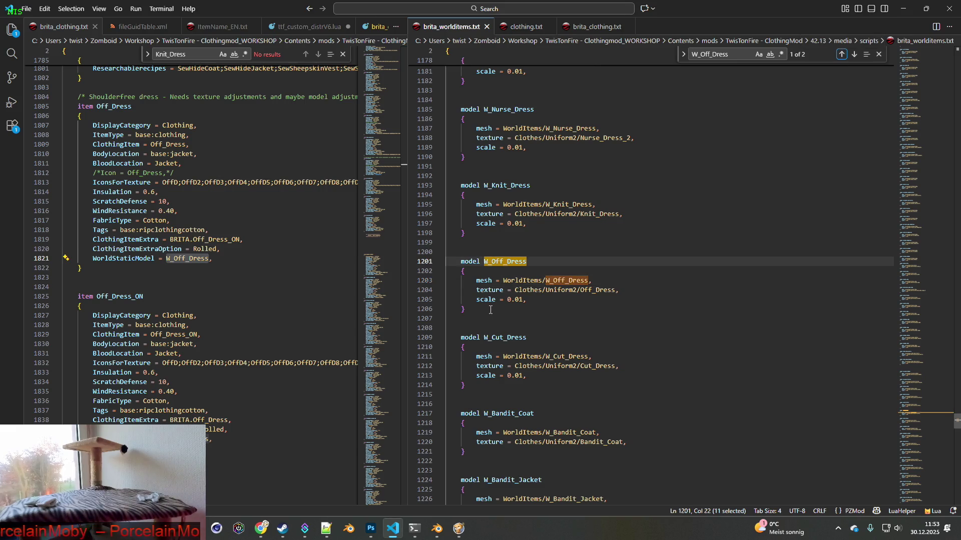
Step: Move the W_Off_Dress model block to the top of the file under module Base
mouse_move(490, 310)
mouse_down()
mouse_move(463, 262)
mouse_move(454, 264)
mouse_up()
key(ctrl+c)
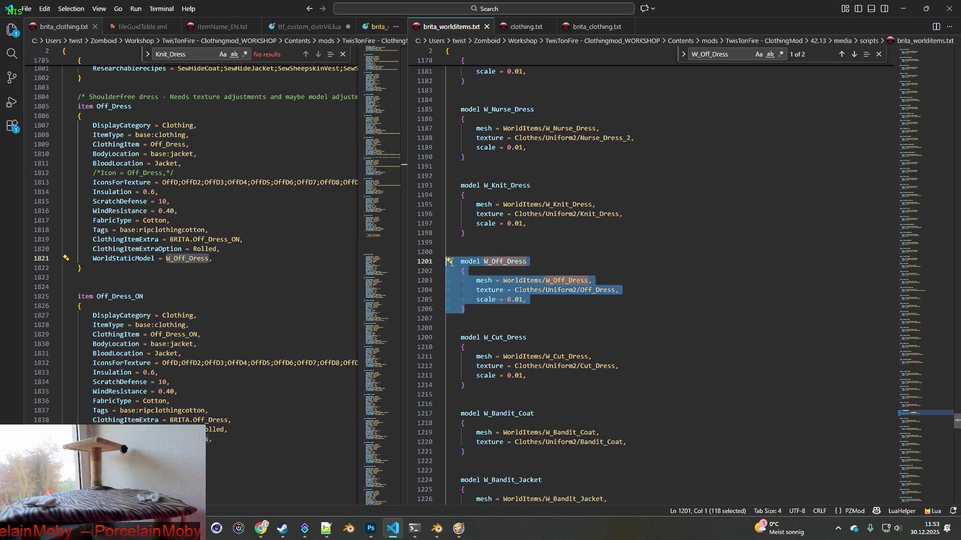
key(Delete)
key(BackSpace)
key(BackSpace)
key(BackSpace)
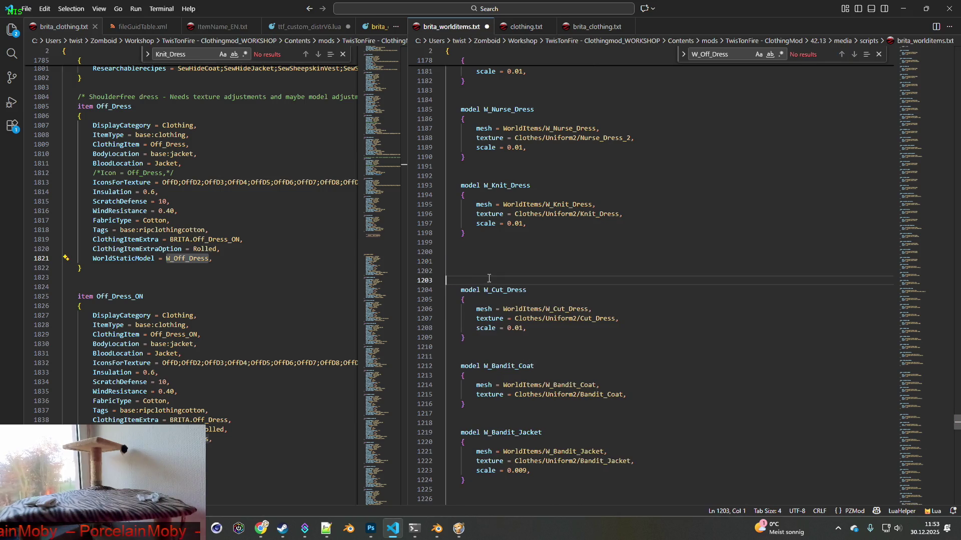
drag(957, 424, 957, 50)
click(527, 87)
key(Return)
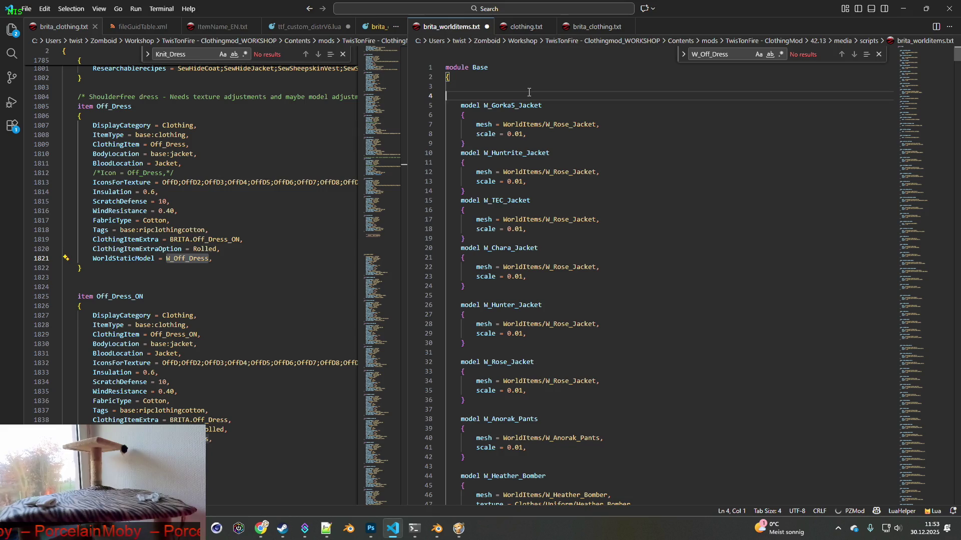
key(ctrl+v)
key(Return)
key(Return)
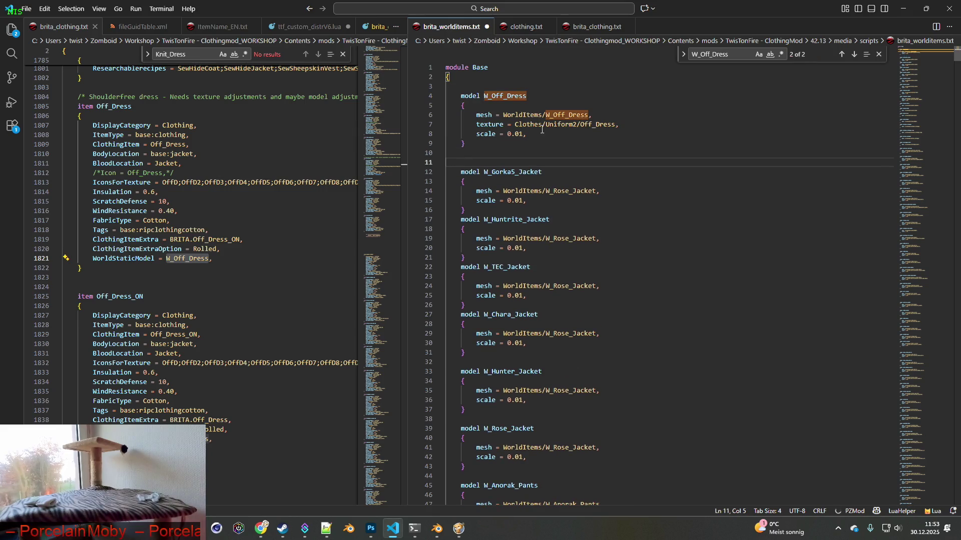
Step: Delete the moved block's texture line, save brita_worlditems.txt, and switch to Blender
drag(634, 124, 445, 124)
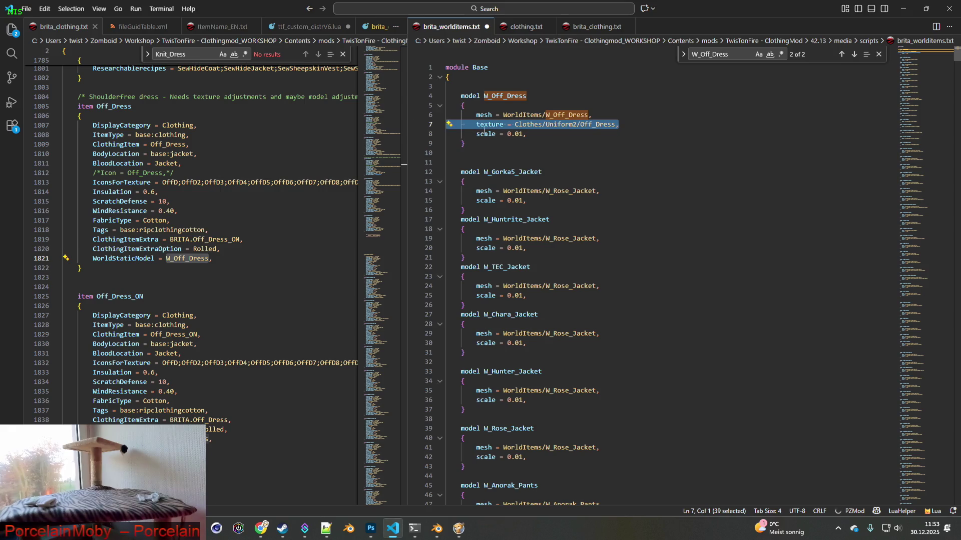
key(BackSpace)
key(BackSpace)
double_click(553, 115)
key(ctrl+c)
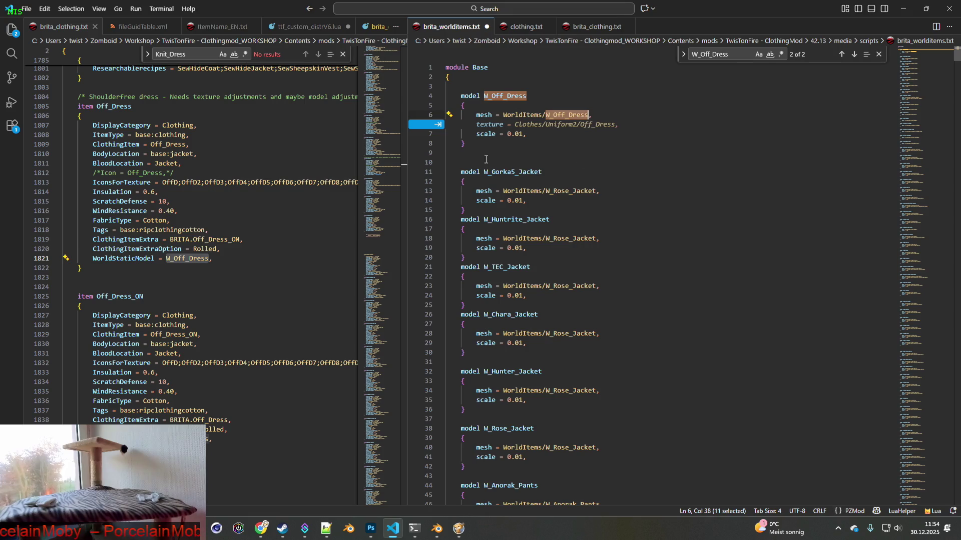
click(26, 9)
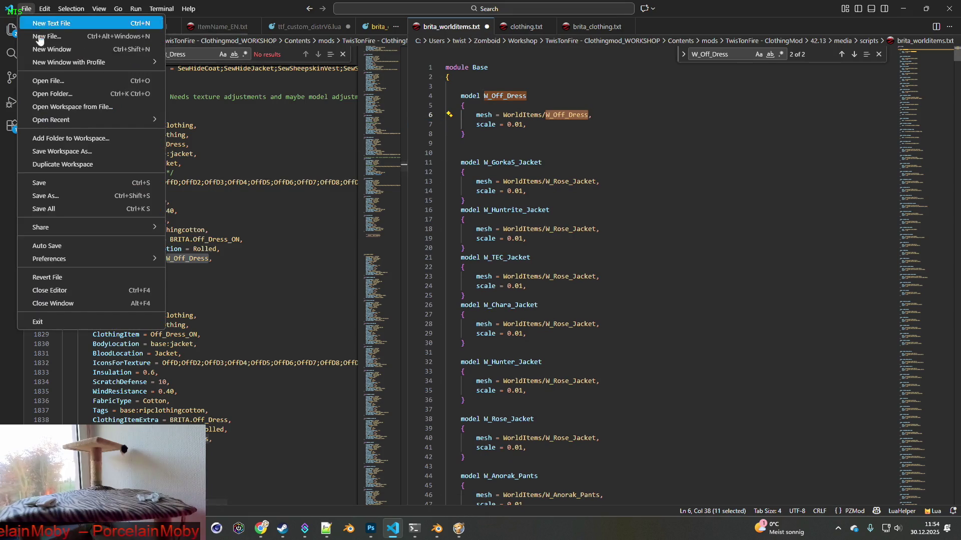
click(55, 182)
key(alt+Tab)
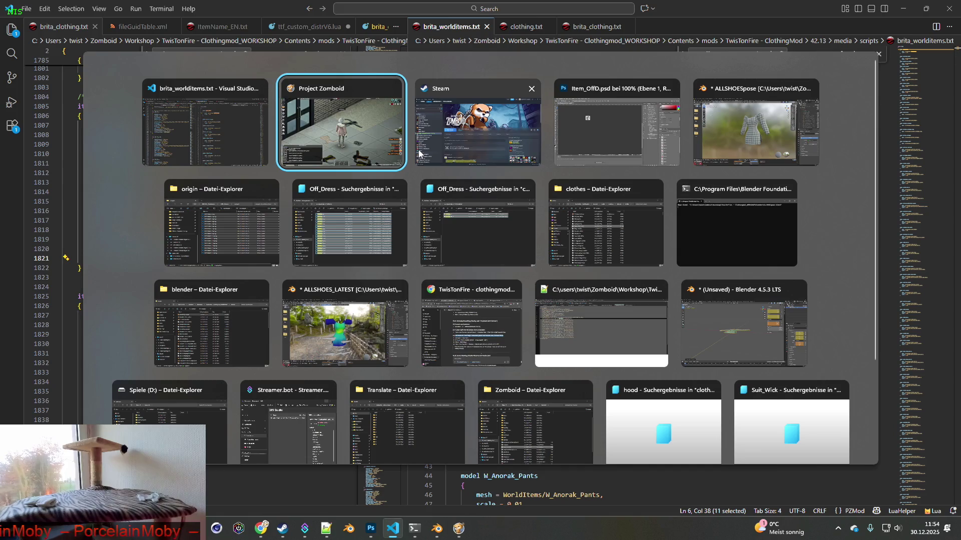
key(Tab)
key(Tab)
key(Tab)
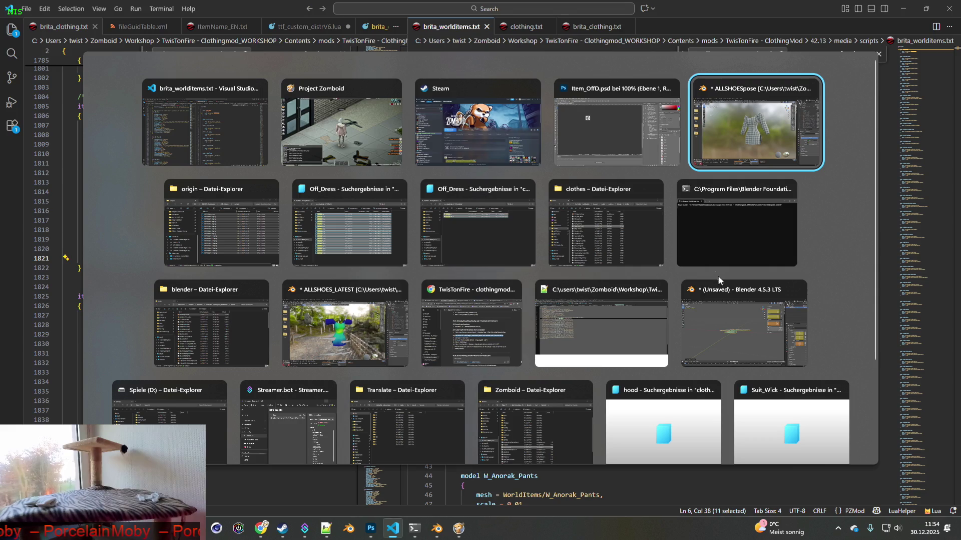
click(727, 291)
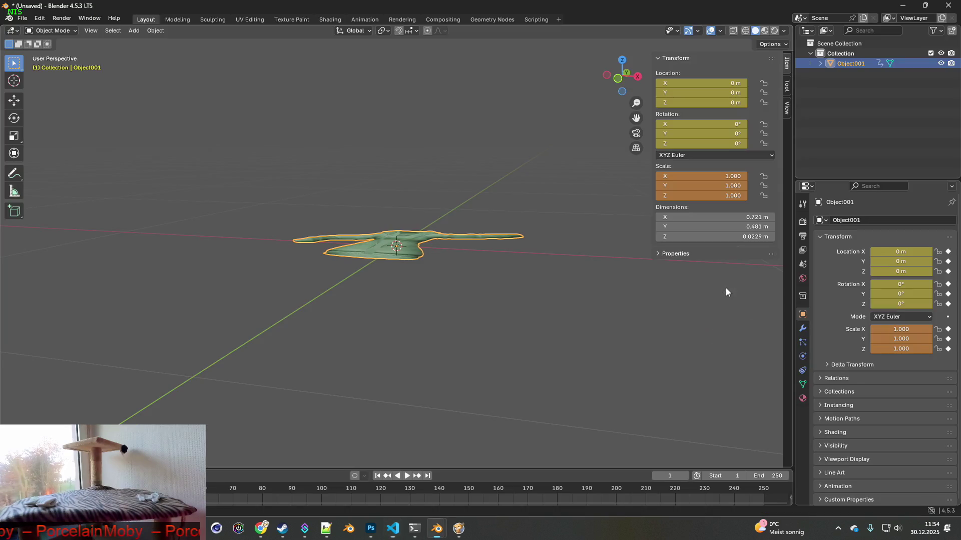
Step: Import W_Off_Dress.fbx from the WorldItems folder as an FBX file
click(405, 206)
middle_drag(425, 200, 371, 175)
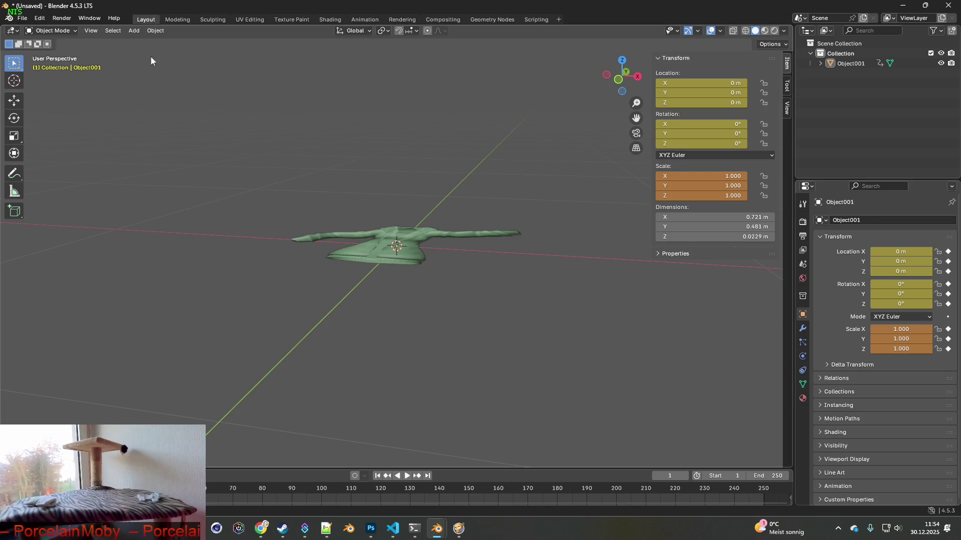
middle_drag(428, 234, 427, 284)
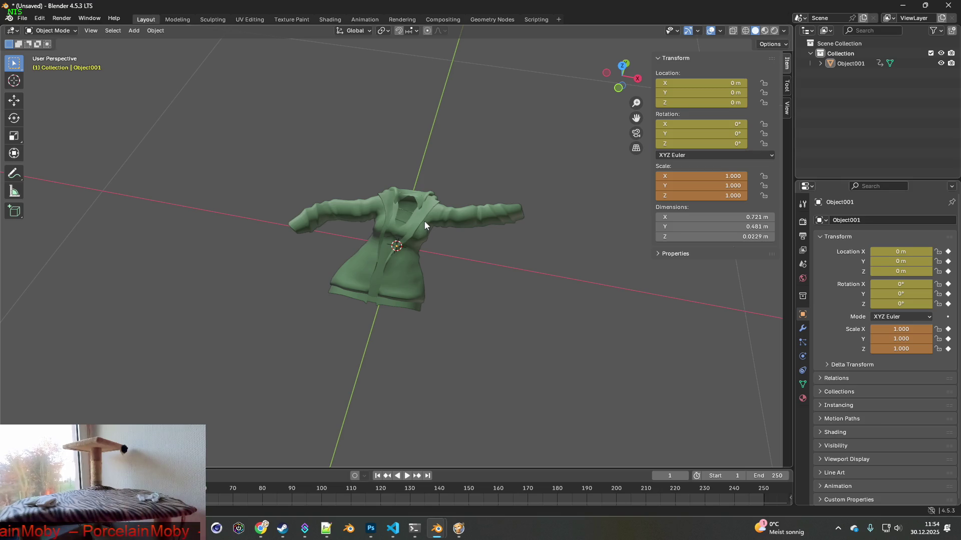
click(22, 18)
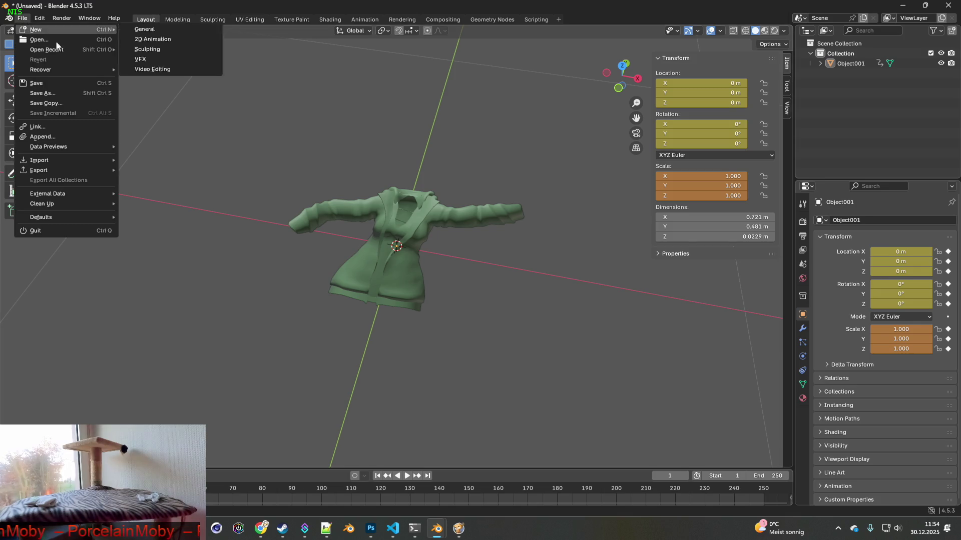
mouse_move(51, 161)
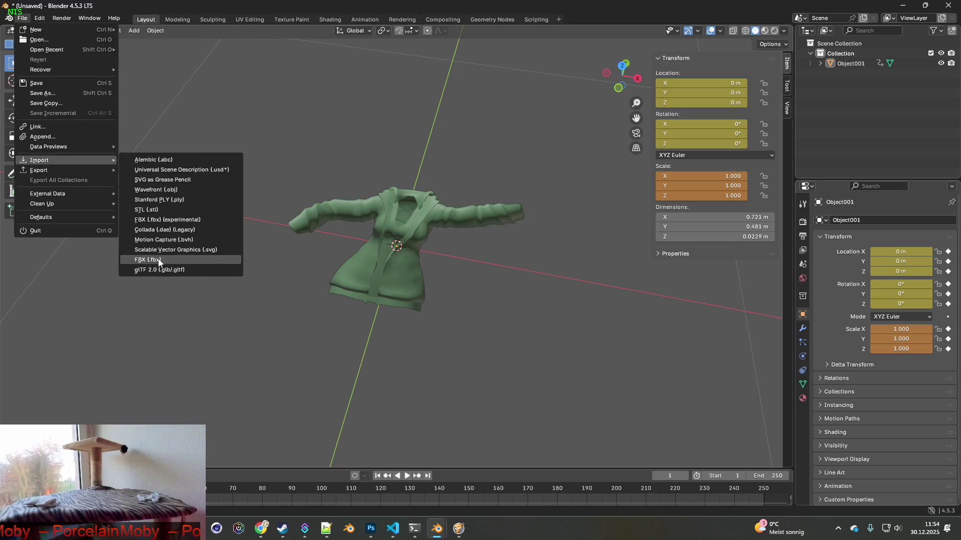
click(160, 260)
key(ctrl+f)
text(W_Off_Dress)
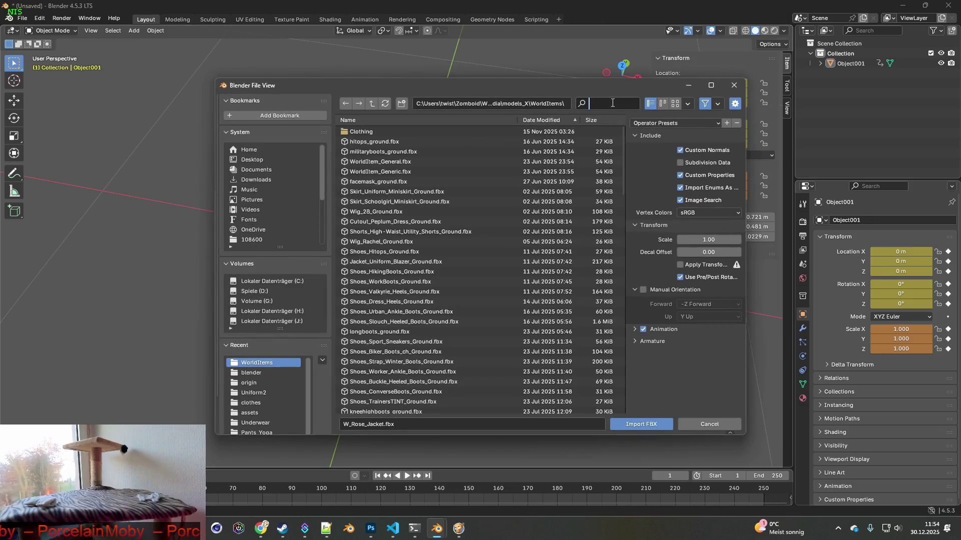
click(376, 132)
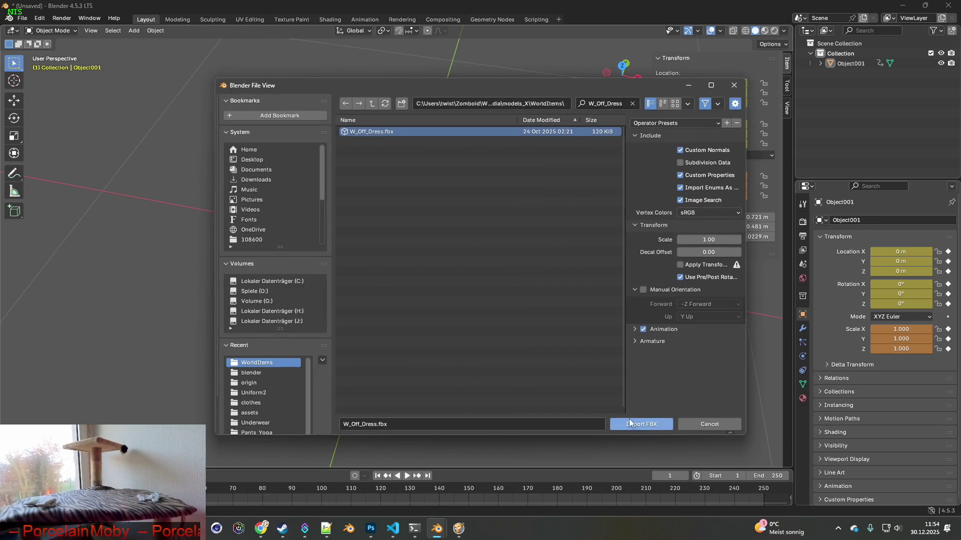
click(632, 421)
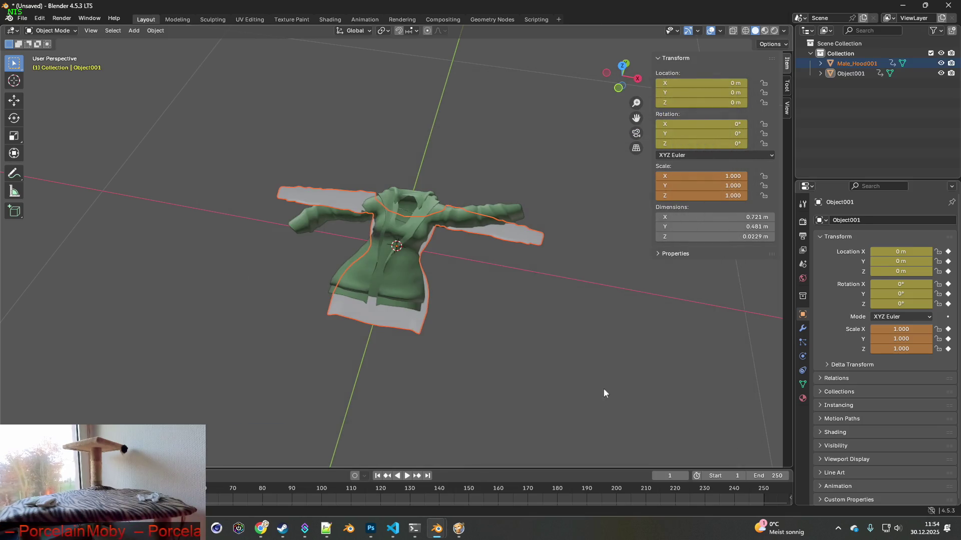
Step: Rename the imported Male_Hood001 object to W_Off_Dress in the Outliner
click(821, 64)
click(831, 83)
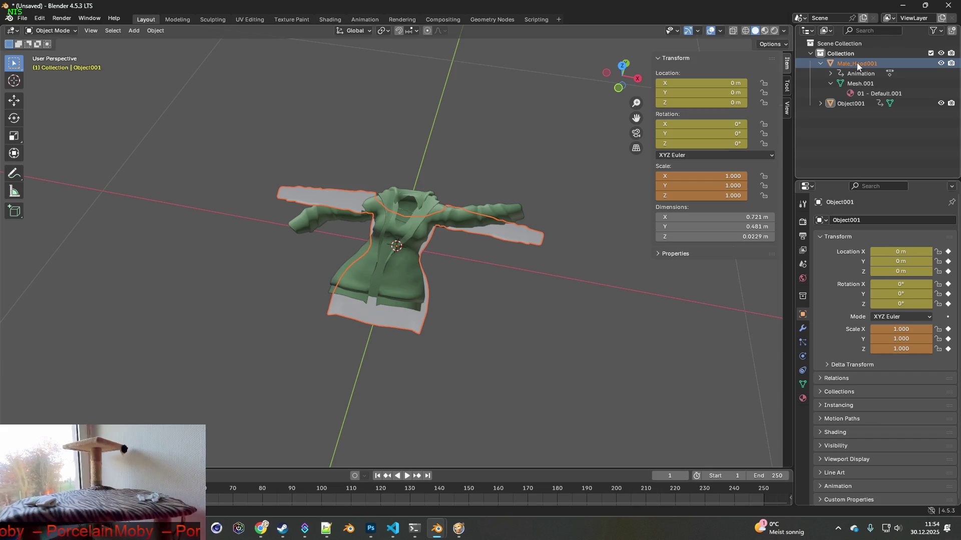
double_click(857, 64)
key(ctrl+v)
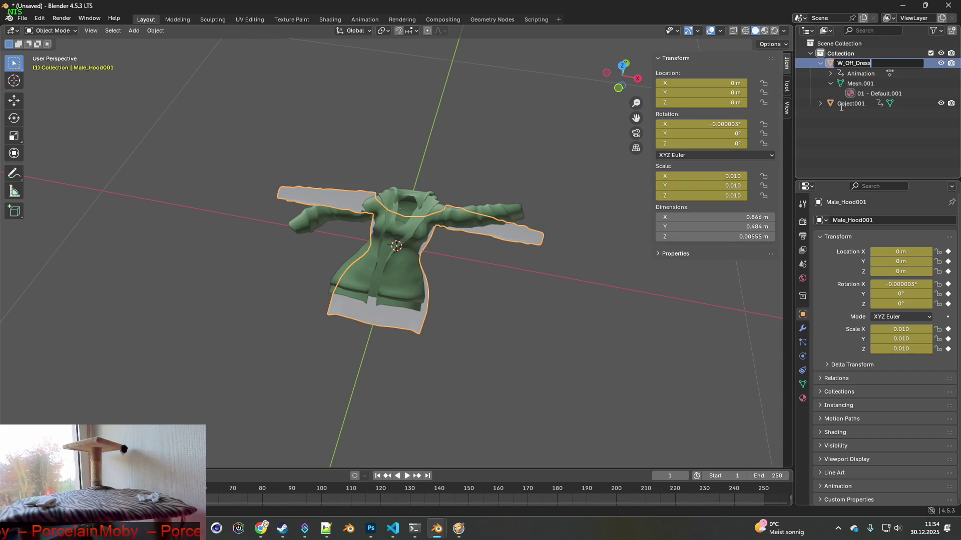
key(Return)
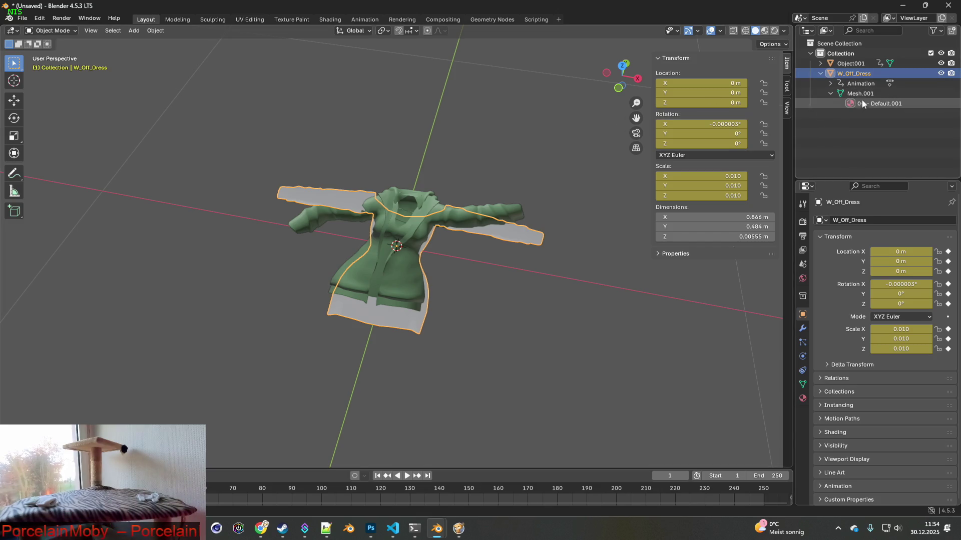
click(830, 93)
click(820, 73)
Step: Toggle the green Object001 jacket's visibility repeatedly to compare it with W_Off_Dress
click(821, 63)
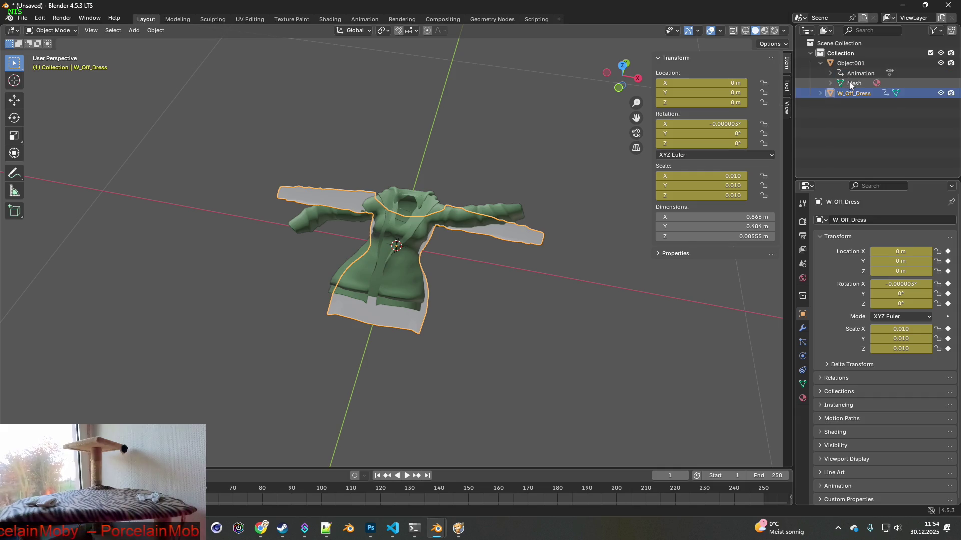
click(940, 64)
click(941, 63)
click(941, 64)
click(940, 64)
click(941, 64)
click(941, 64)
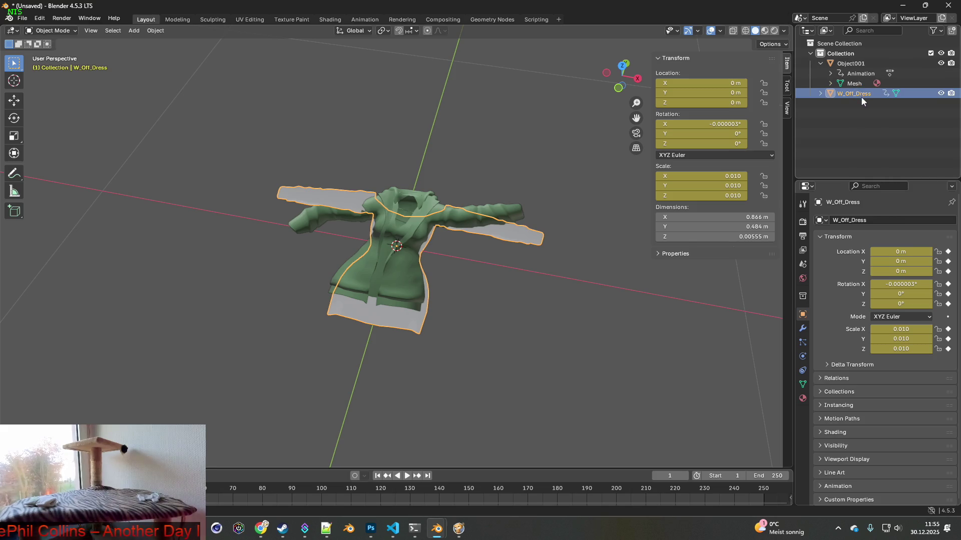
key(alt+Tab)
Step: Minimize the origin folder window and switch to the Off_Dress search results window
key(alt+Tab)
key(alt+Tab)
key(alt+Tab)
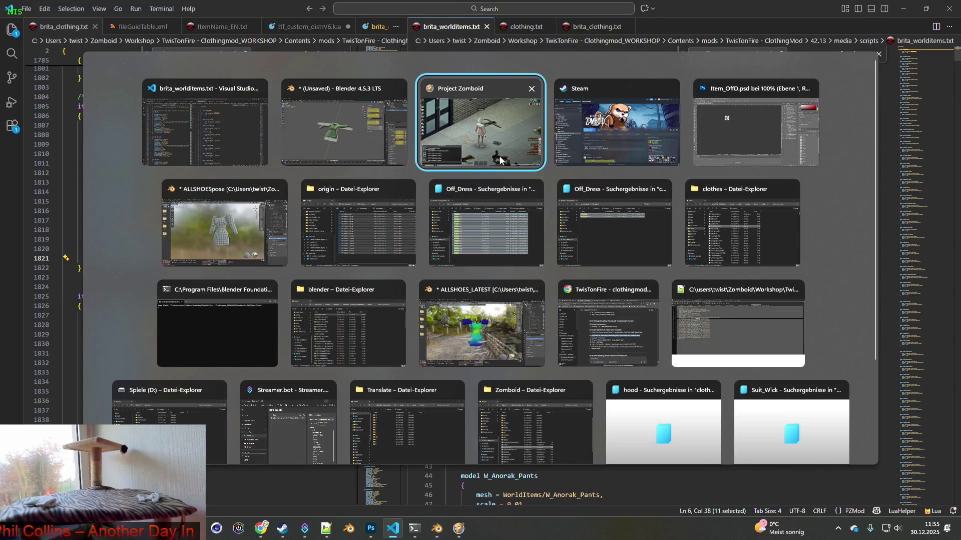
key(alt+Tab)
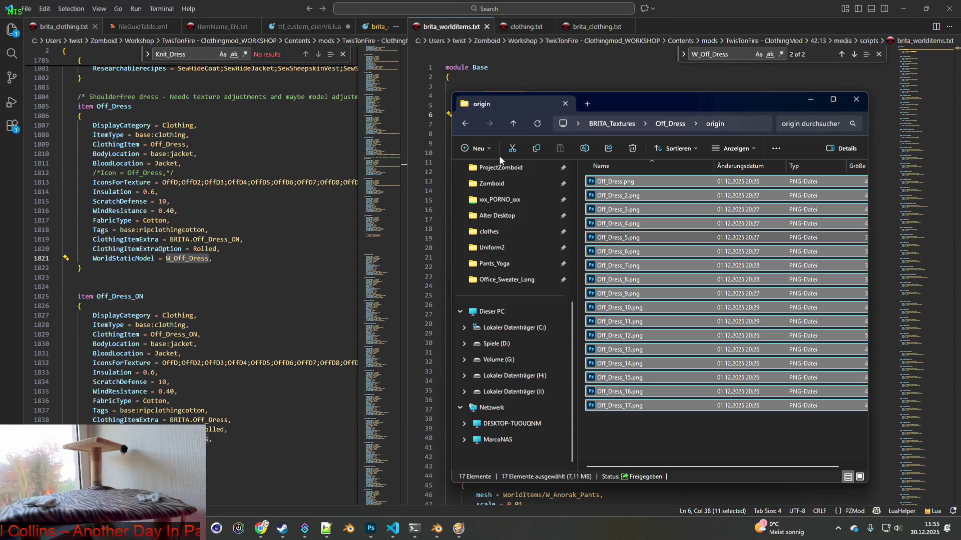
click(811, 103)
key(alt+Tab)
key(alt+Tab)
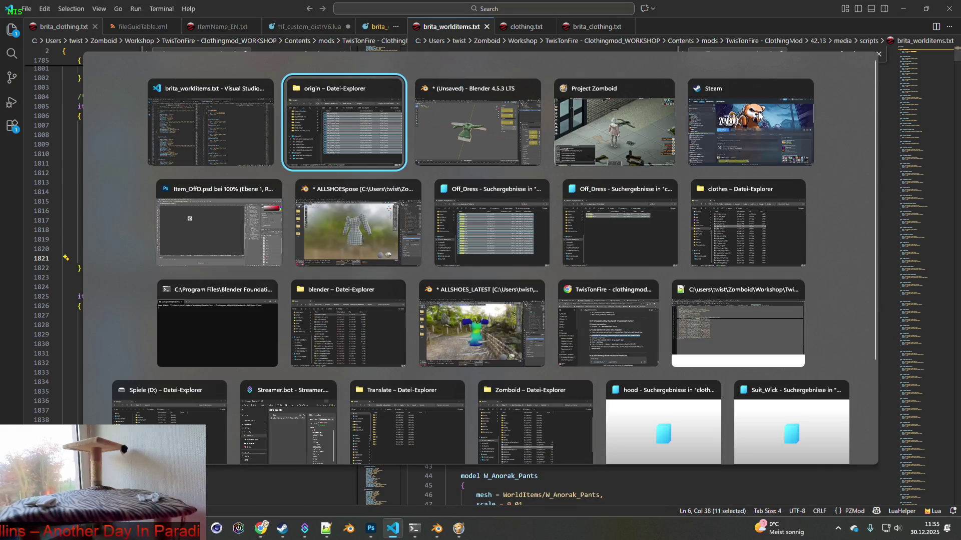
key(alt+Tab)
key(alt+Tab)
key(alt+Tab)
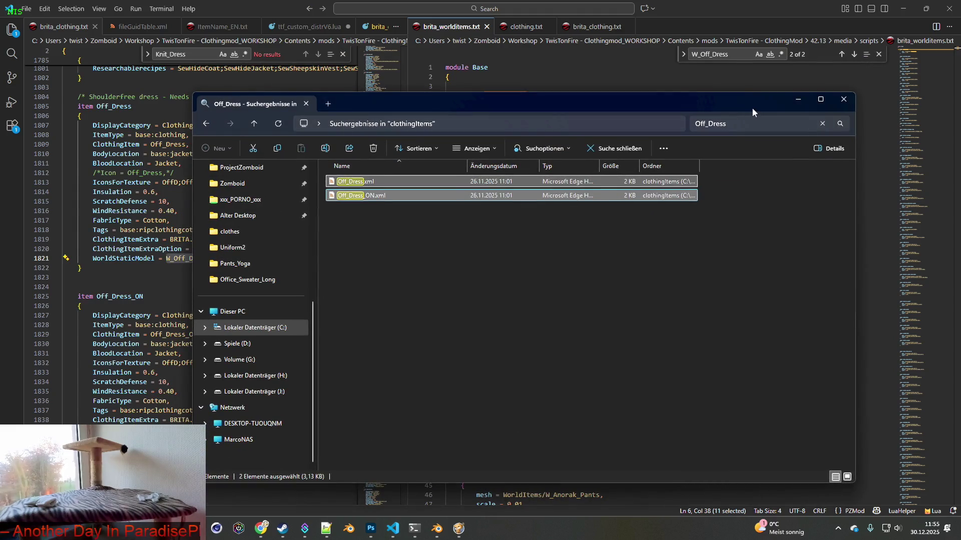
key(alt+Tab)
key(alt+Tab)
key(alt+Tab)
key(alt+Tab)
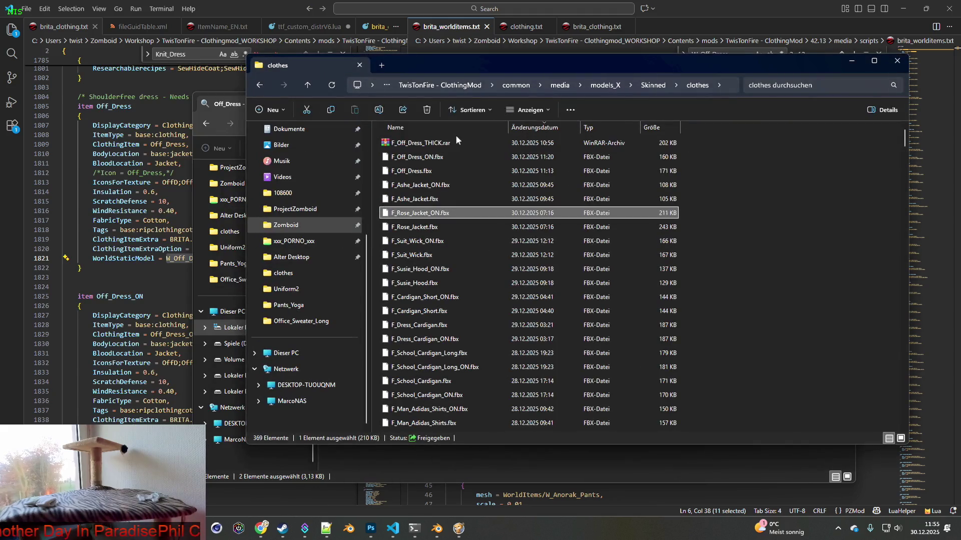
key(alt+Tab)
key(alt+Tab)
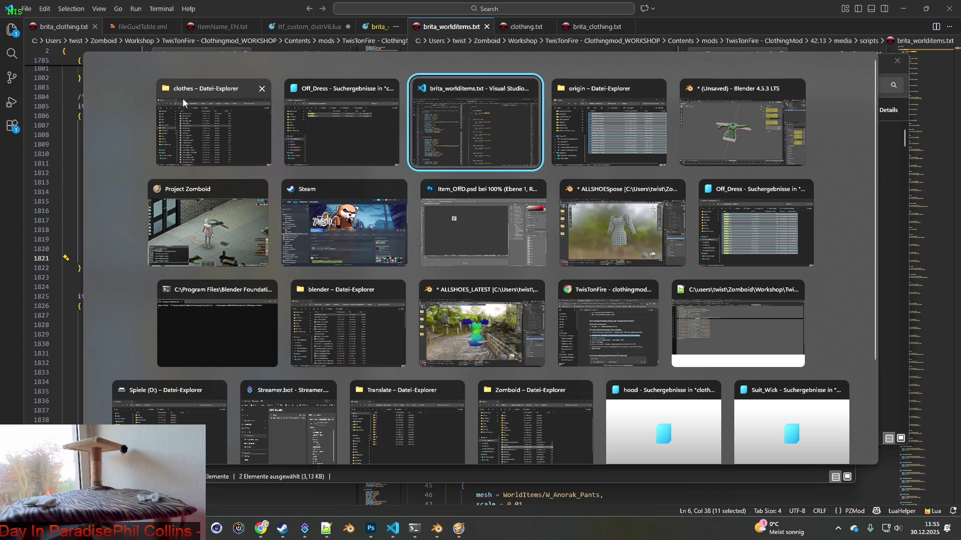
click(325, 85)
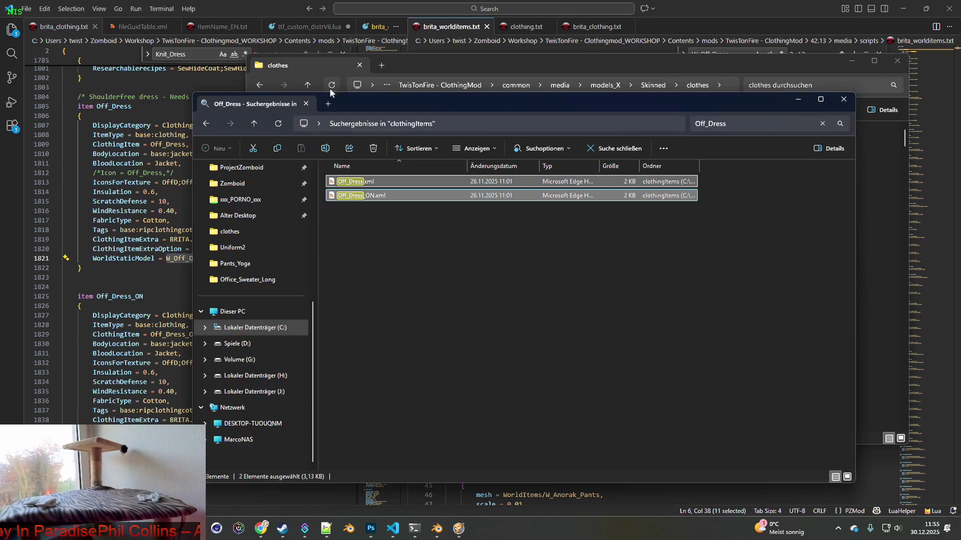
Step: Bring the BRITA_Textures folder window forward, then switch to the Translate folder window
key(alt+Tab)
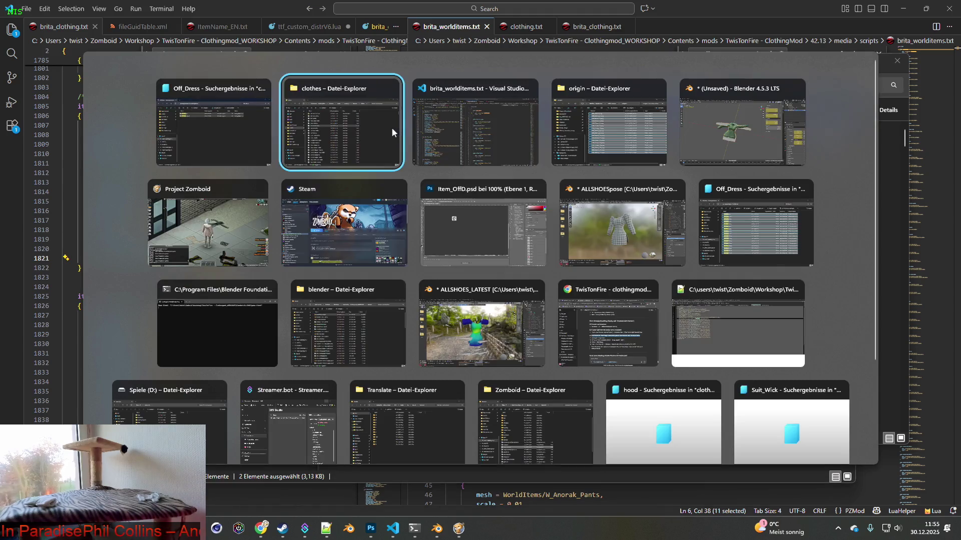
click(391, 131)
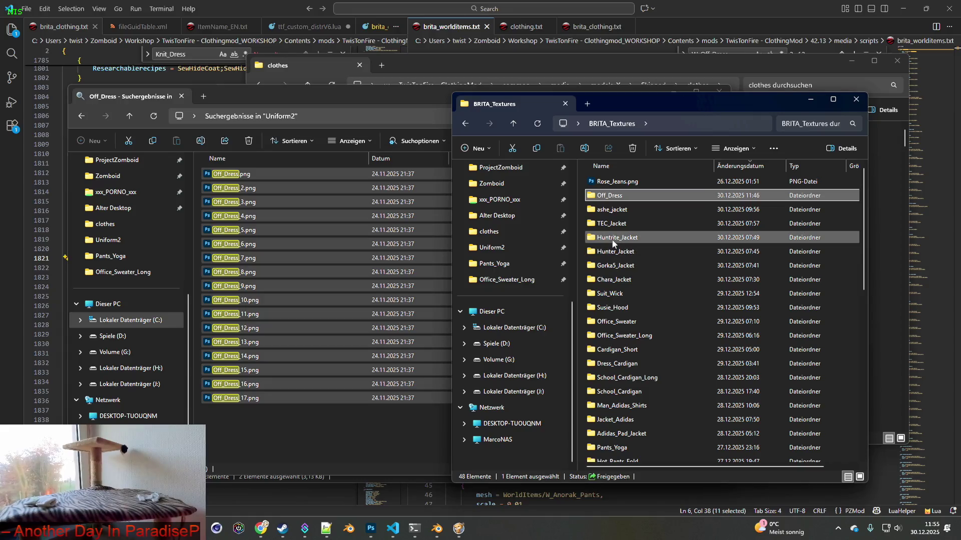
key(Tab)
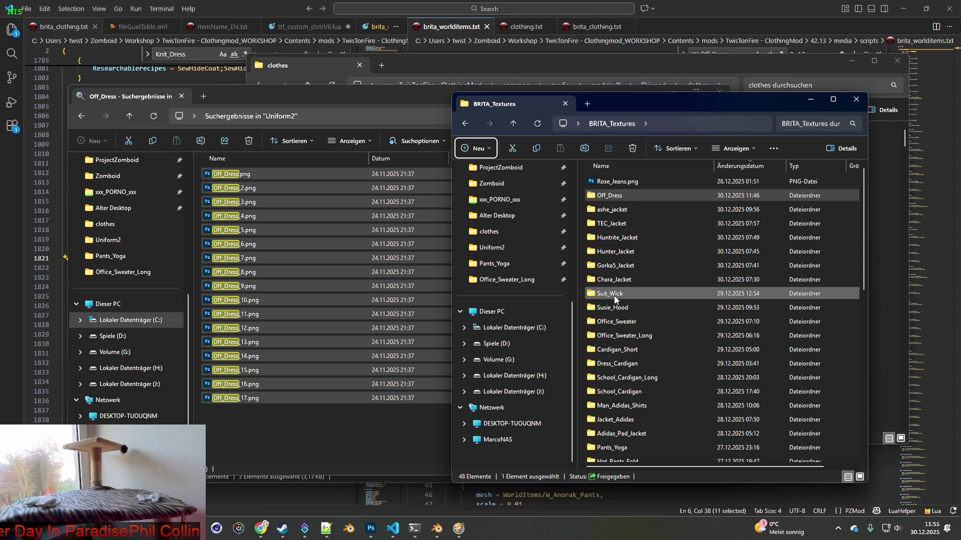
mouse_move(614, 300)
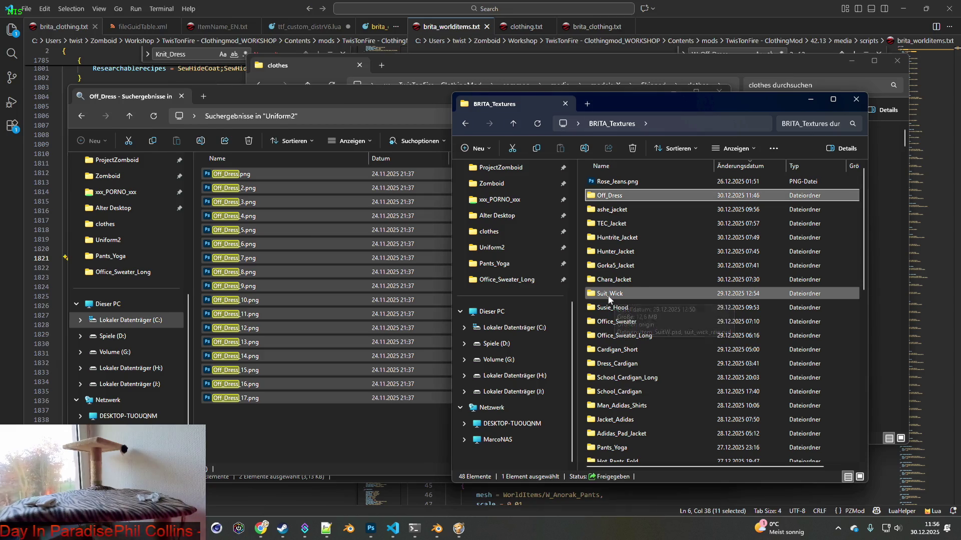
key(alt+Tab)
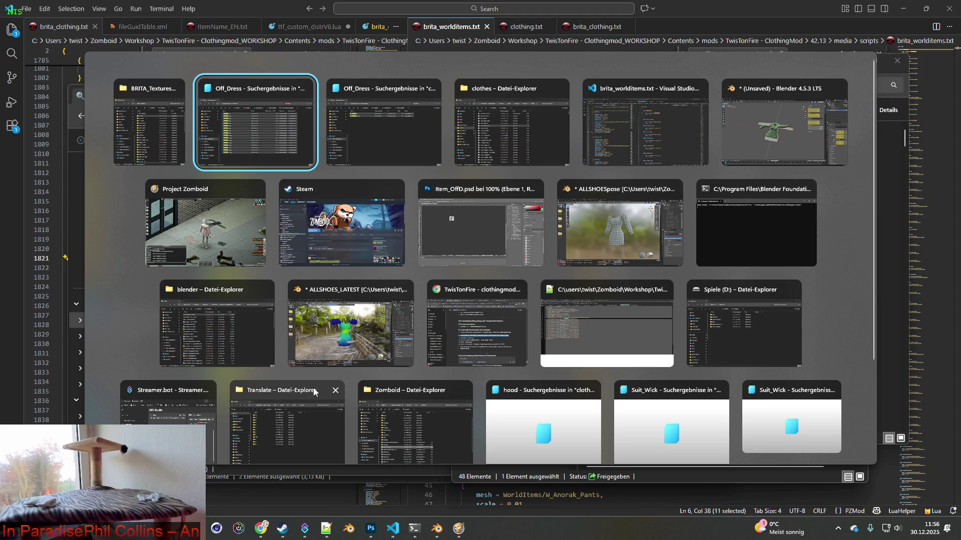
click(289, 392)
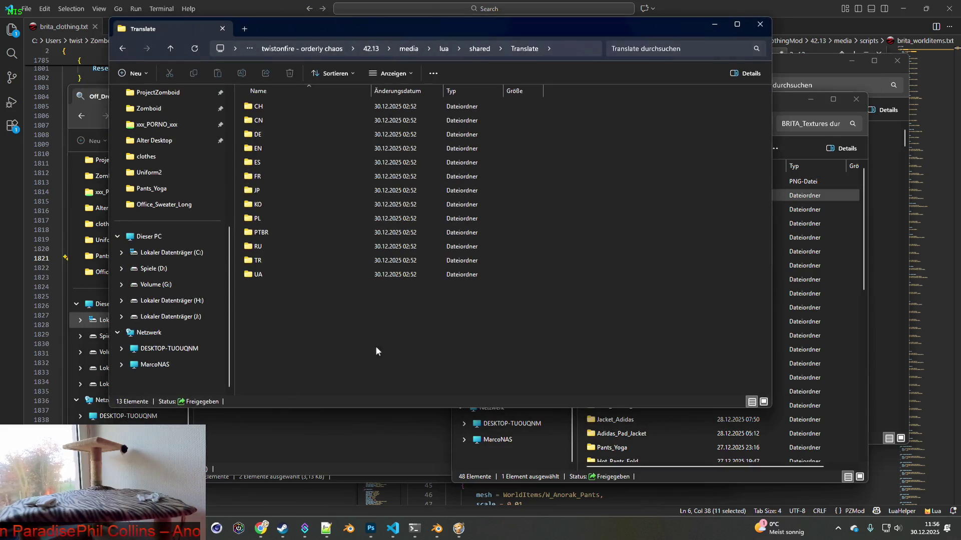
Step: Navigate from Zomboid/Workshop to the ClothingMod's media/models_X/WorldItems folder
scroll(160, 150, up, 2)
click(160, 157)
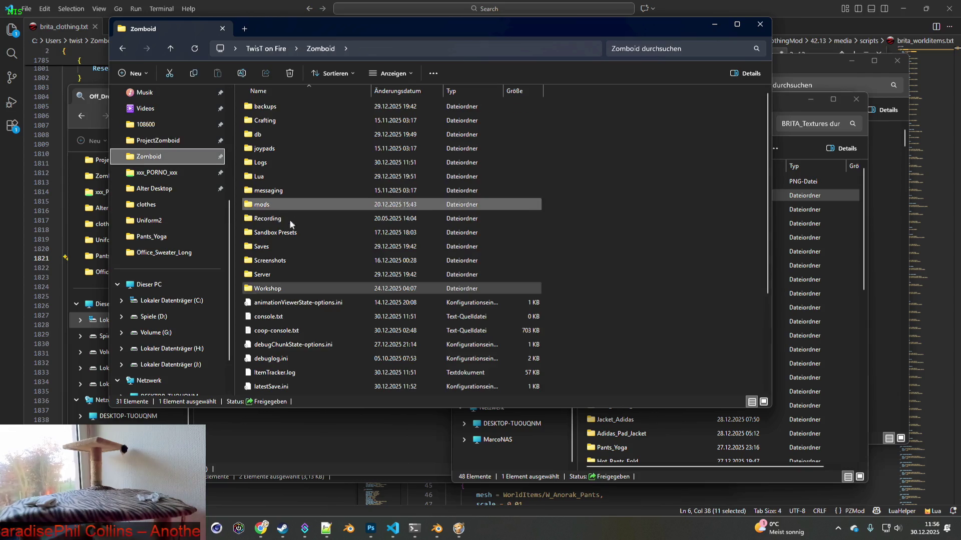
double_click(276, 289)
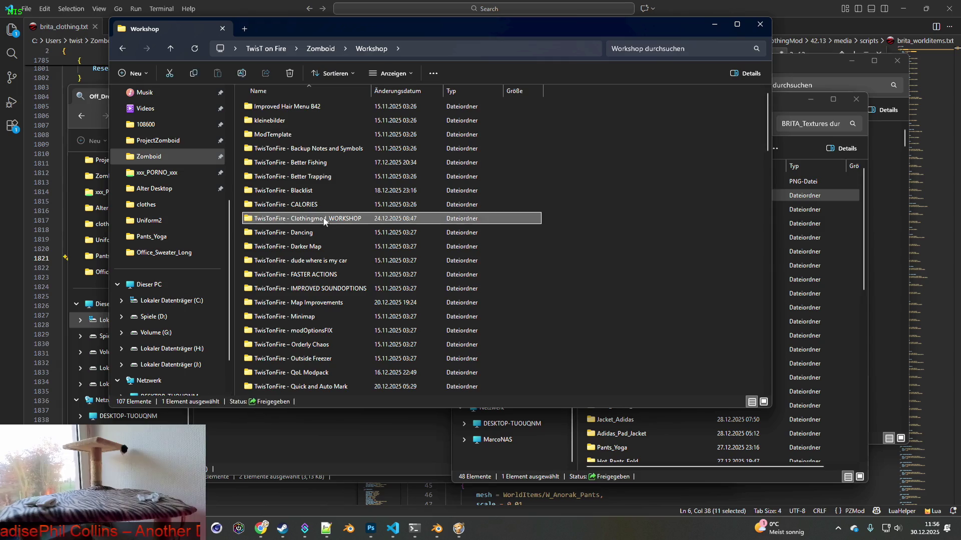
double_click(293, 219)
double_click(265, 134)
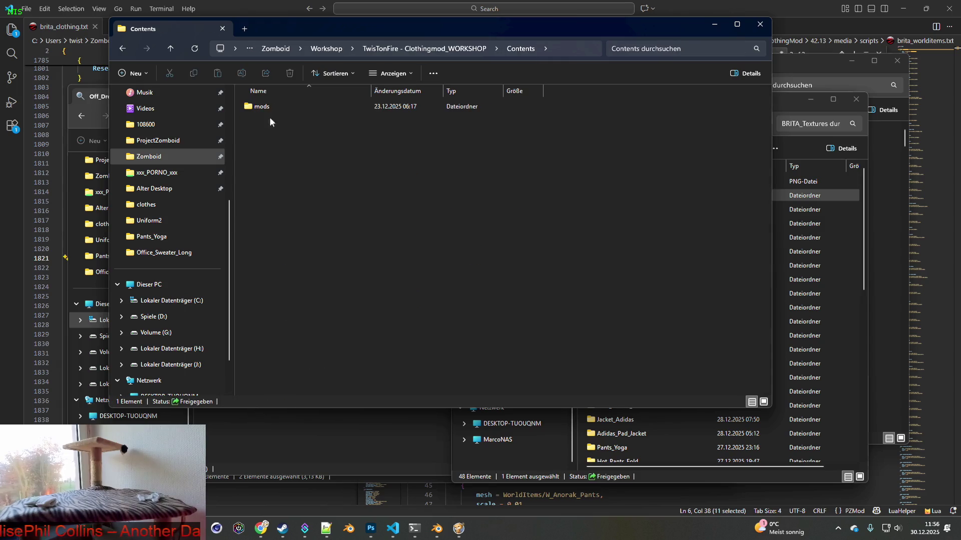
double_click(270, 111)
double_click(271, 120)
double_click(274, 133)
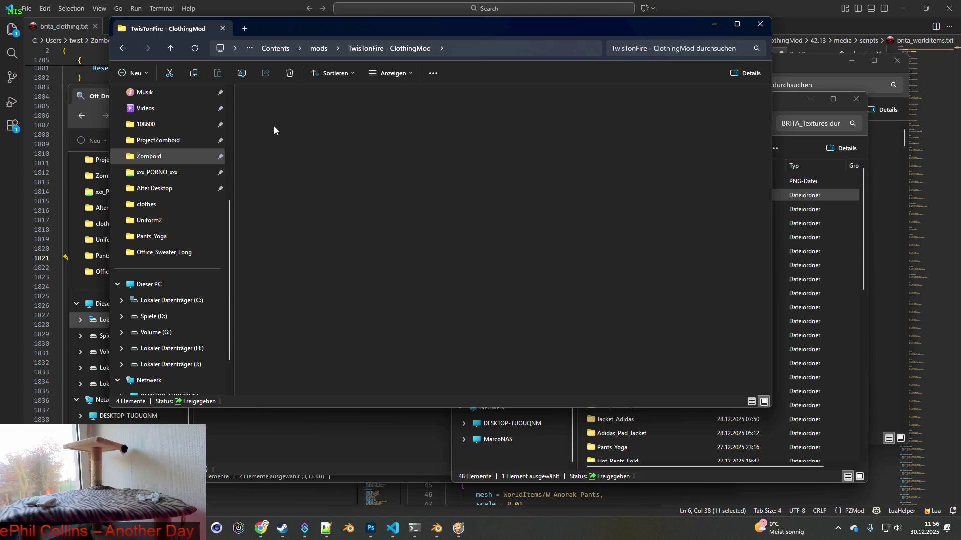
double_click(274, 110)
double_click(267, 106)
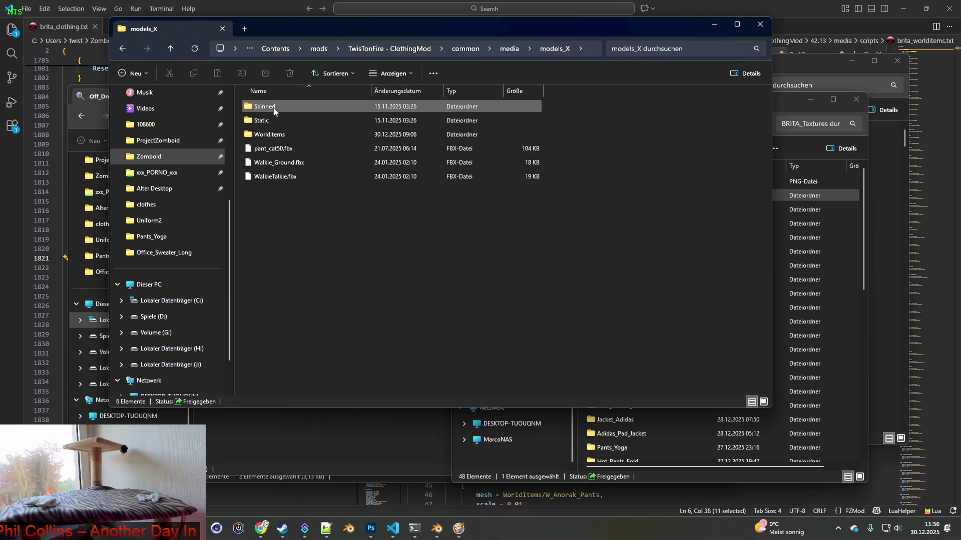
double_click(270, 134)
Step: Select W_Rose_Jacket.fbx, cancel its rename, and open the window switcher
click(291, 110)
click(273, 110)
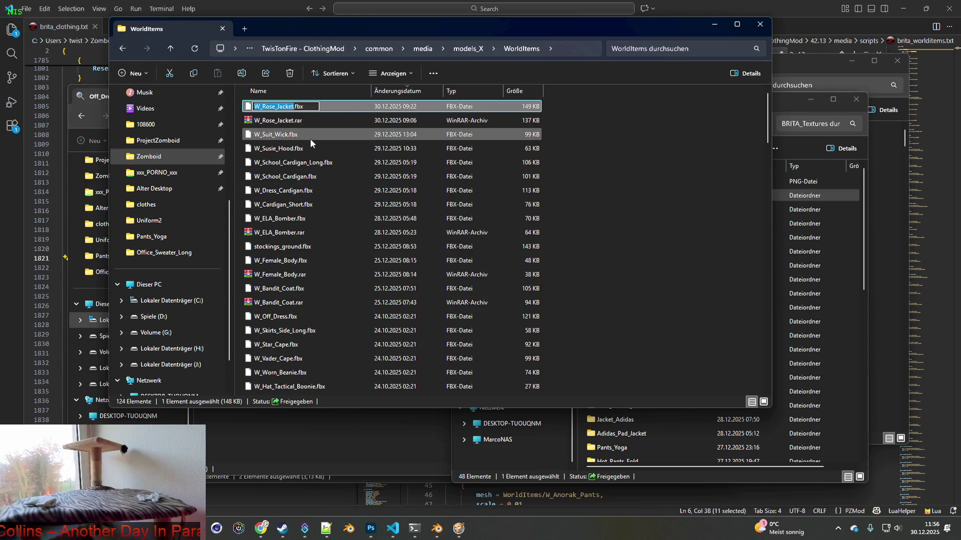
key(Escape)
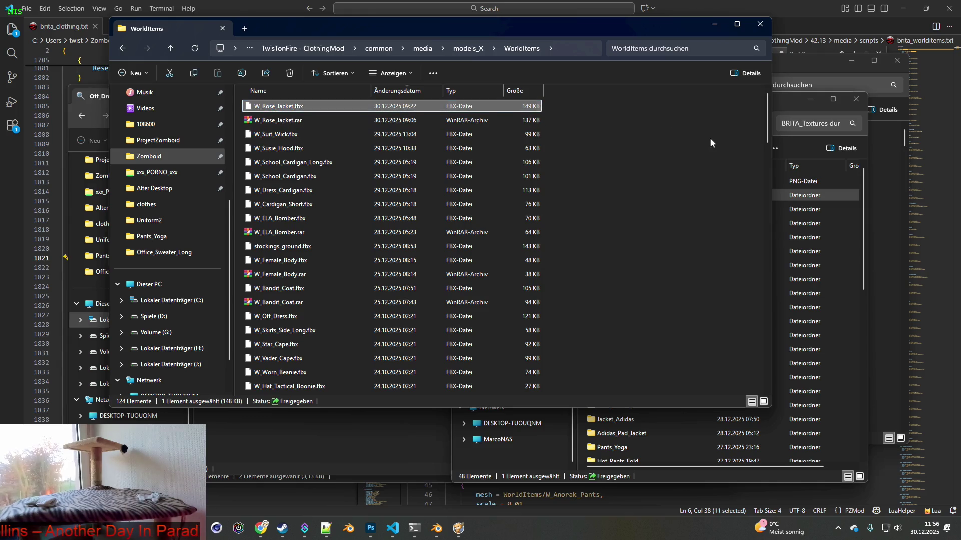
key(alt+Tab)
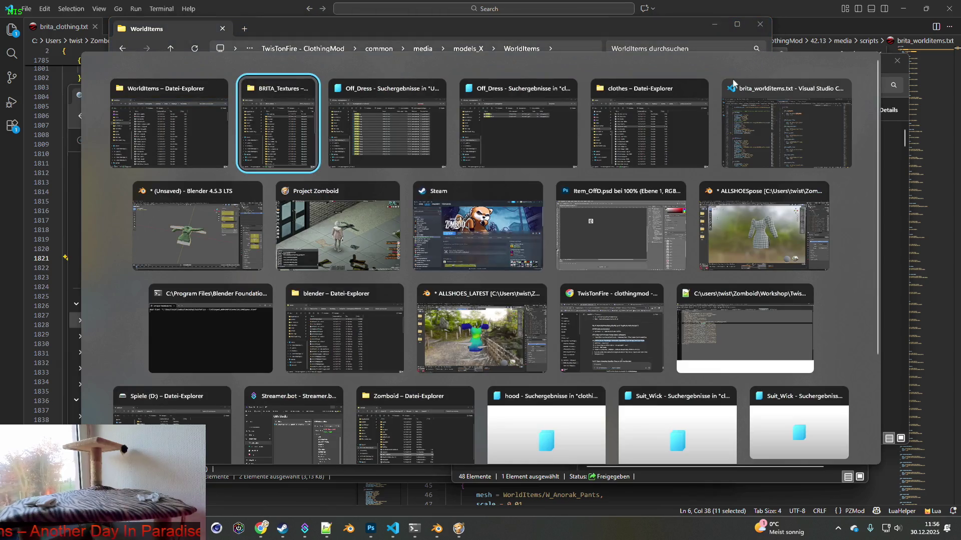
Step: Back in Blender, rename Object001 to W_Rose_Jacket, collapse it and hide it
key(alt+Tab)
key(alt+Tab)
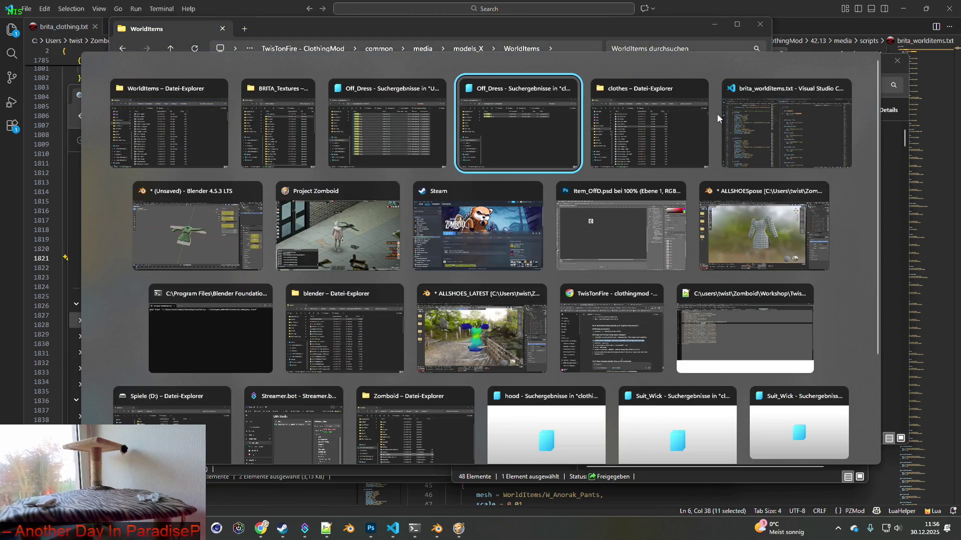
key(alt+Tab)
key(alt+Tab)
key(alt+Tab)
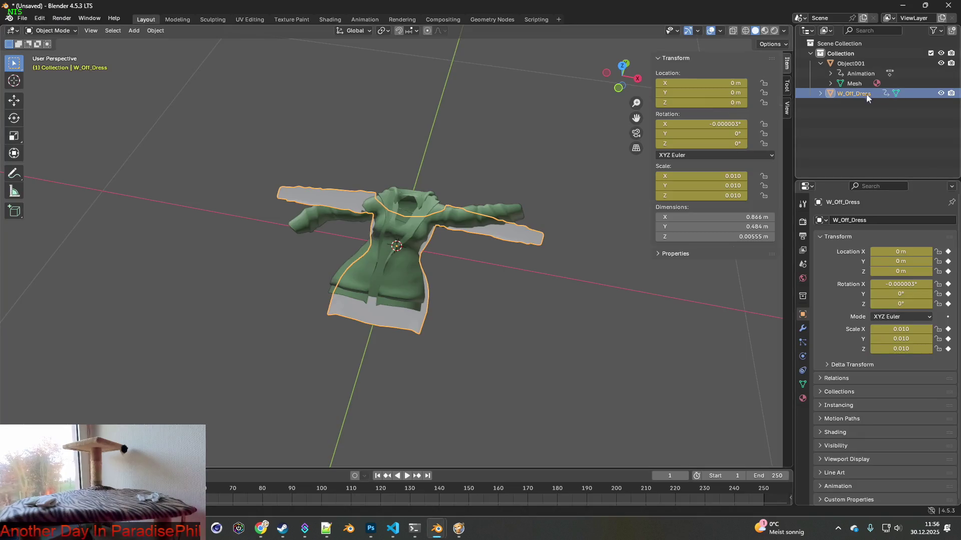
double_click(848, 65)
text(W_Rose_Jacket)
key(Return)
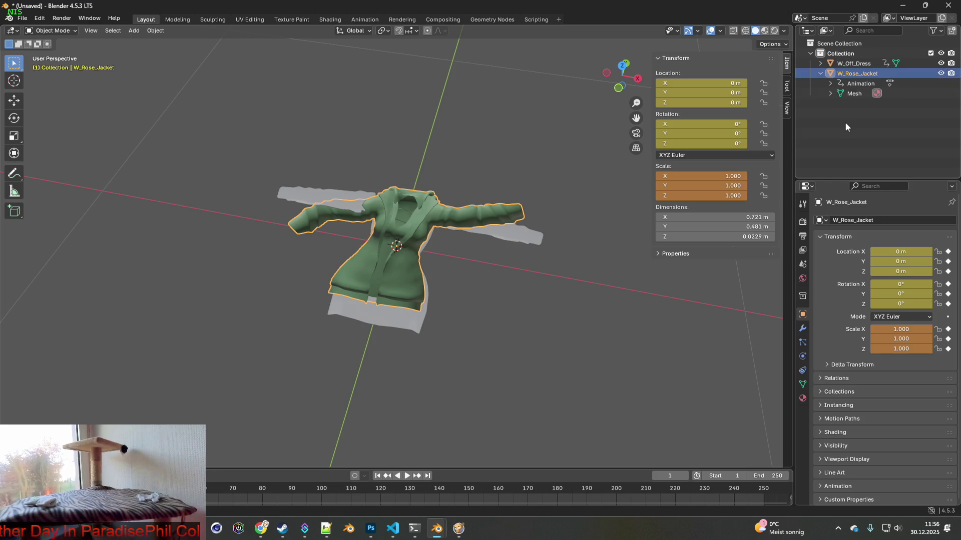
click(820, 73)
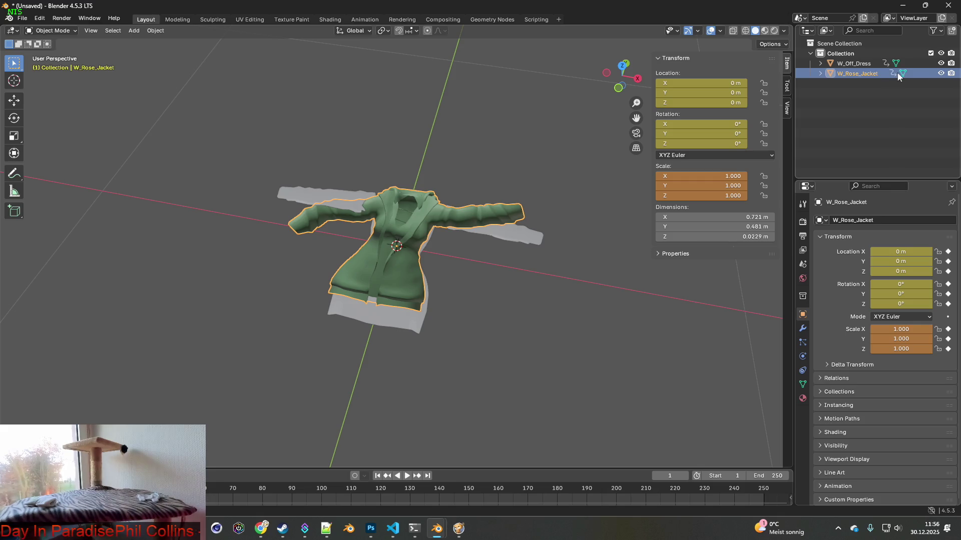
click(941, 73)
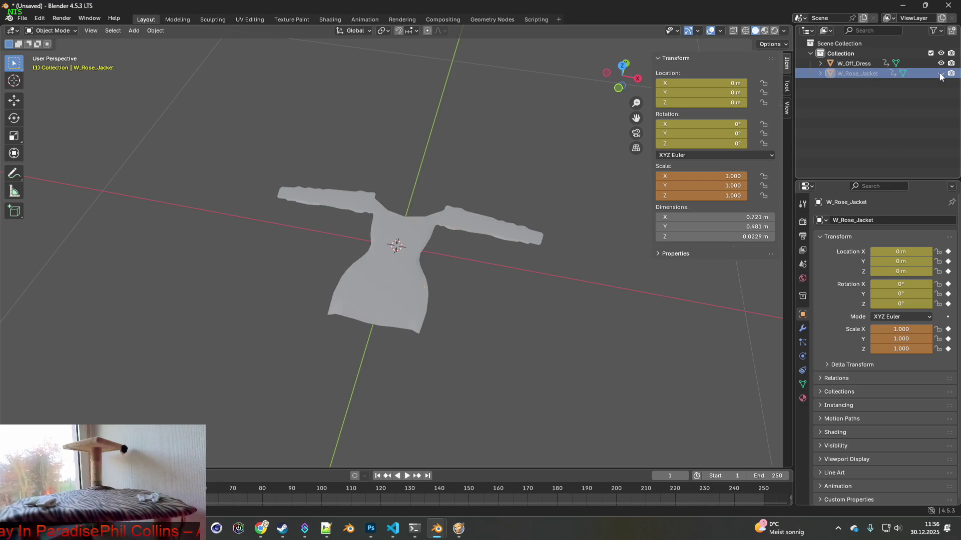
Step: Select W_Off_Dress and switch it into Edit Mode
click(496, 229)
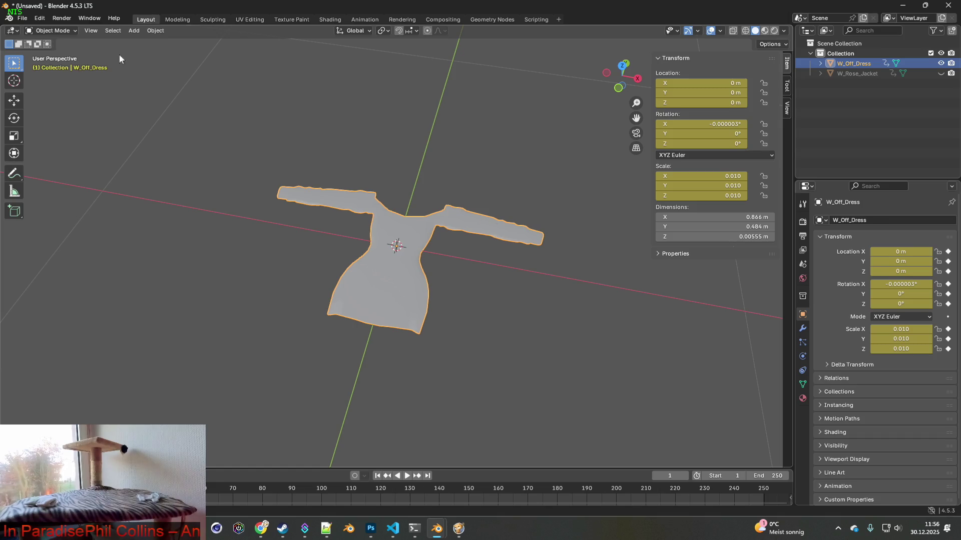
click(51, 30)
click(60, 53)
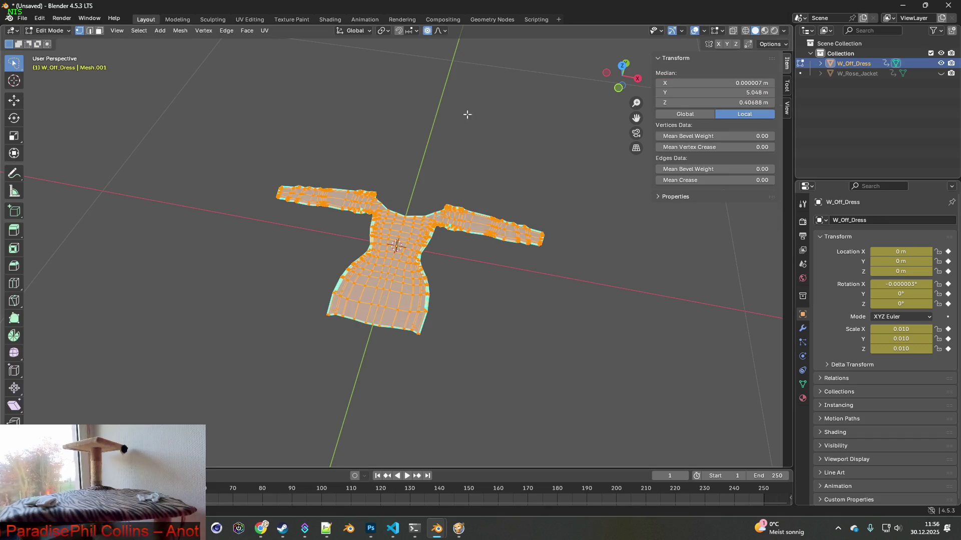
Step: Pose the right sleeve: shift it along X, rotate it about Z, then pull it inward along X
middle_drag(478, 175, 527, 203)
click(499, 178)
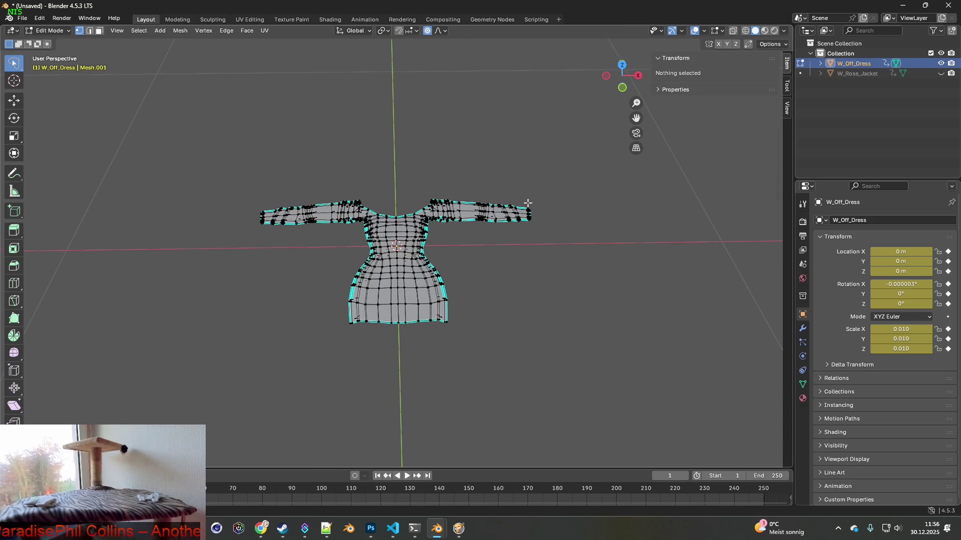
mouse_move(472, 176)
mouse_down()
mouse_move(539, 238)
mouse_move(579, 210)
mouse_up()
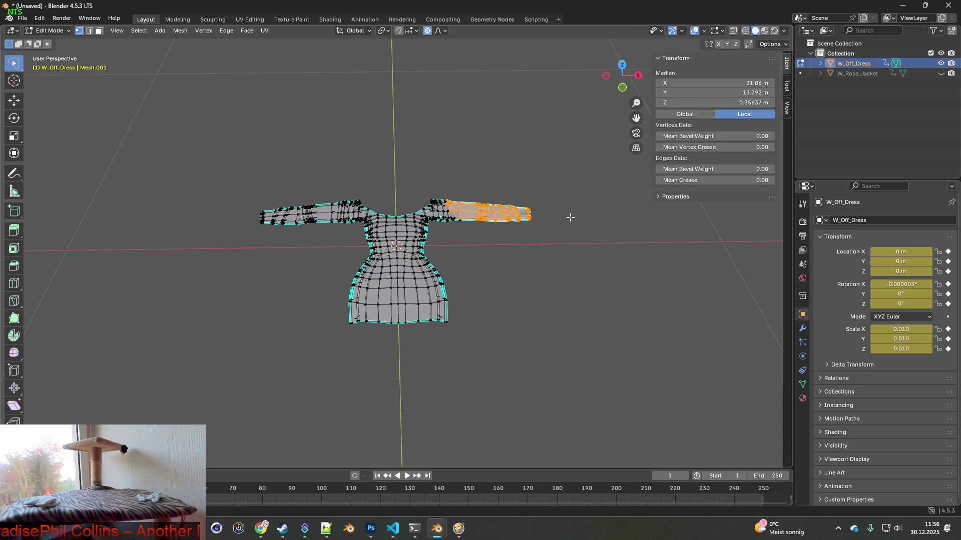
key(g)
key(x)
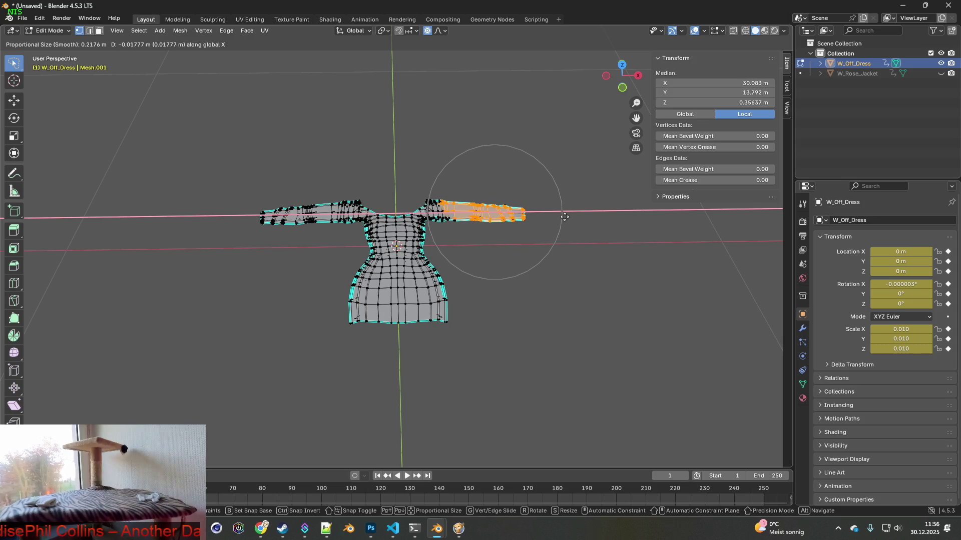
click(565, 216)
key(r)
key(z)
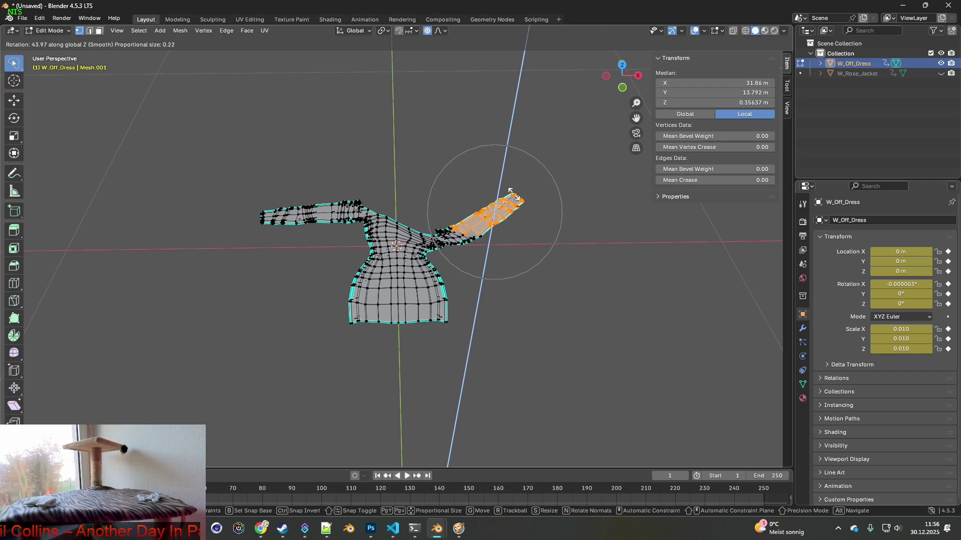
click(495, 205)
mouse_move(489, 209)
middle_down()
mouse_move(452, 180)
mouse_move(437, 151)
mouse_move(472, 171)
middle_up()
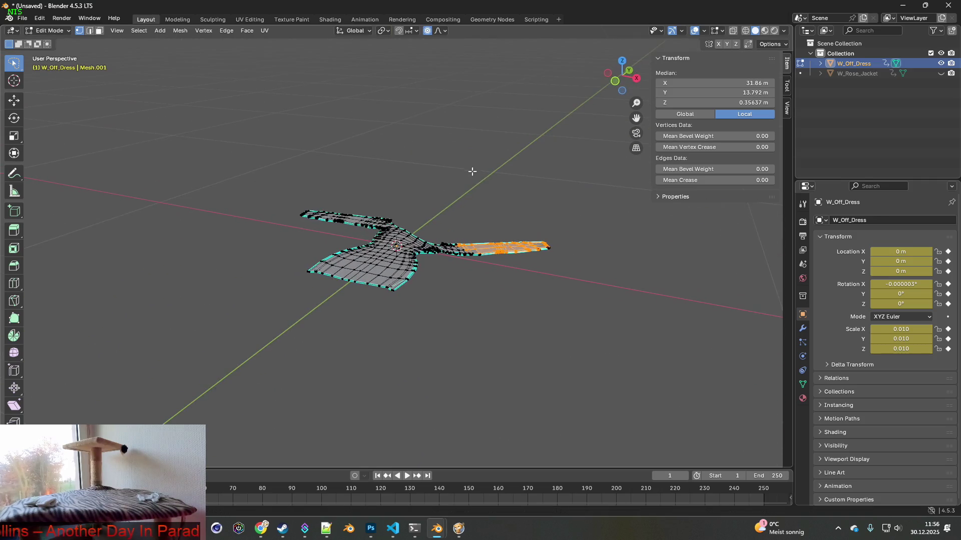
key(g)
key(x)
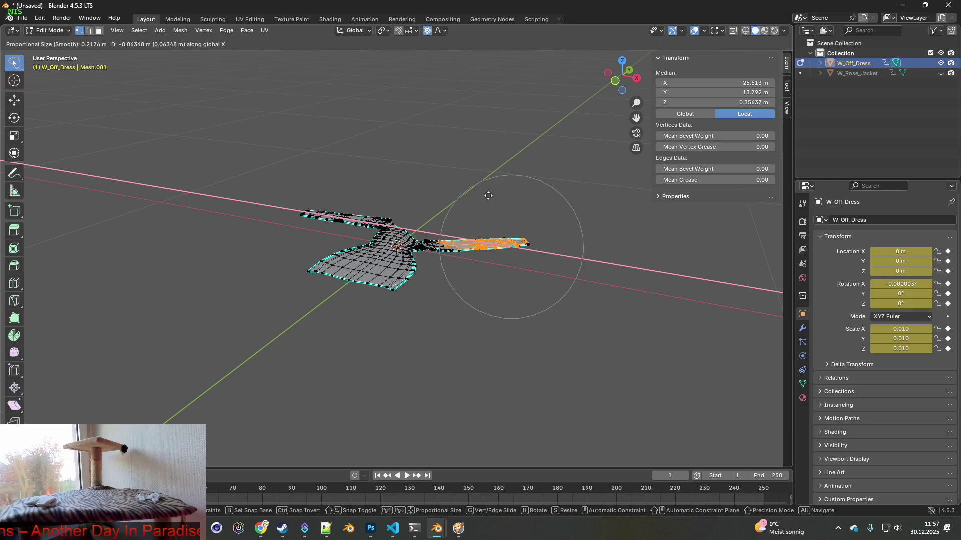
click(487, 196)
Step: Pose the left sleeve: rotate it about Z, then shift it along Y and X
drag(290, 186, 383, 233)
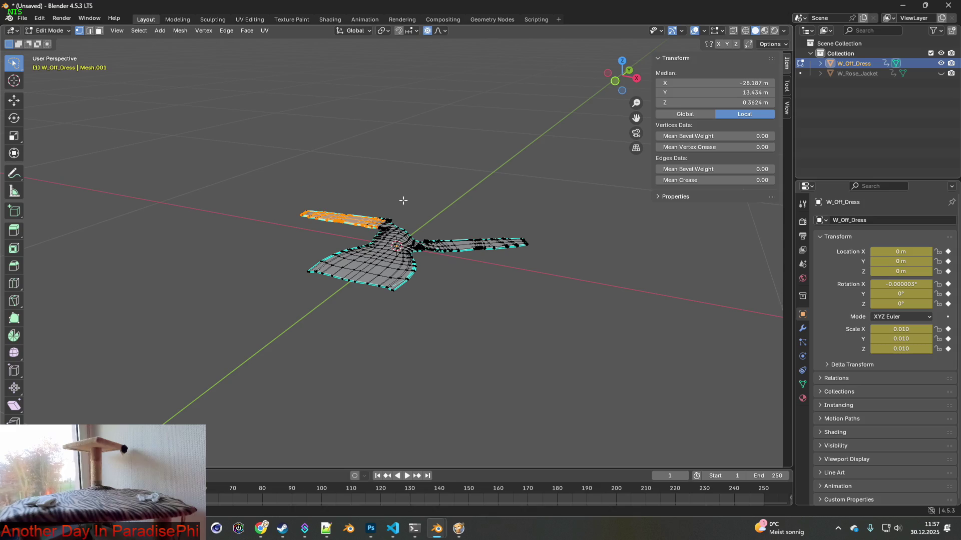
key(r)
key(z)
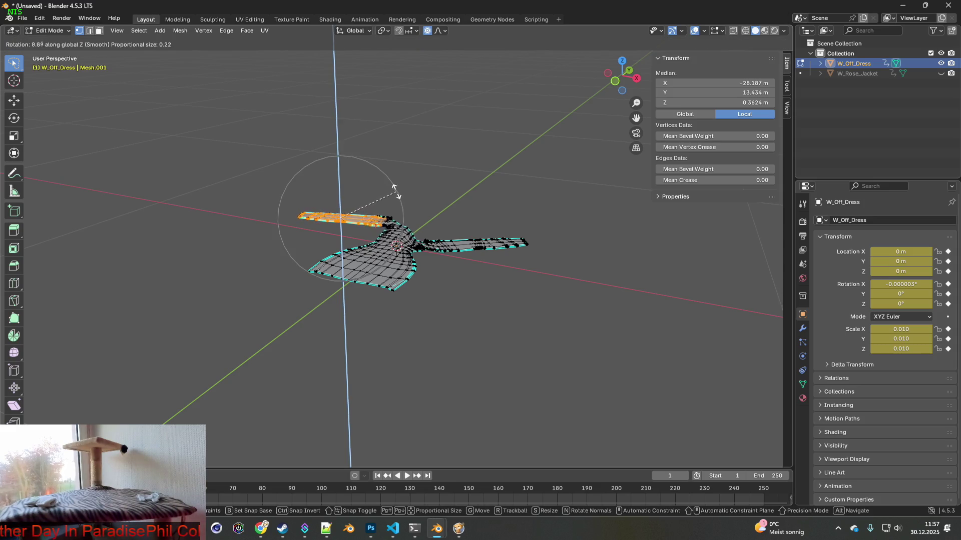
click(398, 192)
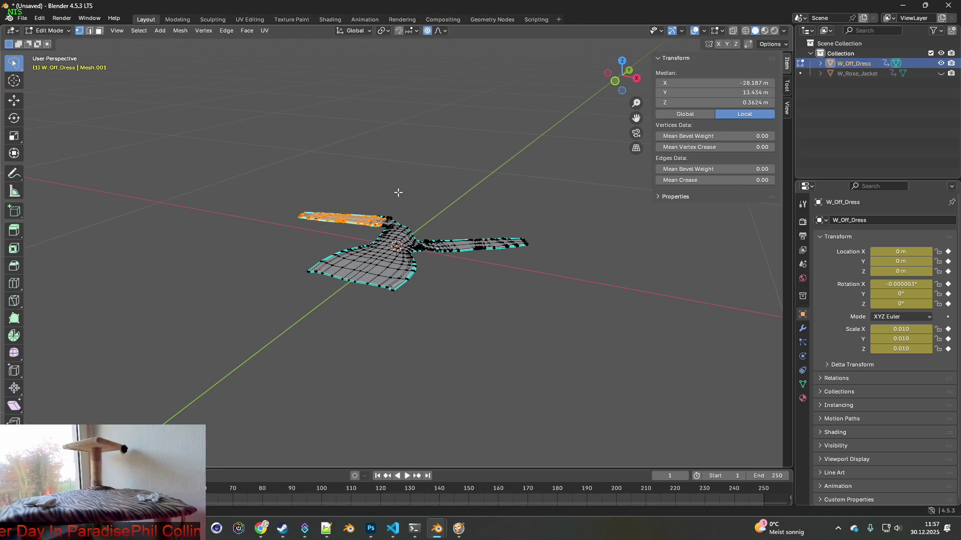
key(g)
key(y)
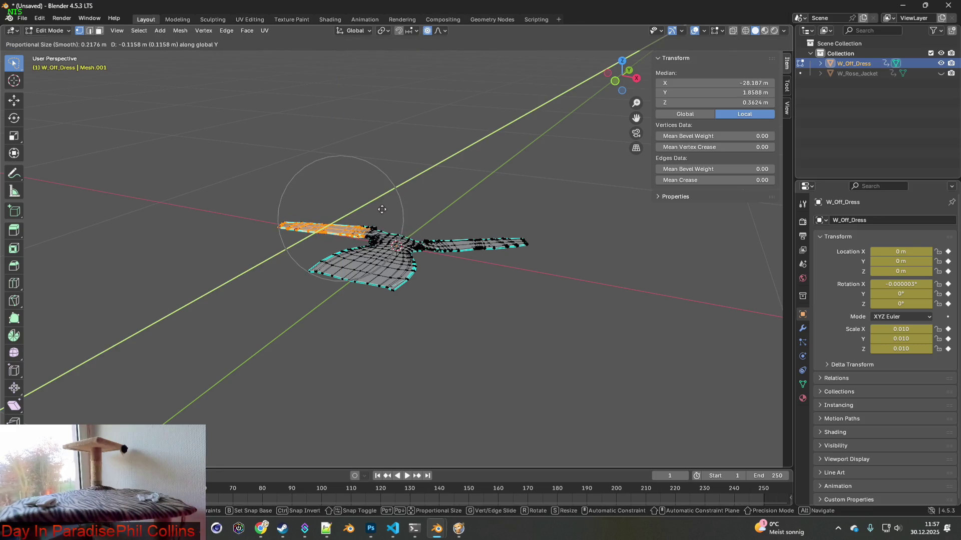
click(383, 211)
key(g)
key(x)
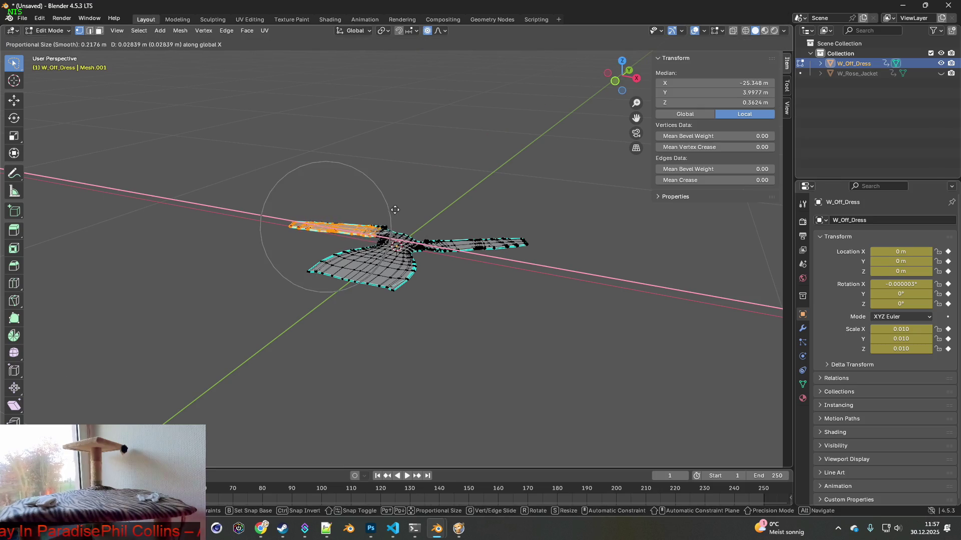
click(401, 212)
Step: Shift a group of lower hem vertices sideways along X
drag(426, 318, 370, 273)
key(g)
key(x)
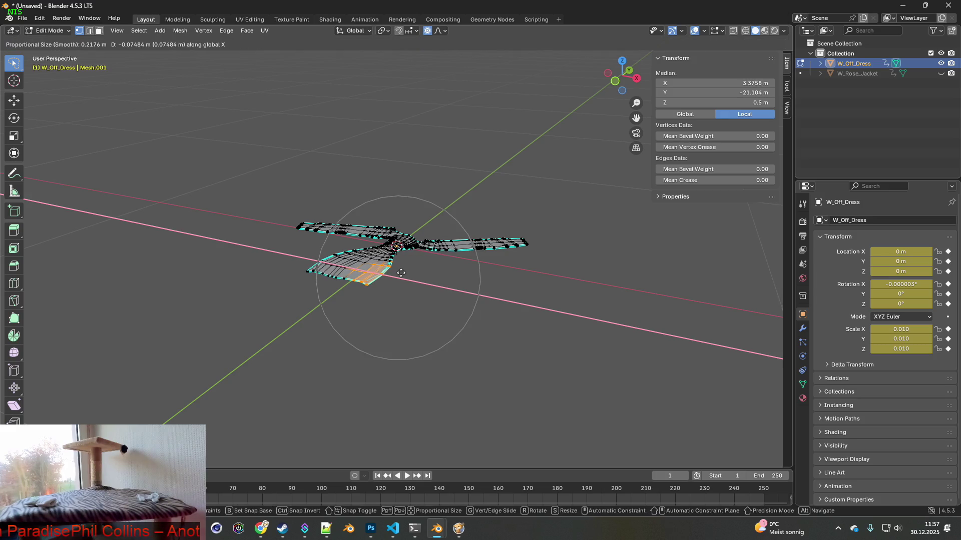
click(402, 273)
mouse_move(405, 272)
middle_down()
mouse_move(489, 292)
mouse_move(453, 291)
middle_up()
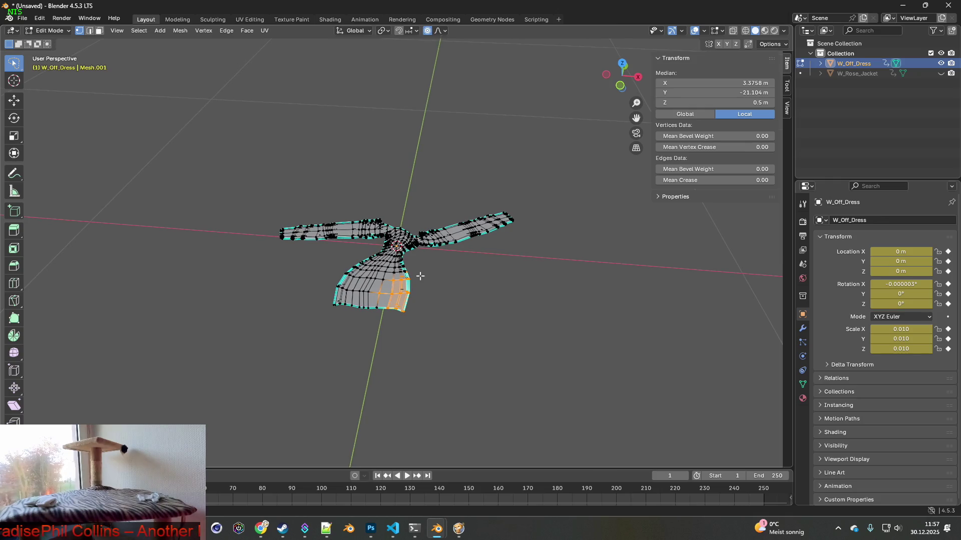
Step: Move three left-sleeve edge vertices along Y
click(335, 225)
shift+click(330, 220)
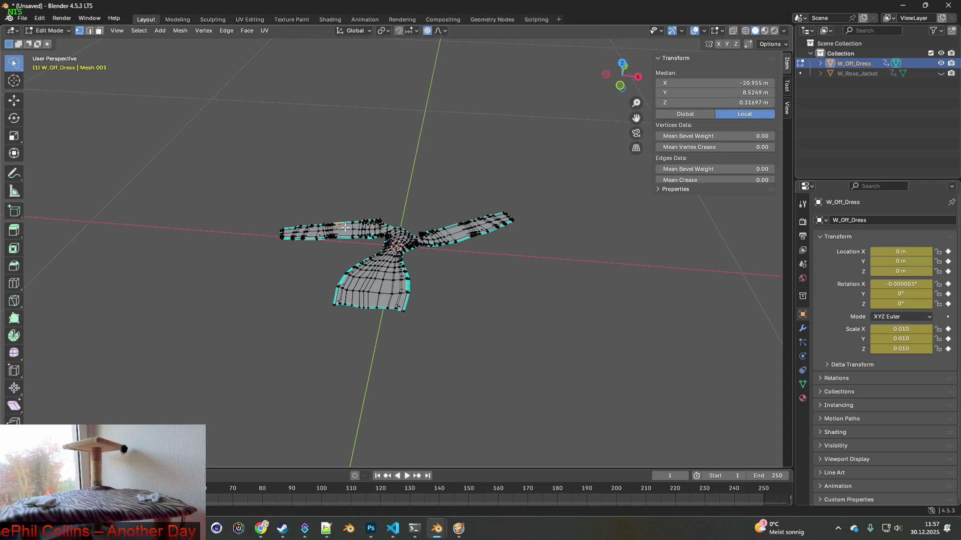
shift+click(326, 222)
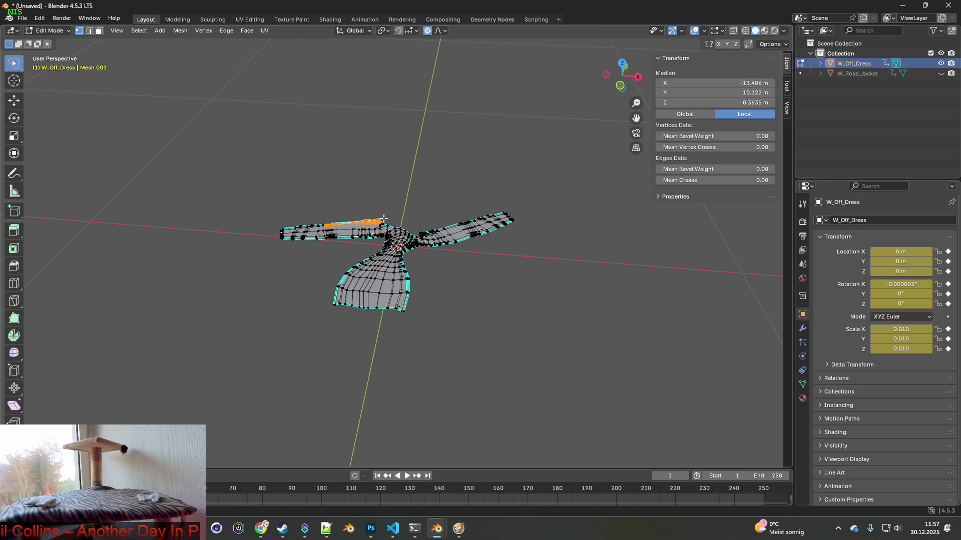
key(g)
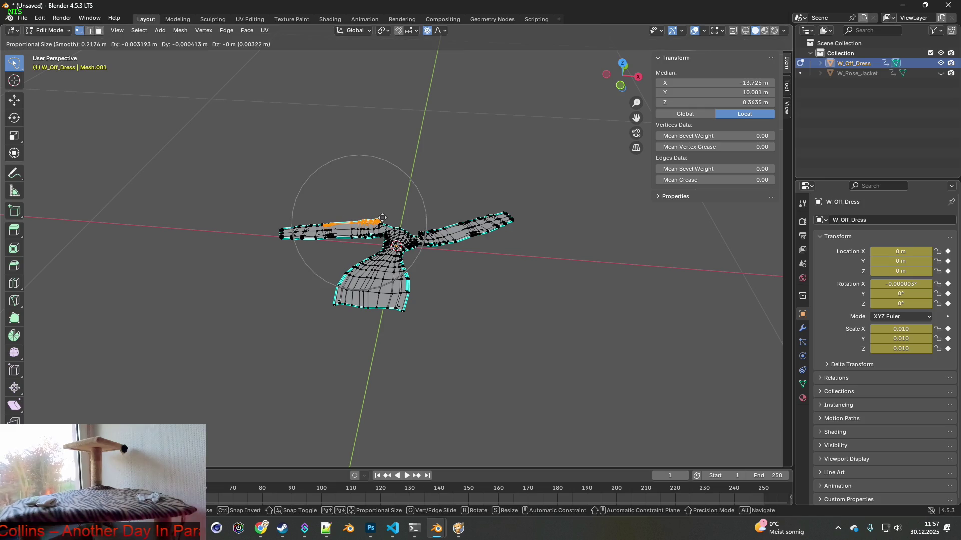
key(y)
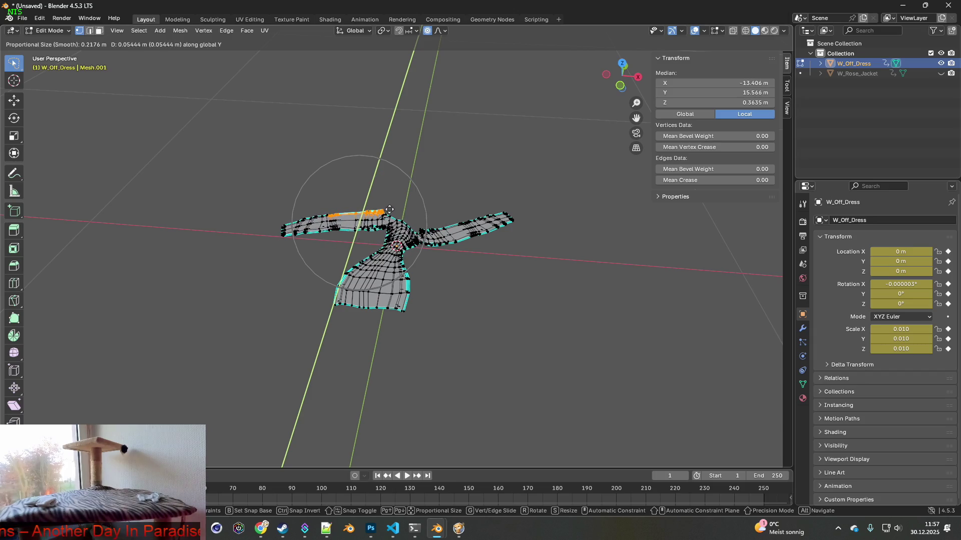
click(390, 209)
Step: Raise a few left-sleeve vertices along Z
drag(371, 226, 377, 227)
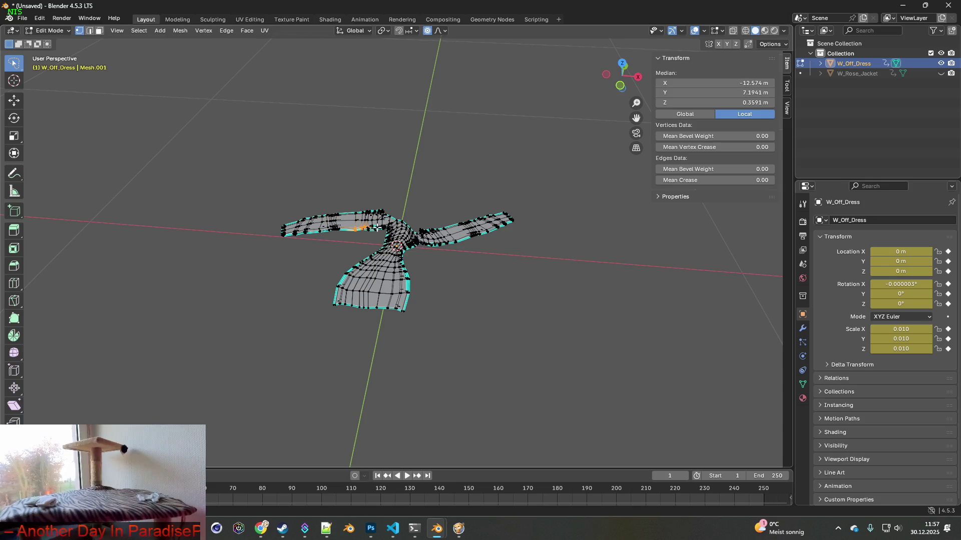
key(g)
key(z)
click(404, 227)
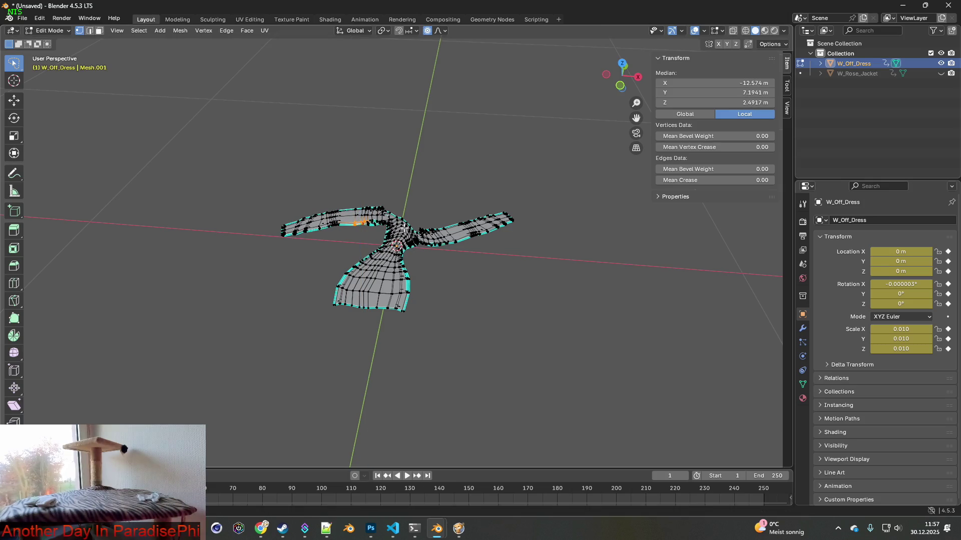
Step: Lower the selected vertices along Z, then select the lower-left skirt faces
mouse_move(440, 258)
middle_down()
mouse_move(311, 218)
mouse_move(395, 245)
mouse_move(554, 238)
mouse_move(452, 230)
mouse_move(386, 238)
mouse_move(394, 242)
mouse_move(332, 229)
mouse_move(425, 243)
middle_up()
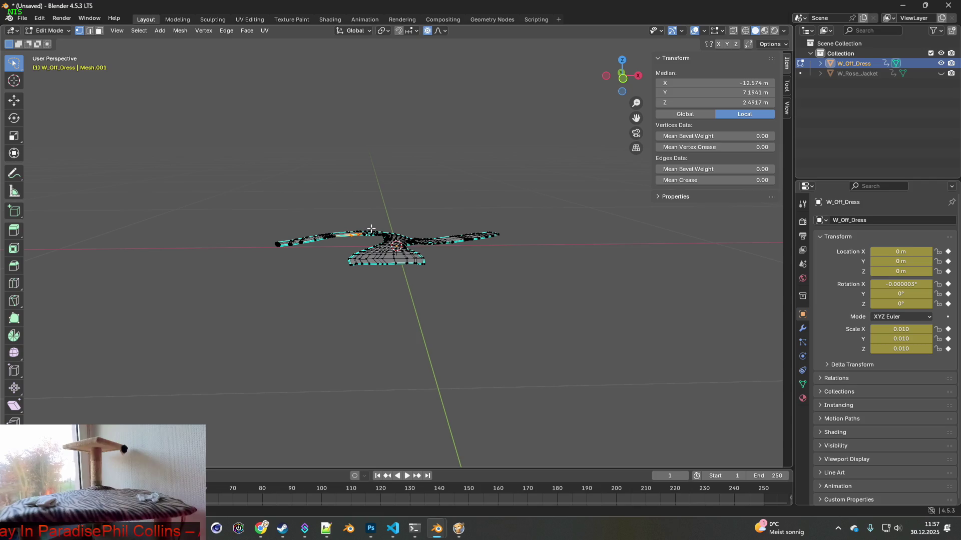
middle_drag(371, 228, 374, 222)
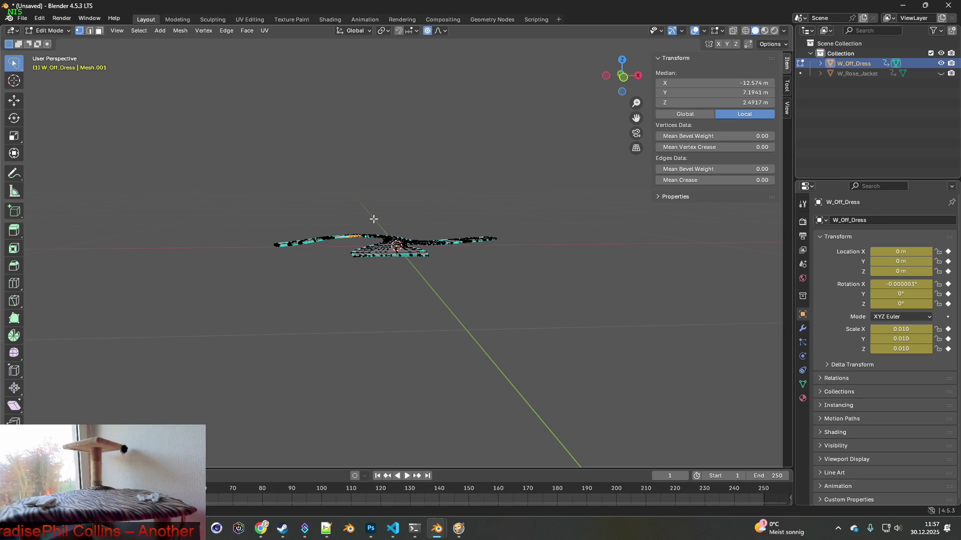
key(g)
key(z)
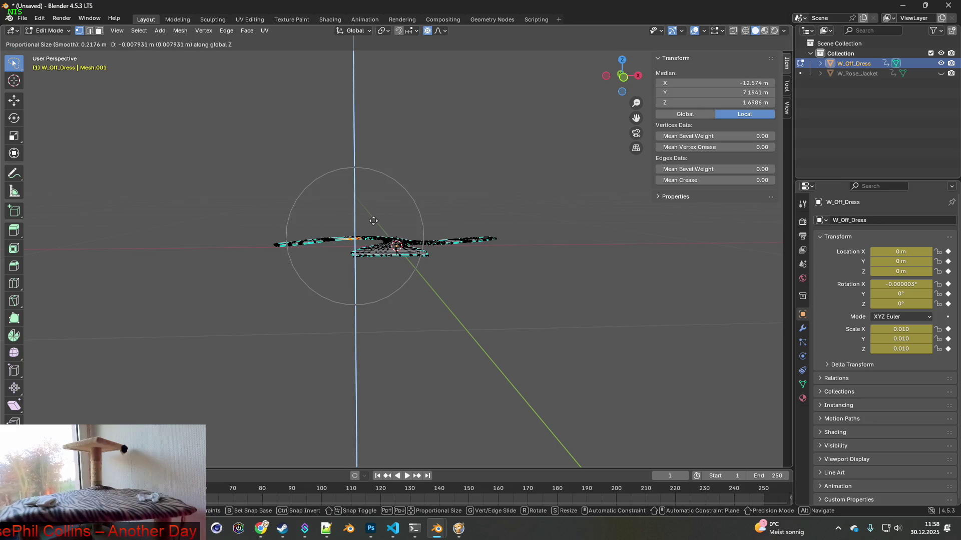
click(373, 224)
mouse_move(373, 224)
middle_down()
mouse_move(531, 227)
mouse_move(395, 259)
mouse_move(402, 268)
middle_up()
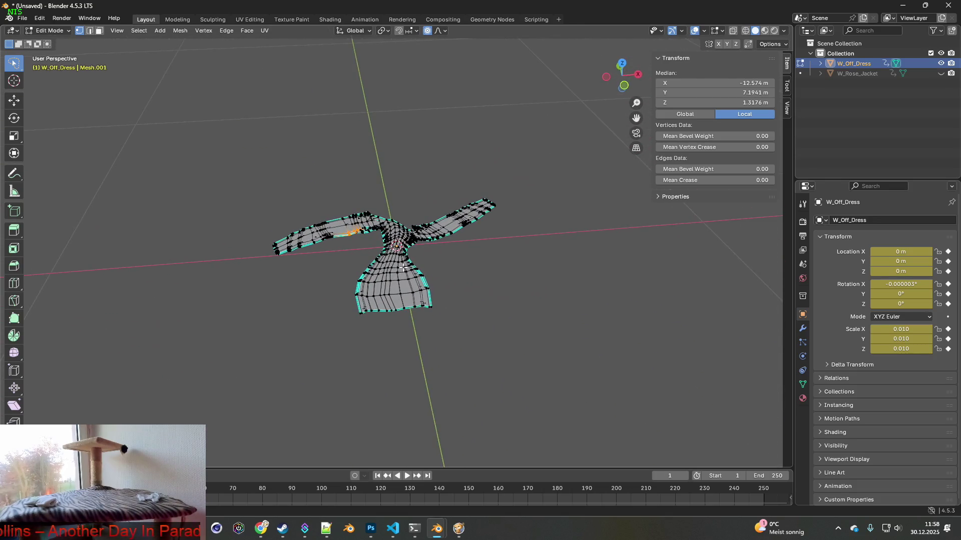
mouse_move(340, 312)
mouse_down()
mouse_move(376, 314)
mouse_move(388, 287)
mouse_up()
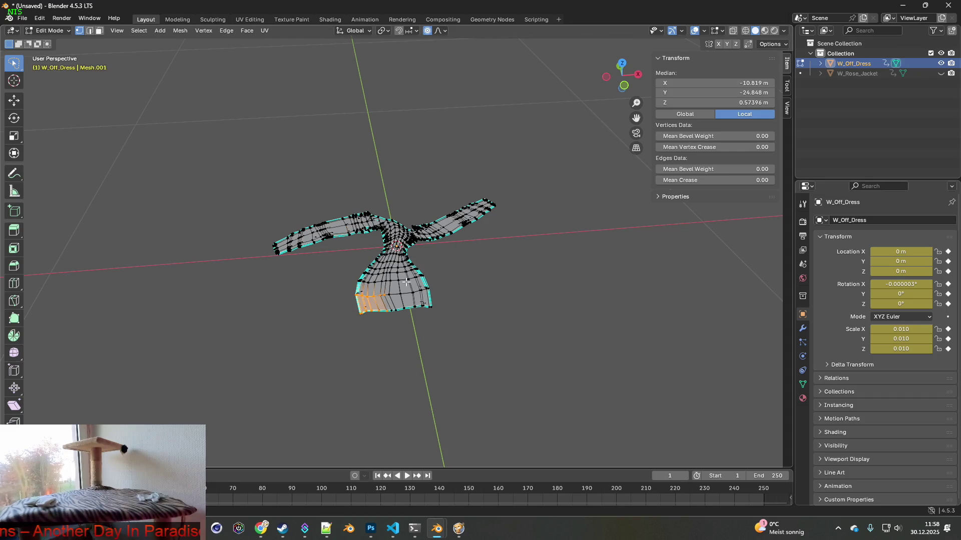
Step: Spread the lower-left and lower-right skirt corners outward along Y
key(g)
key(y)
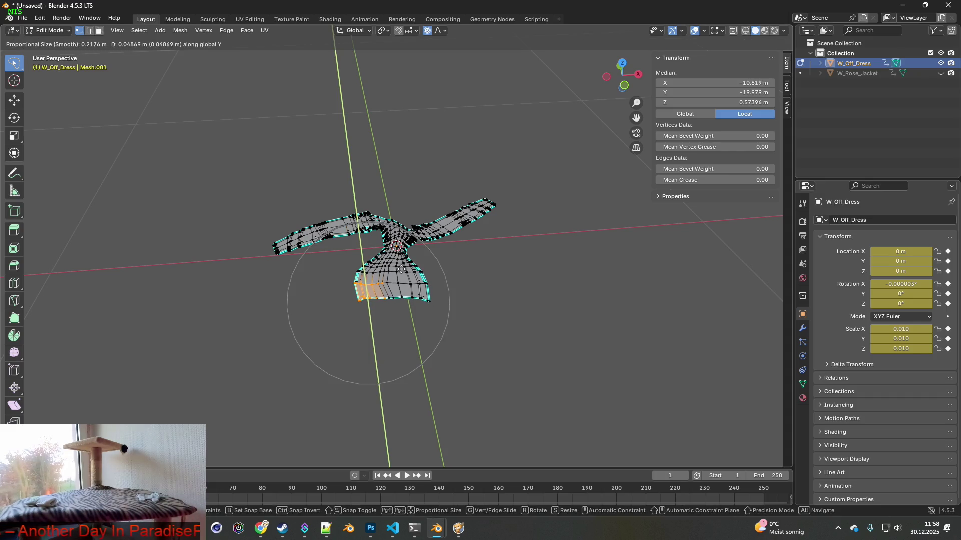
click(401, 269)
click(420, 290)
key(g)
key(y)
click(446, 281)
mouse_move(445, 280)
middle_down()
mouse_move(369, 268)
mouse_move(445, 273)
middle_up()
Step: Stretch the right arm strip about 0.064 m along X with a smaller proportional falloff
mouse_move(407, 213)
mouse_down()
mouse_move(450, 247)
mouse_move(548, 261)
mouse_up()
key(g)
key(x)
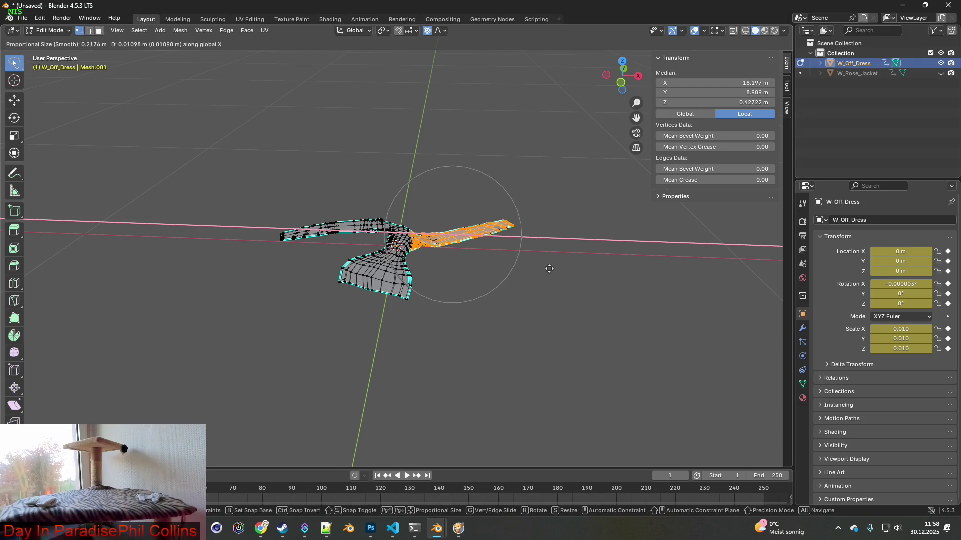
scroll(549, 269, up, 4)
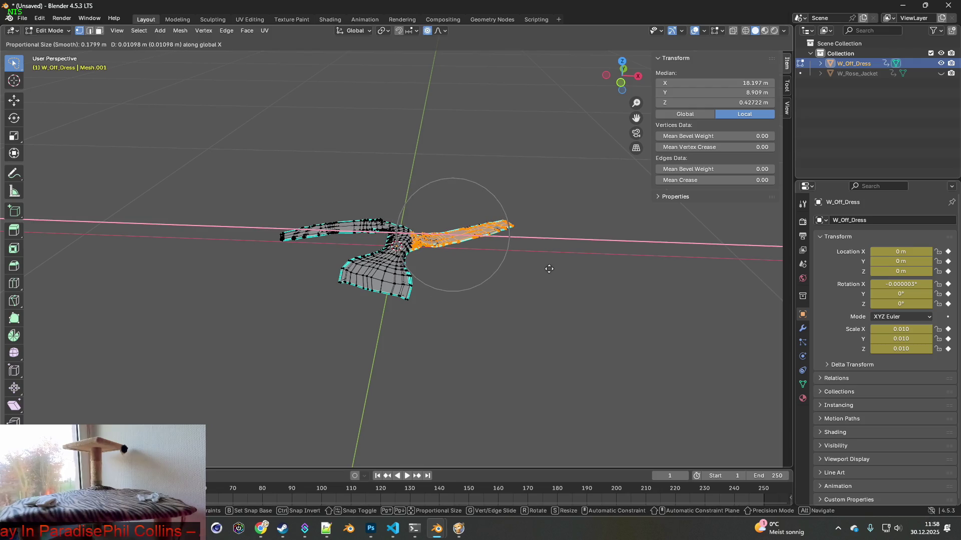
scroll(563, 267, up, 4)
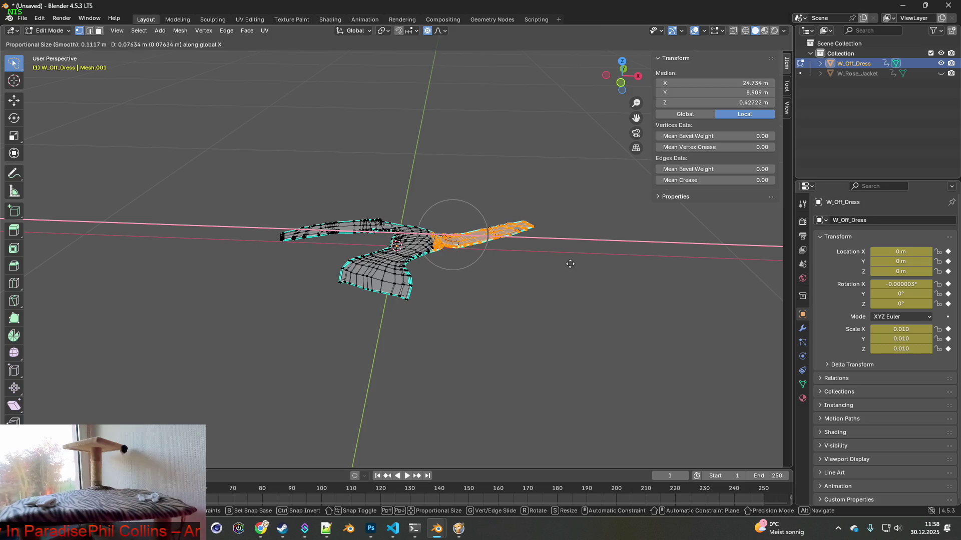
scroll(566, 263, up, 1)
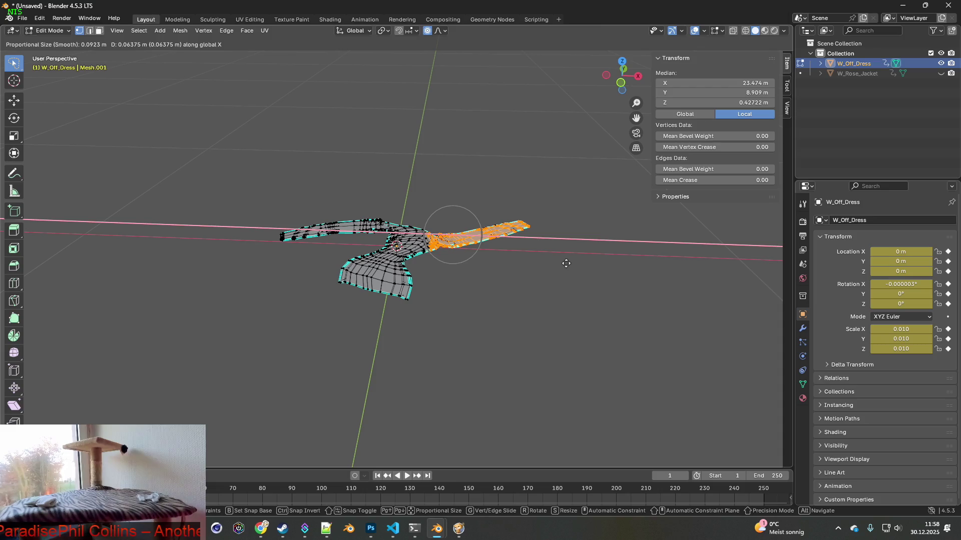
click(566, 263)
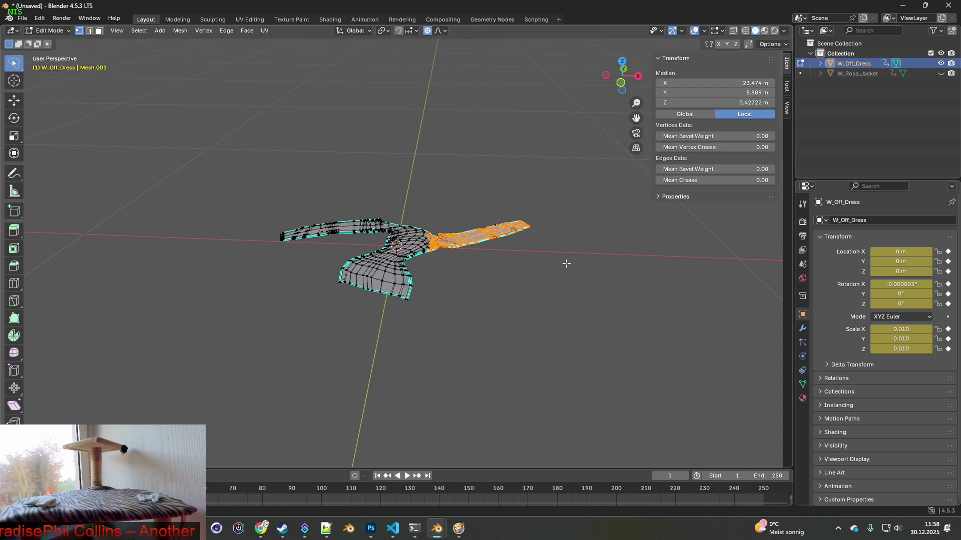
mouse_move(562, 261)
middle_down()
mouse_move(348, 246)
mouse_move(517, 285)
mouse_move(562, 285)
mouse_move(580, 297)
mouse_move(566, 289)
middle_up()
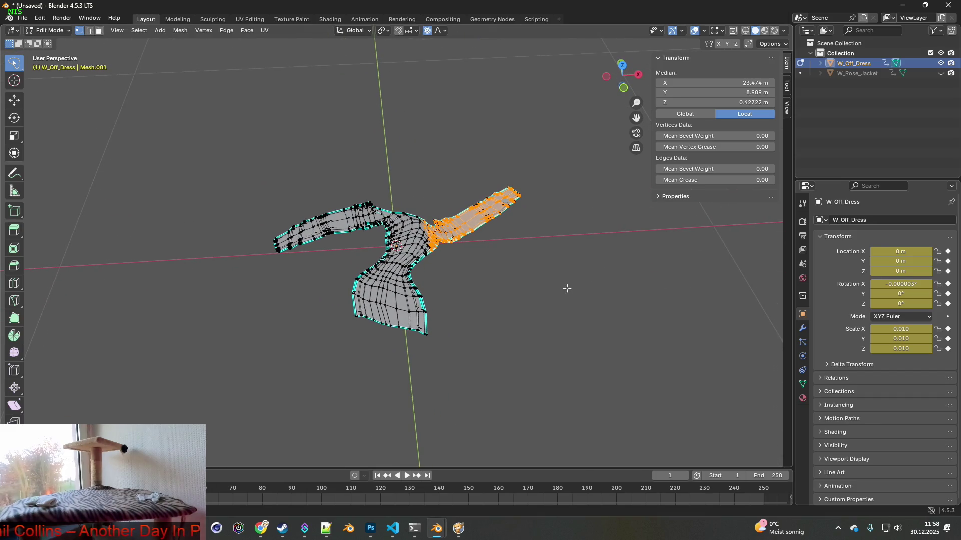
click(39, 18)
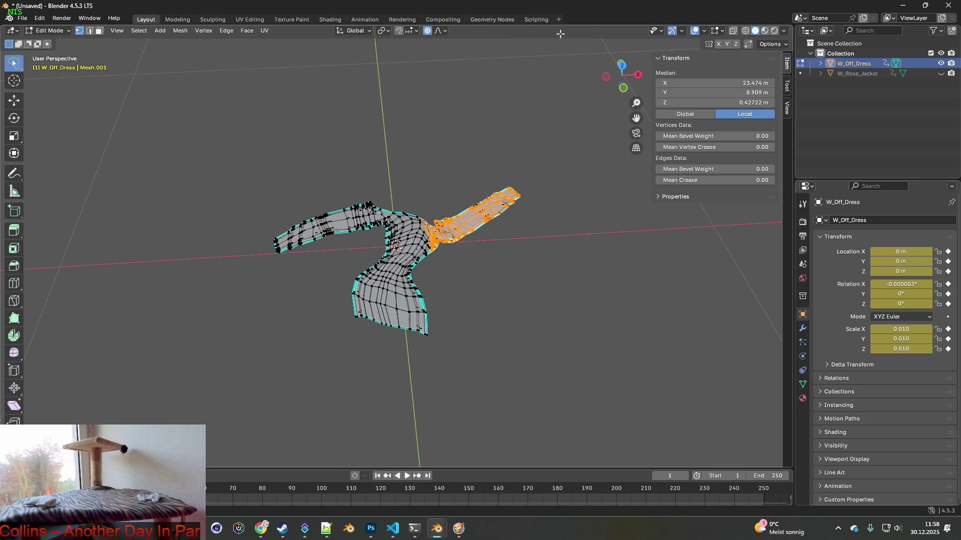
click(40, 18)
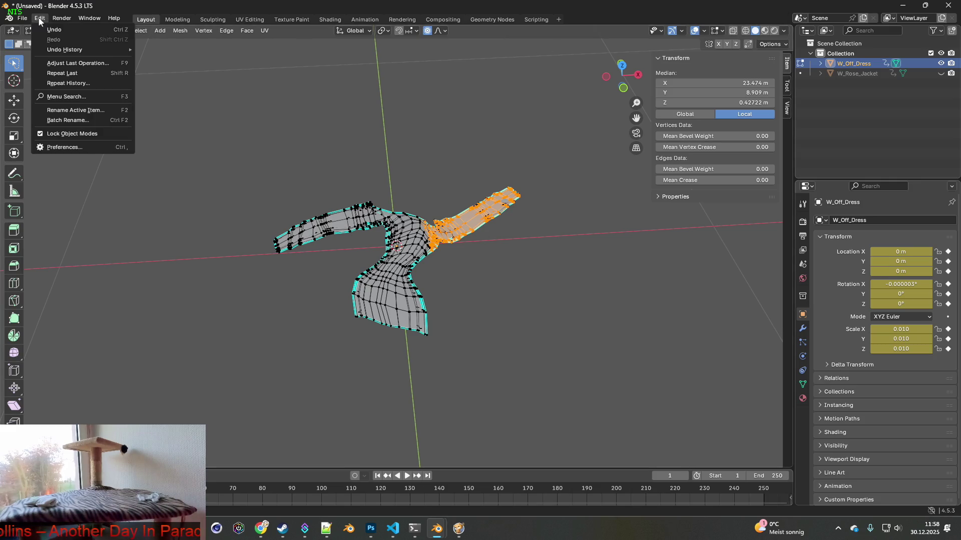
Step: Pick an earlier Undo History entry so both sleeves lie straight out again
mouse_move(63, 50)
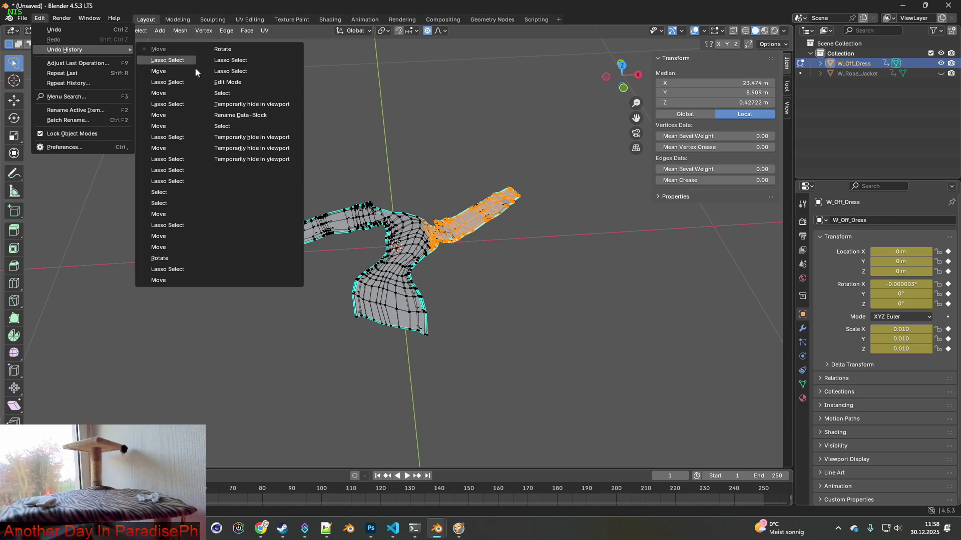
click(231, 60)
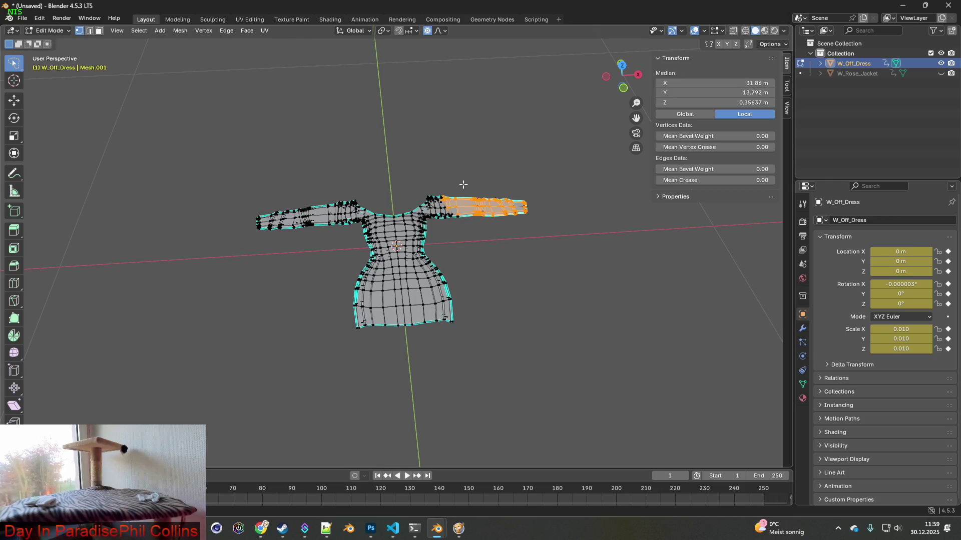
Step: Turn on X-ray and select the whole right sleeve, including its back vertices
middle_drag(462, 185, 431, 189)
click(480, 266)
mouse_move(480, 270)
ctrl+right_down()
mouse_move(441, 222)
mouse_move(617, 285)
mouse_move(564, 255)
ctrl+right_up()
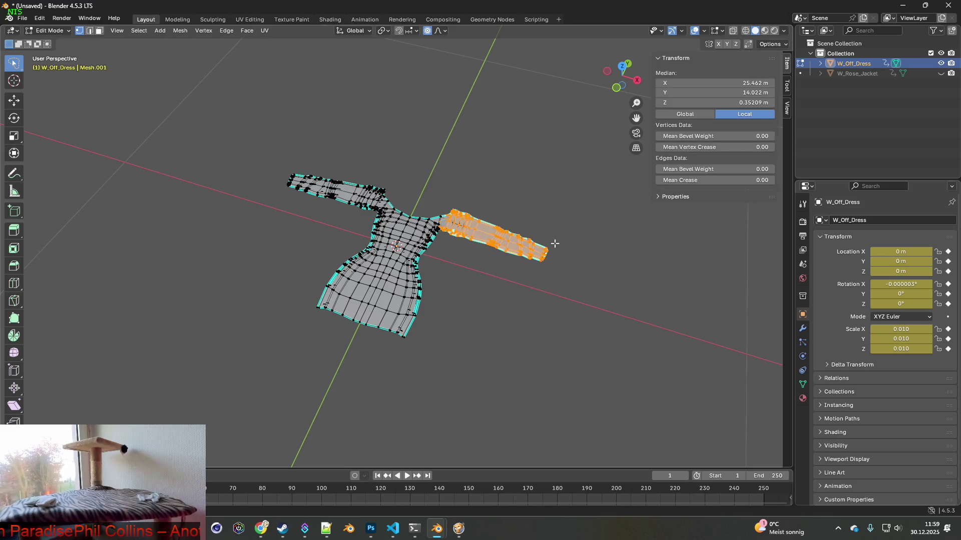
click(733, 31)
click(568, 326)
mouse_move(564, 334)
ctrl+right_down()
mouse_move(613, 201)
mouse_move(613, 253)
ctrl+right_up()
Step: Rotate the right sleeve about Z and shift it along Y
key(r)
key(x)
key(y)
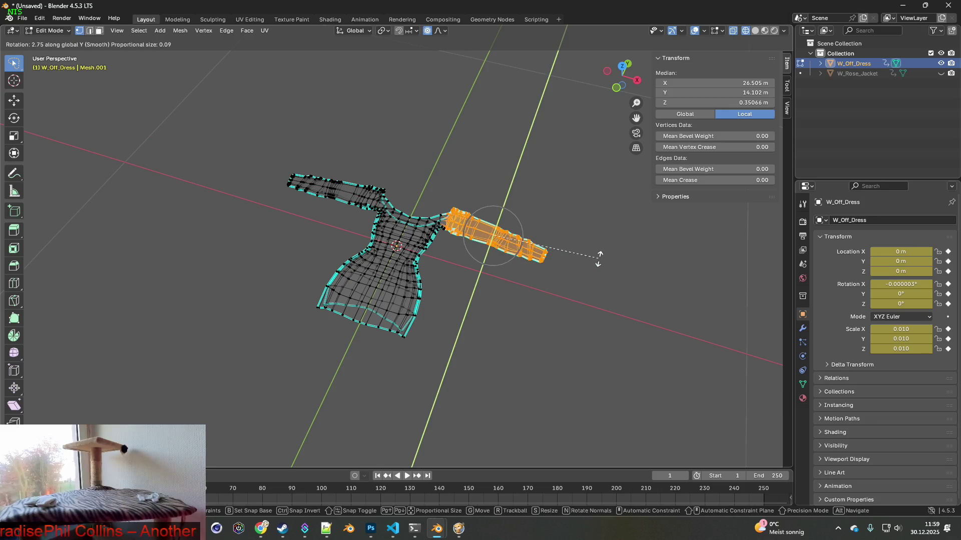
key(y)
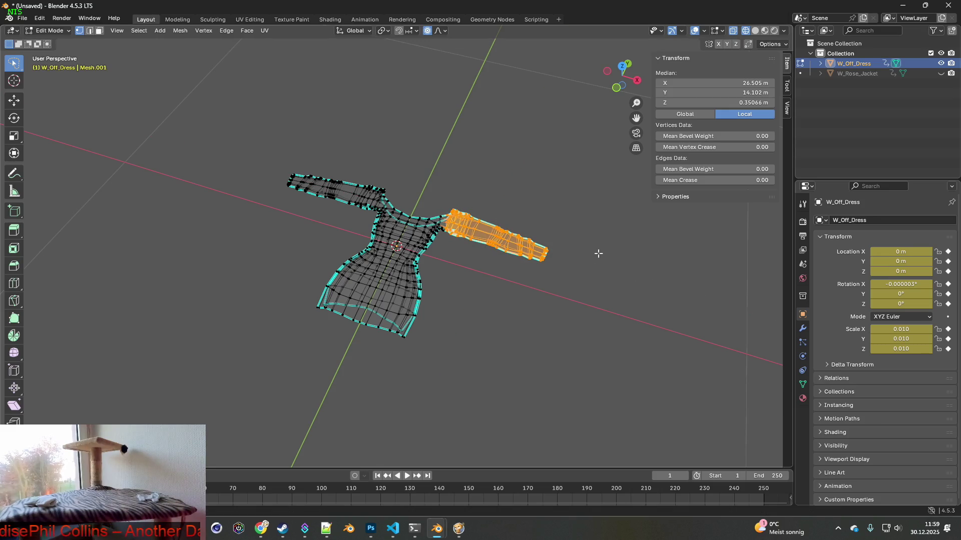
key(z)
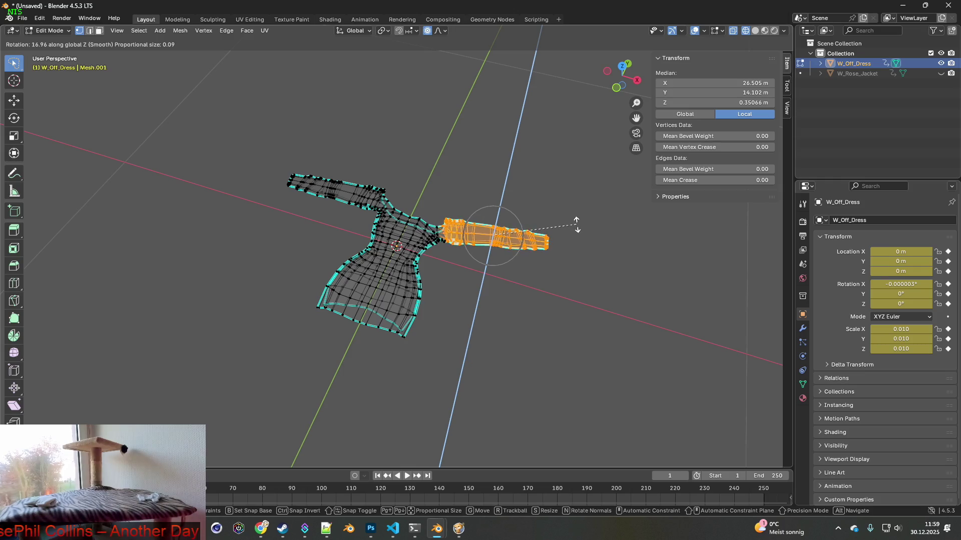
click(542, 253)
key(g)
key(x)
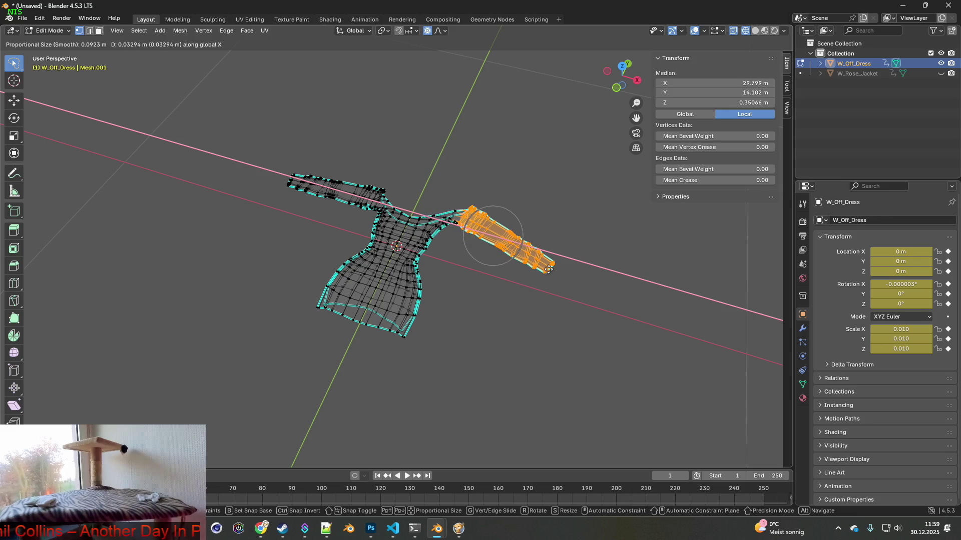
key(y)
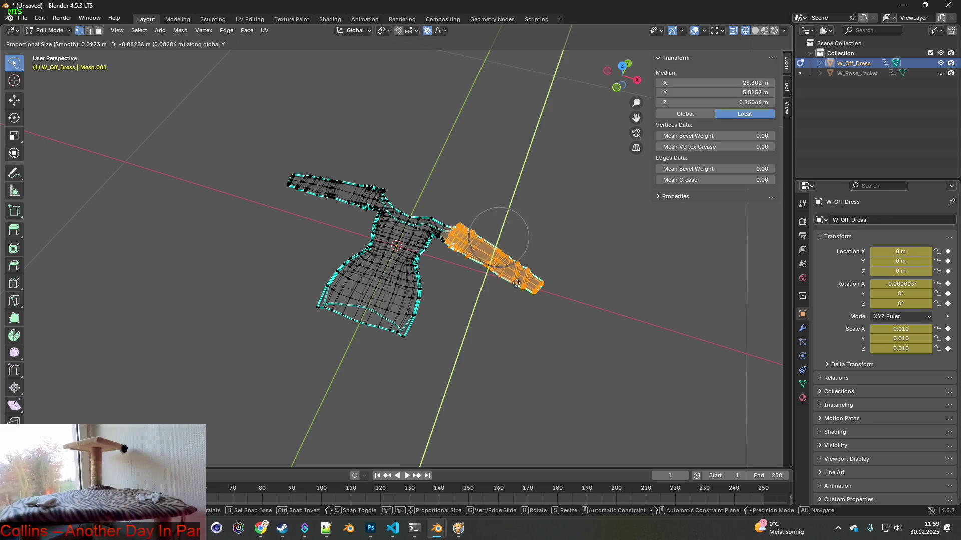
click(523, 256)
Step: Turn the sleeve further about Z toward vertical and move it along Y
key(r)
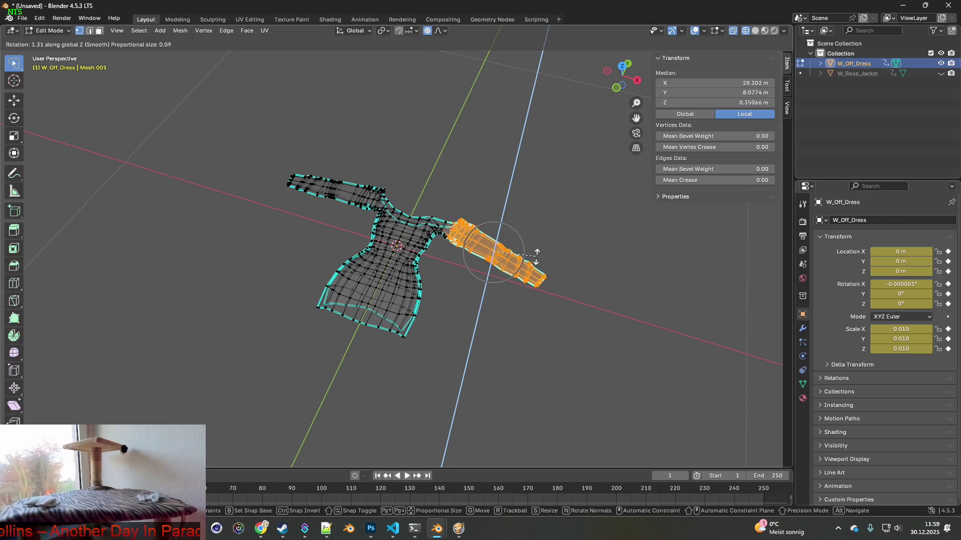
key(z)
click(513, 268)
key(g)
key(x)
key(y)
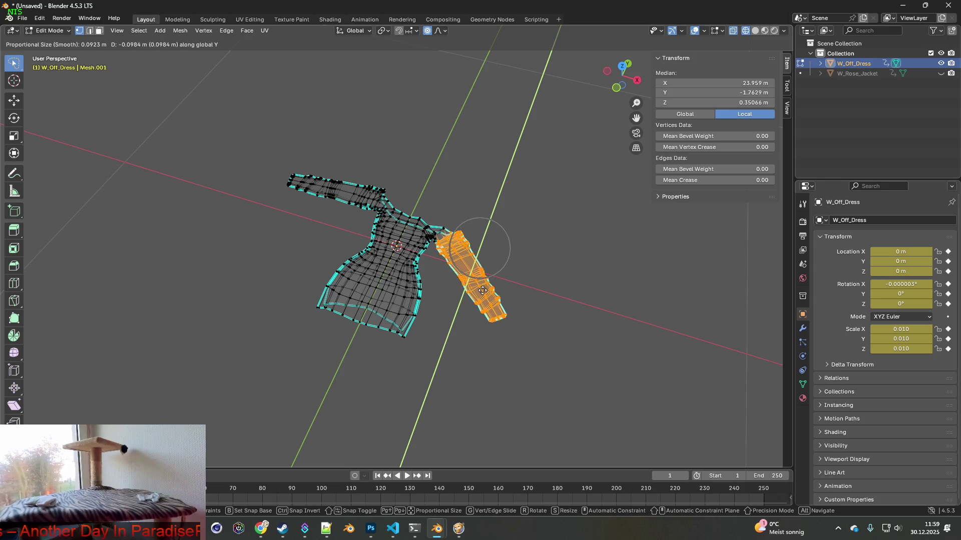
click(485, 301)
Step: Rotate the sleeve upright about Z and move it closer to the dress along X
key(r)
key(z)
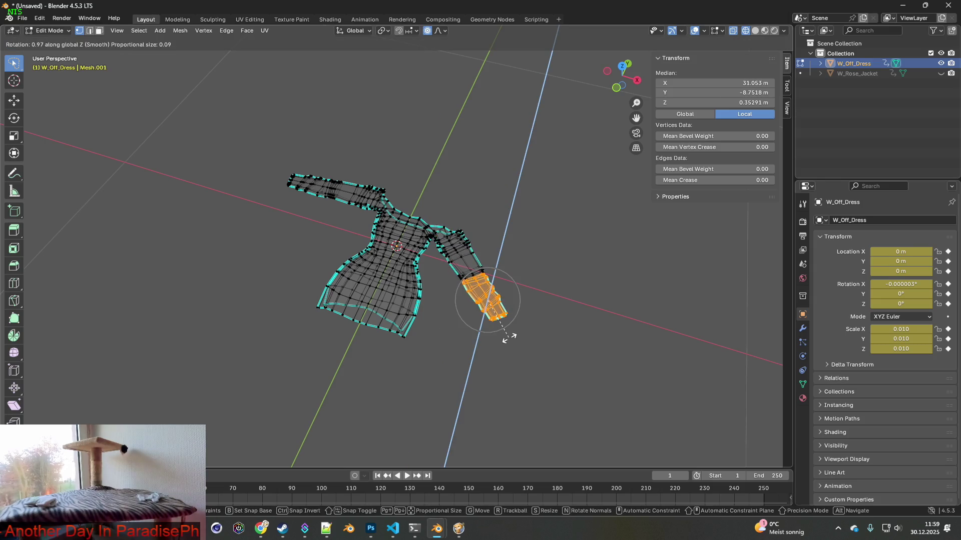
click(487, 342)
key(g)
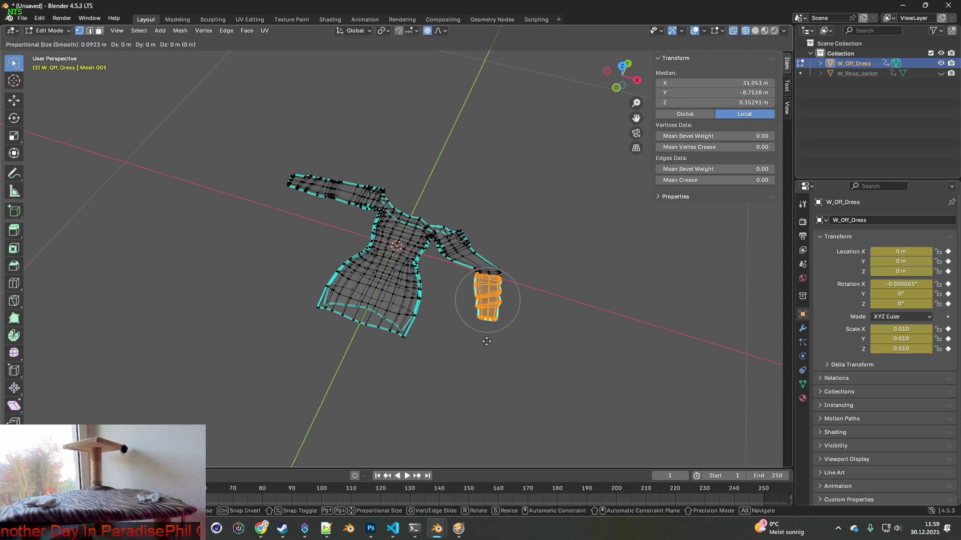
key(x)
click(473, 338)
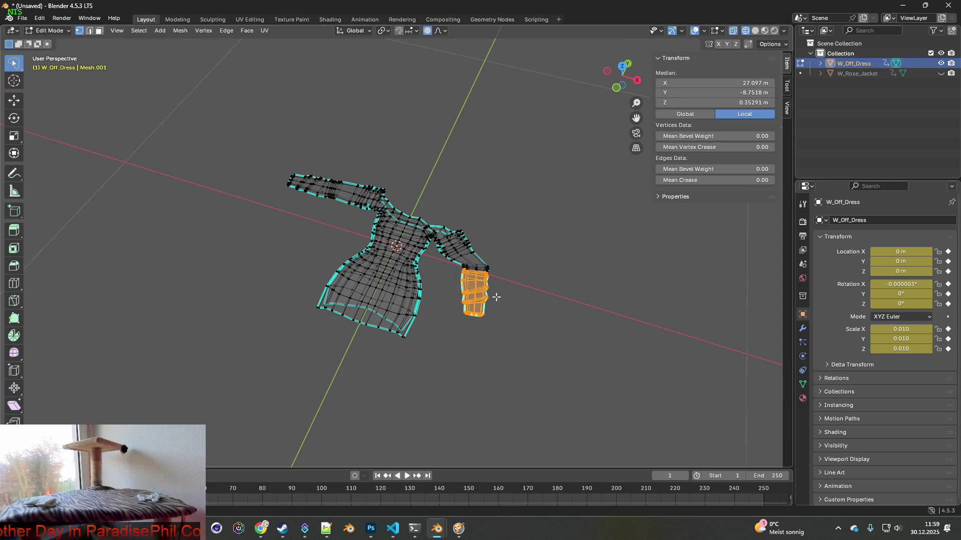
Step: Revert through Undo History to before the sleeve changes
click(40, 18)
mouse_move(75, 49)
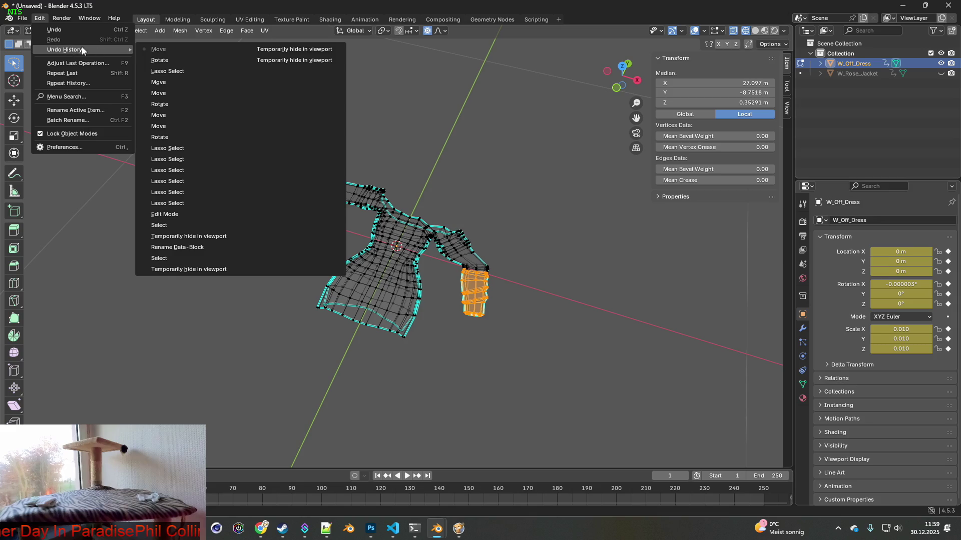
click(181, 148)
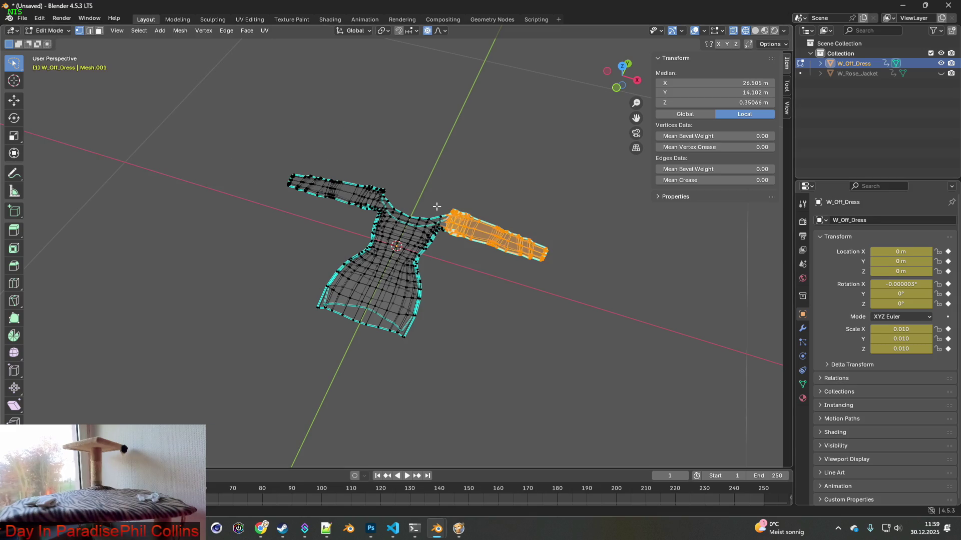
Step: Select the right sleeve end and try rotating and moving it along X, cancelling each attempt
click(556, 219)
mouse_move(484, 186)
mouse_down()
mouse_move(507, 240)
mouse_move(555, 265)
mouse_up()
key(r)
scroll(586, 264, down, 3)
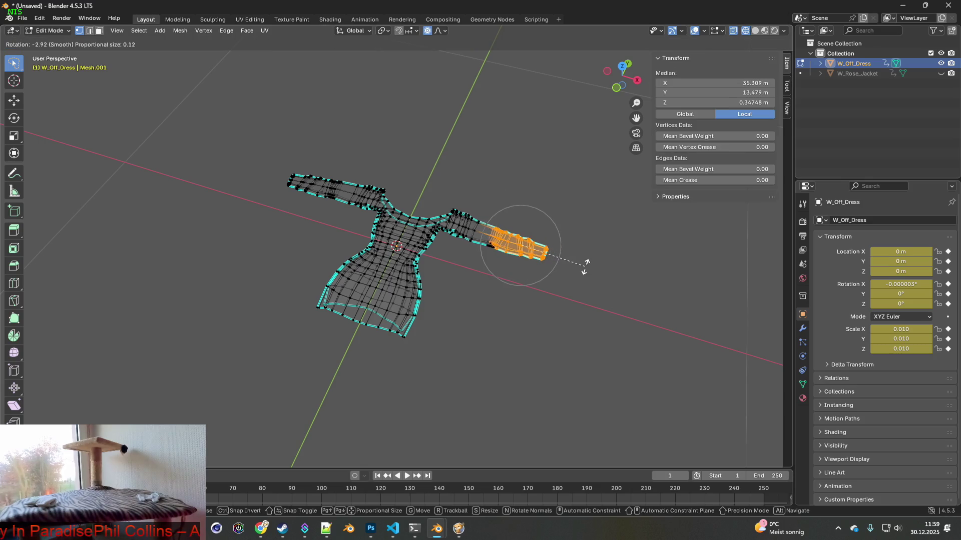
right_click(545, 273)
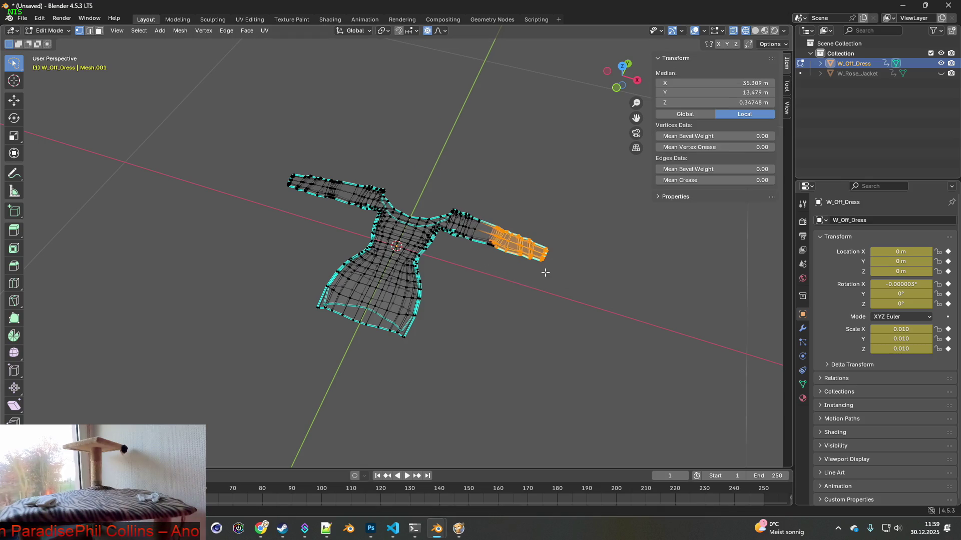
key(g)
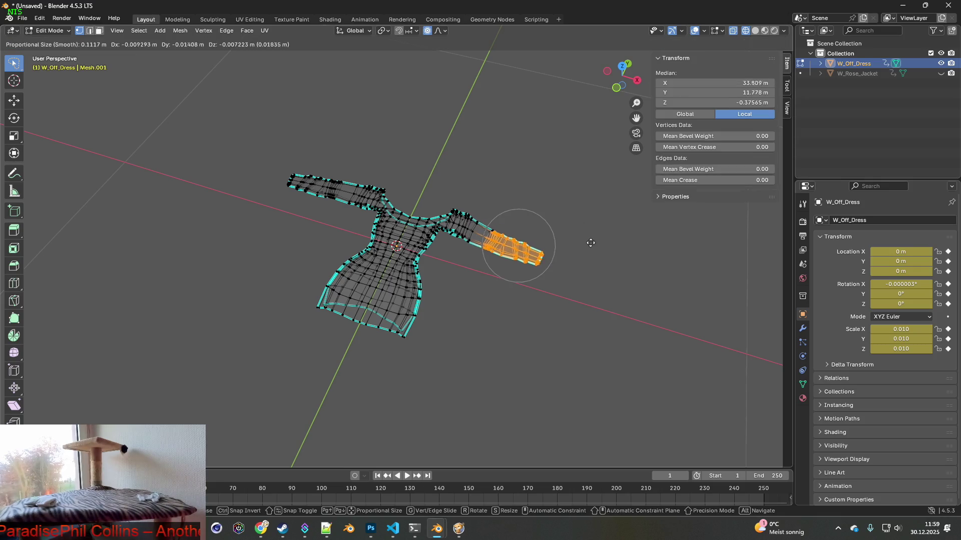
scroll(587, 244, down, 2)
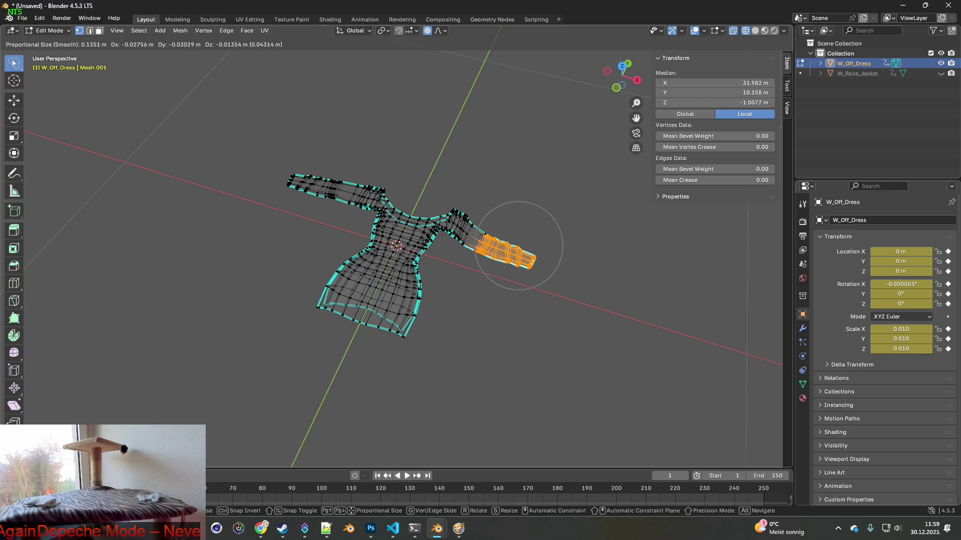
key(Escape)
key(g)
key(x)
scroll(570, 235, down, 3)
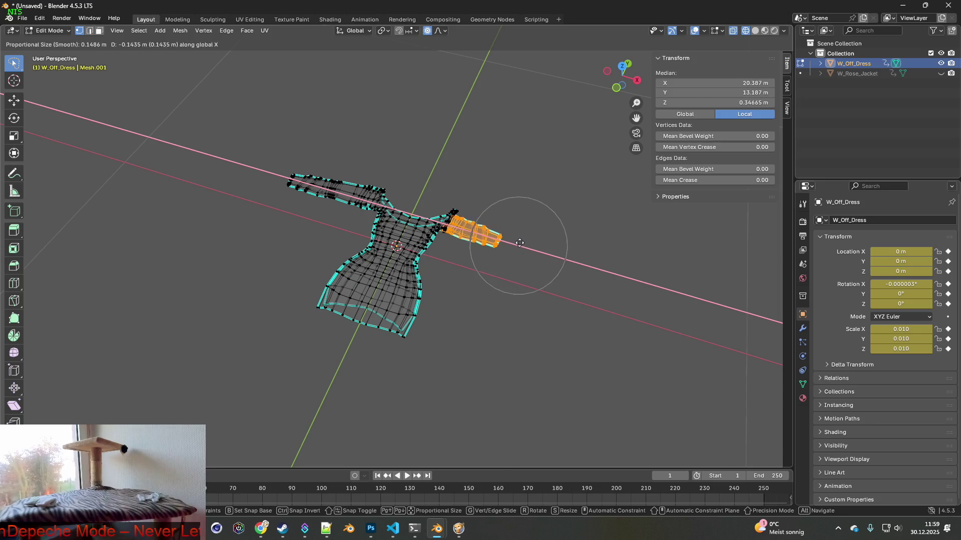
scroll(548, 242, down, 2)
scroll(541, 241, down, 8)
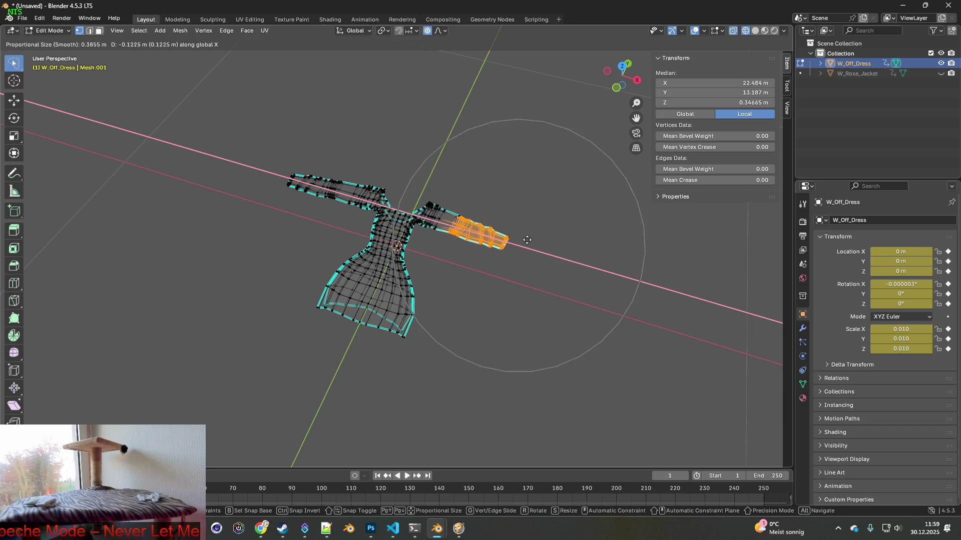
scroll(524, 239, down, 2)
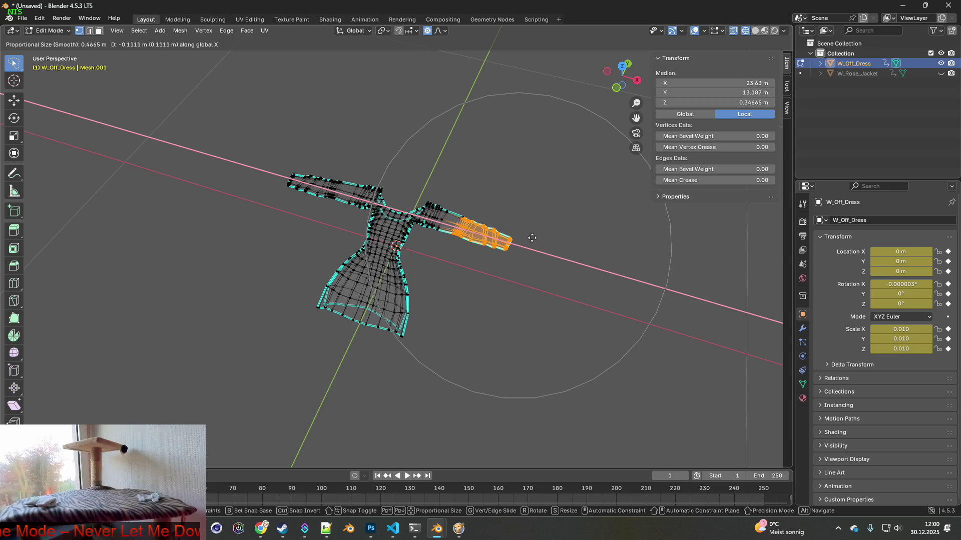
right_click(513, 242)
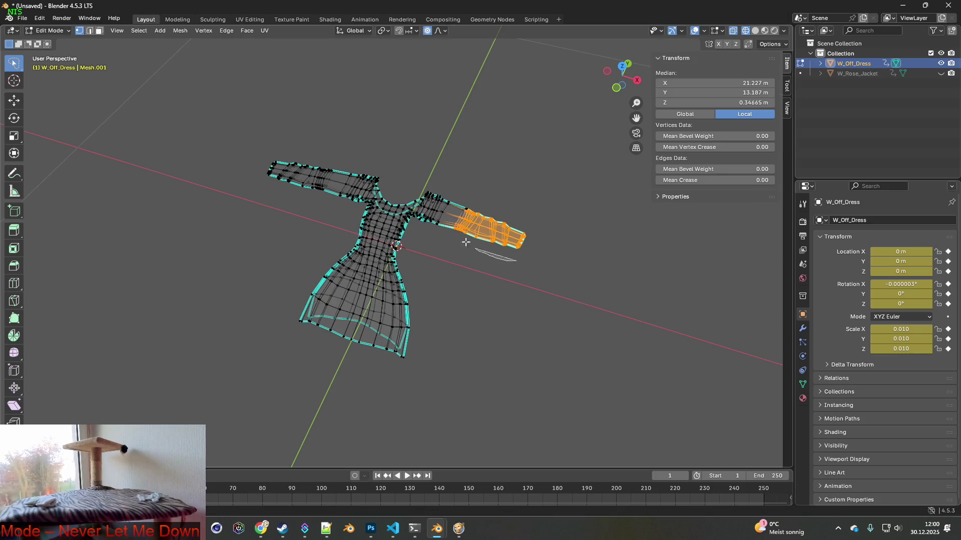
Step: Rotate the right sleeve end about -30° around Z with proportional editing
key(r)
key(z)
scroll(531, 256, up, 7)
scroll(508, 270, up, 1)
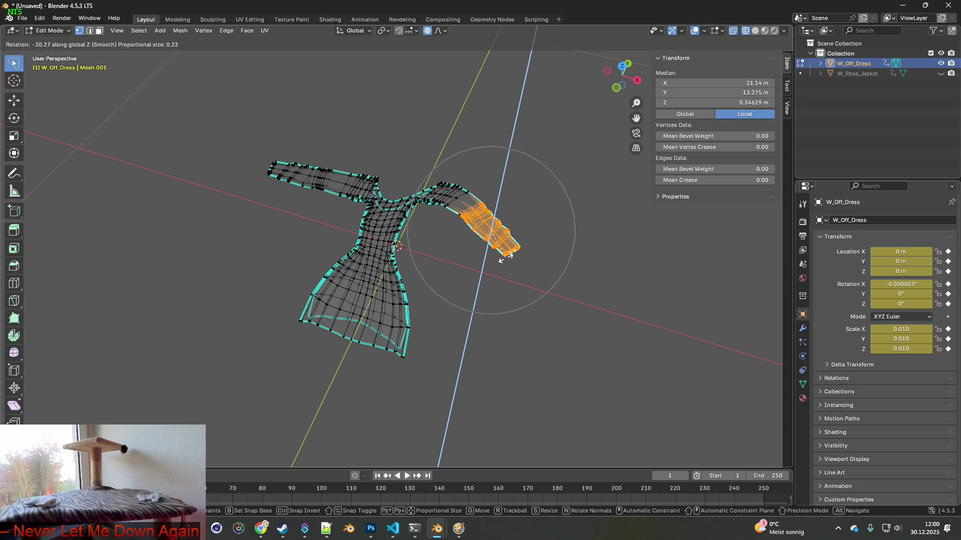
click(505, 258)
middle_drag(506, 258, 534, 213)
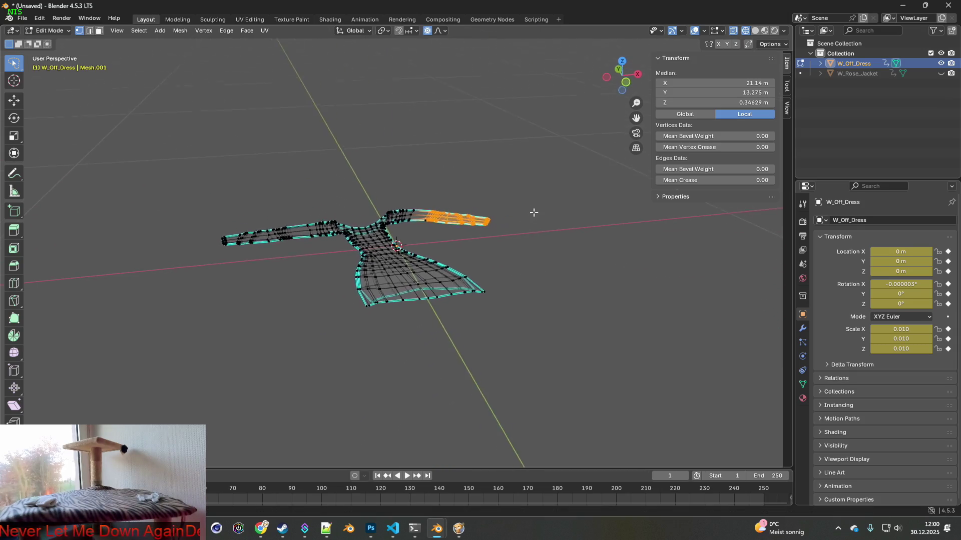
Step: Move the lasso-selected chest vertices of the dress along the X axis
mouse_move(321, 255)
mouse_down()
mouse_move(383, 233)
mouse_move(378, 267)
mouse_up()
mouse_move(378, 267)
middle_down()
mouse_move(390, 261)
mouse_move(377, 259)
middle_up()
key(g)
key(x)
scroll(393, 248, up, 2)
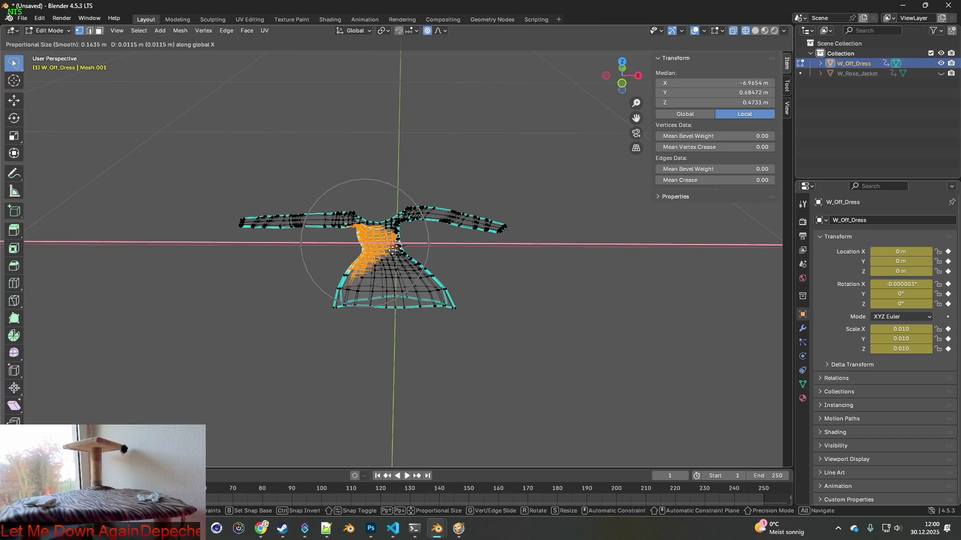
scroll(400, 250, down, 1)
scroll(415, 250, up, 1)
scroll(421, 250, down, 1)
scroll(422, 251, down, 1)
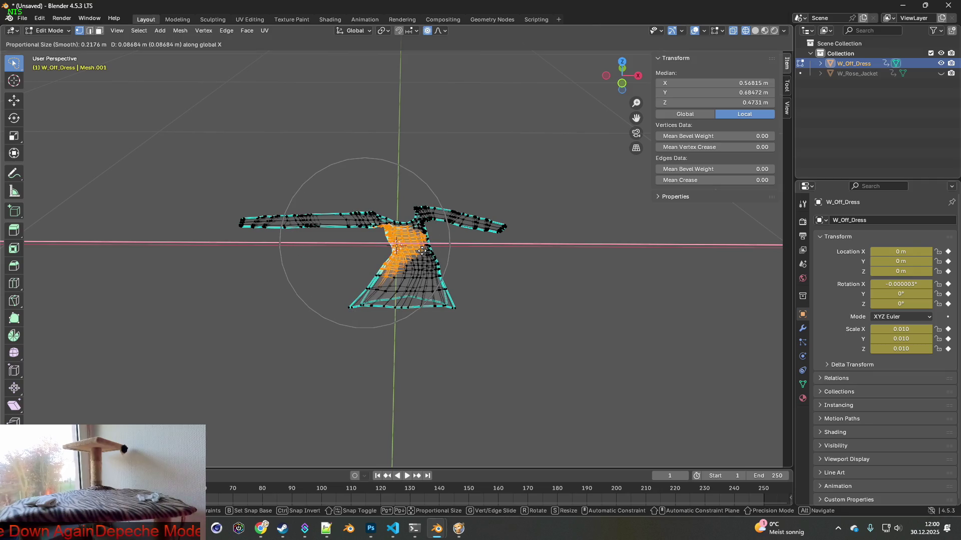
click(422, 250)
Step: Pull the left sleeve tip vertices inward along X
mouse_move(230, 201)
mouse_down()
mouse_move(320, 248)
mouse_move(286, 231)
mouse_up()
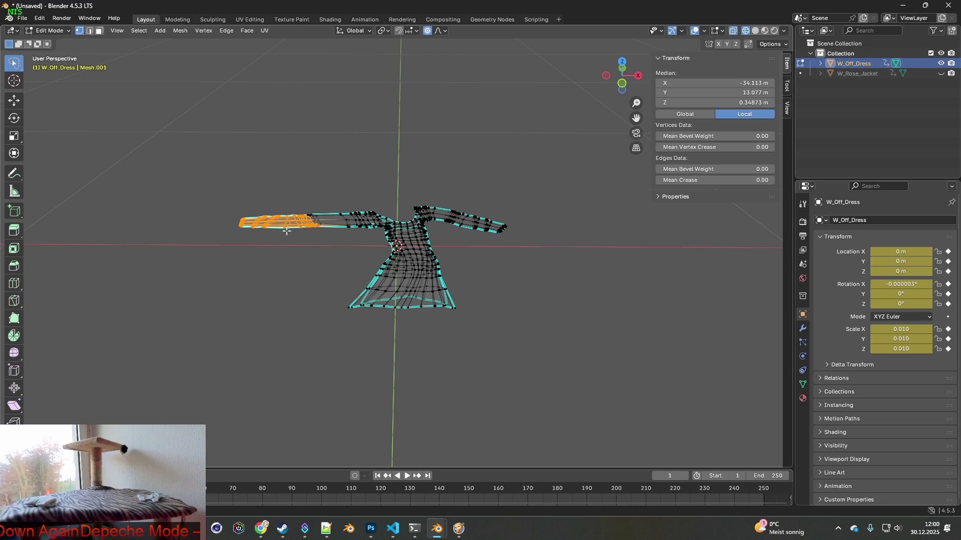
key(g)
key(x)
scroll(350, 233, up, 1)
scroll(353, 234, up, 1)
scroll(354, 234, down, 4)
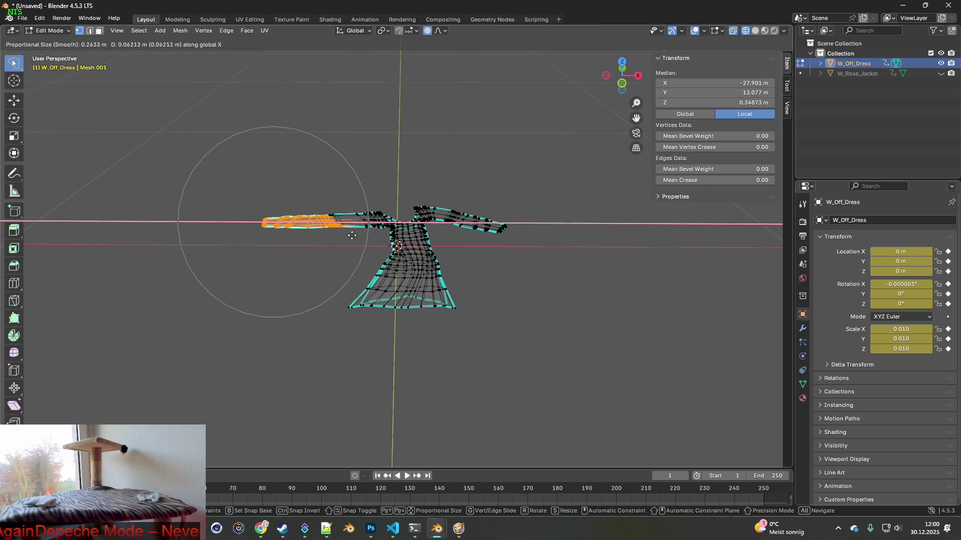
scroll(354, 235, up, 1)
click(358, 235)
Step: Shorten the left sleeve end further by moving a smaller group of end vertices along X
mouse_move(305, 190)
mouse_down()
mouse_move(265, 186)
mouse_move(308, 232)
mouse_up()
key(g)
key(x)
scroll(322, 226, up, 5)
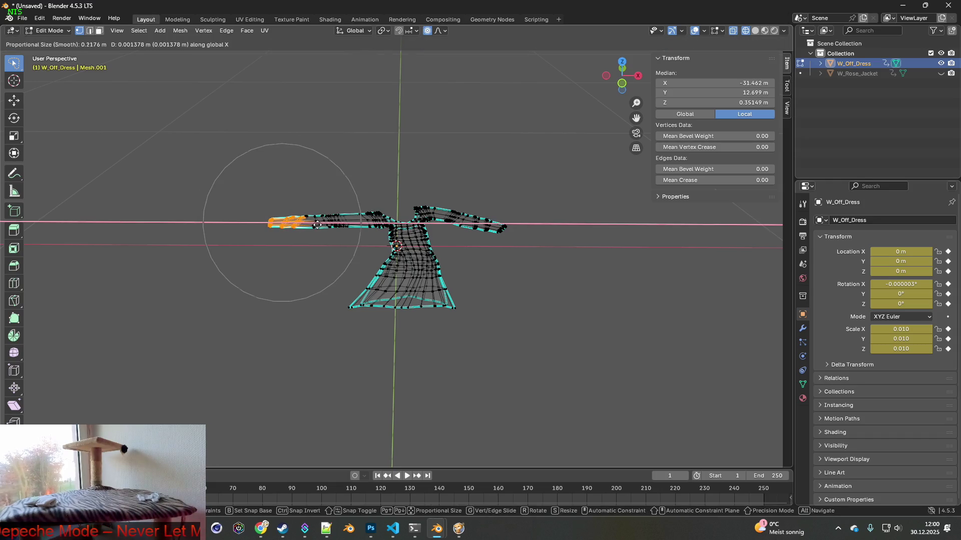
scroll(336, 228, up, 1)
scroll(343, 228, up, 1)
scroll(344, 229, up, 1)
scroll(342, 228, up, 1)
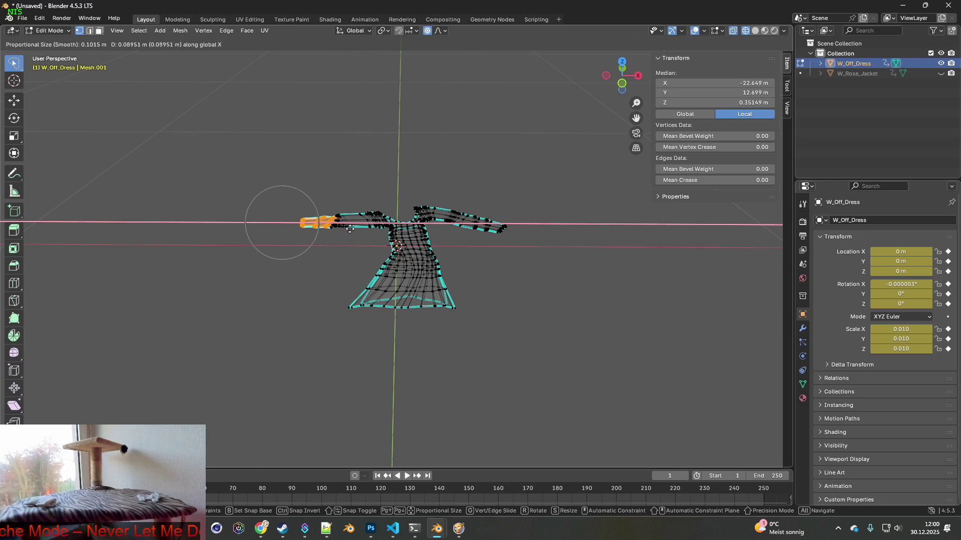
scroll(341, 227, up, 2)
scroll(340, 228, up, 2)
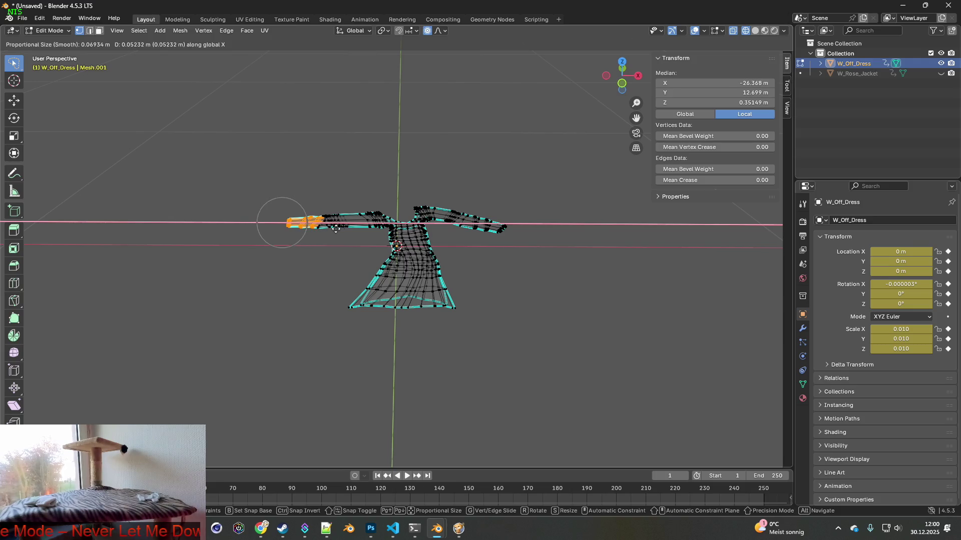
scroll(337, 229, down, 10)
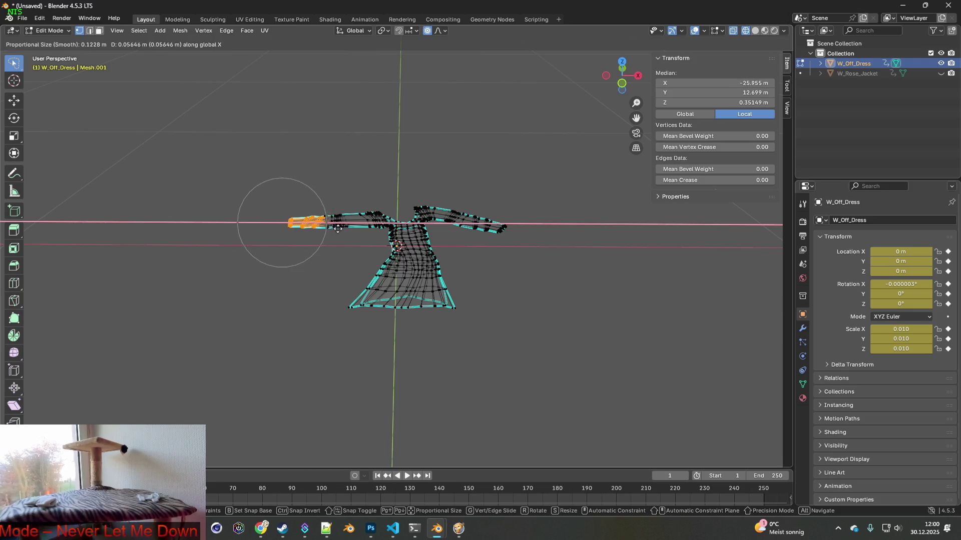
scroll(343, 230, down, 3)
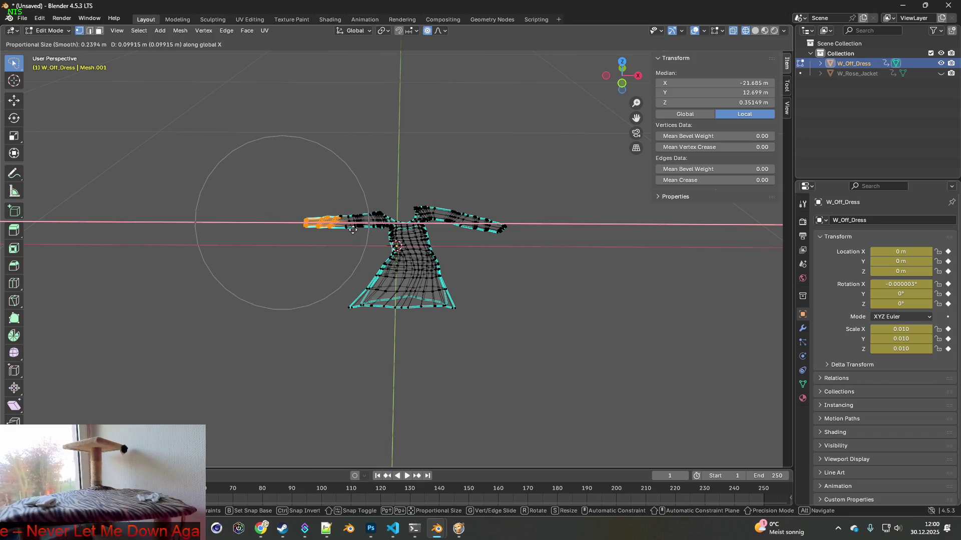
click(363, 231)
mouse_move(362, 231)
middle_down()
mouse_move(350, 239)
mouse_move(383, 238)
middle_up()
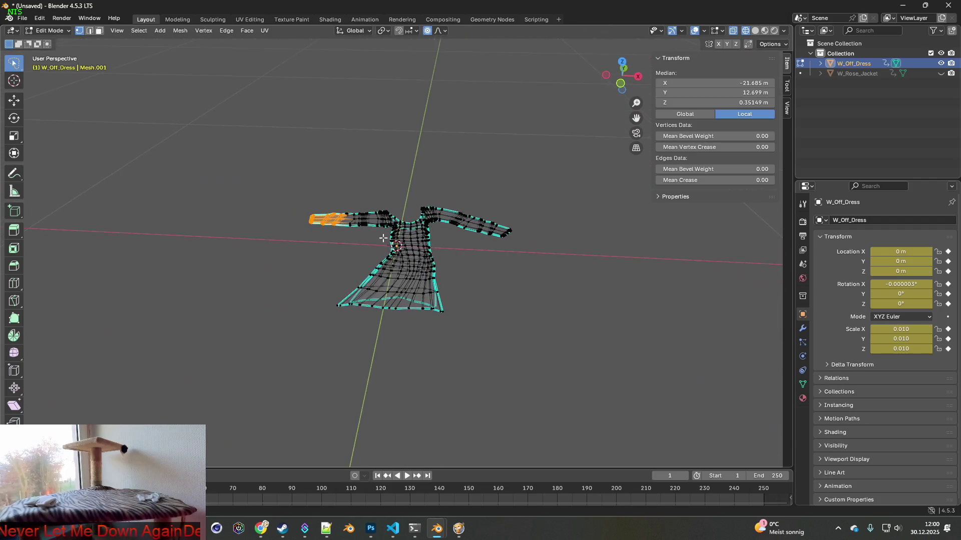
click(50, 30)
Step: Return to Object Mode, reselect the dress and switch to Material Preview shading
click(43, 41)
mouse_move(425, 179)
middle_down()
mouse_move(406, 184)
mouse_move(427, 181)
middle_up()
click(458, 191)
click(448, 234)
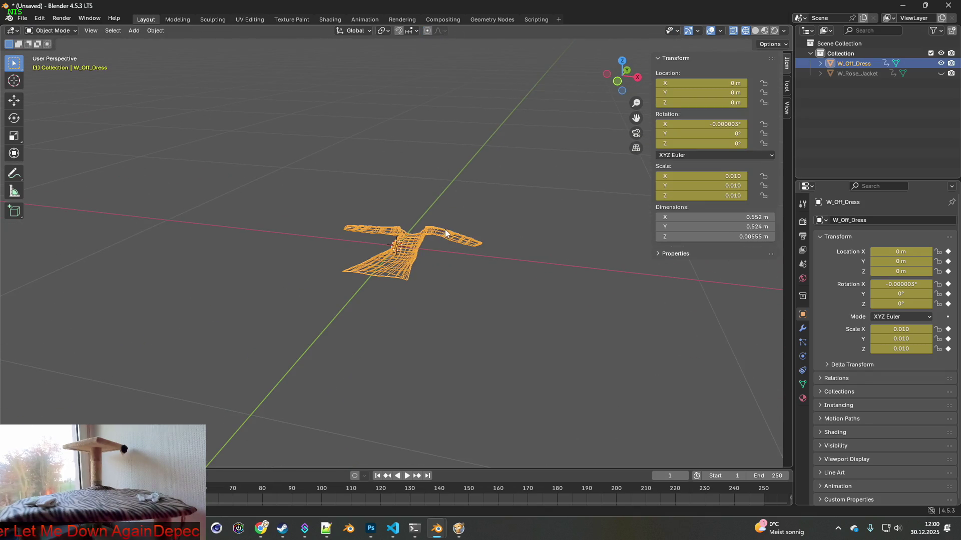
click(764, 31)
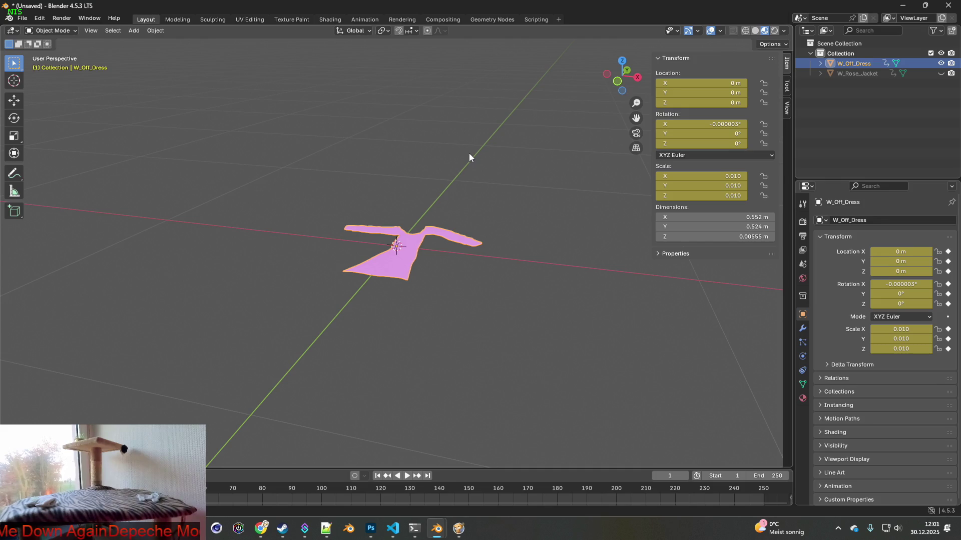
Step: Bring up the File > Export format list, then switch to the WorldItems folder window
click(22, 18)
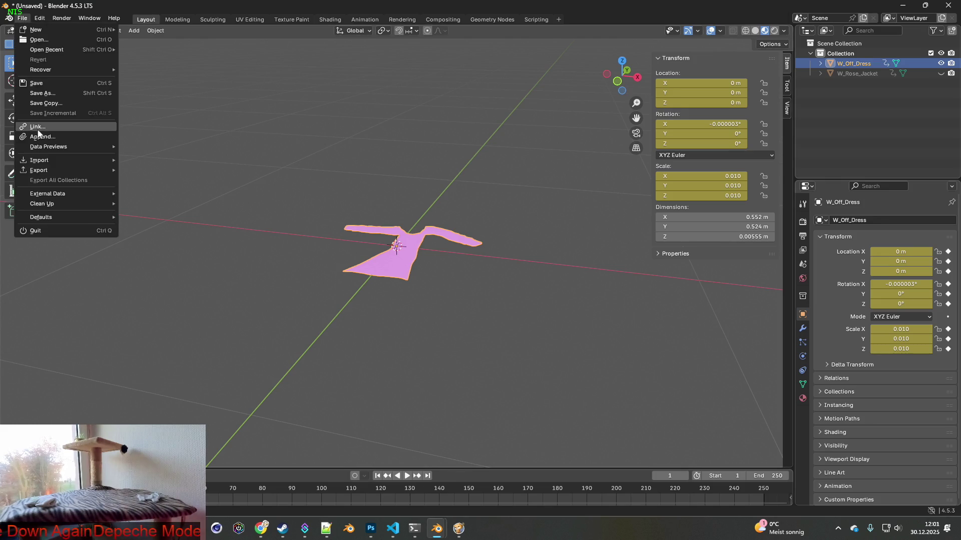
mouse_move(46, 174)
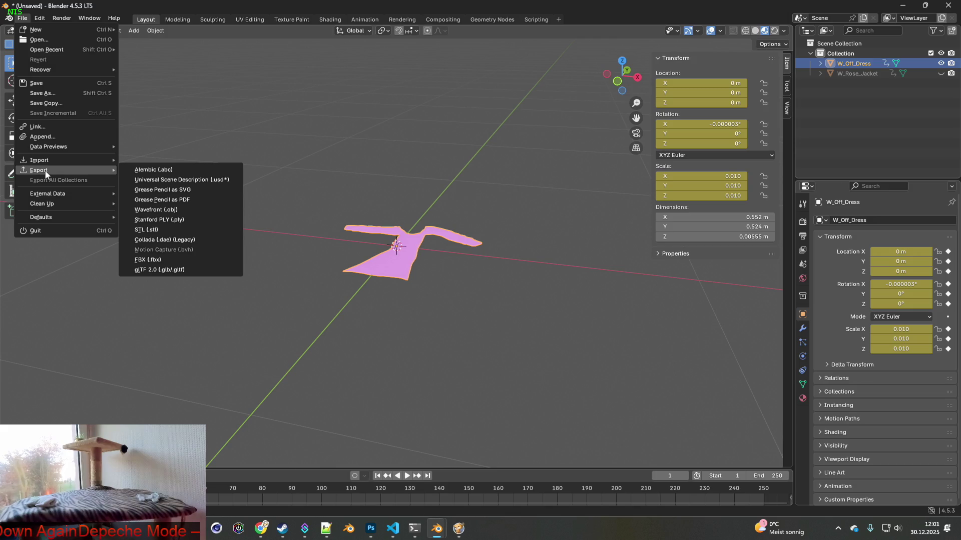
key(alt+Tab)
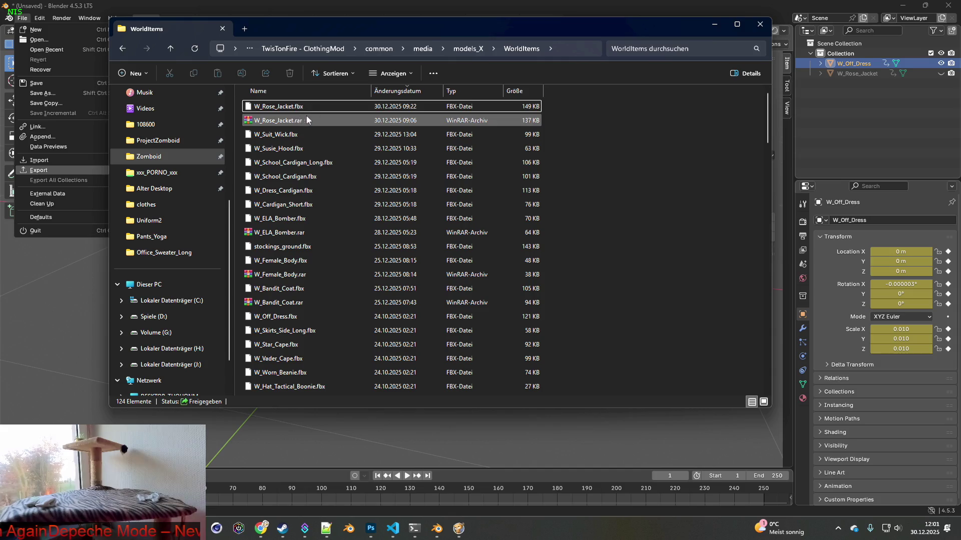
Step: Search the folder for 'off', compress W_Off_Dress.fbx into W_Off_Dress.rar, and return to Blender
click(637, 49)
text(off)
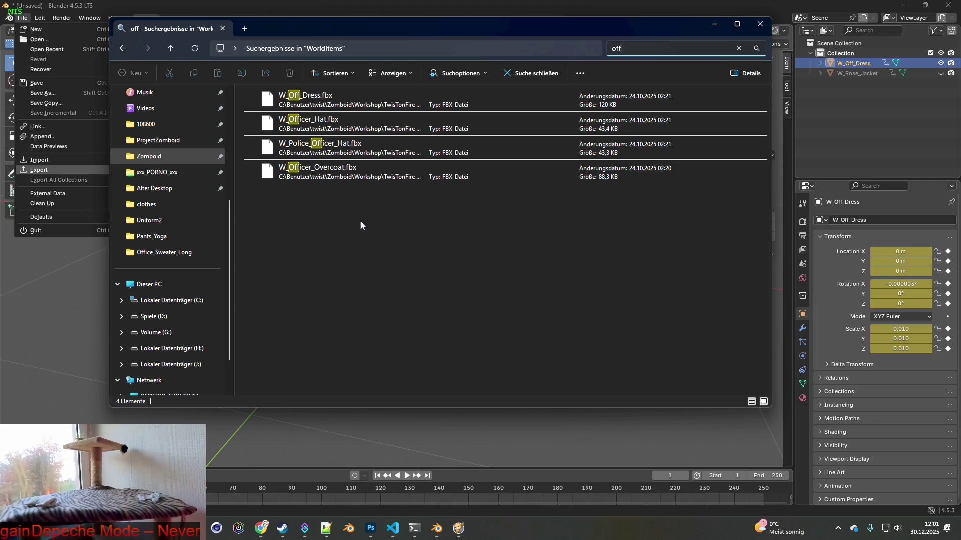
click(333, 100)
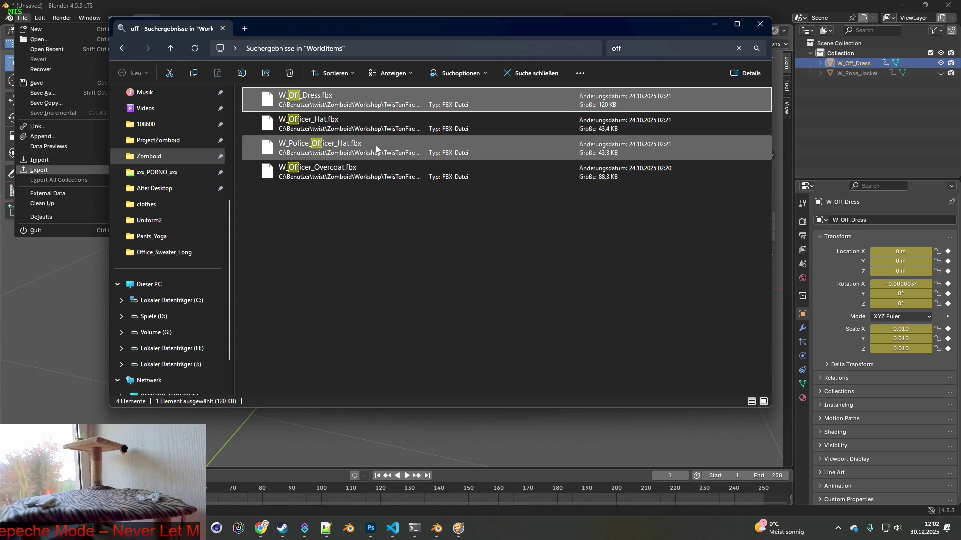
right_click(313, 99)
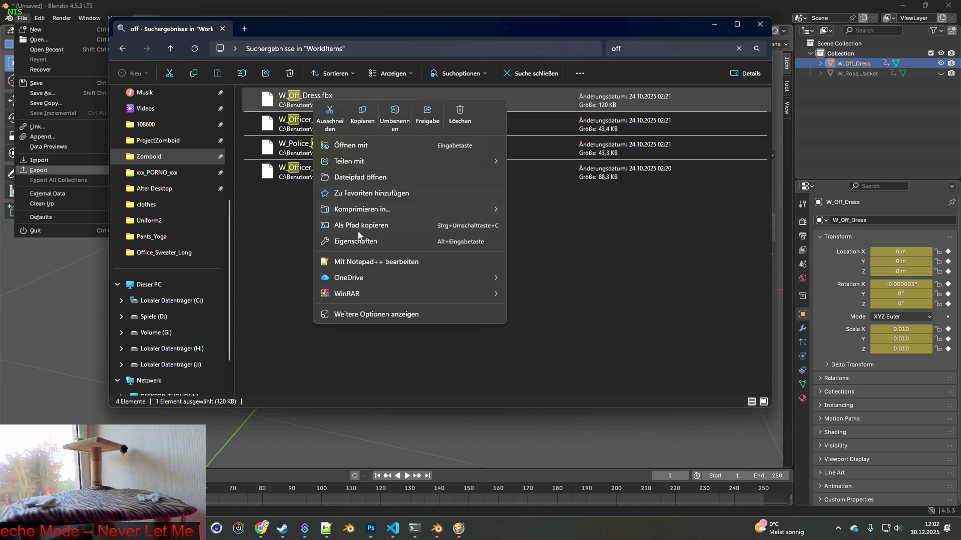
mouse_move(358, 294)
click(559, 314)
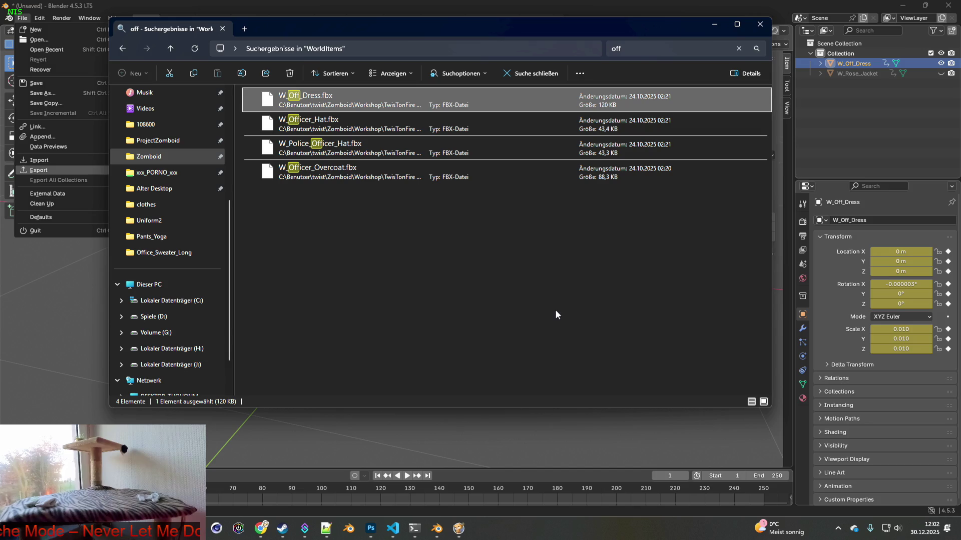
click(714, 26)
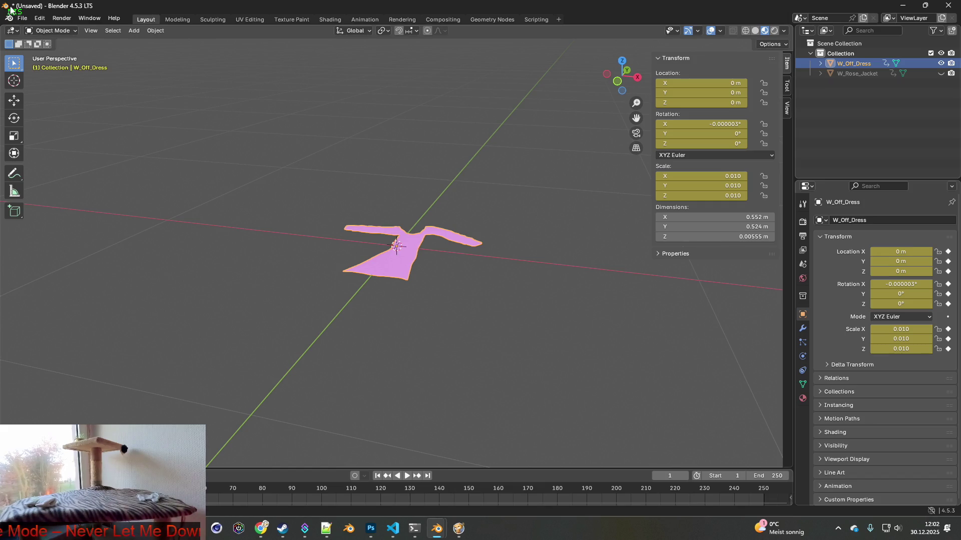
middle_drag(391, 231, 408, 230)
Step: Export the scene as FBX over W_Off_Dress.fbx, found by searching 'off' in the file browser
click(22, 18)
mouse_move(47, 172)
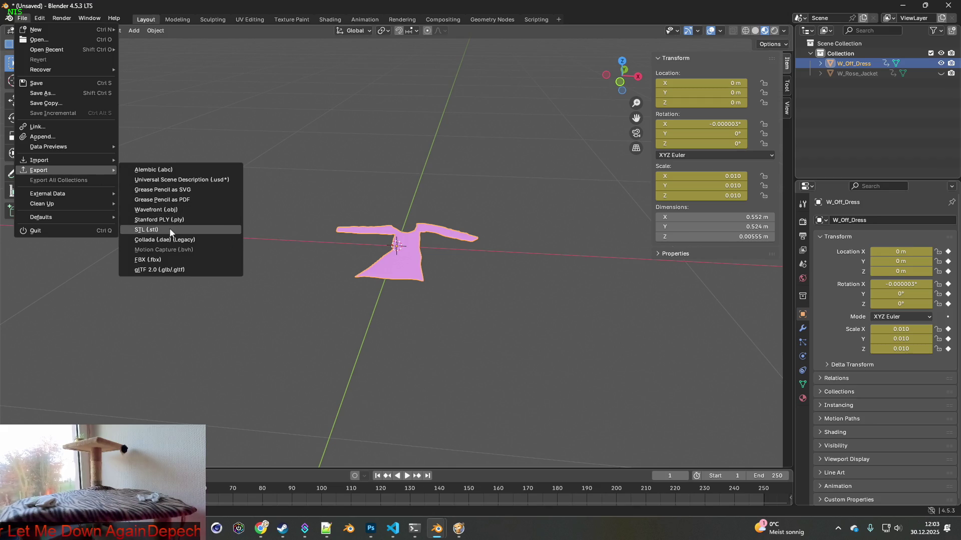
click(156, 262)
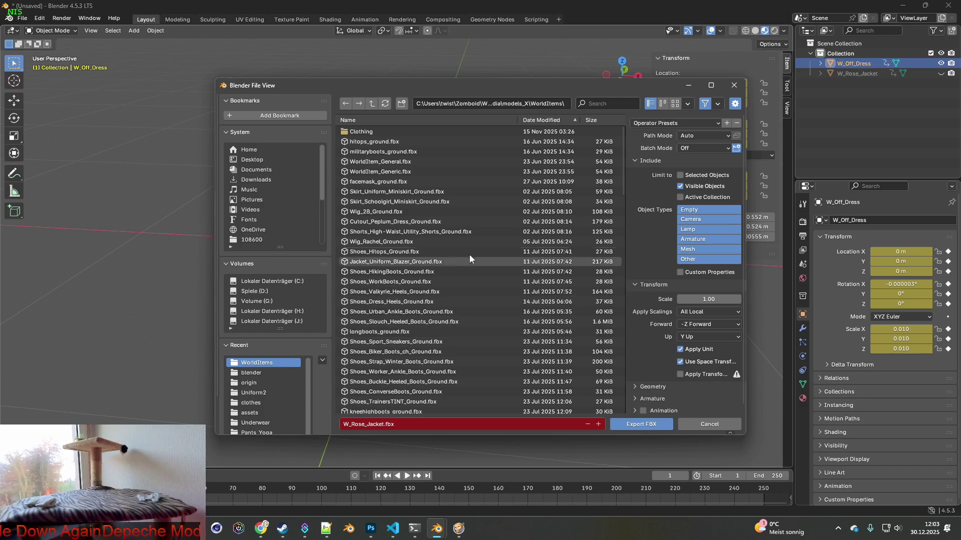
click(588, 107)
text(W_Rose_Jacket)
click(398, 131)
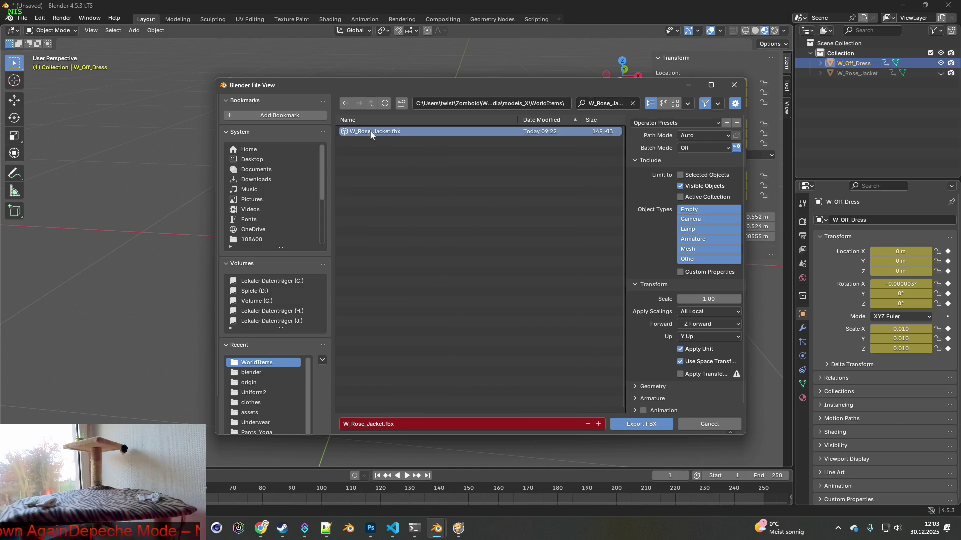
click(632, 104)
click(608, 102)
text(off)
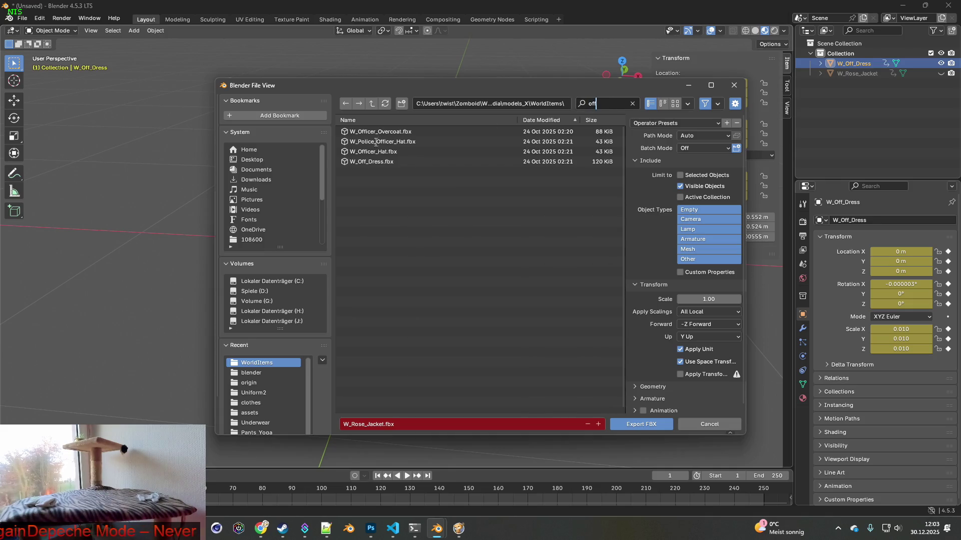
key(Return)
click(381, 162)
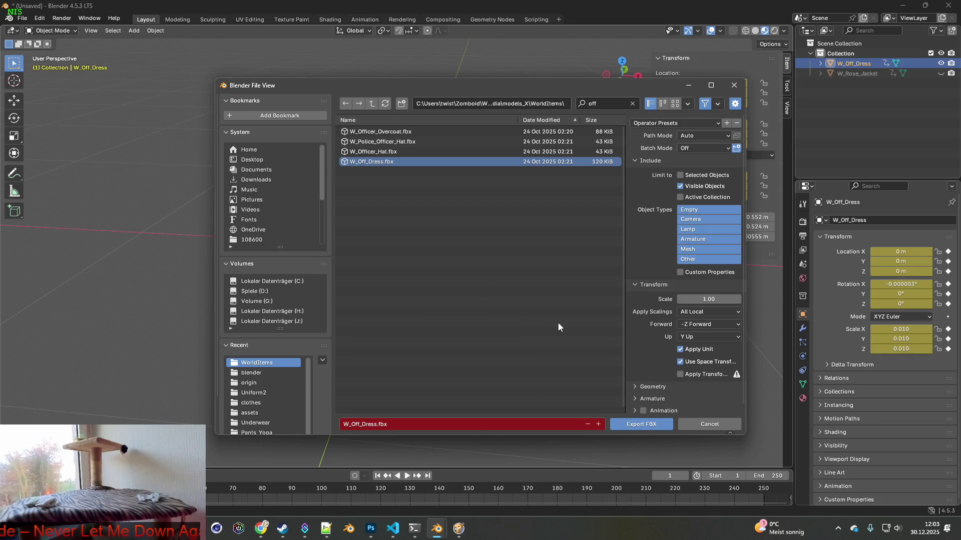
click(640, 425)
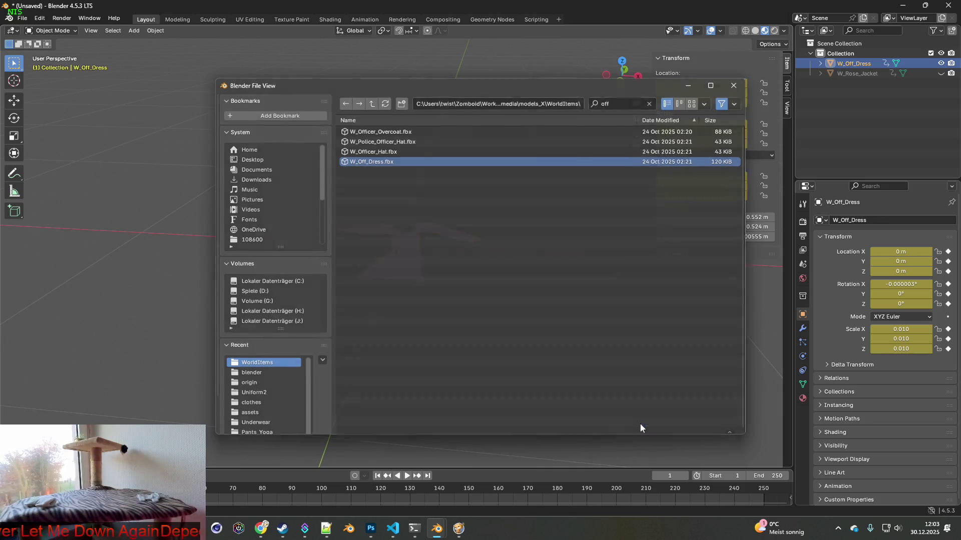
Step: In Project Zomboid, unpause and pick up the Off-Shoulder Sweater Dress from the floor
key(alt+Tab)
key(space)
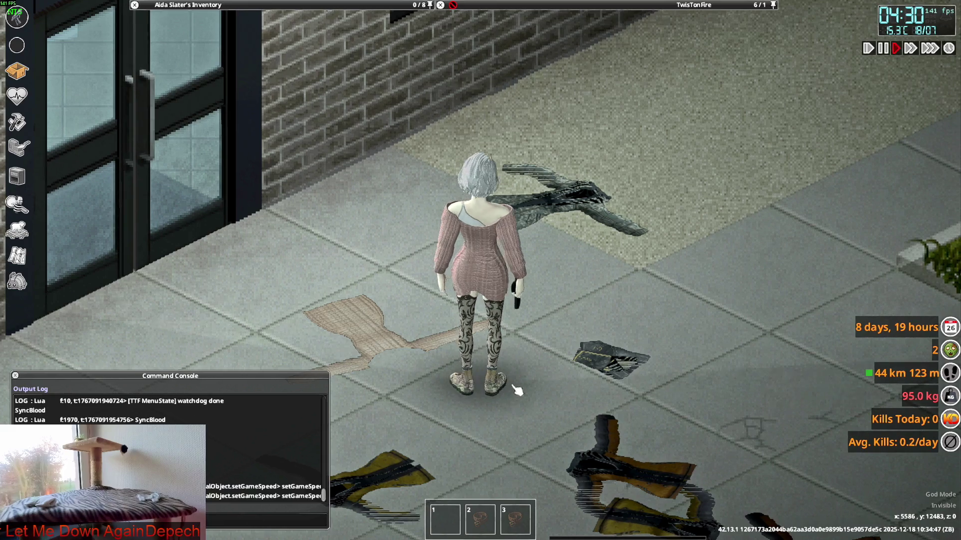
scroll(509, 393, up, 2)
double_click(516, 75)
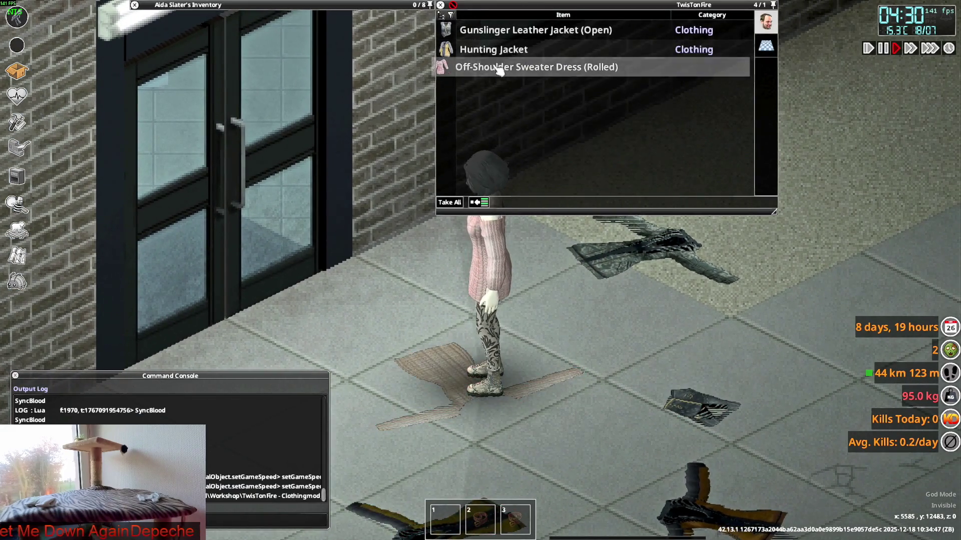
Step: Walk the character around the dress, then choose Quit from the pause menu
key(w)
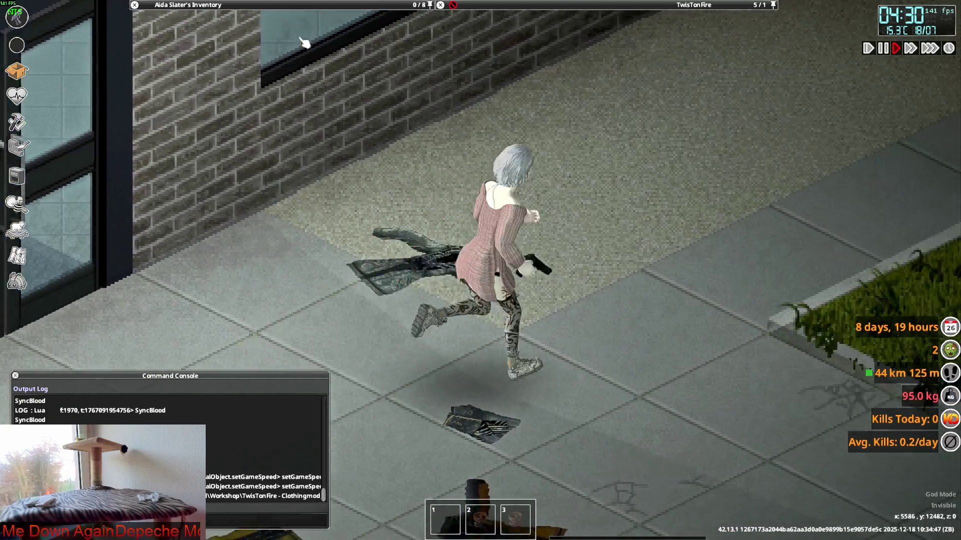
key(a)
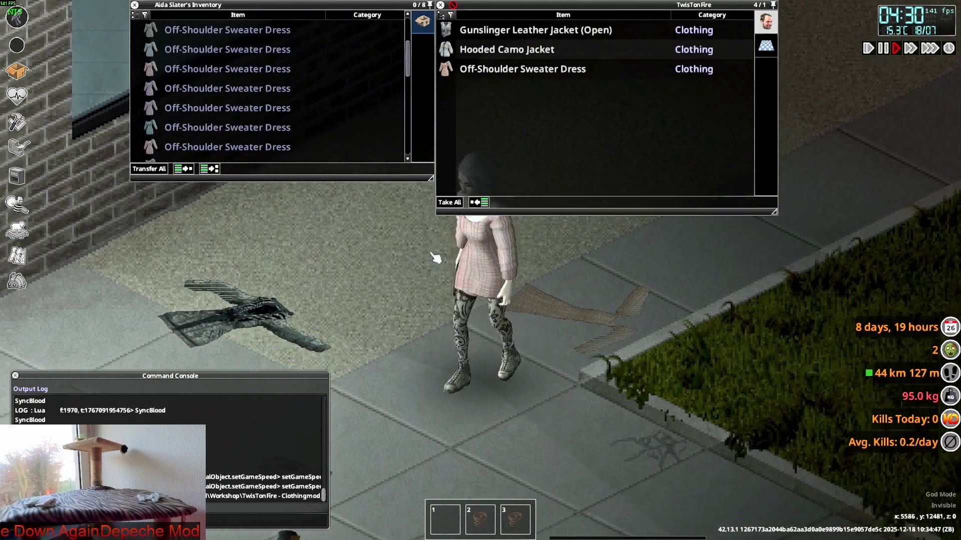
key(a)
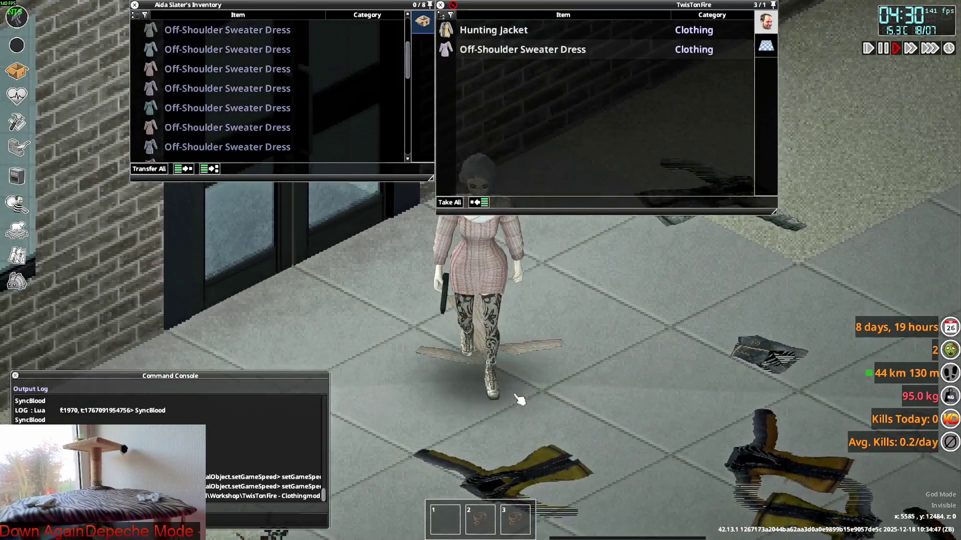
key(w)
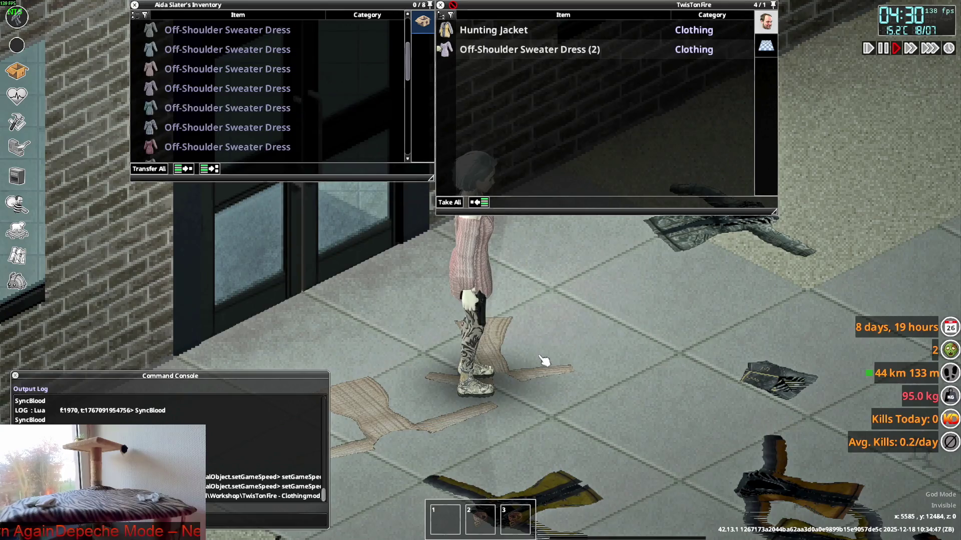
key(Escape)
click(207, 384)
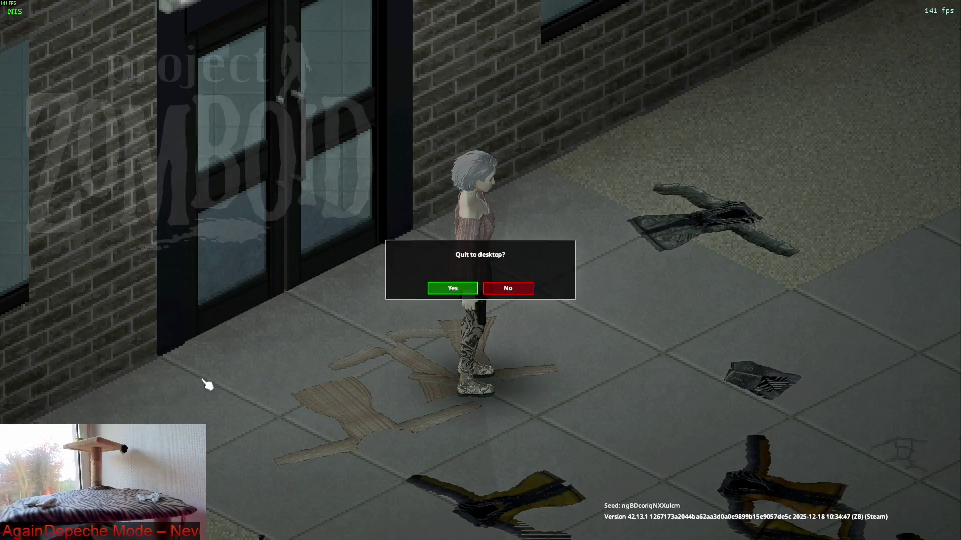
Step: Confirm quitting, relaunch Project Zomboid from the Steam library and load the saved game
click(451, 288)
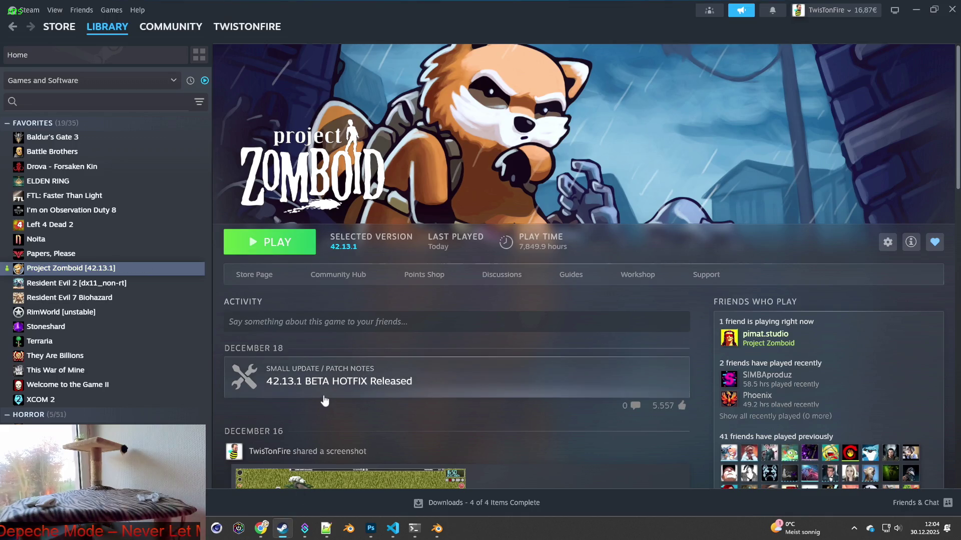
click(275, 244)
click(521, 365)
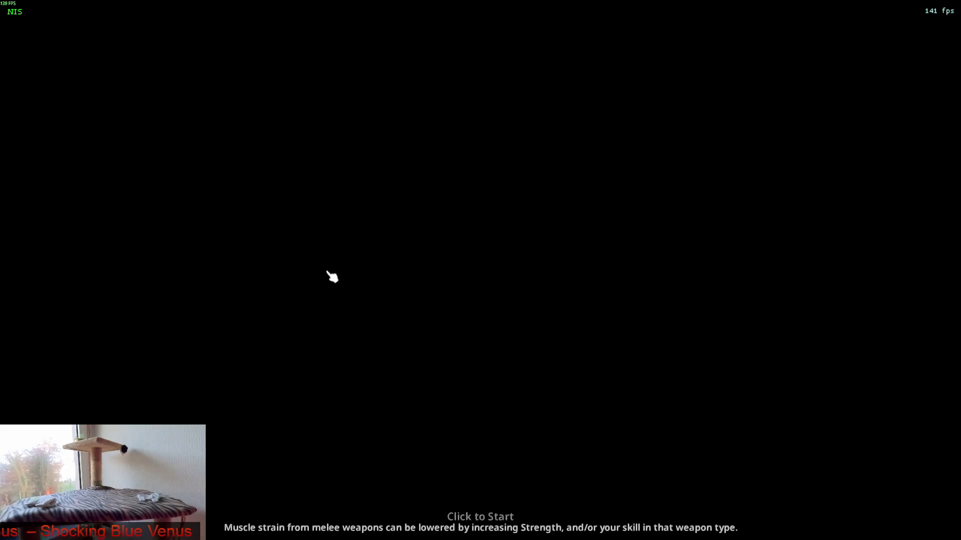
click(328, 273)
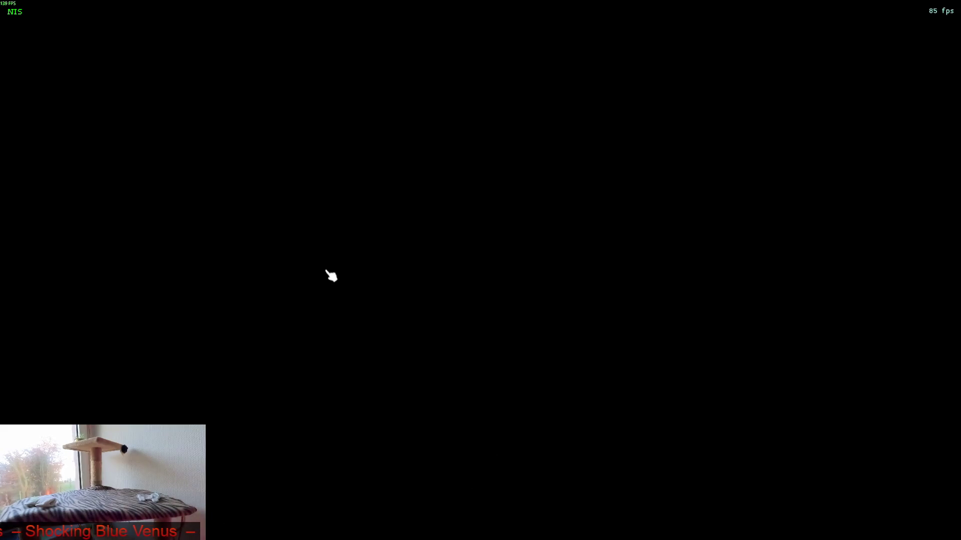
scroll(402, 301, up, 4)
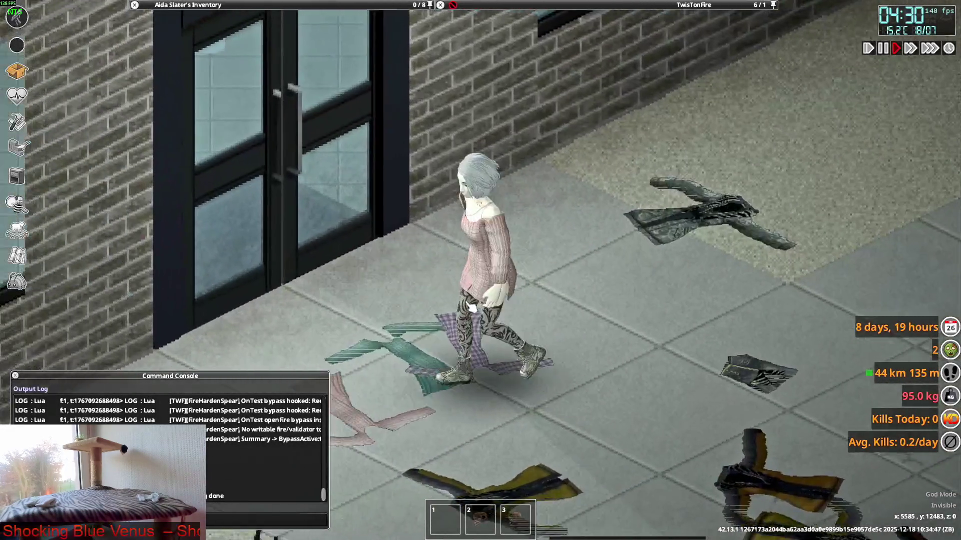
Step: Drop the stack of twelve Off-Shoulder Sweater Dresses onto the ground, then Alt+Tab back to Blender
key(d)
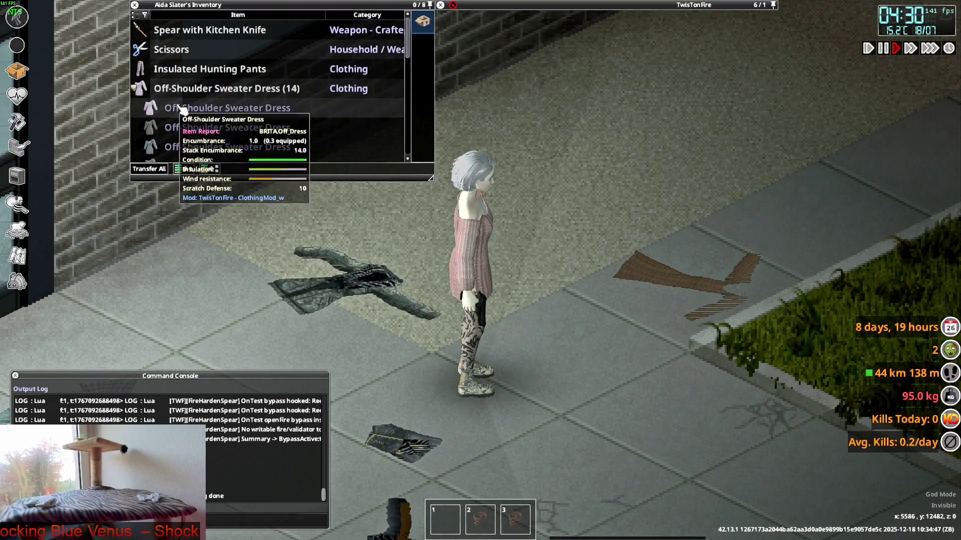
double_click(212, 108)
double_click(220, 117)
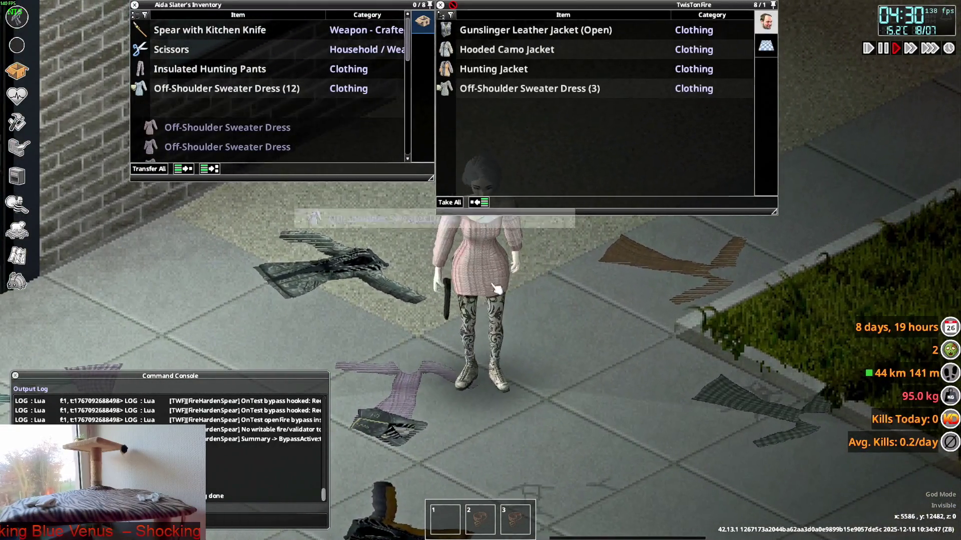
drag(280, 146, 394, 239)
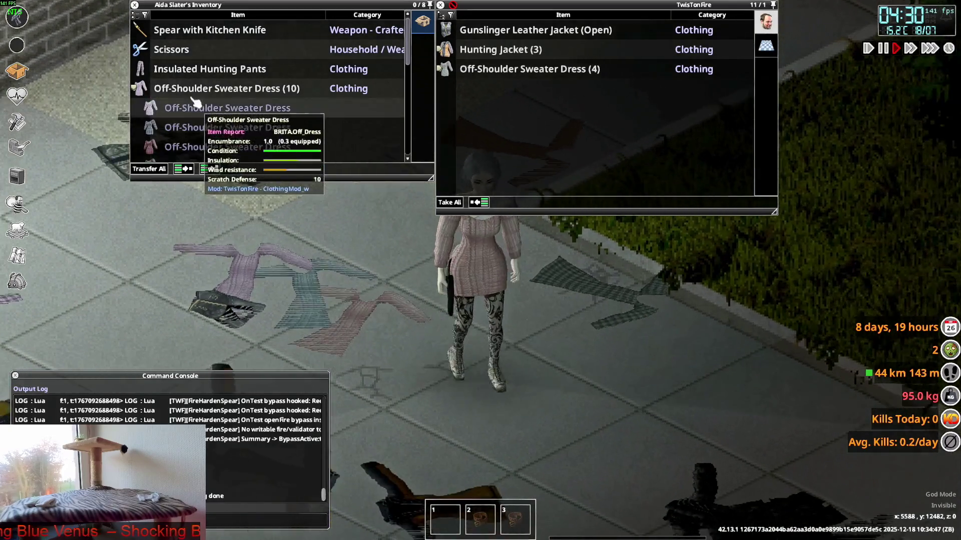
drag(220, 113, 547, 339)
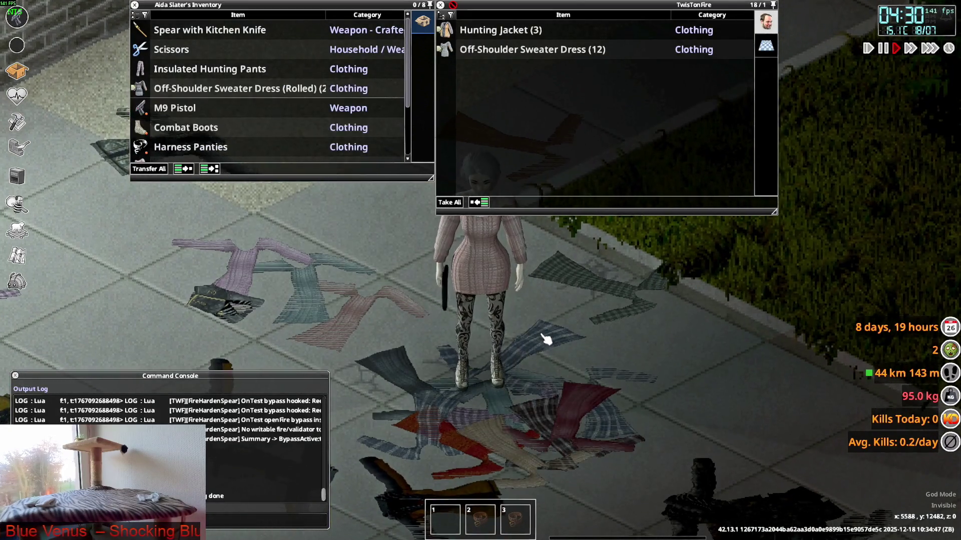
scroll(549, 340, down, 3)
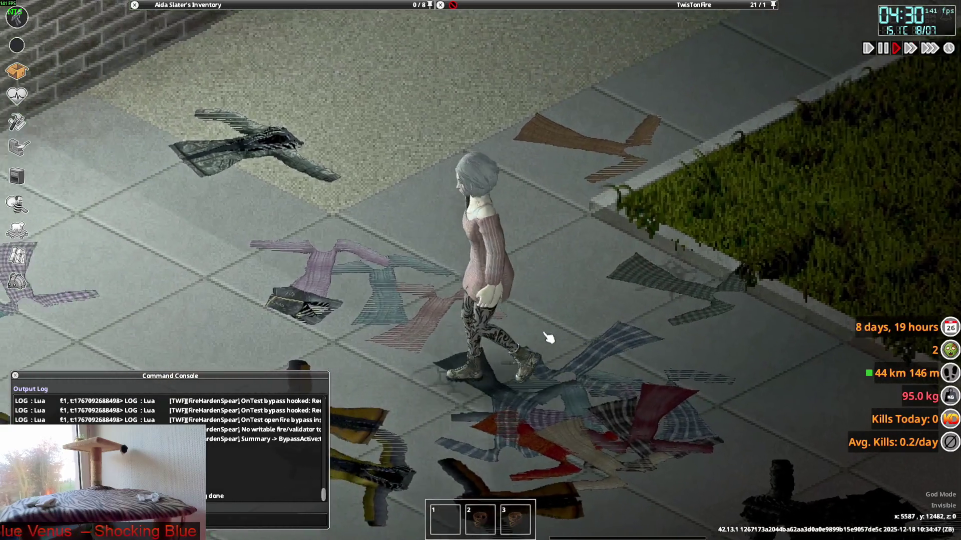
key(alt+Tab)
key(alt+Tab)
key(Tab)
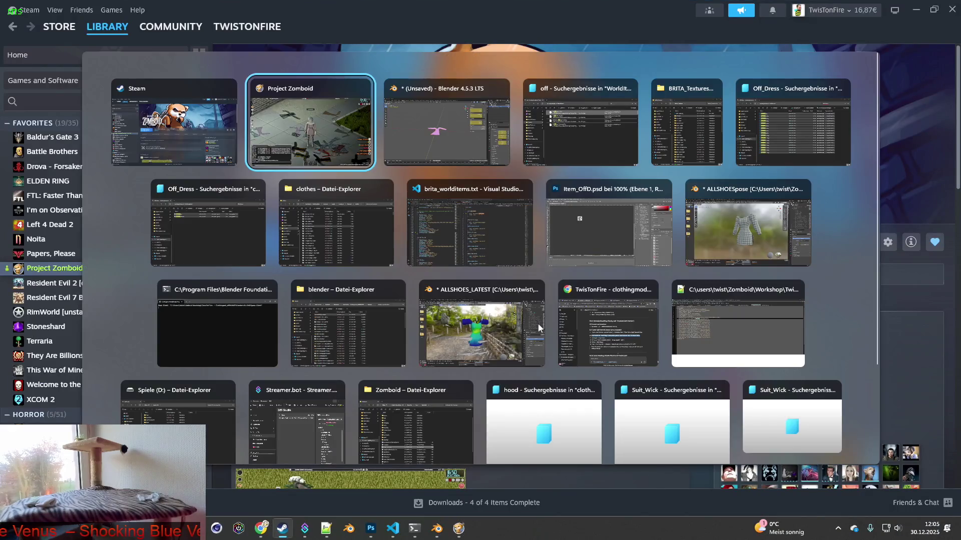
Step: Raise the W_Off_Dress object along Z to 0.000665 m
mouse_move(512, 312)
middle_down()
mouse_move(514, 296)
mouse_move(496, 287)
middle_up()
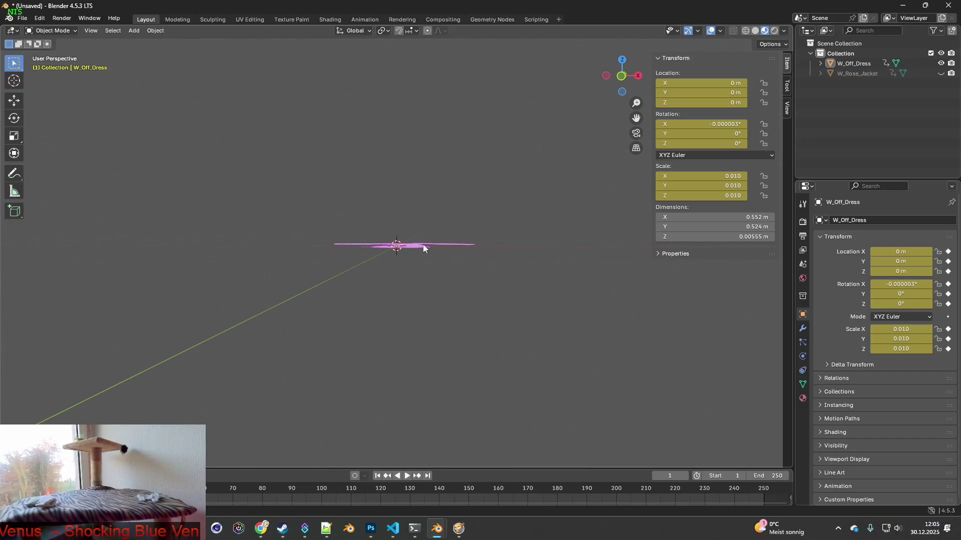
scroll(476, 295, up, 3)
scroll(480, 287, up, 2)
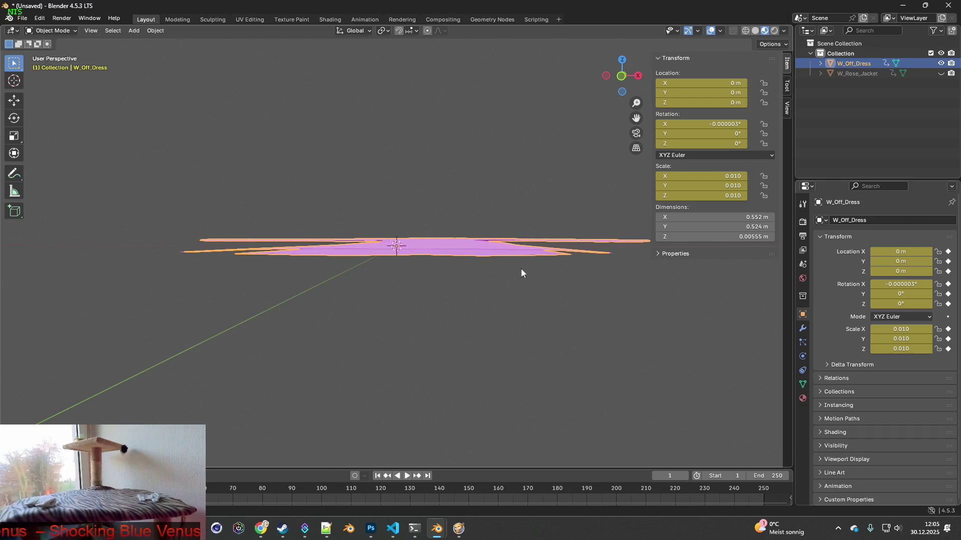
click(878, 73)
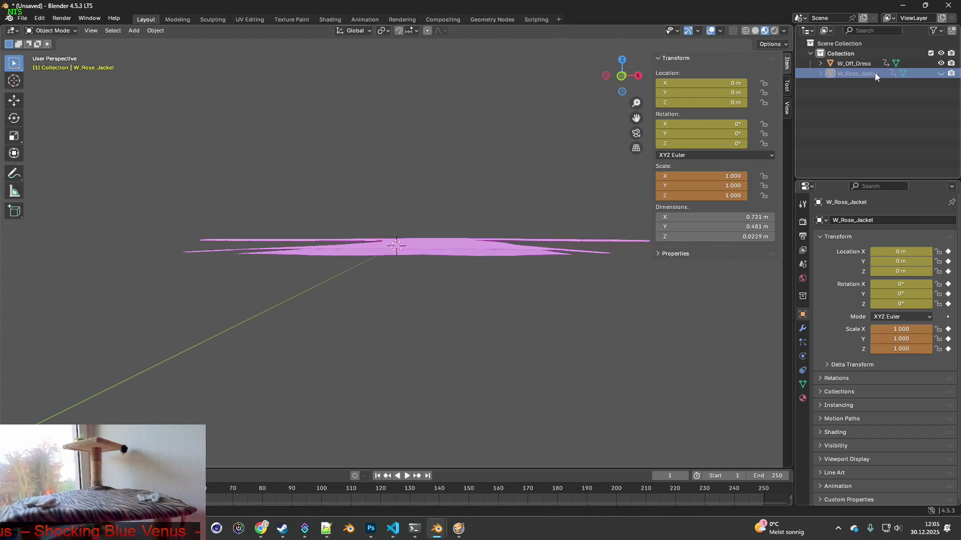
click(854, 64)
middle_drag(534, 170, 521, 169)
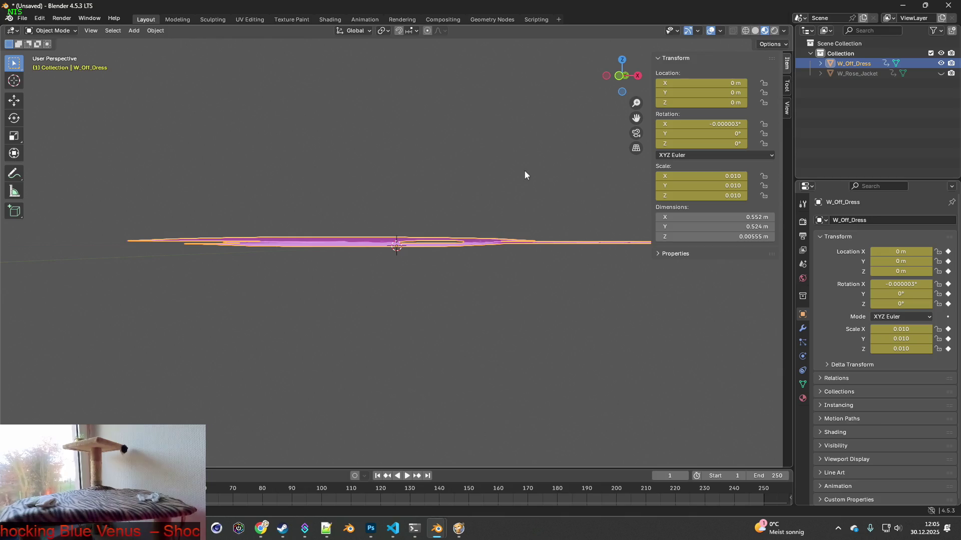
key(g)
key(z)
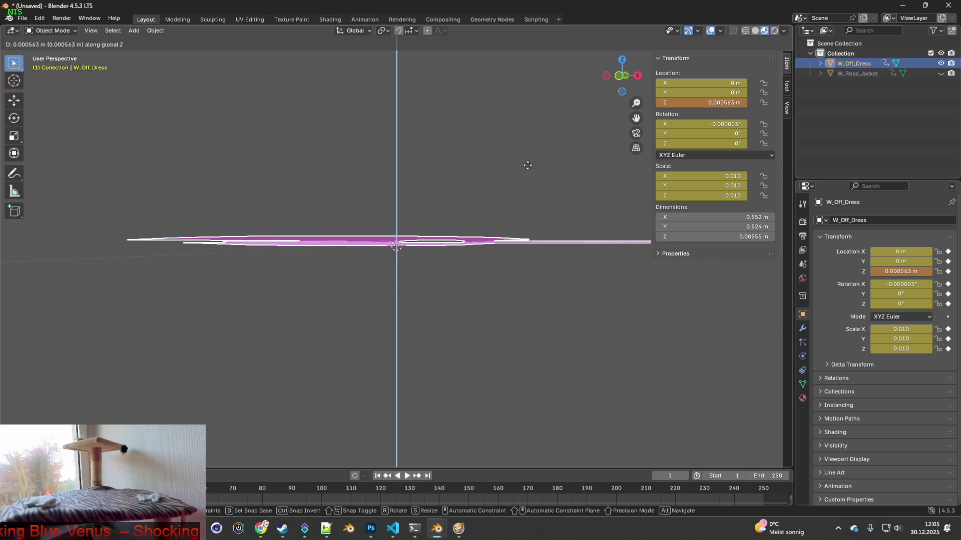
click(528, 165)
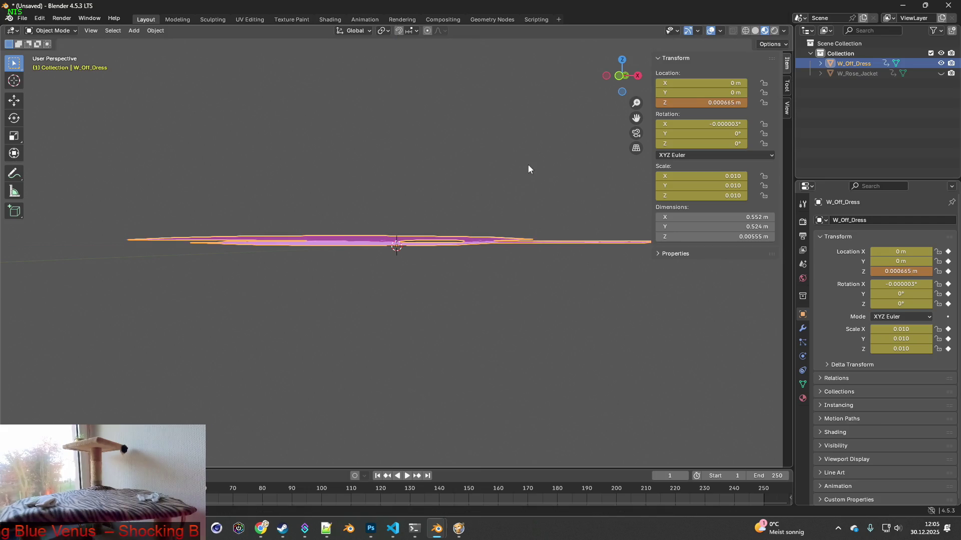
mouse_move(527, 167)
middle_down()
mouse_move(524, 194)
mouse_move(551, 209)
middle_up()
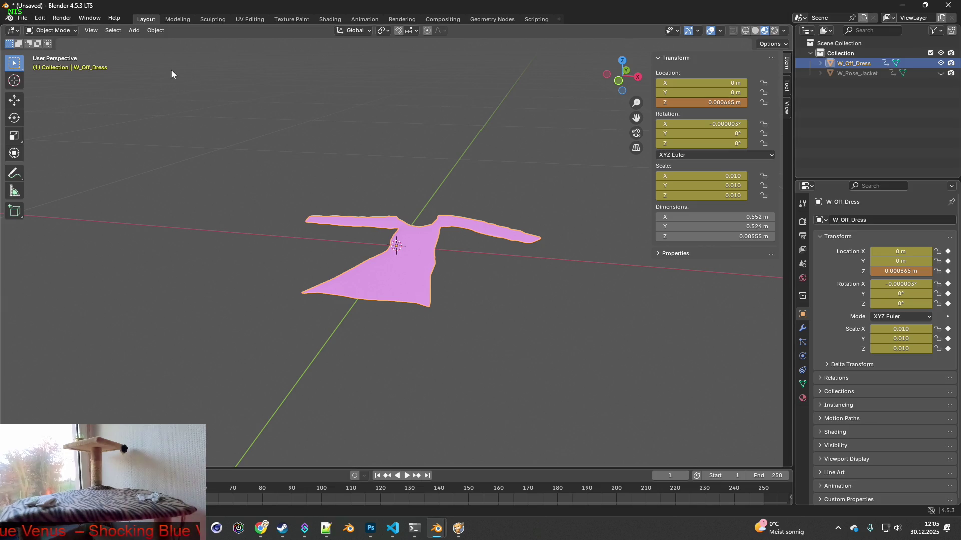
Step: Re-export it as FBX over W_Off_Dress.fbx, sorting newest first, then return to the game
click(22, 18)
mouse_move(45, 171)
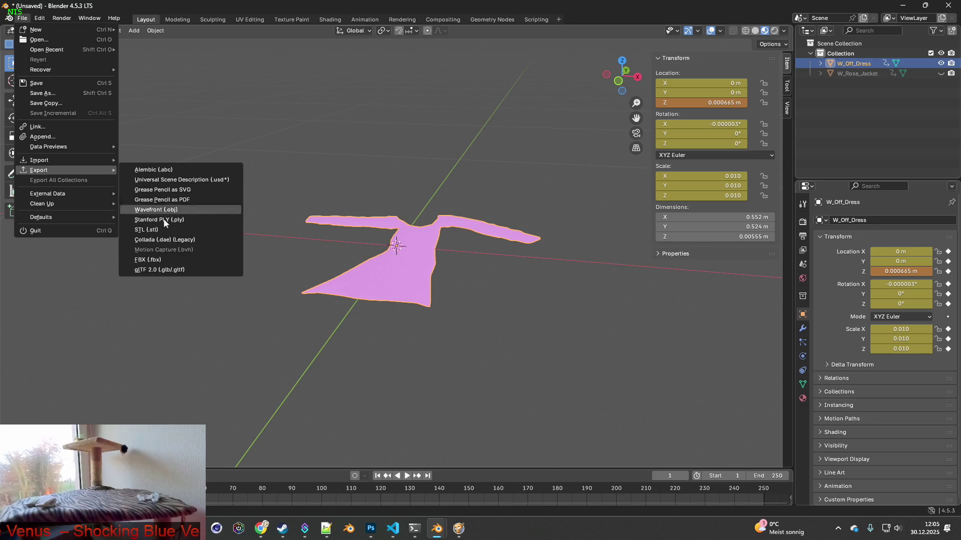
click(160, 260)
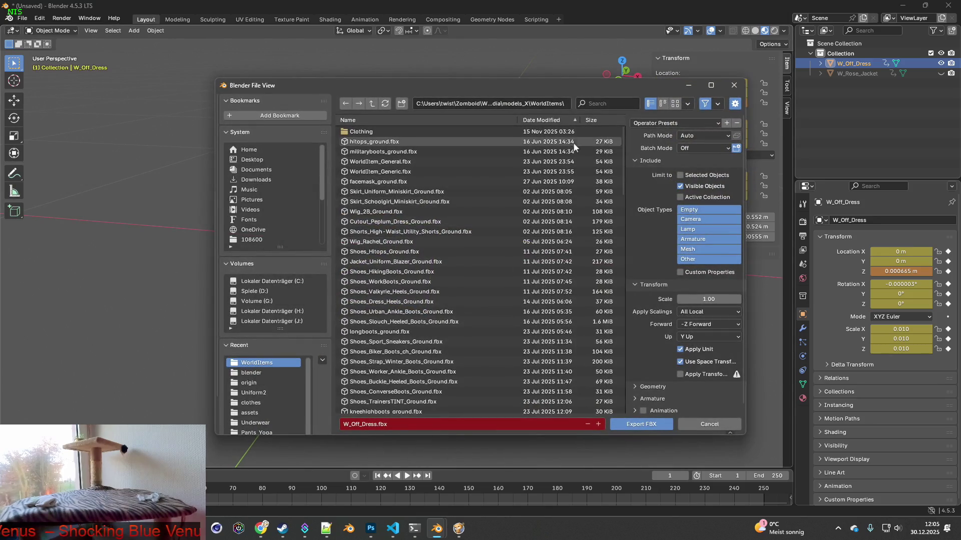
click(543, 120)
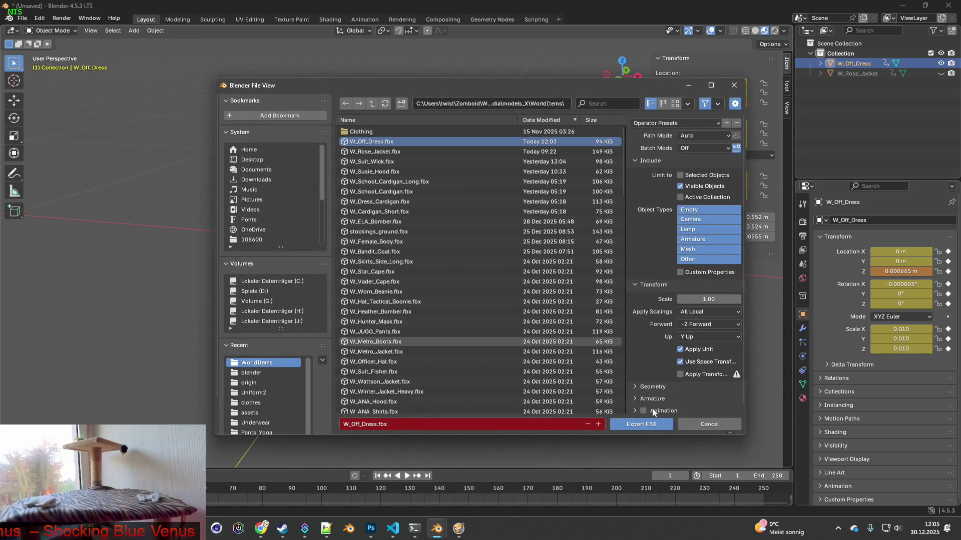
click(645, 424)
key(alt+Tab)
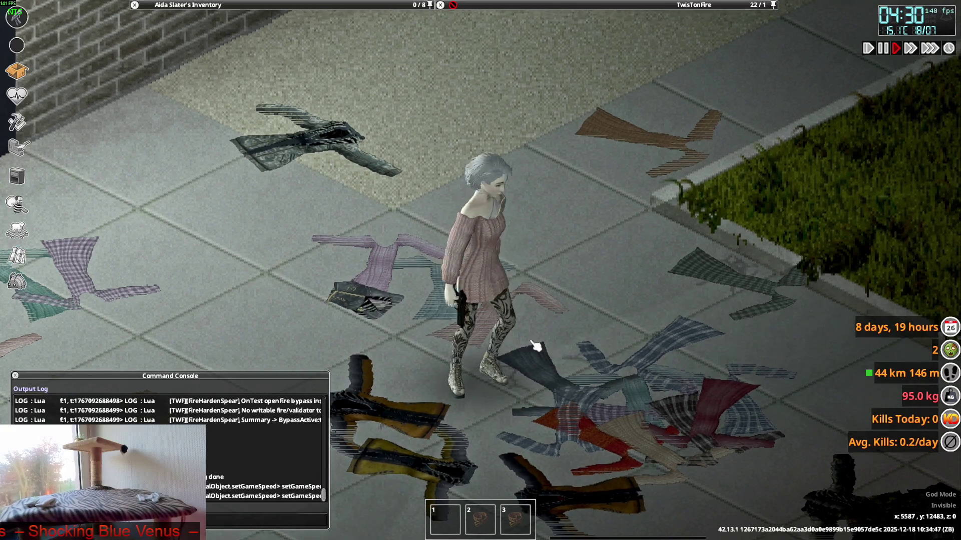
Step: Drop five Off-Shoulder Sweater Dresses from the inventory onto the floor across two spots
mouse_move(550, 6)
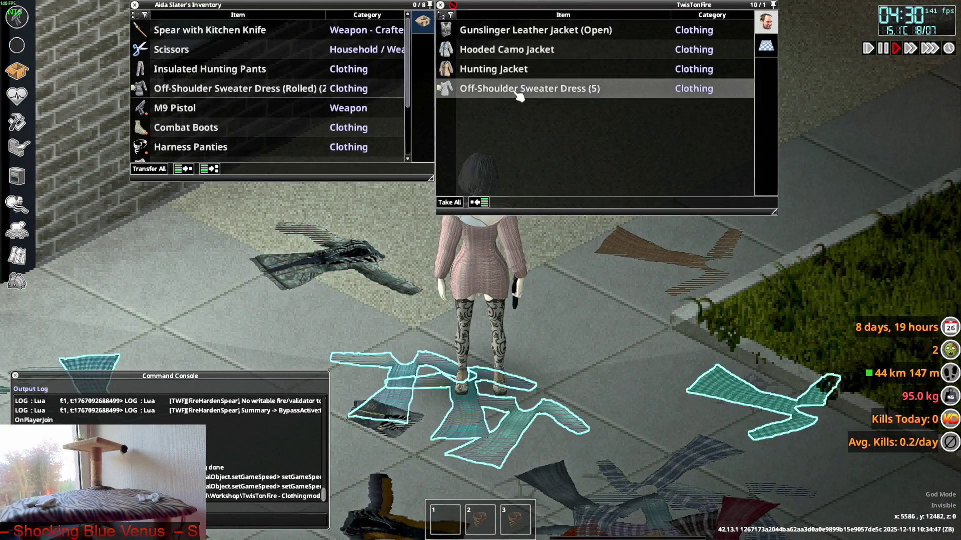
drag(519, 95, 414, 145)
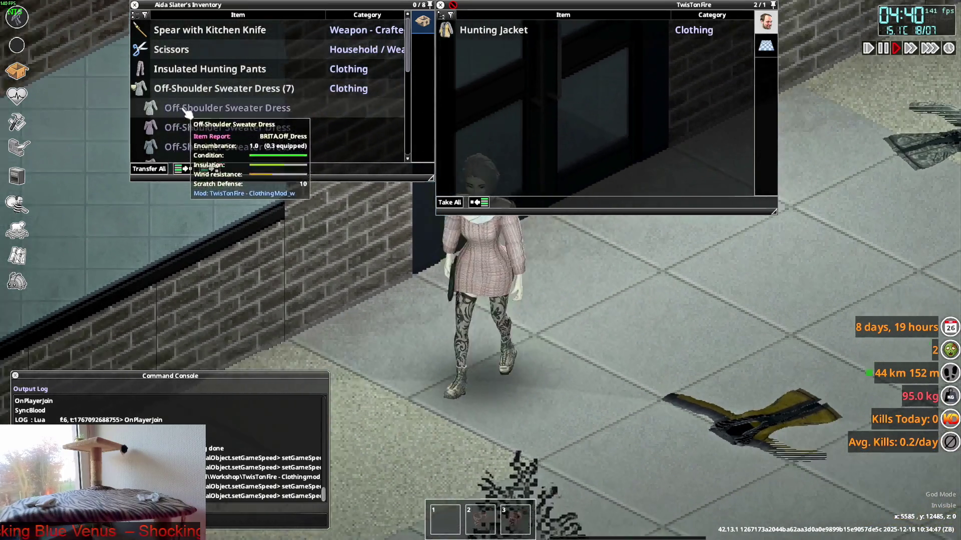
drag(165, 107, 575, 325)
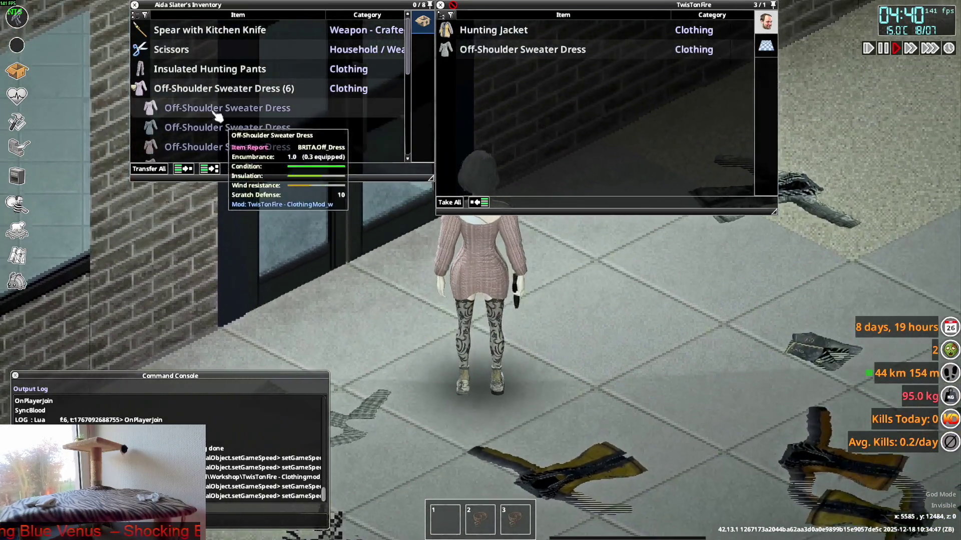
drag(165, 108, 579, 326)
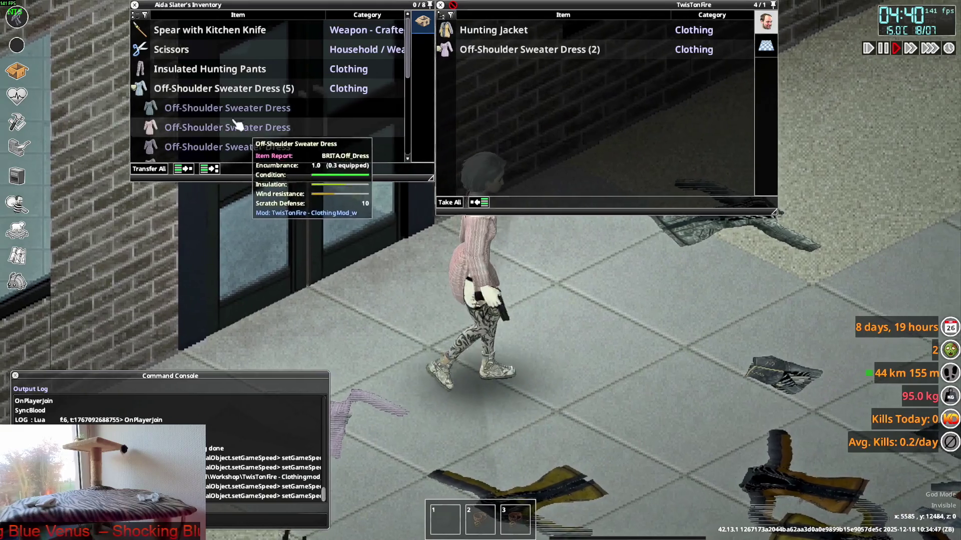
drag(165, 127, 514, 326)
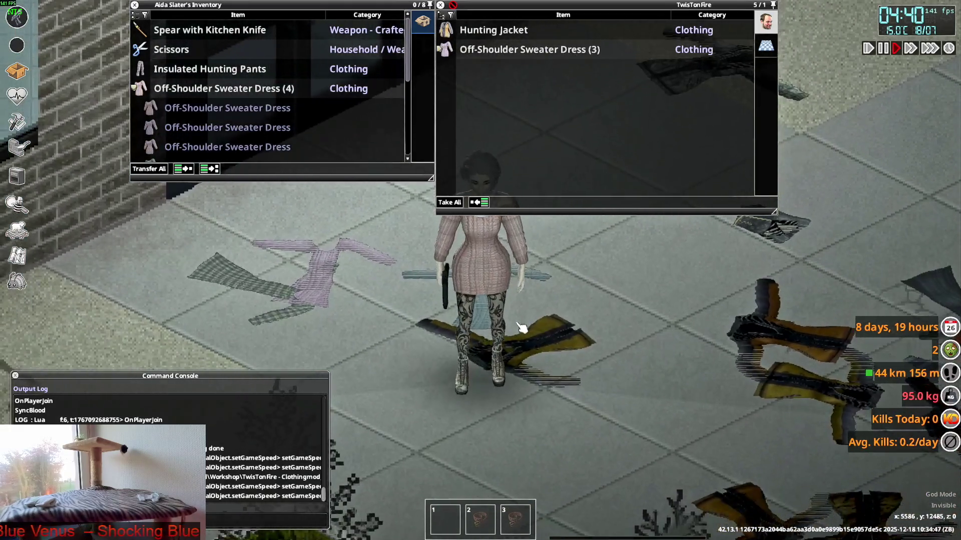
key(w)
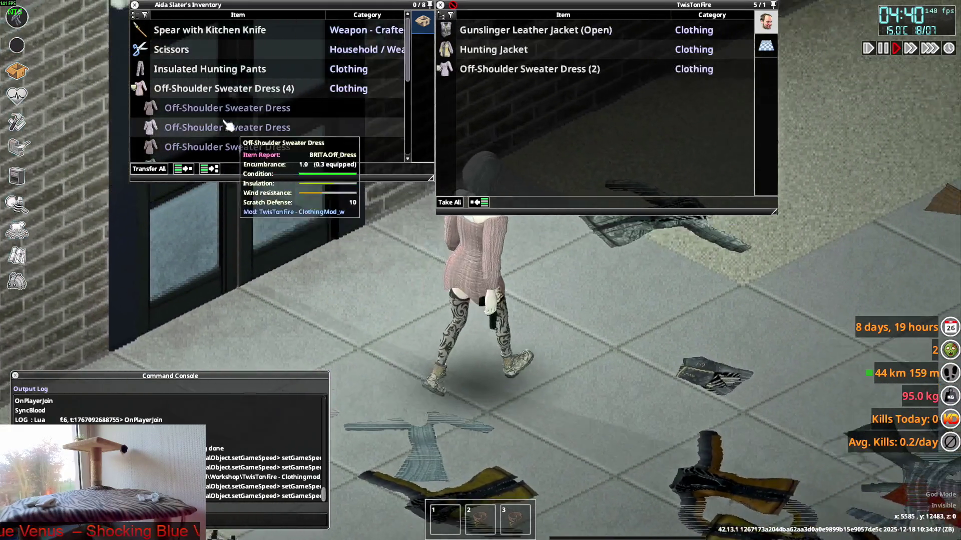
mouse_move(228, 127)
mouse_down()
mouse_move(551, 337)
mouse_move(561, 325)
mouse_up()
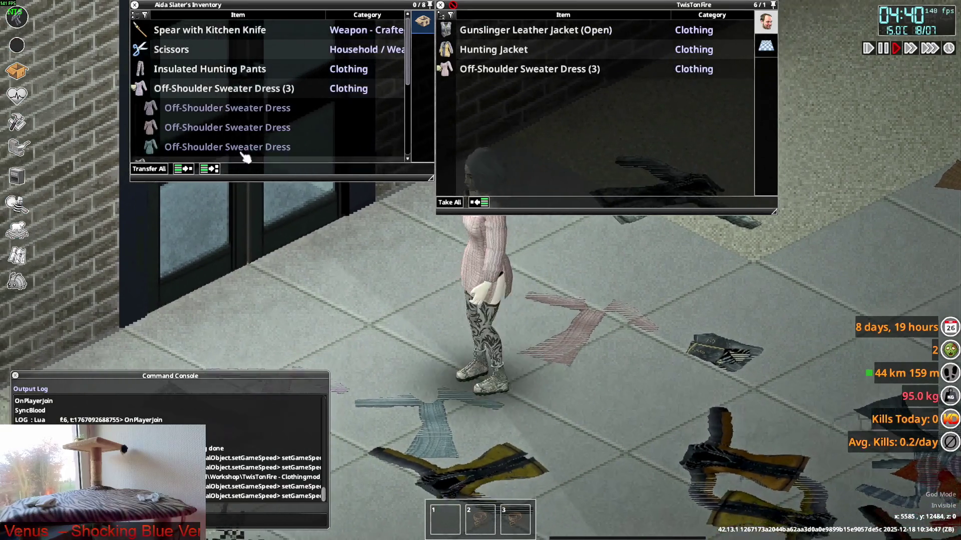
drag(243, 150, 635, 334)
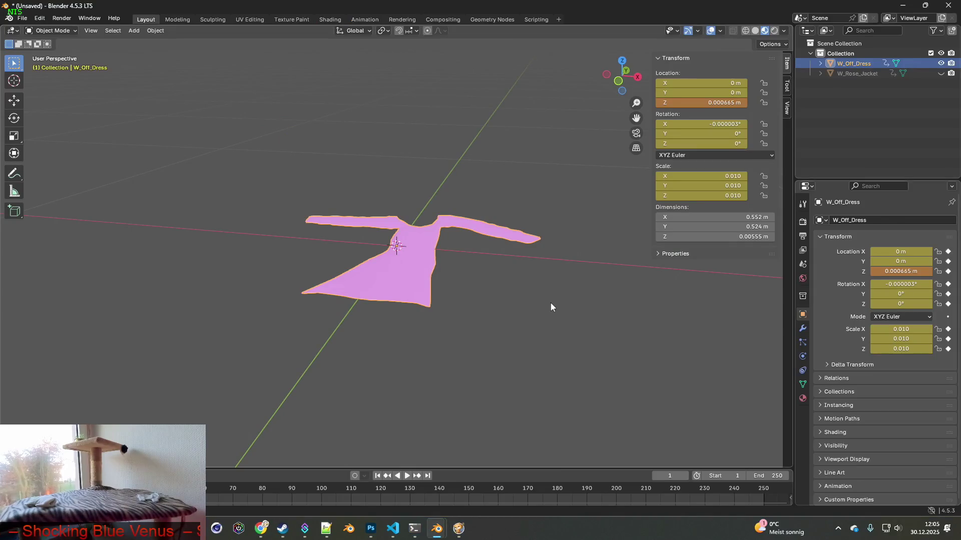
mouse_move(551, 302)
middle_down()
mouse_move(557, 290)
mouse_move(422, 240)
mouse_move(462, 269)
middle_up()
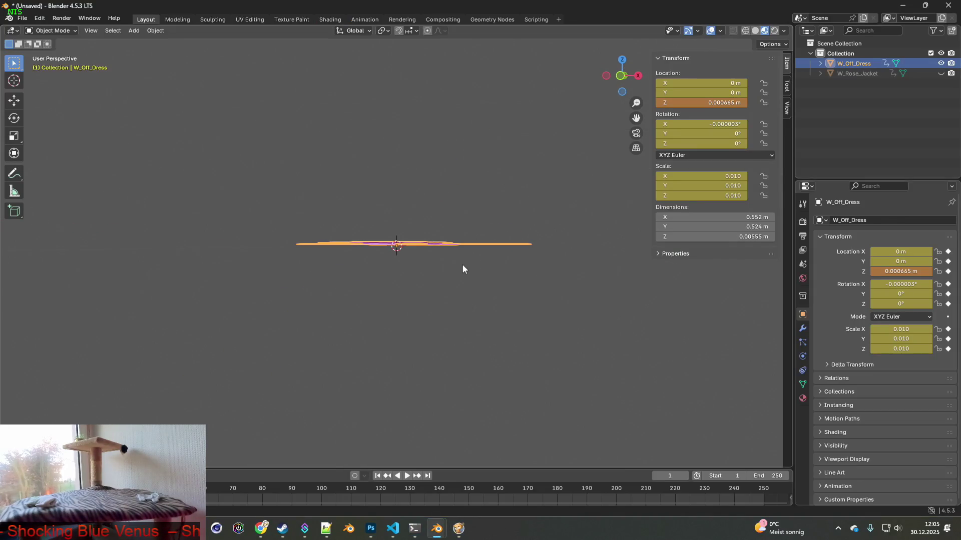
Step: Nudge the dress up along Z to 0.001407 m
key(g)
key(z)
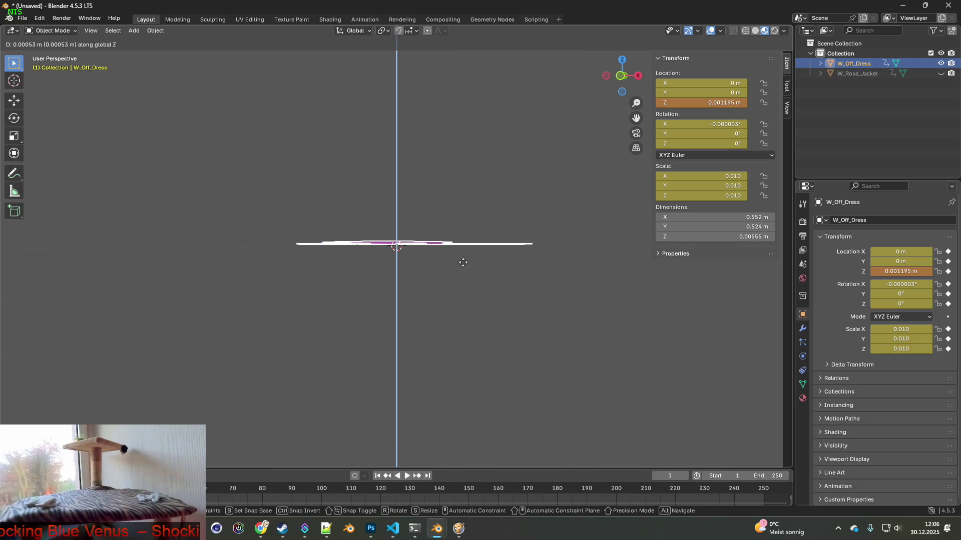
click(463, 262)
mouse_move(448, 266)
middle_down()
mouse_move(476, 311)
mouse_move(506, 305)
middle_up()
click(506, 305)
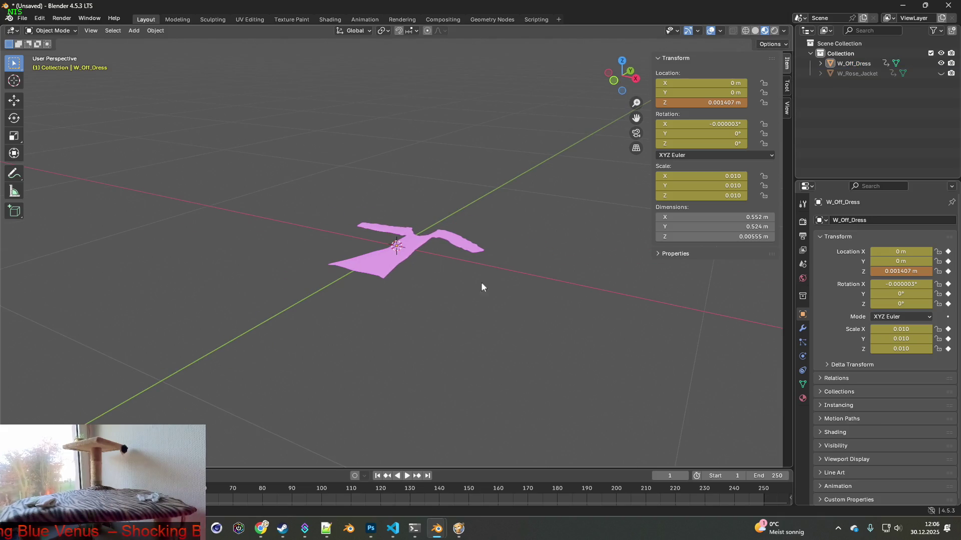
Step: Export it as FBX over W_Off_Dress.fbx and switch back to the game
click(23, 19)
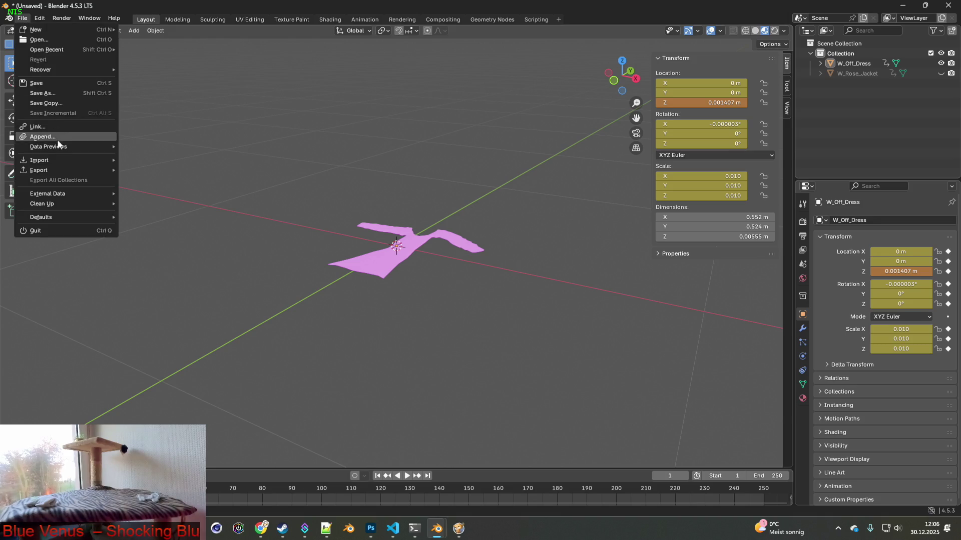
mouse_move(112, 173)
click(172, 259)
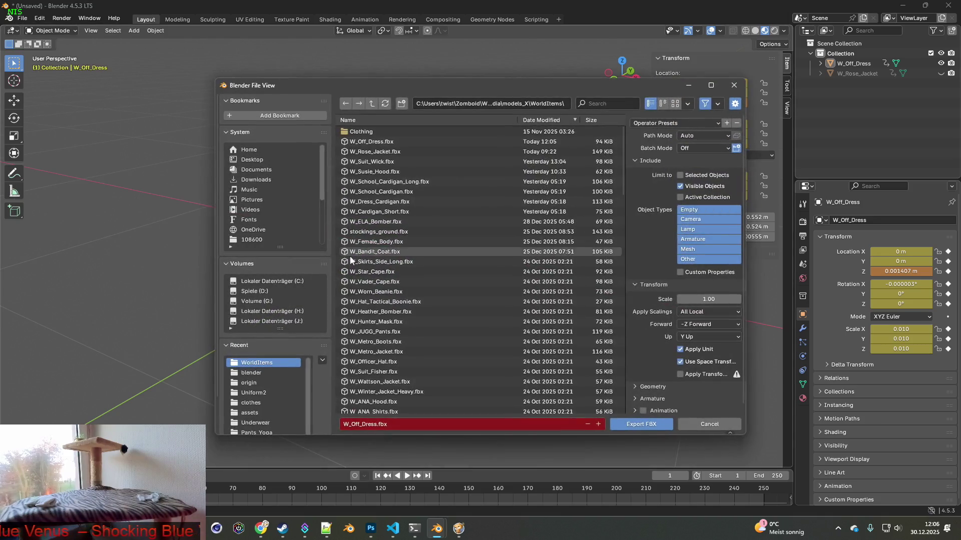
click(641, 424)
click(466, 528)
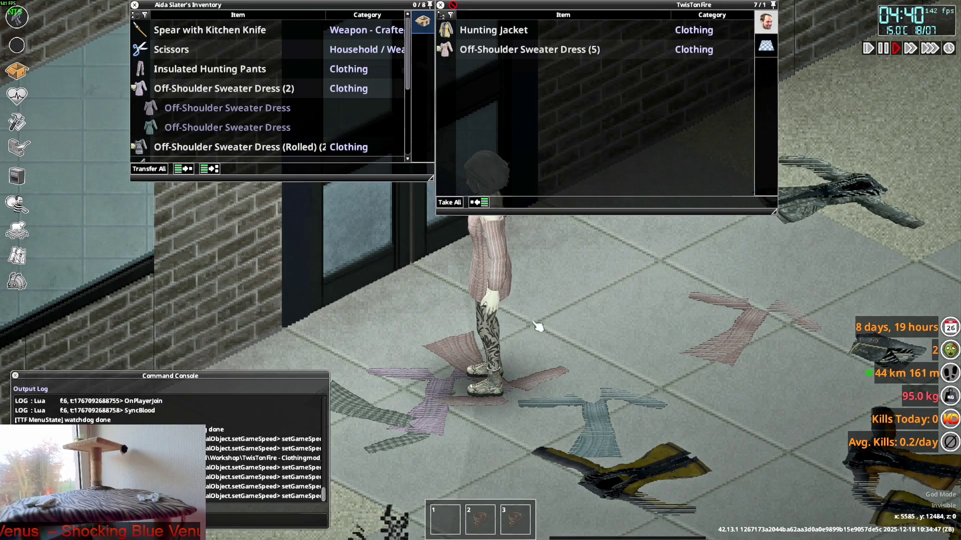
Step: Drop another Off-Shoulder Sweater Dress on the floor and walk around to inspect it
key(d)
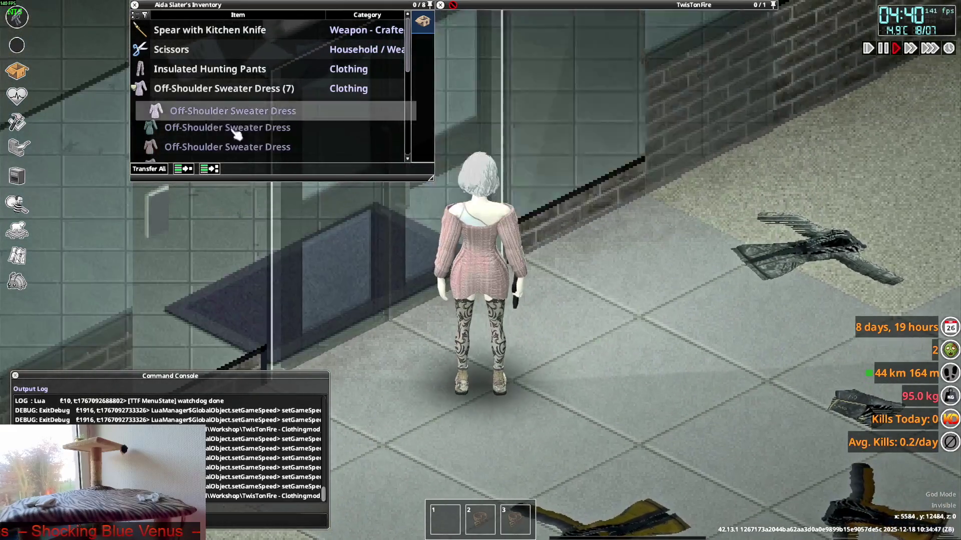
double_click(210, 108)
key(w)
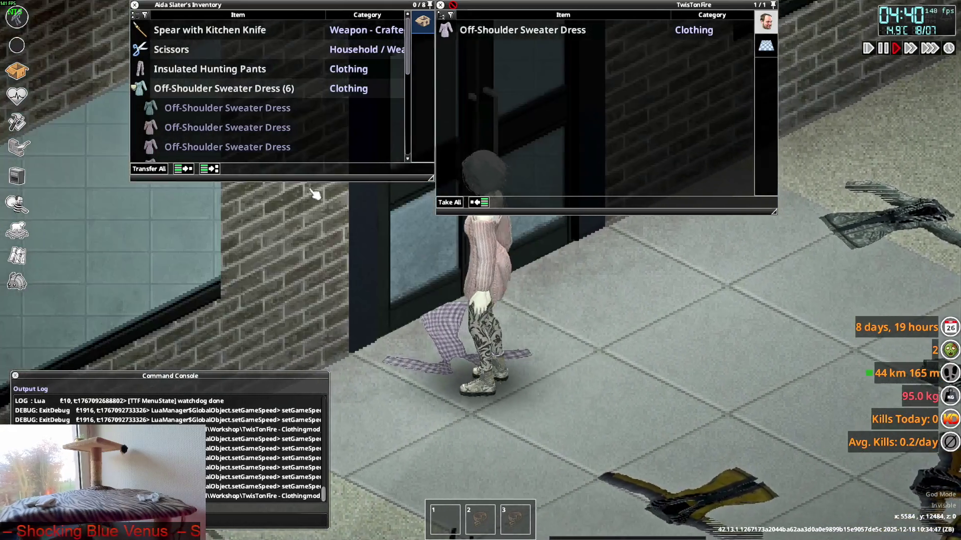
key(s)
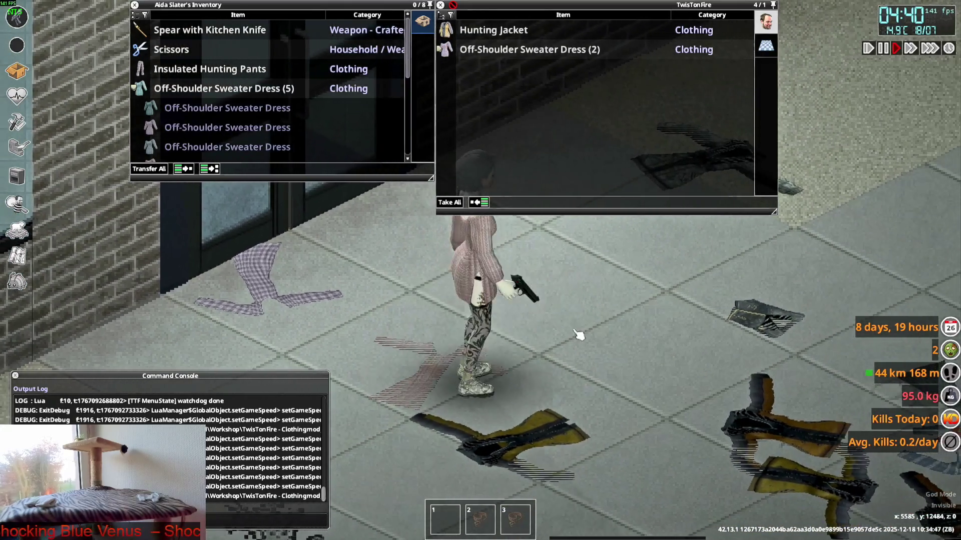
Step: Quit Project Zomboid to the desktop from the pause menu, confirming Yes
key(Escape)
click(160, 389)
click(460, 290)
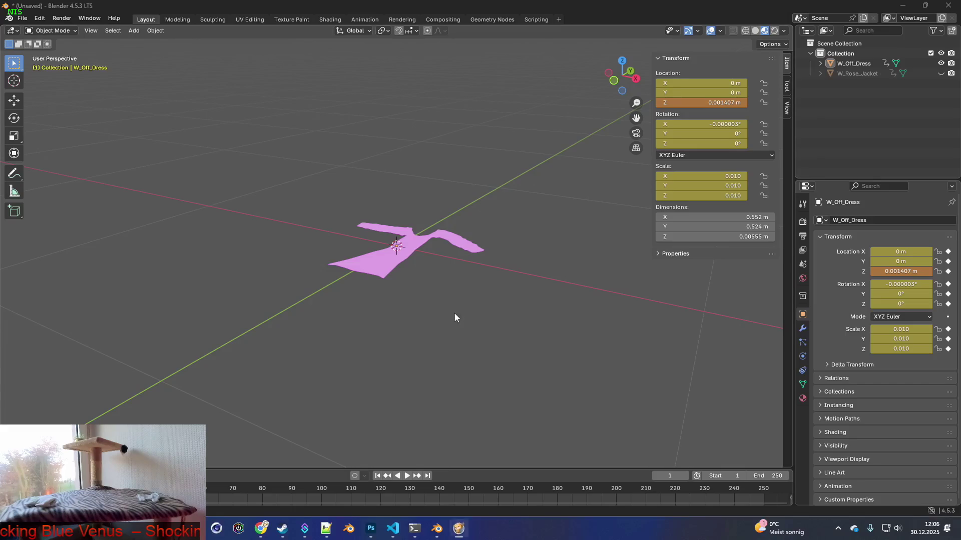
Step: Relaunch Project Zomboid from the Steam library, confirming Play in the launch options
click(283, 529)
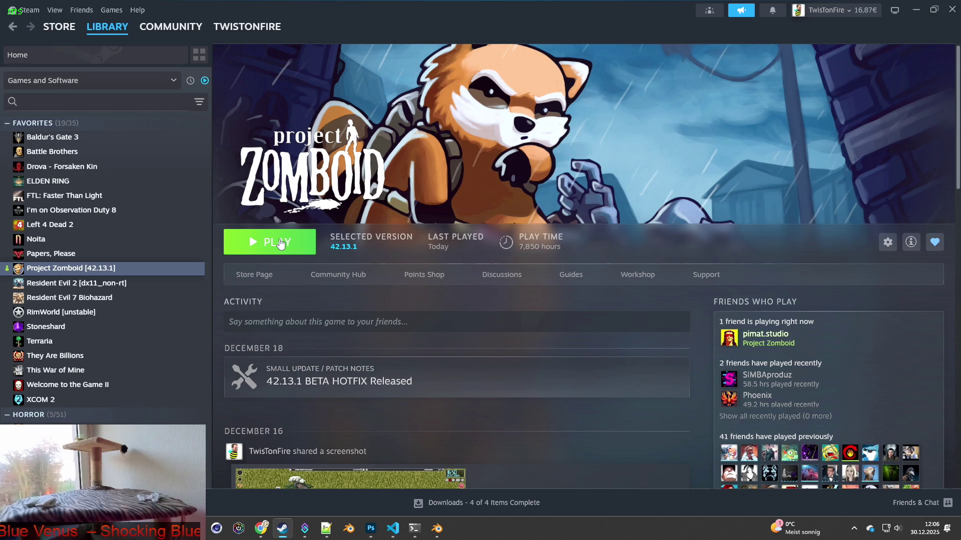
click(280, 244)
click(506, 362)
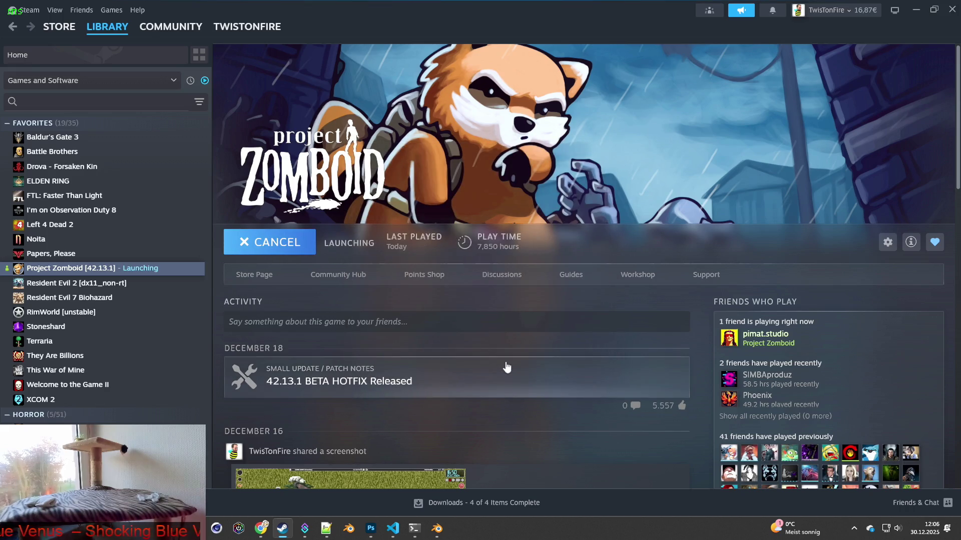
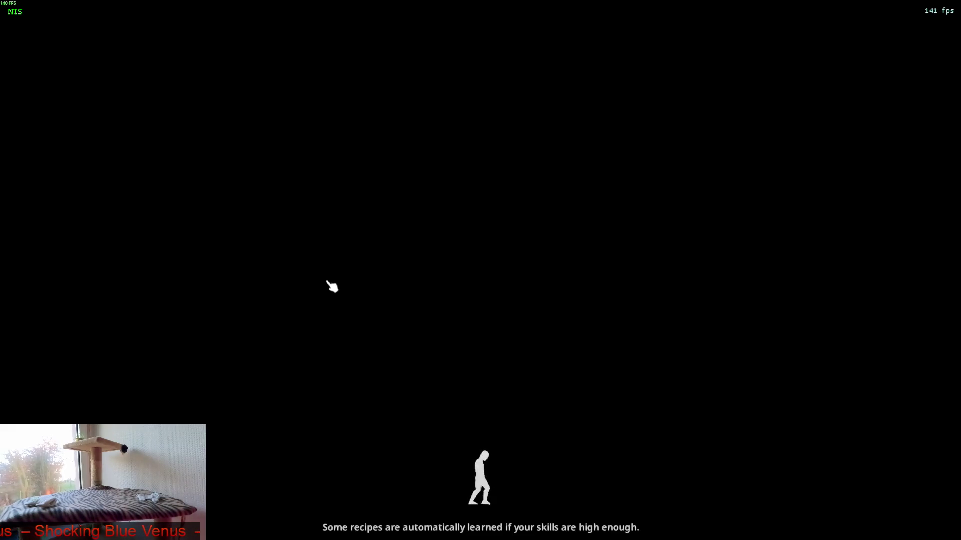
Step: Load into Project Zomboid and walk the character around to view the off-shoulder sweater dress
click(381, 289)
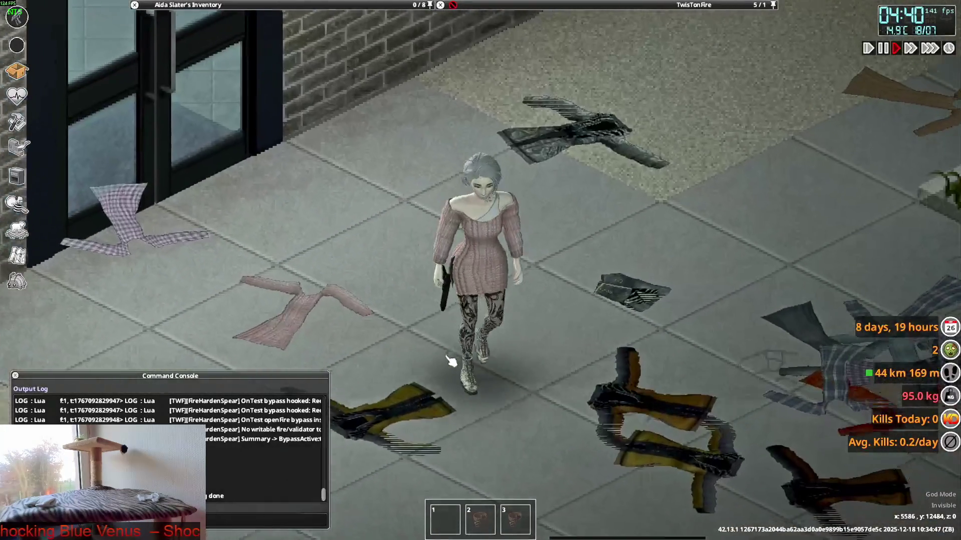
key(a)
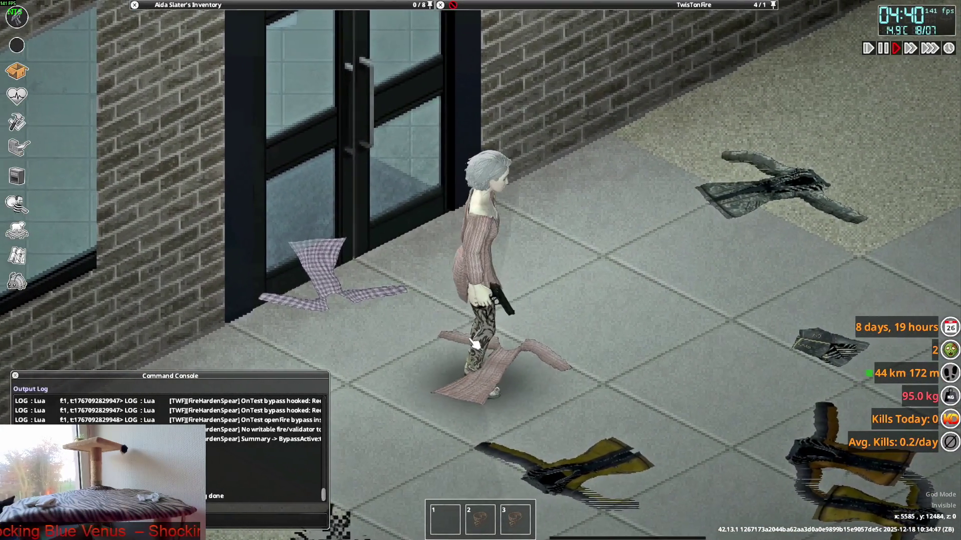
key(d)
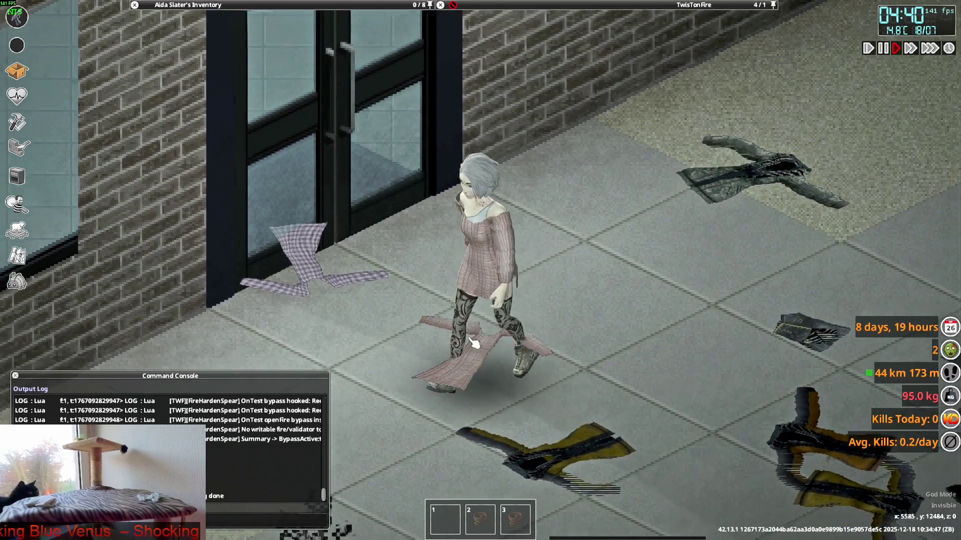
key(w)
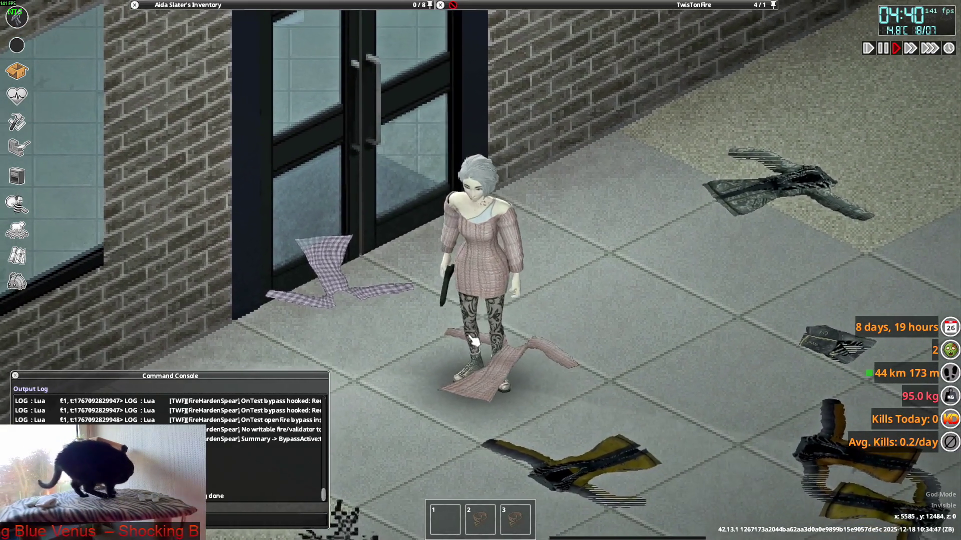
key(s)
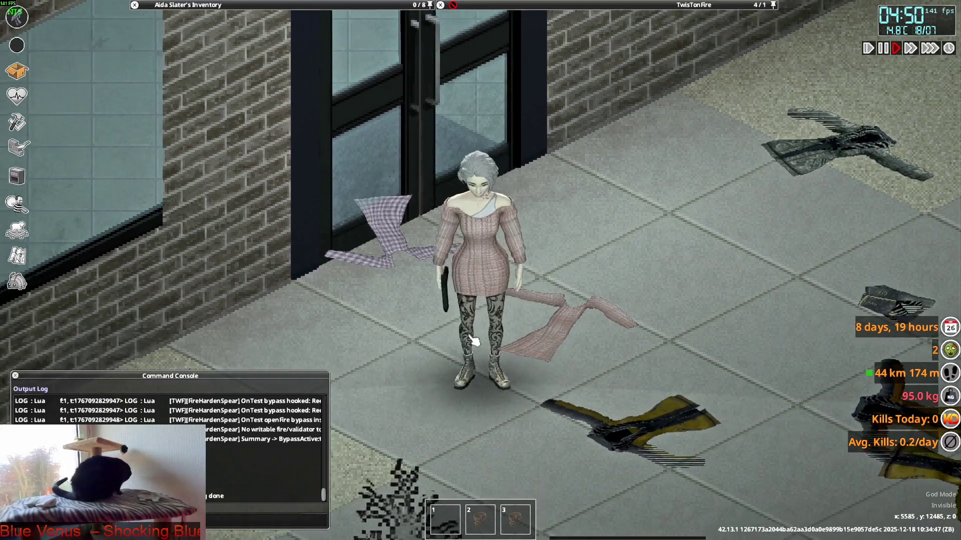
Step: Return to Blender and orbit to see the W_Off_Dress mesh edge-on
key(alt+Tab)
key(alt+Tab)
key(Tab)
mouse_move(460, 304)
middle_down()
mouse_move(506, 280)
mouse_move(497, 296)
middle_up()
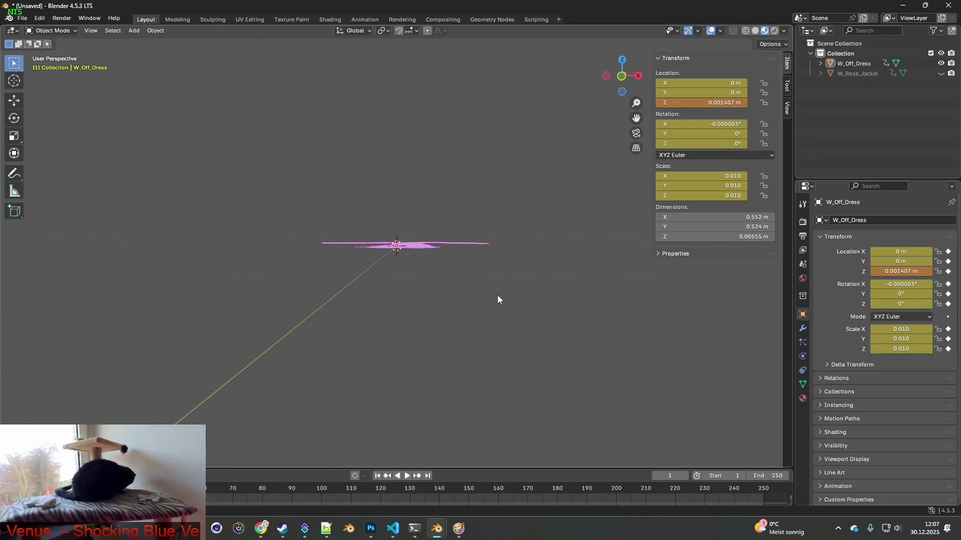
Step: Move the W_Off_Dress object down along Z to 0.000491 m
click(425, 246)
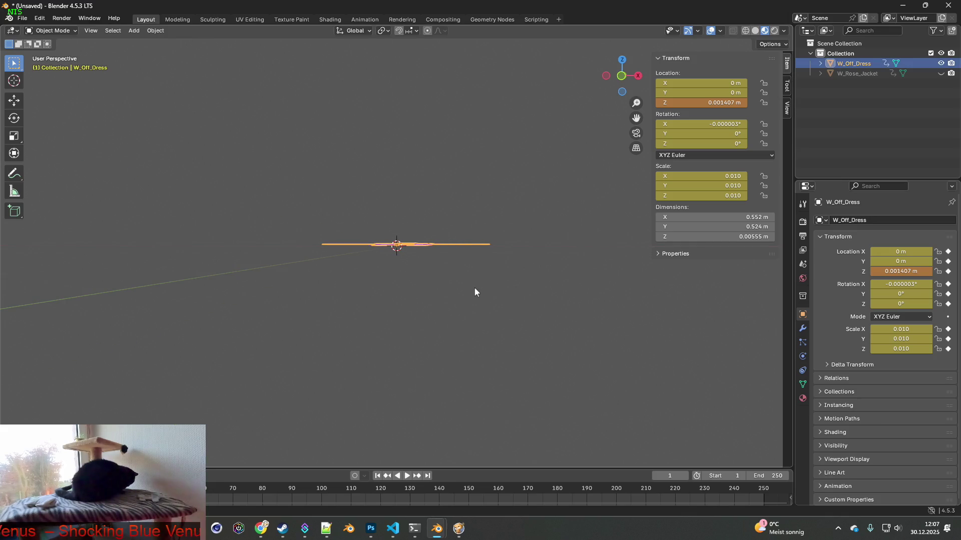
key(g)
key(z)
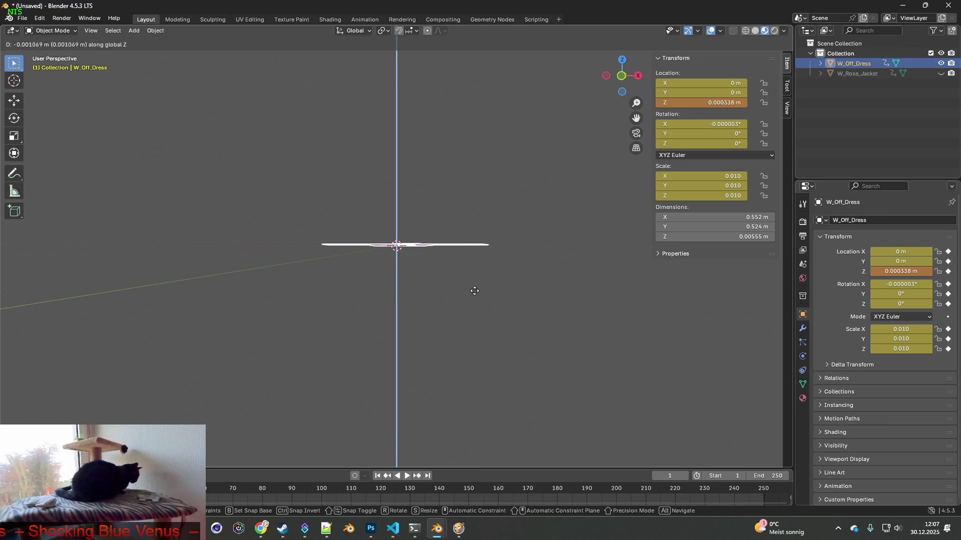
click(474, 291)
middle_drag(474, 291, 436, 273)
Step: Export the dress as W_Off_Dress.fbx and go back to the game
click(22, 18)
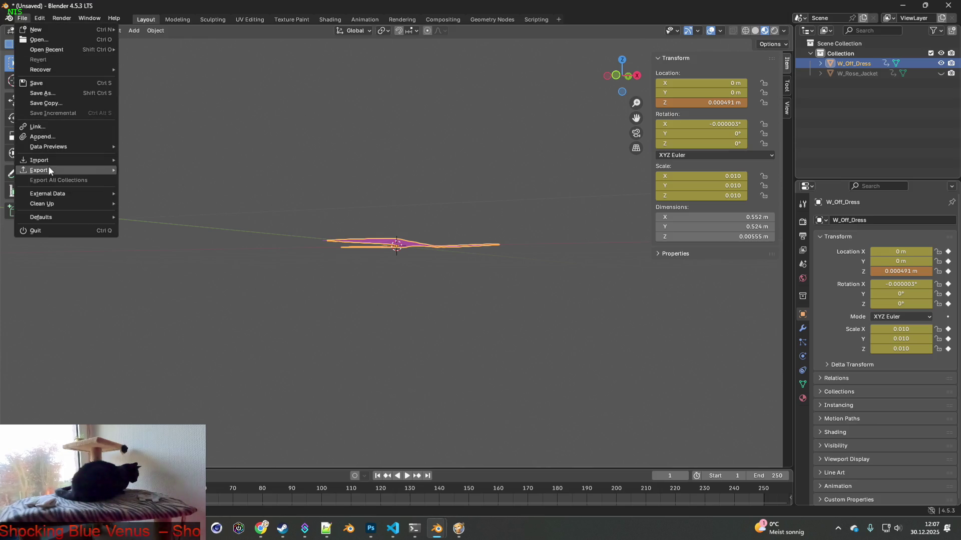
mouse_move(49, 170)
click(176, 259)
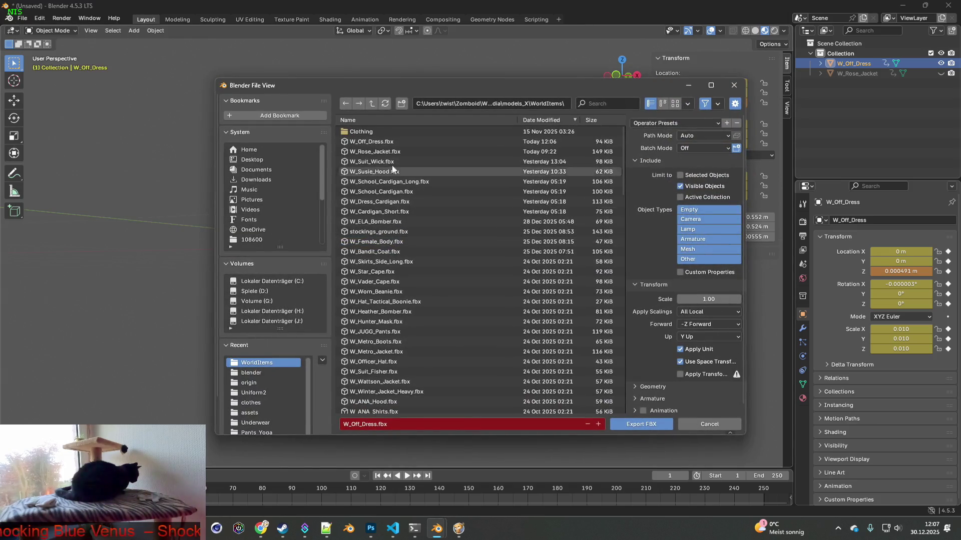
click(641, 423)
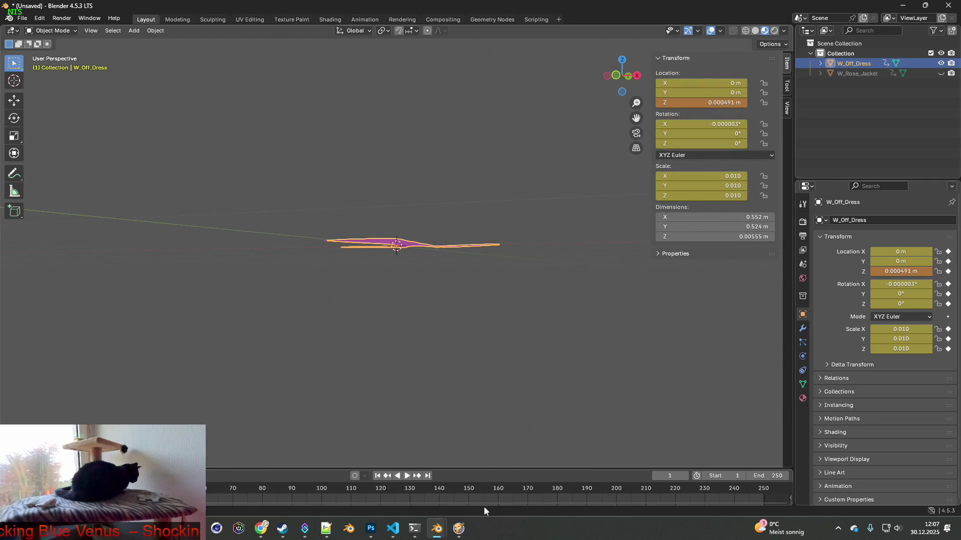
click(459, 529)
Step: Drop a teal and another sweater dress from the inventory onto the floor, walking between drops
scroll(551, 420, up, 2)
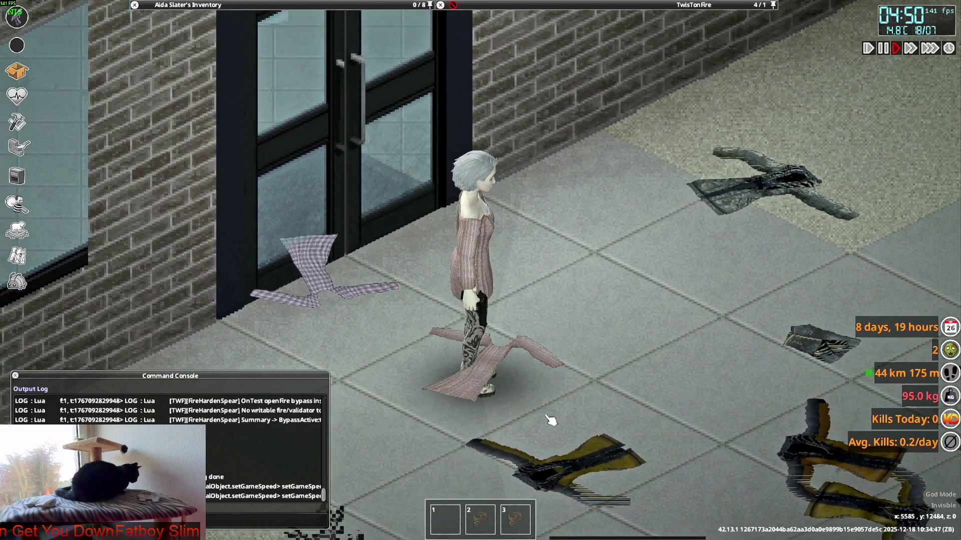
mouse_move(245, 5)
mouse_move(172, 101)
drag(172, 102, 556, 328)
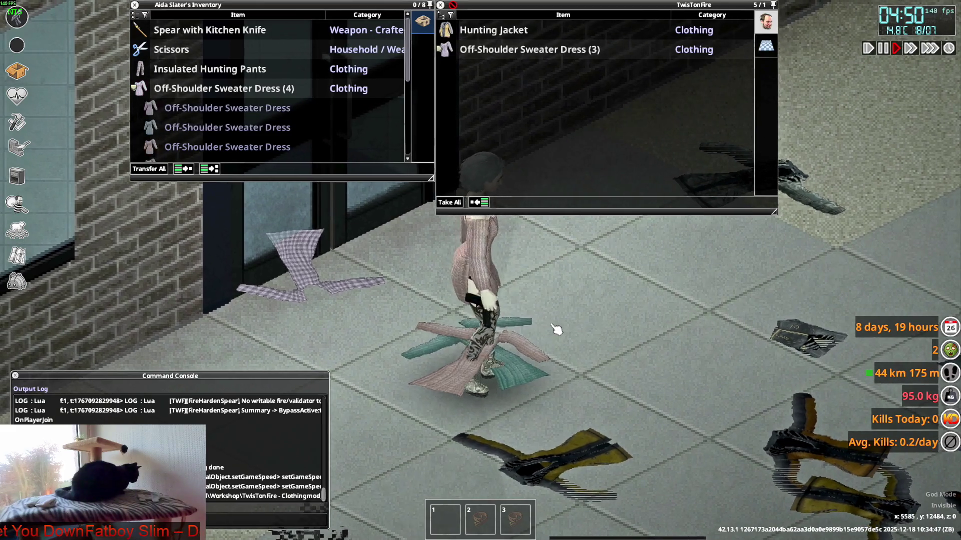
key(d)
drag(251, 146, 639, 337)
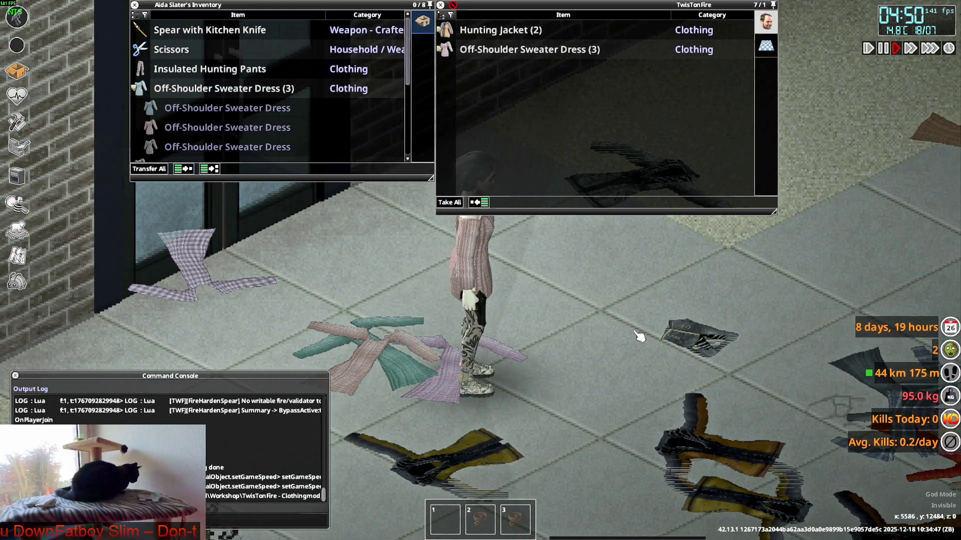
key(a)
key(d)
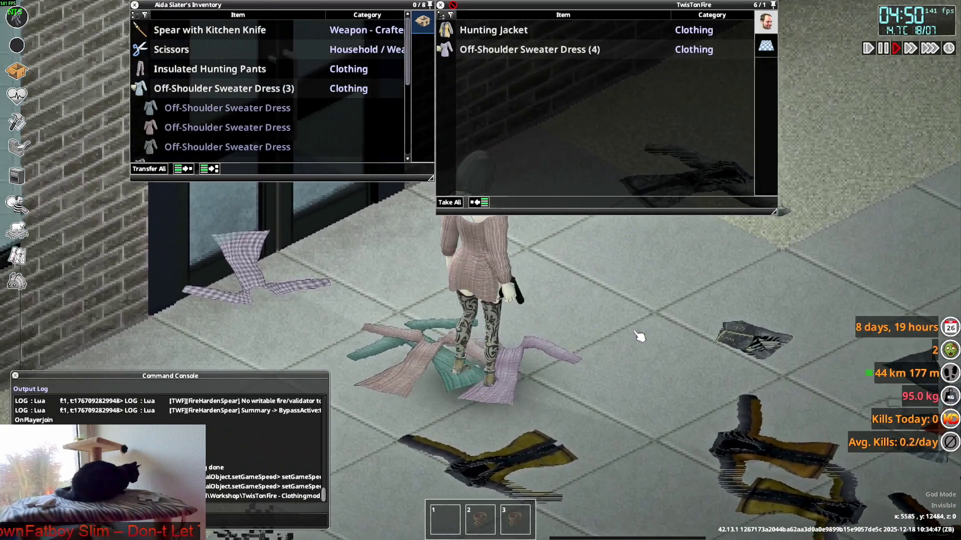
key(alt+Tab)
Step: Move W_Off_Dress further down along Z to 0.000185 m
key(g)
key(z)
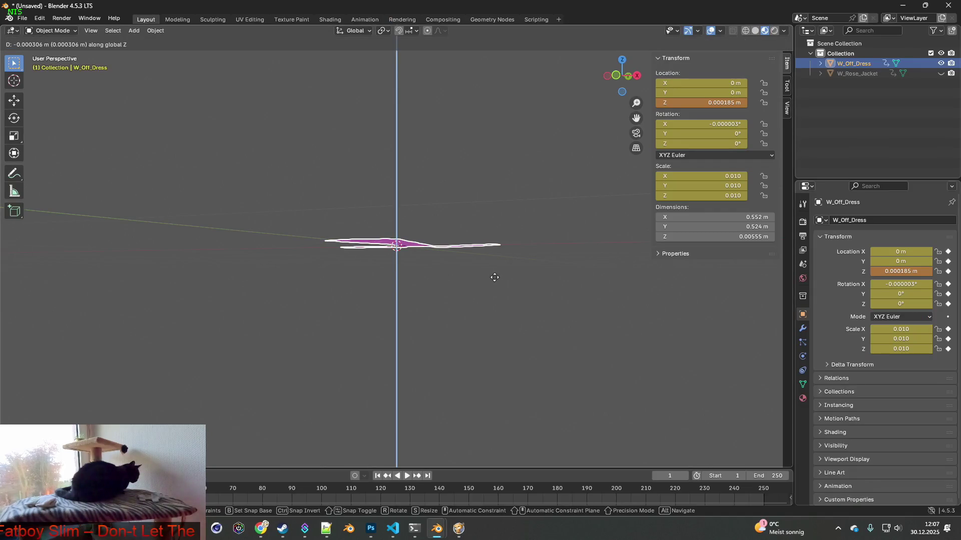
click(494, 277)
Step: Re-export the dress over W_Off_Dress.fbx and switch back to the game
click(22, 18)
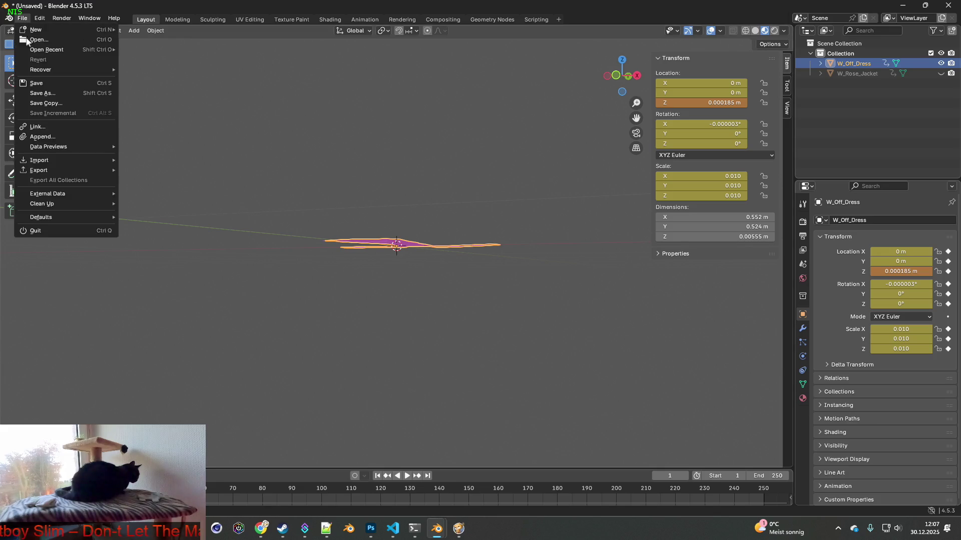
mouse_move(47, 165)
click(170, 254)
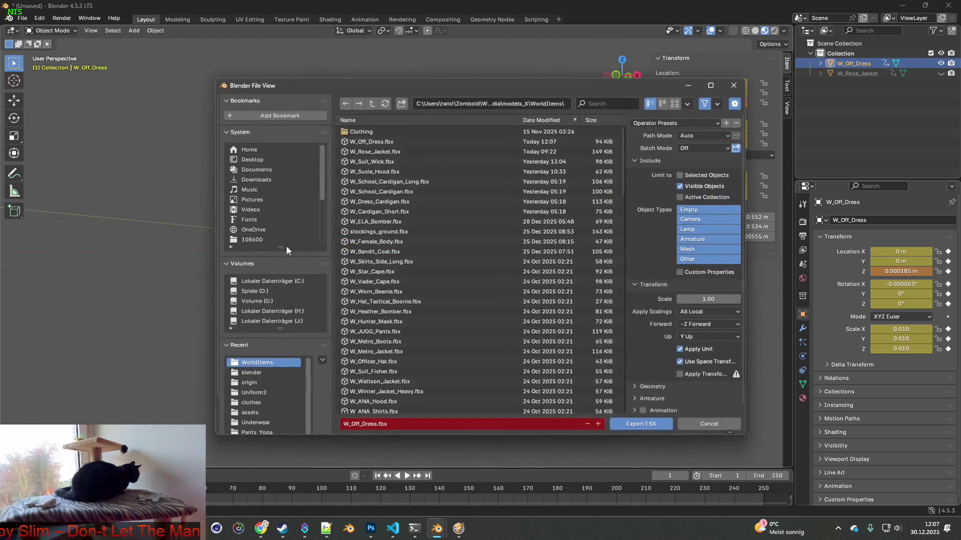
click(642, 424)
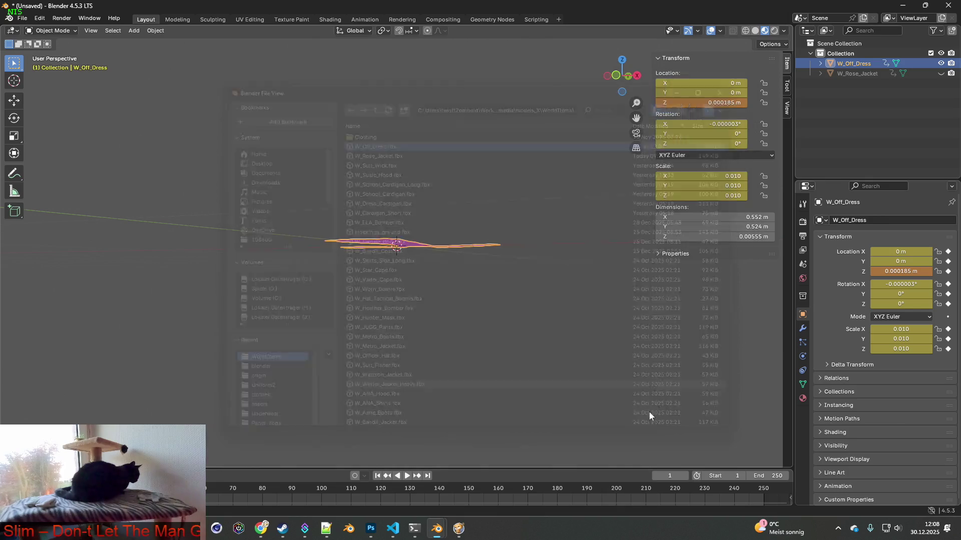
key(alt+Tab)
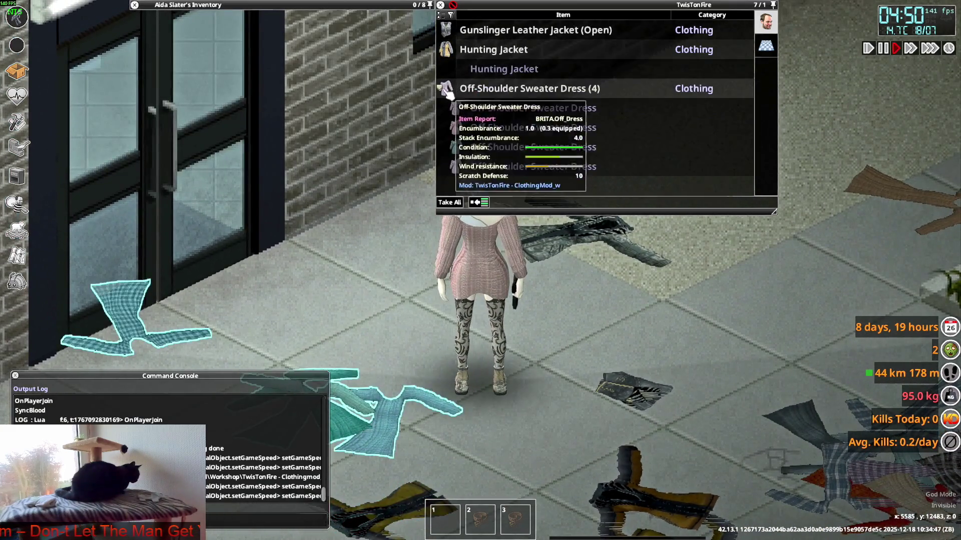
Step: Expand the floor list and drop several sweater dresses onto the floor
click(447, 89)
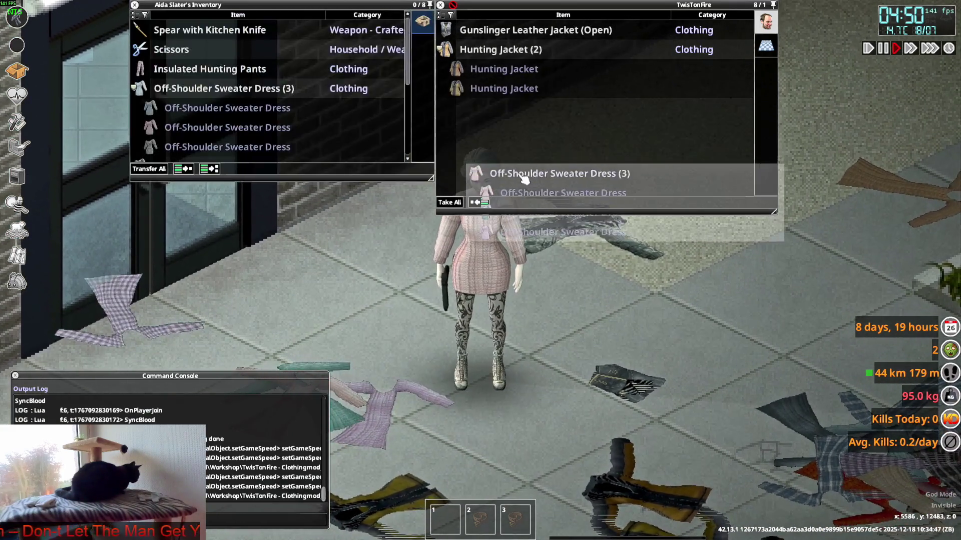
double_click(501, 111)
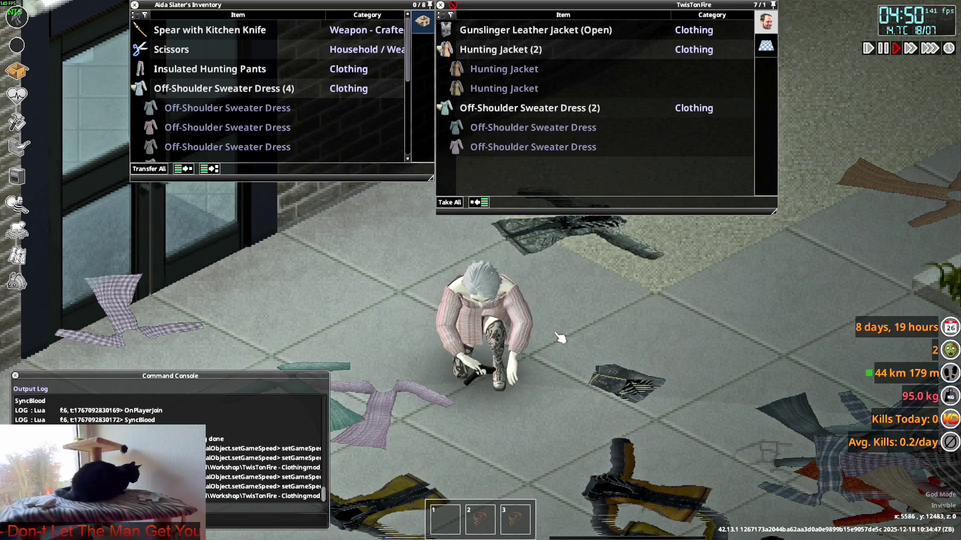
mouse_move(506, 157)
mouse_down()
mouse_move(485, 297)
mouse_move(549, 328)
mouse_up()
mouse_move(511, 146)
mouse_down()
mouse_move(486, 330)
mouse_move(553, 336)
mouse_up()
mouse_move(227, 128)
mouse_down()
mouse_move(300, 256)
mouse_move(321, 270)
mouse_up()
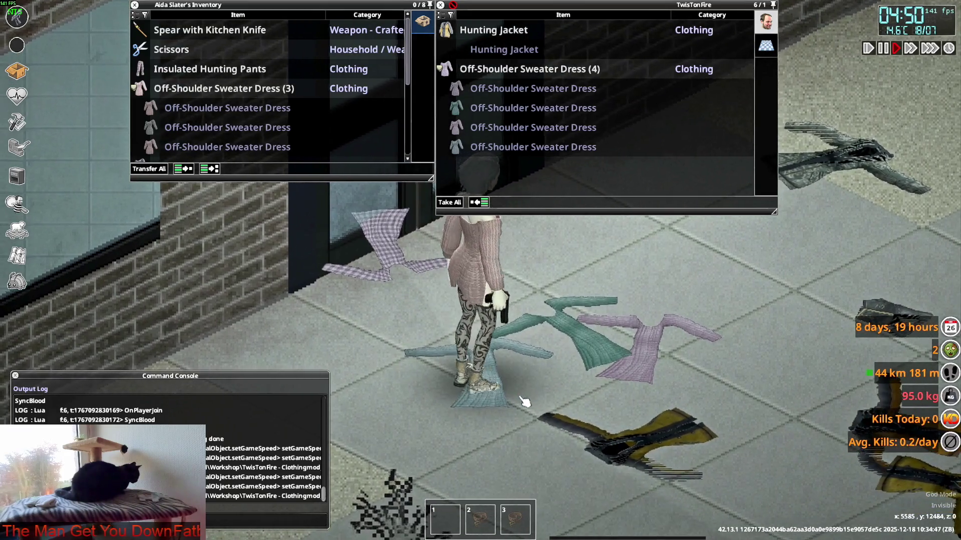
key(s)
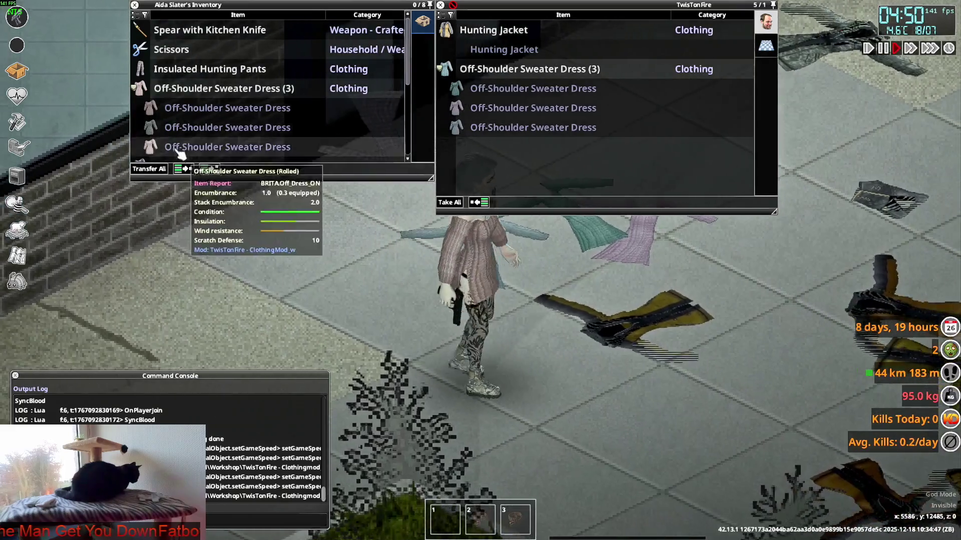
Step: Put on the off-shoulder sweater dress, then move the remaining sweater dresses out of the inventory onto the floor
double_click(177, 150)
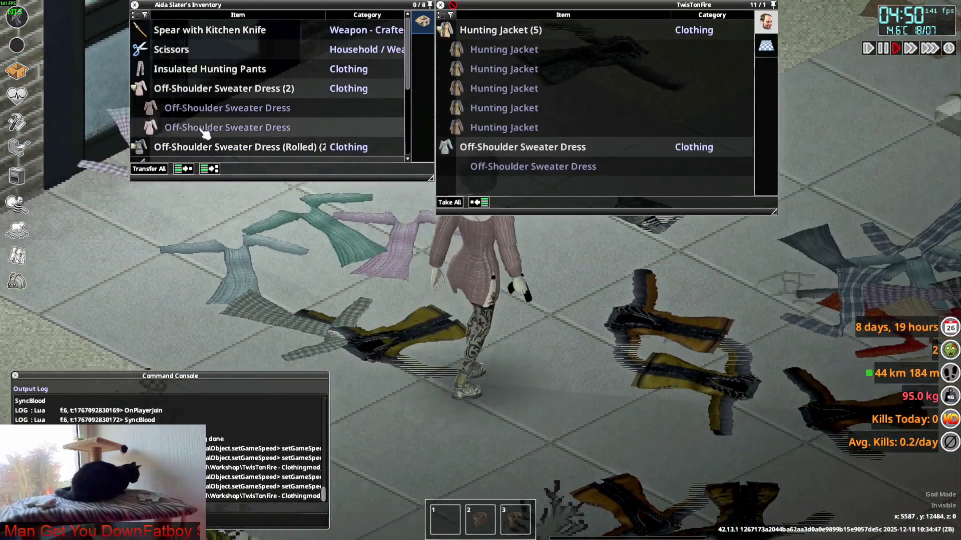
double_click(203, 130)
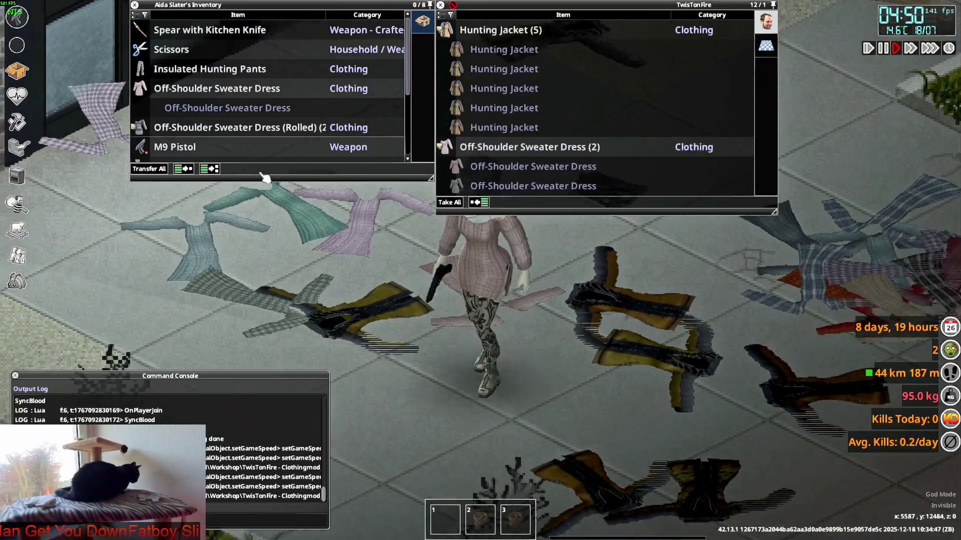
key(s)
drag(498, 341, 496, 345)
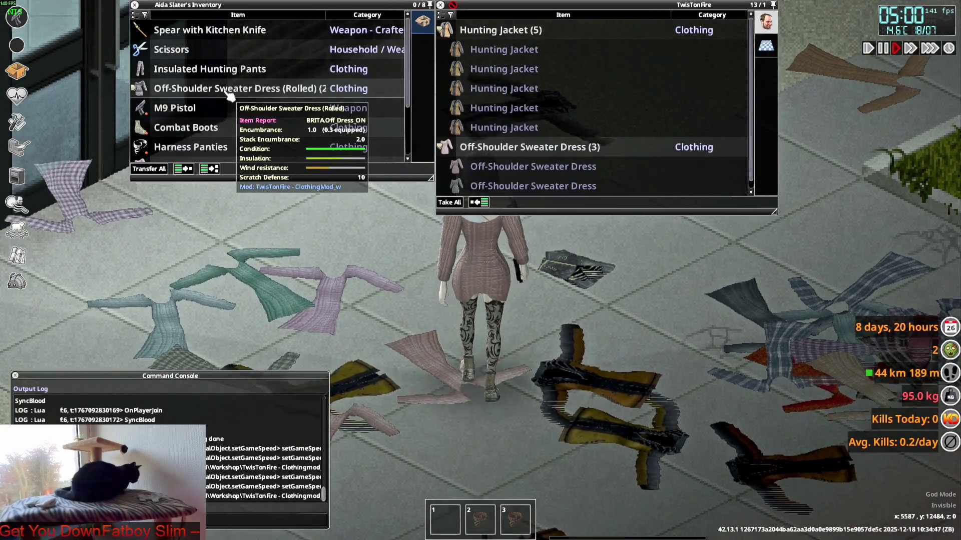
drag(230, 96, 347, 215)
key(w)
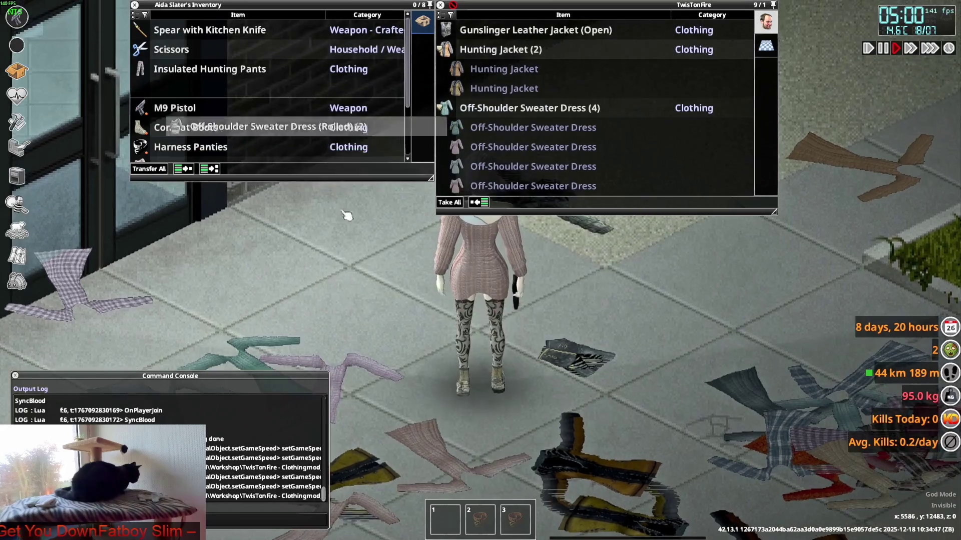
scroll(216, 131, down, 2)
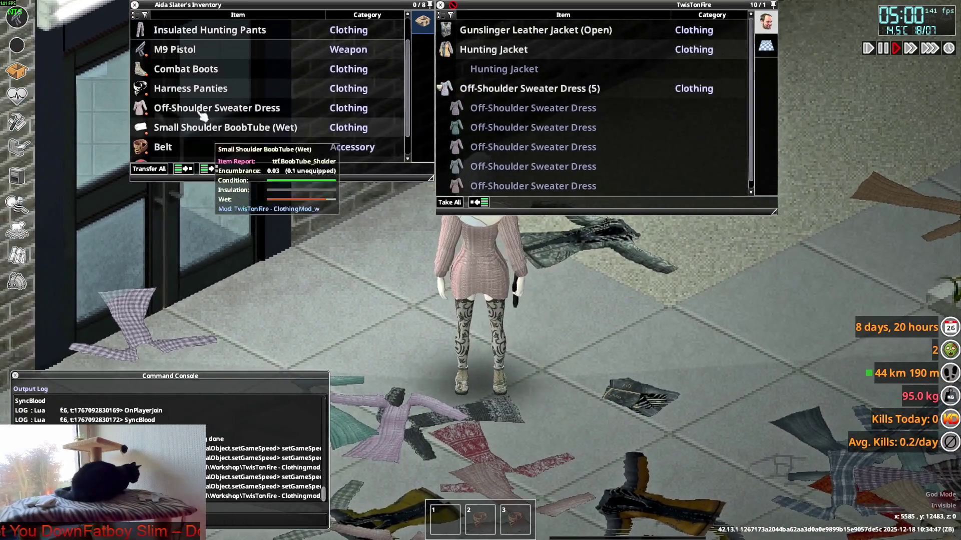
drag(219, 107, 255, 194)
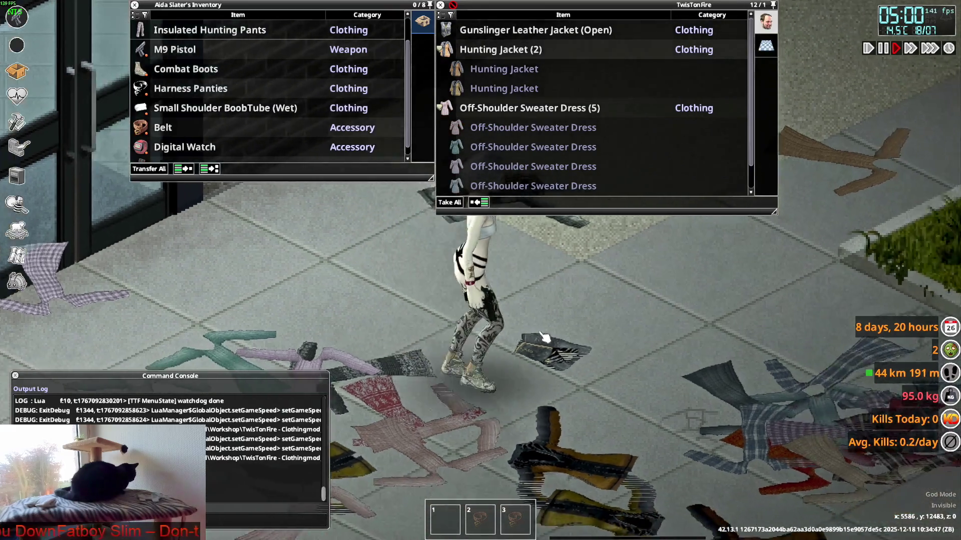
scroll(532, 340, down, 3)
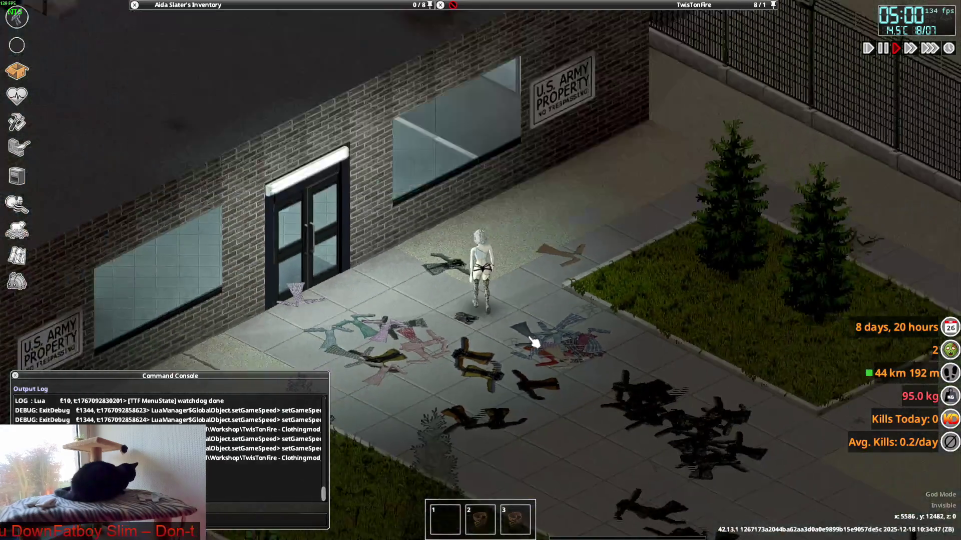
scroll(532, 341, up, 2)
scroll(532, 341, up, 2)
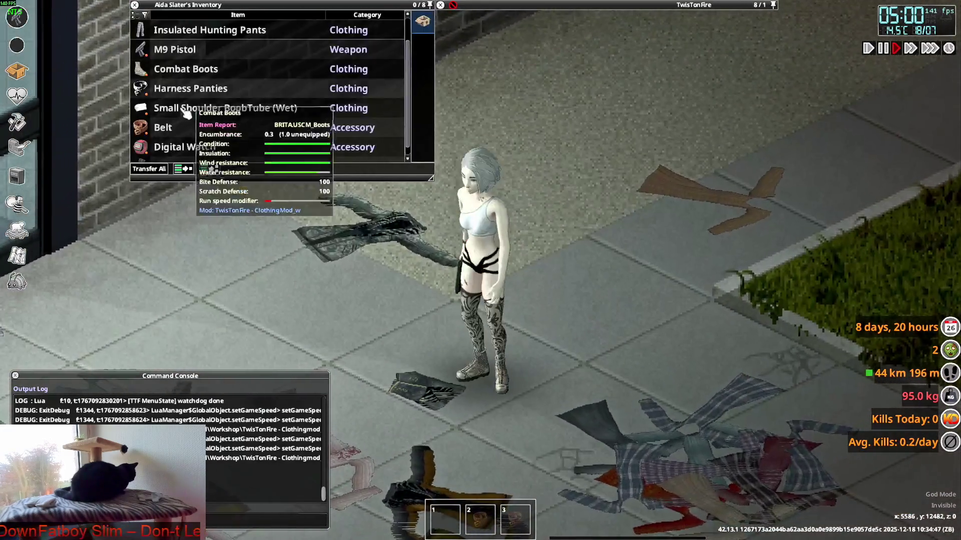
Step: Have the character wear the Insulated Hunting Pants and walk to show them
right_click(188, 74)
click(210, 98)
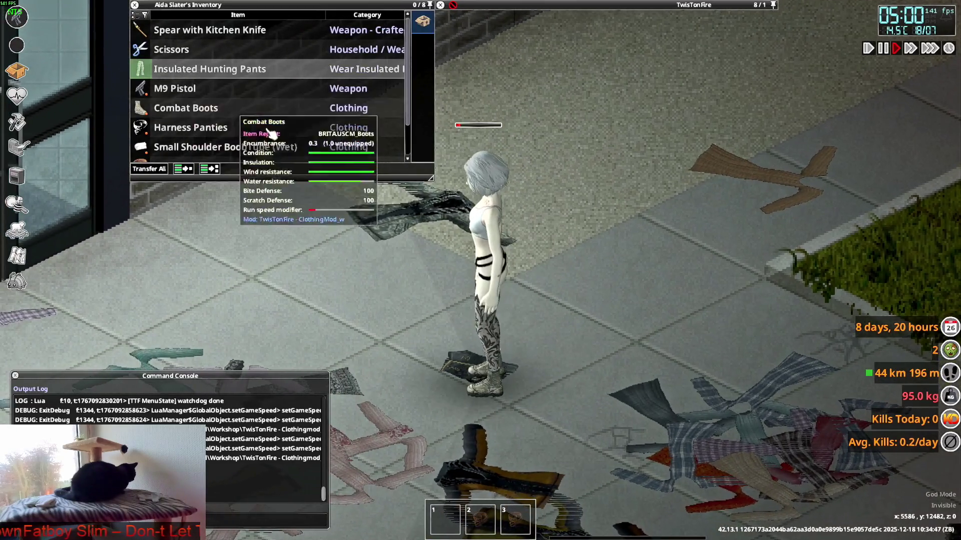
key(s)
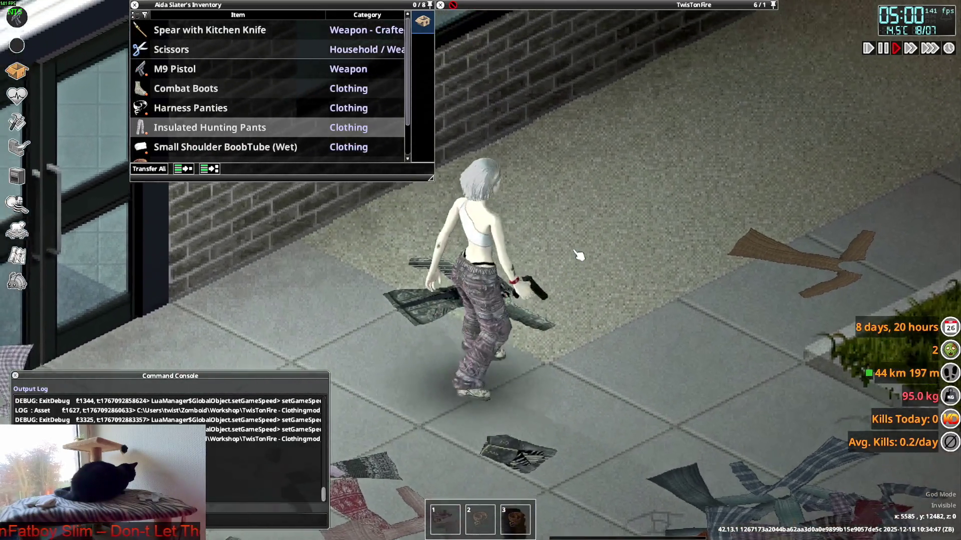
key(w)
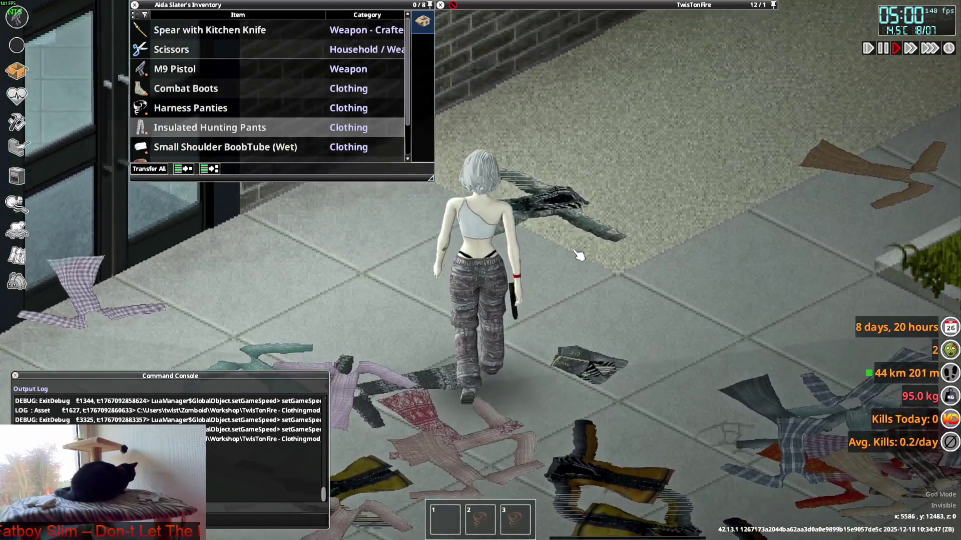
key(alt+Tab)
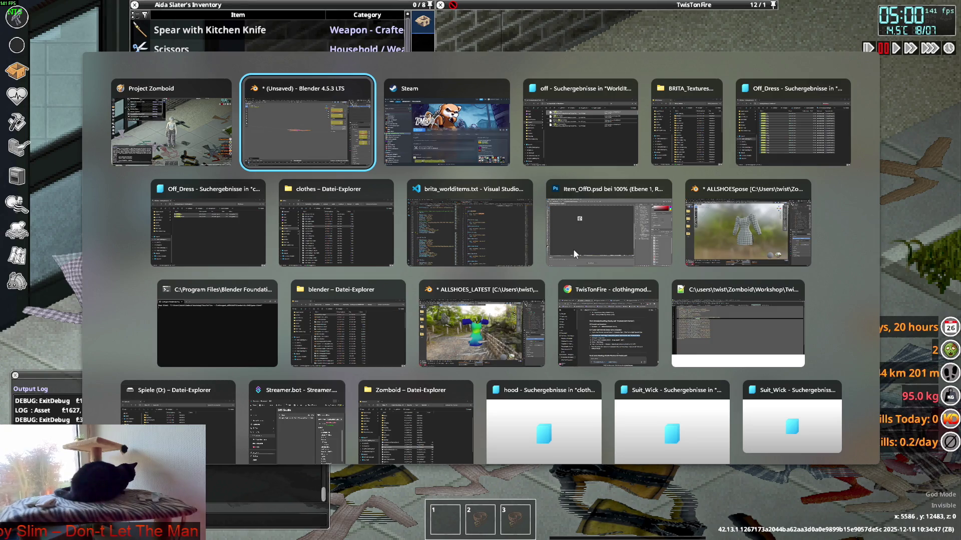
Step: Cycle through open windows past the 'off' WorldItems search results to Visual Studio Code
key(Tab)
key(Tab)
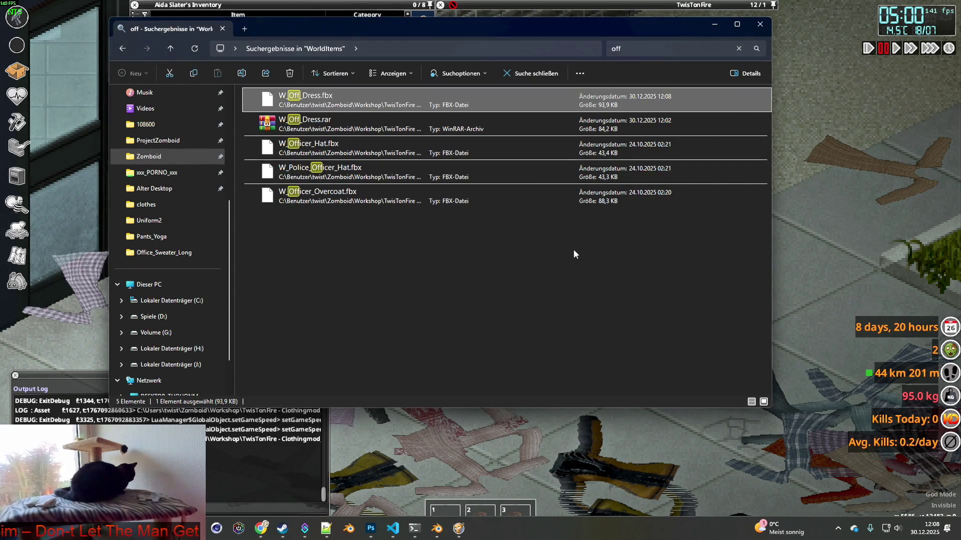
key(alt+Tab)
key(Tab)
key(Tab)
key(Tab)
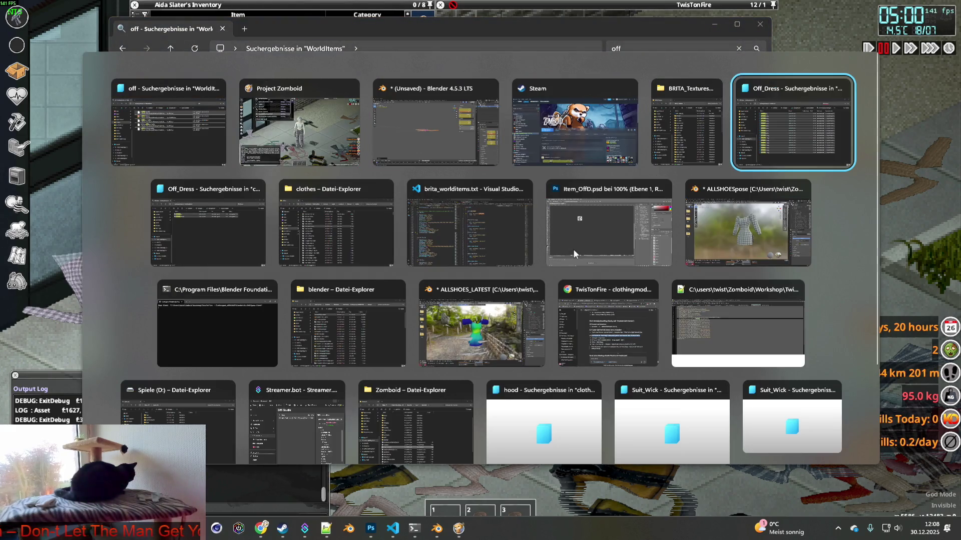
key(Tab)
key(alt+Tab)
key(Tab)
key(Tab)
key(Tab)
Step: Delete empty line 10 in brita_worlditems.txt and save the file
click(483, 240)
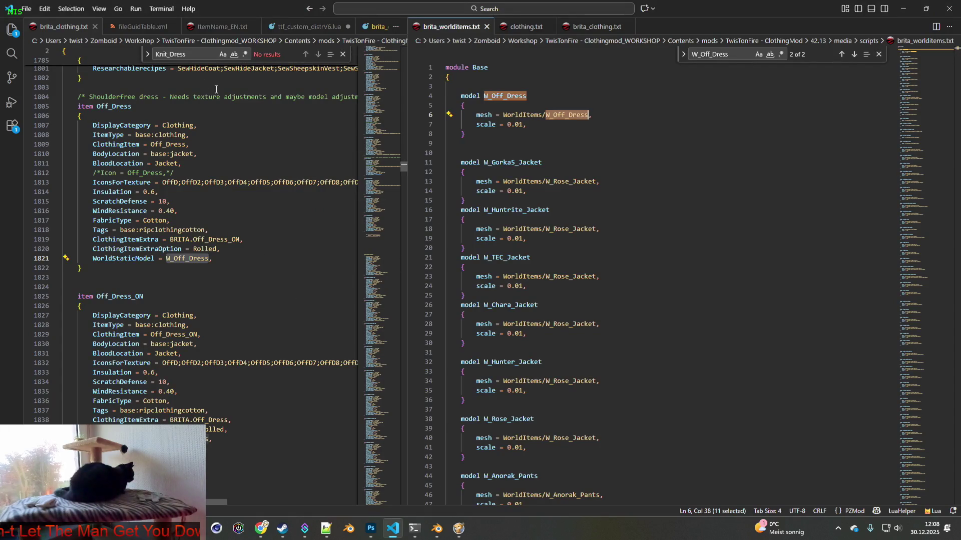
drag(409, 148, 525, 150)
click(600, 155)
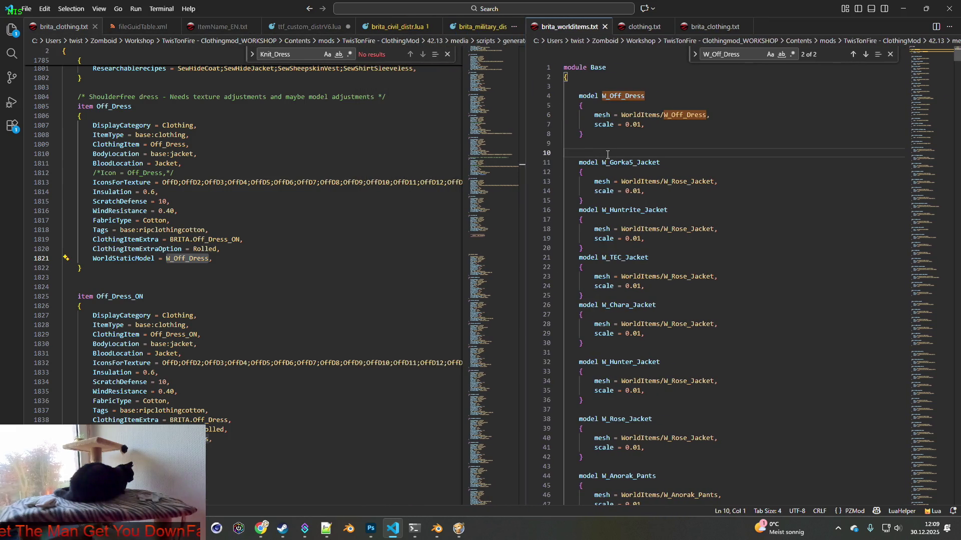
key(BackSpace)
click(26, 9)
click(61, 180)
Step: Scroll down to the Cut_Dress item and highlight its name's occurrences
scroll(185, 232, down, 3)
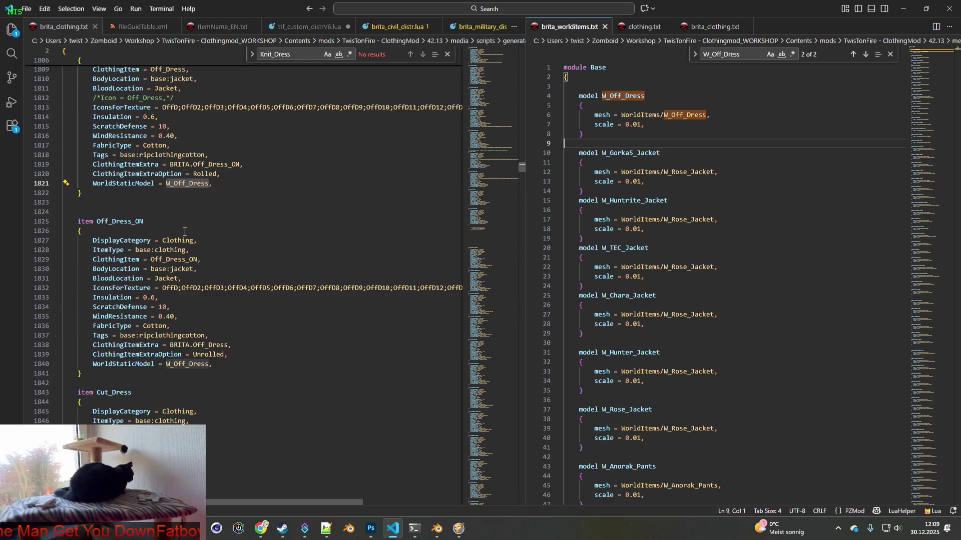
scroll(185, 241, down, 1)
scroll(152, 307, down, 2)
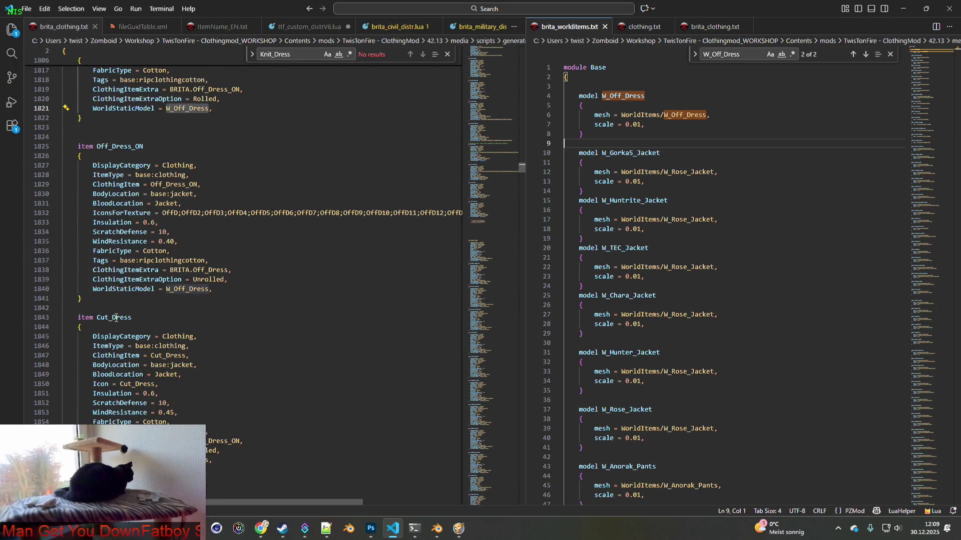
double_click(100, 317)
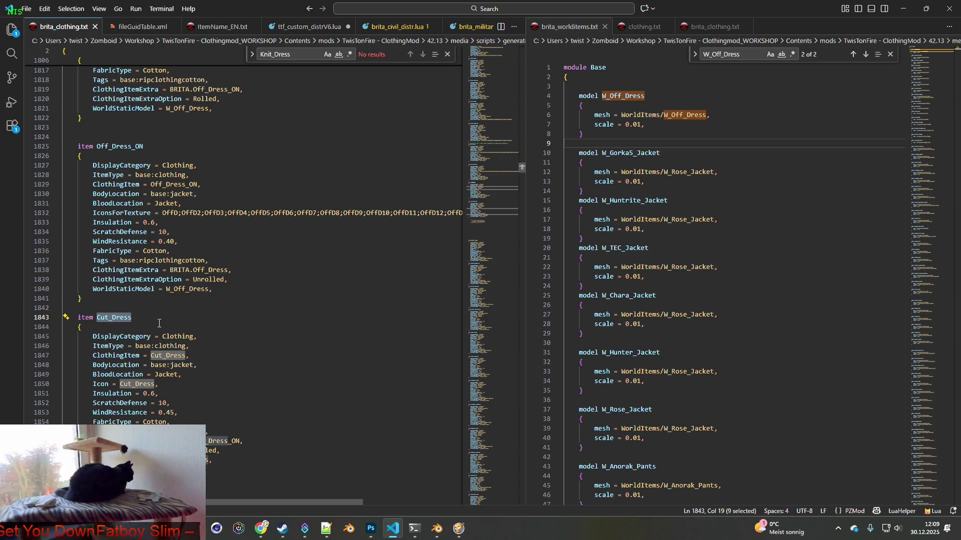
scroll(159, 324, down, 2)
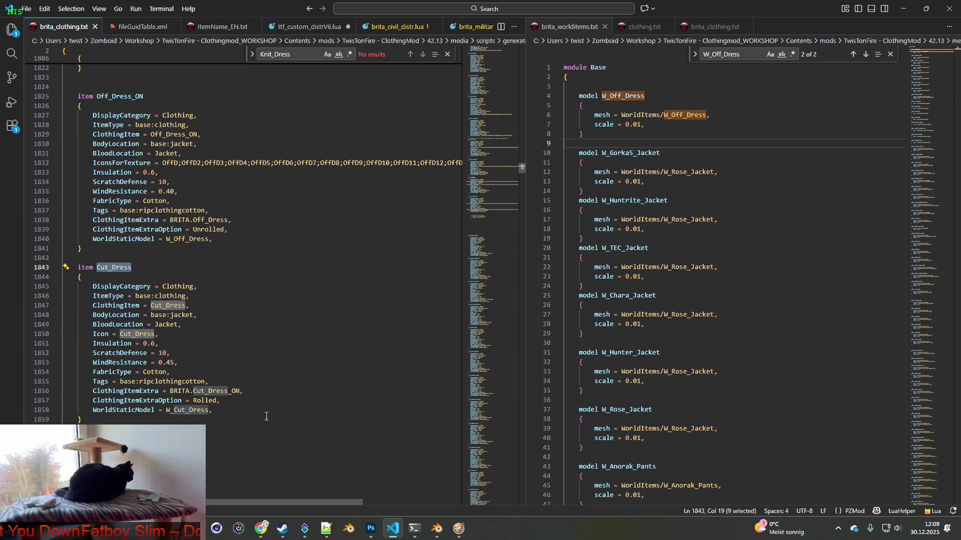
mouse_move(392, 528)
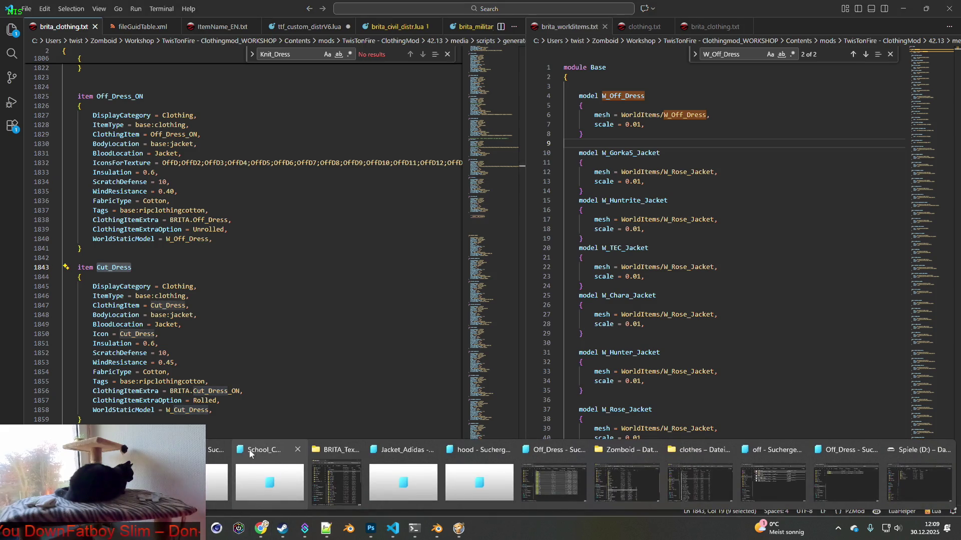
click(550, 452)
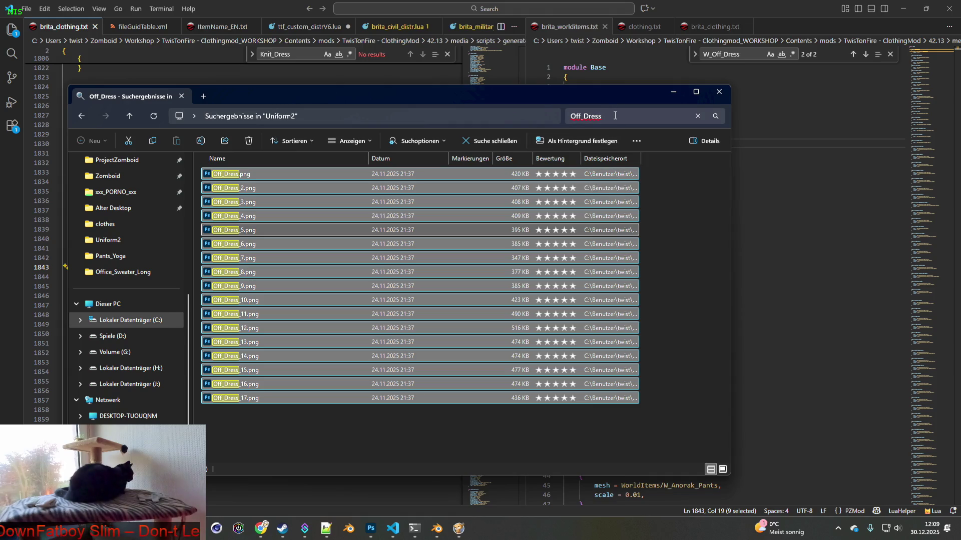
Step: Replace the Off_Dress search with Cut_Dress and select Cut_Dress.xml and Cut_Dress_ON.xml
key(alt+Tab)
key(alt+Tab)
key(alt+Tab)
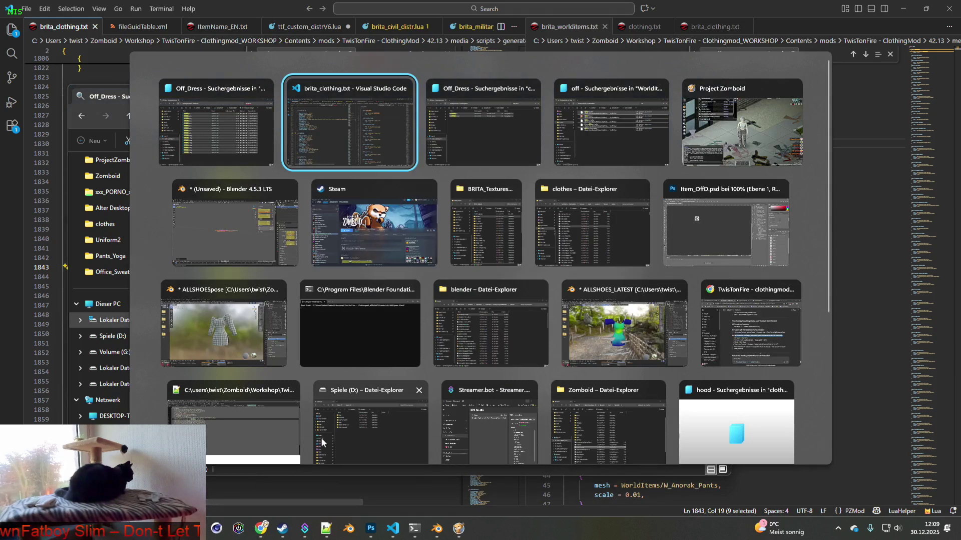
key(alt+Tab)
key(alt+Tab)
key(alt+Tab)
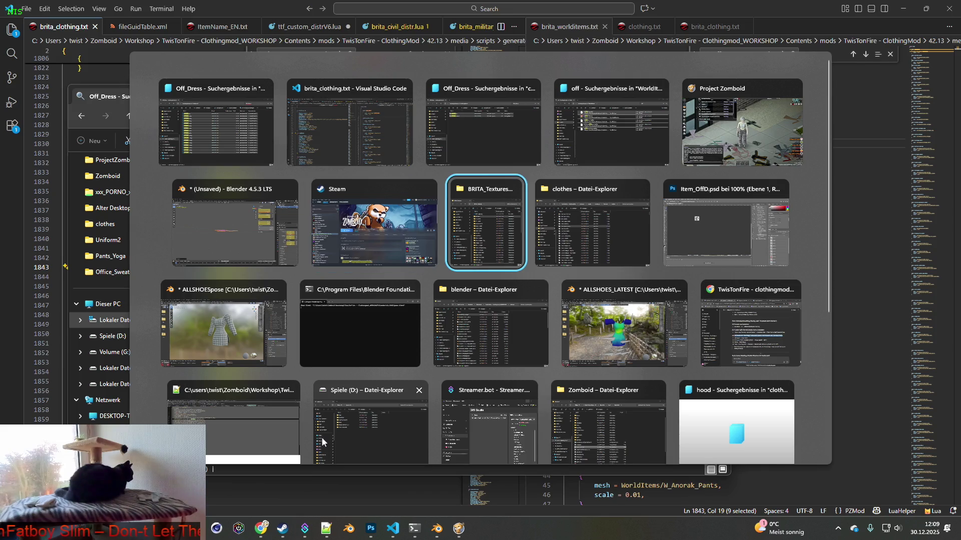
click(484, 92)
click(699, 126)
text(Cut_Dress)
click(424, 242)
drag(456, 242, 336, 178)
right_click(357, 180)
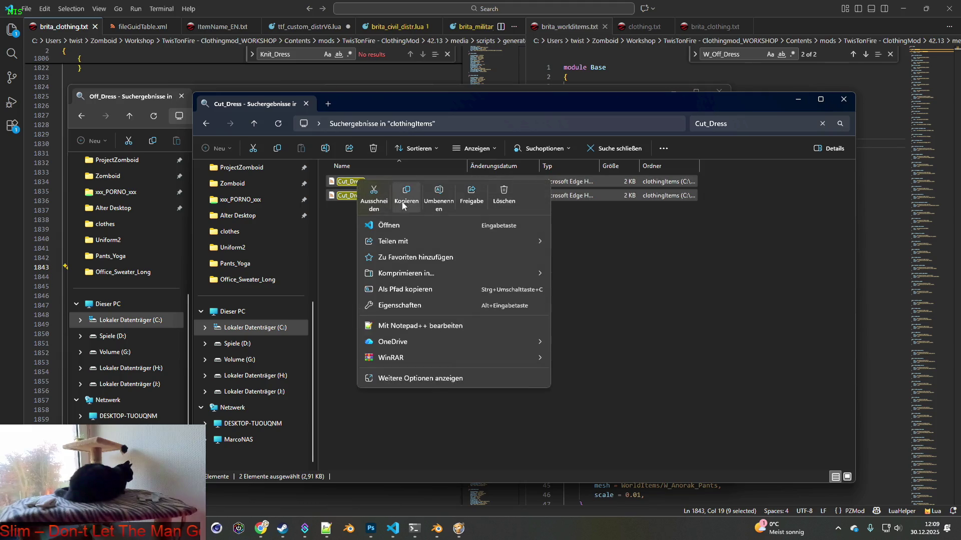
Step: Open both Cut_Dress files in Notepad++, compare with the Off_Dress files, then close those
click(425, 326)
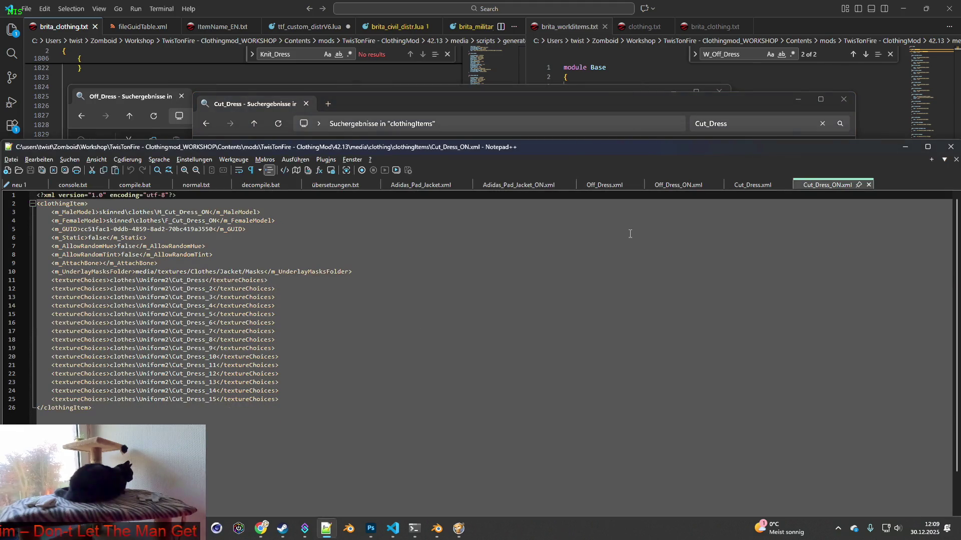
click(609, 186)
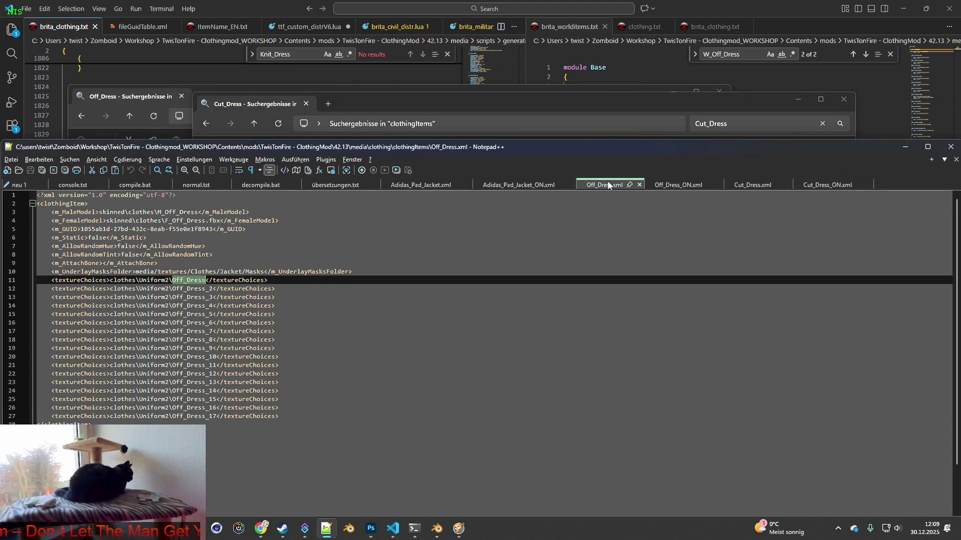
click(679, 185)
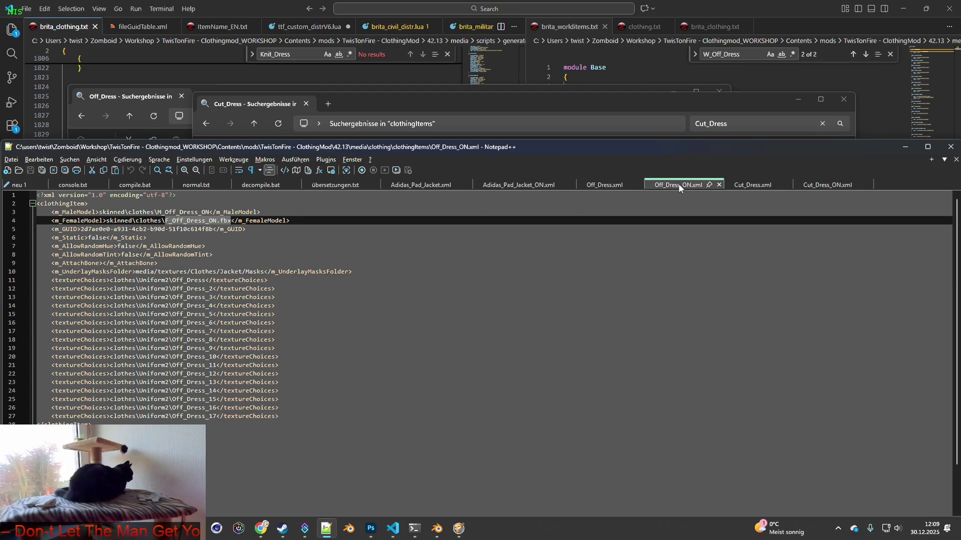
click(617, 188)
click(640, 185)
click(648, 184)
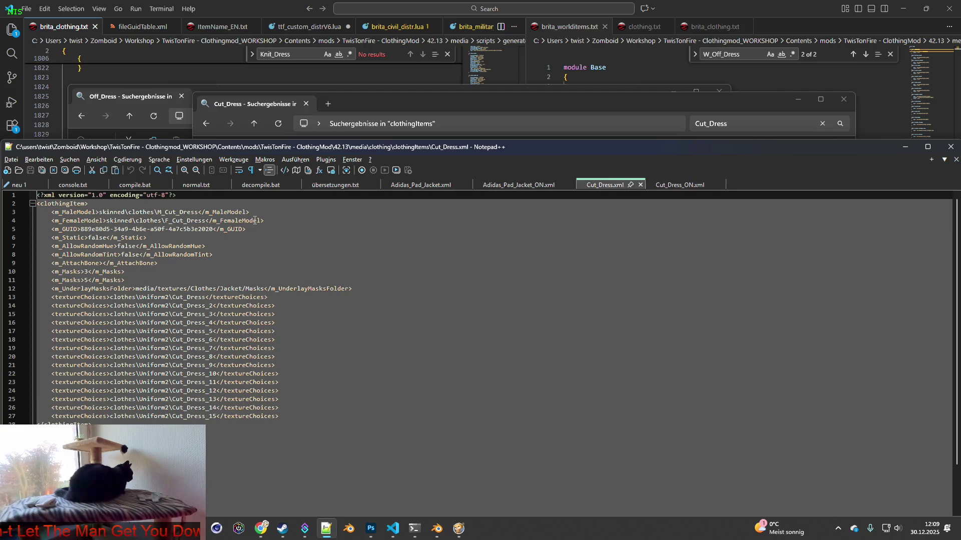
Step: Delete the two m_Masks lines from Cut_Dress.xml, save the files, and return to Project Zomboid
drag(139, 279, 42, 274)
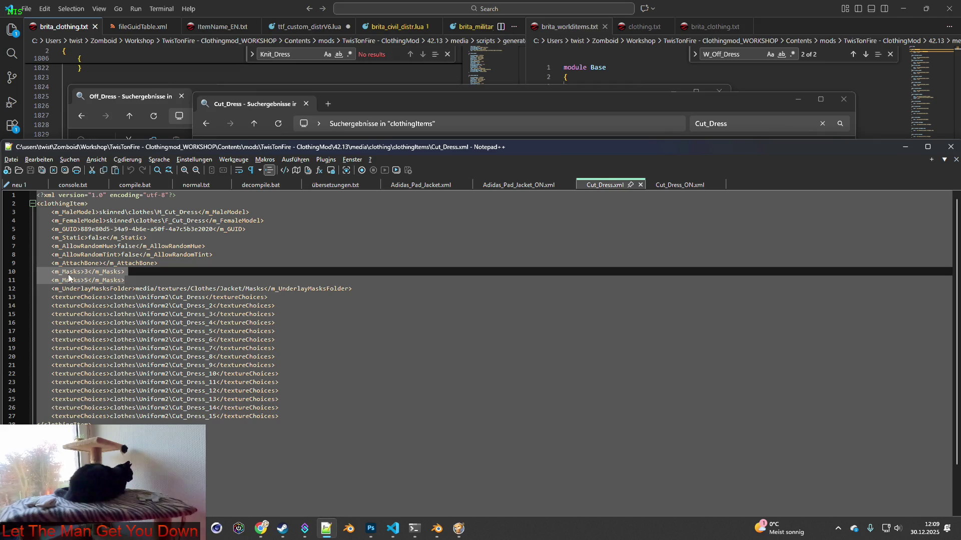
key(Delete)
key(Delete)
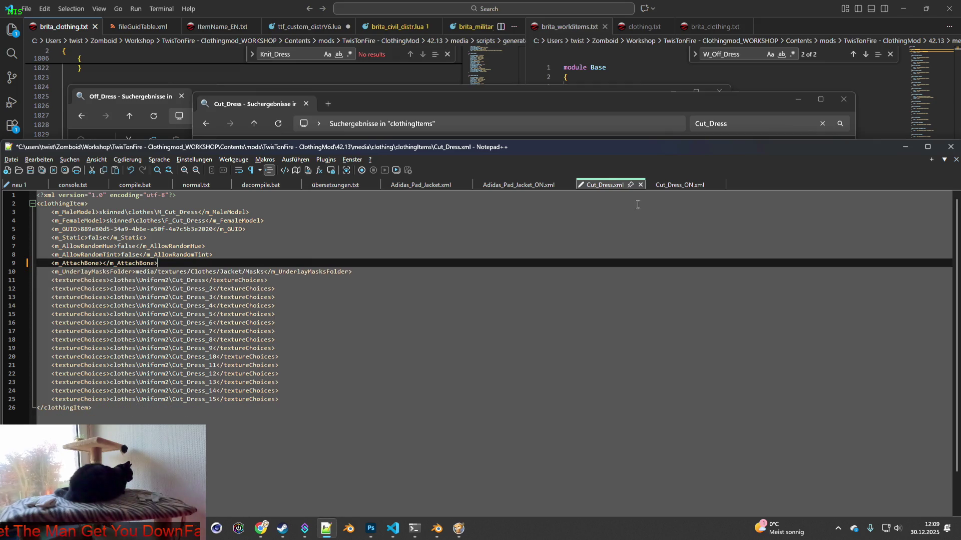
click(686, 186)
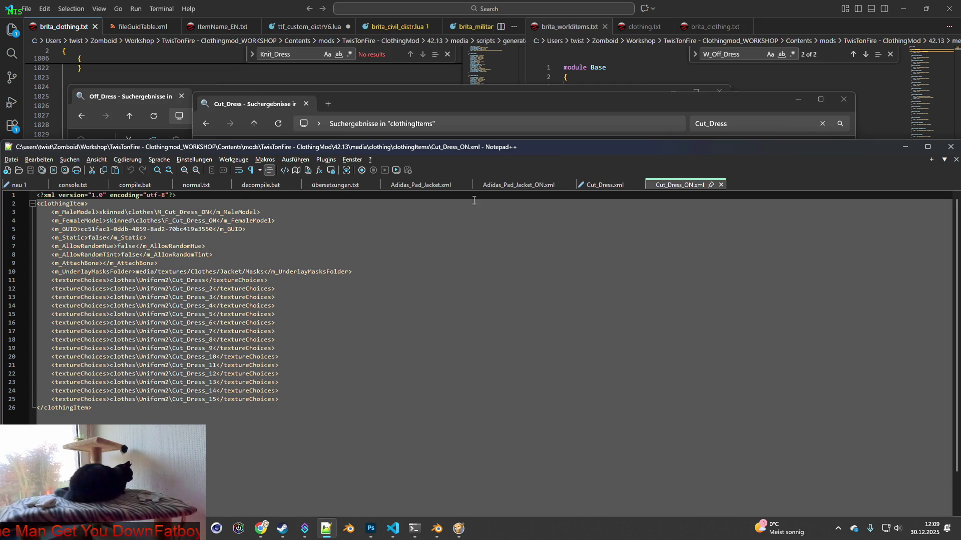
click(603, 185)
click(42, 170)
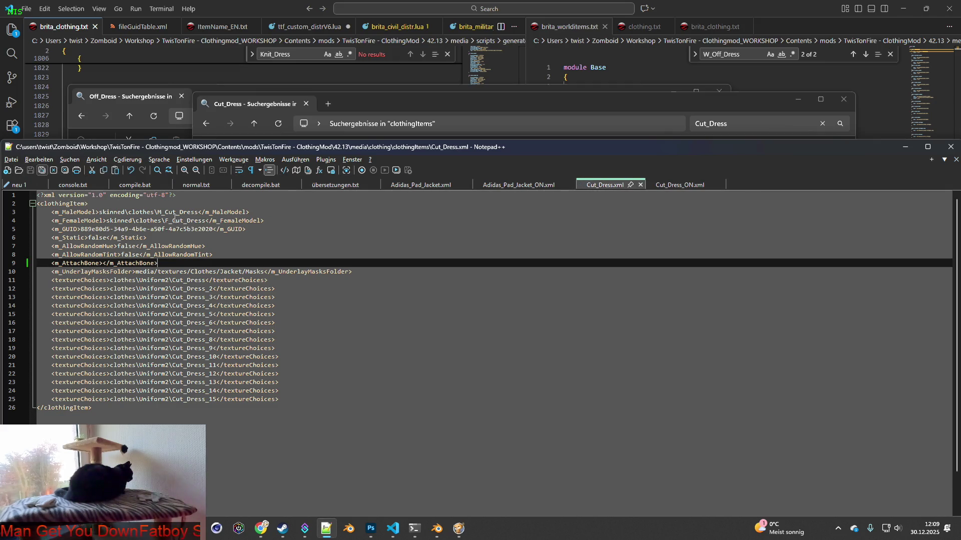
key(alt+Tab)
key(alt+Tab)
key(alt+Tab)
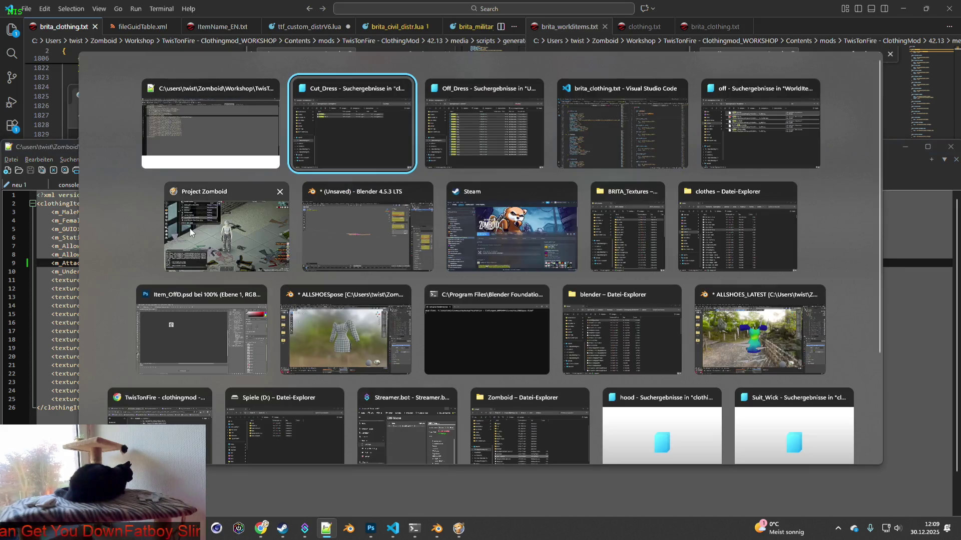
click(190, 231)
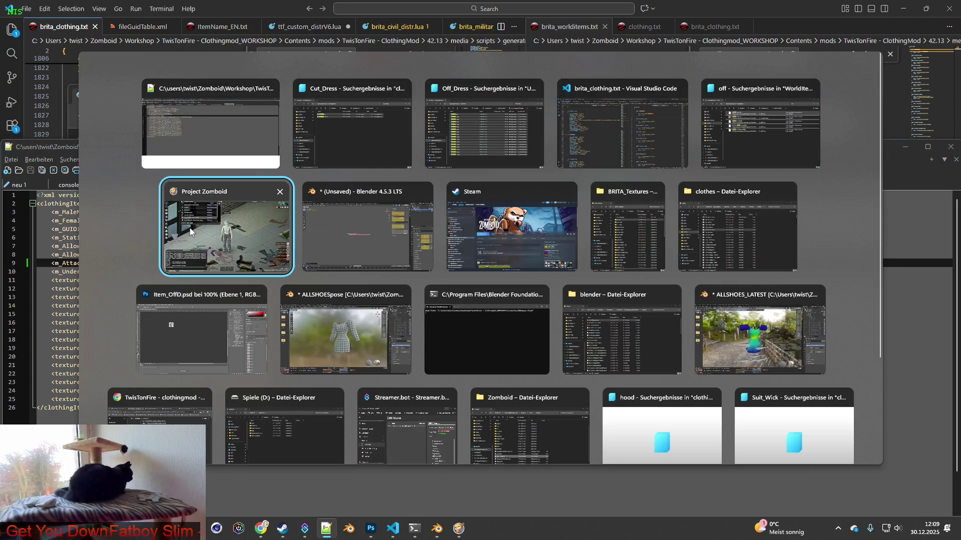
Step: Add 10 Sweater Dresses from the BRITA items, filtered by type 'cut', via the debug Items List
click(17, 282)
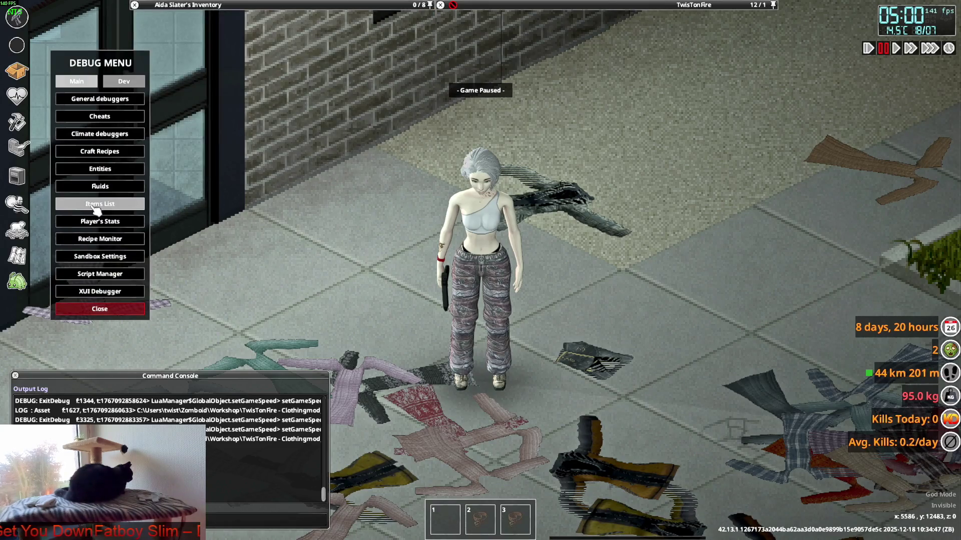
click(99, 204)
click(205, 113)
click(225, 427)
text(cut)
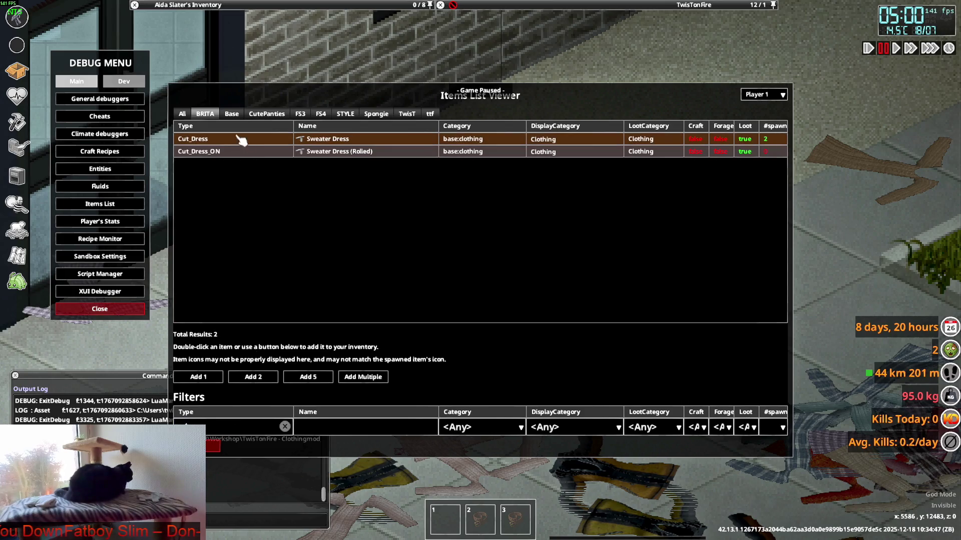
click(364, 378)
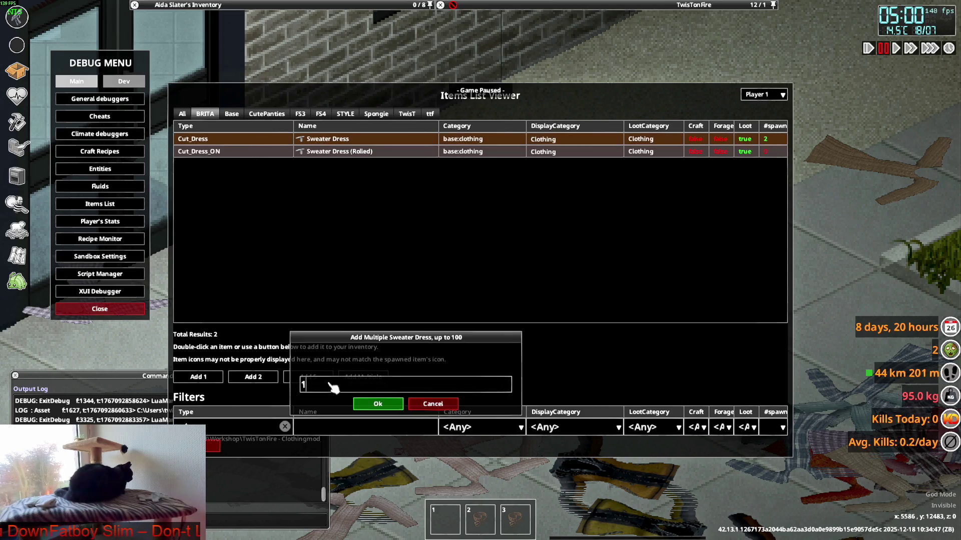
click(304, 385)
text(0)
click(377, 404)
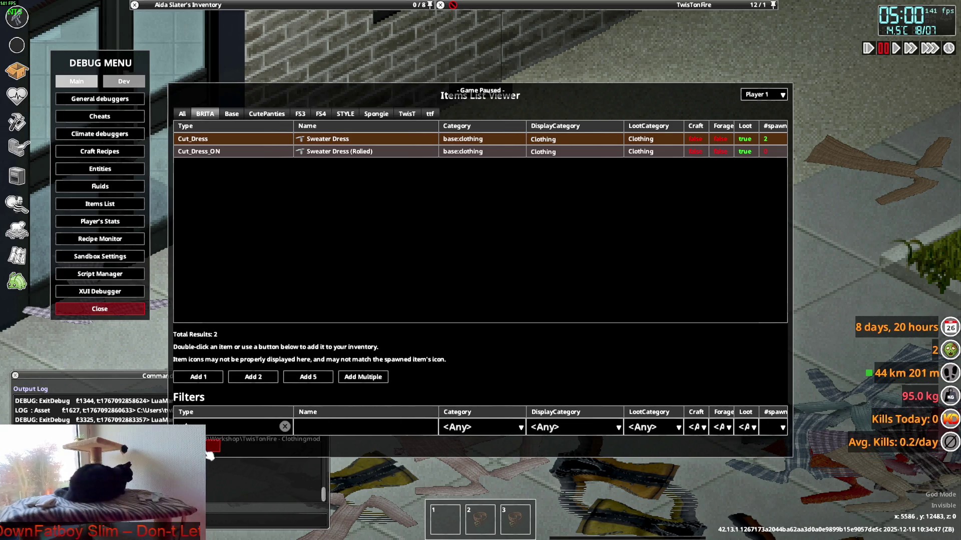
key(Escape)
mouse_move(210, 70)
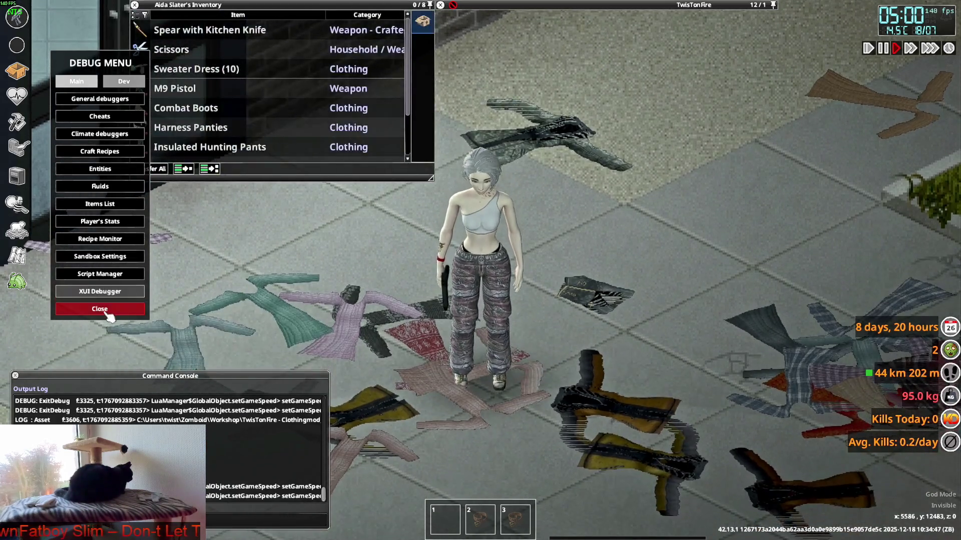
click(99, 309)
Step: Have the character wear one Sweater Dress from the stack and walk around
click(140, 69)
right_click(183, 89)
click(212, 118)
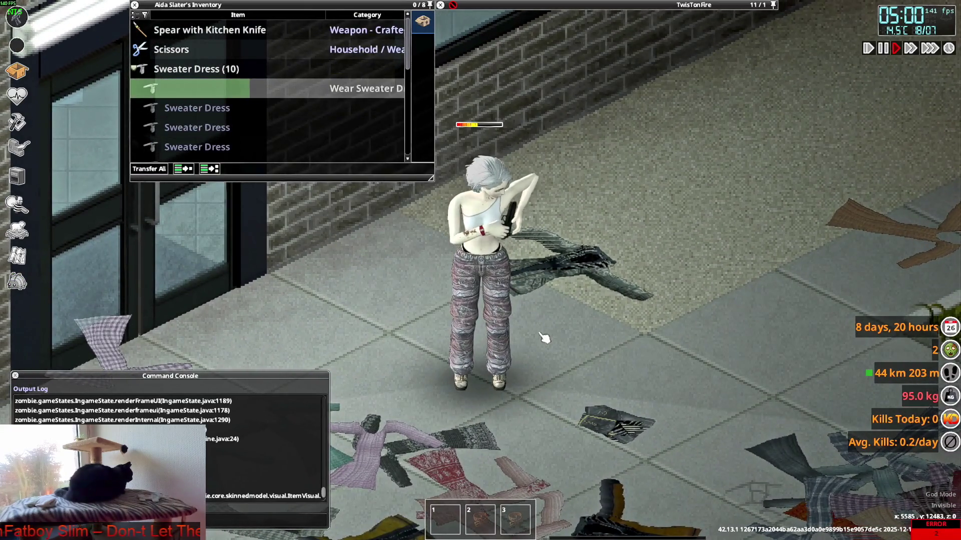
key(d)
key(s)
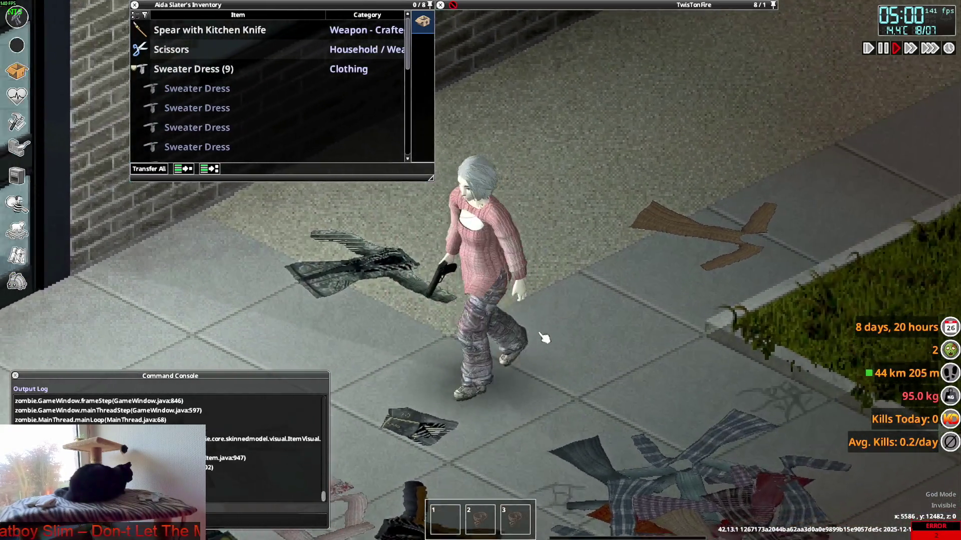
key(d)
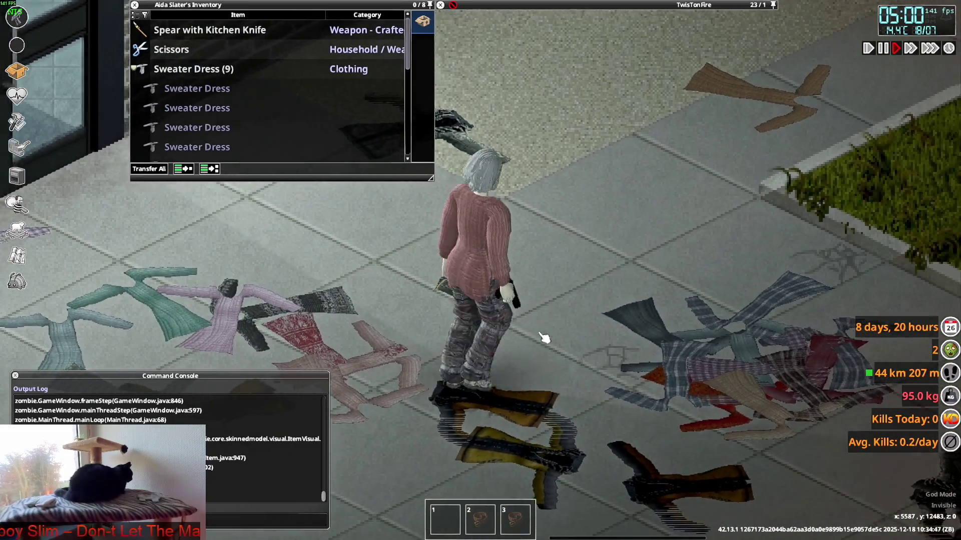
key(s)
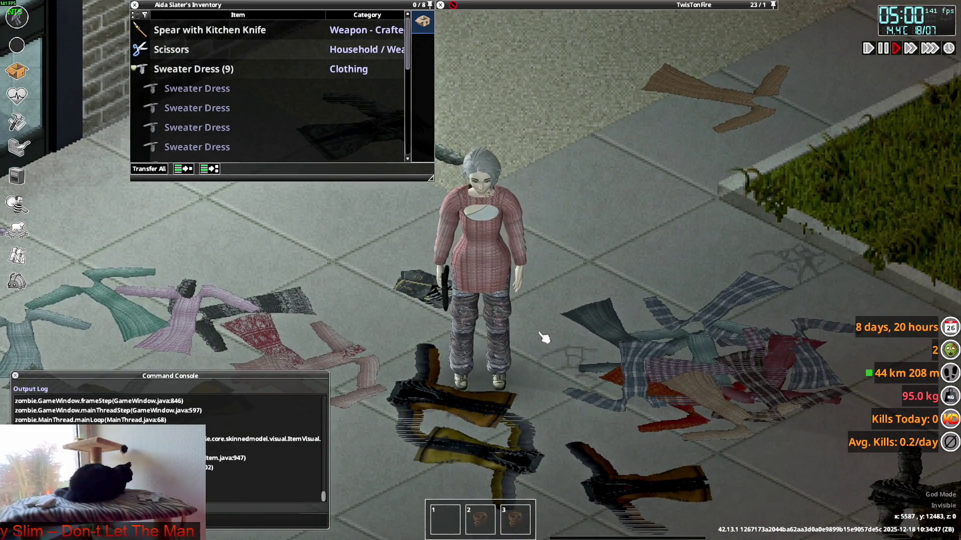
Step: Turn the character to show the sweater dress from the back and front
key(s)
key(w)
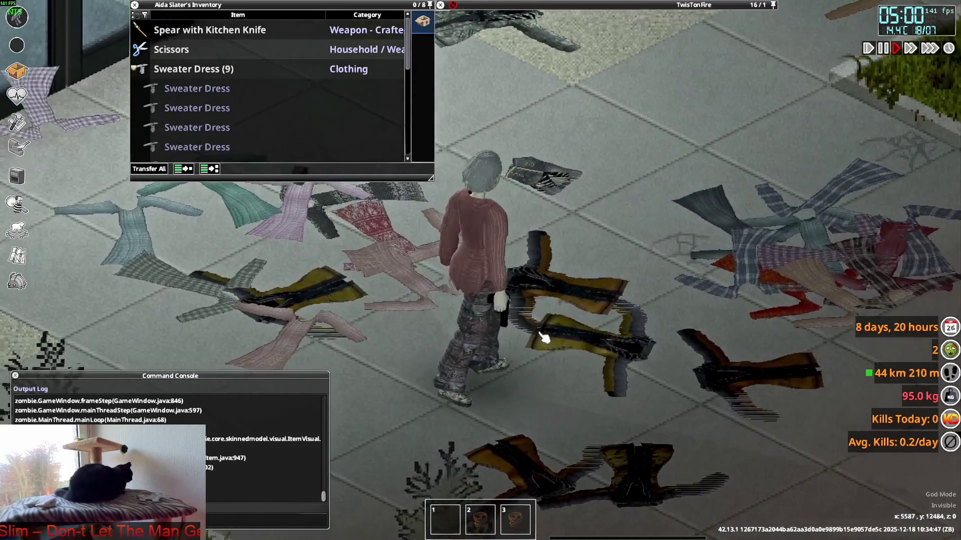
key(a)
key(s)
key(w)
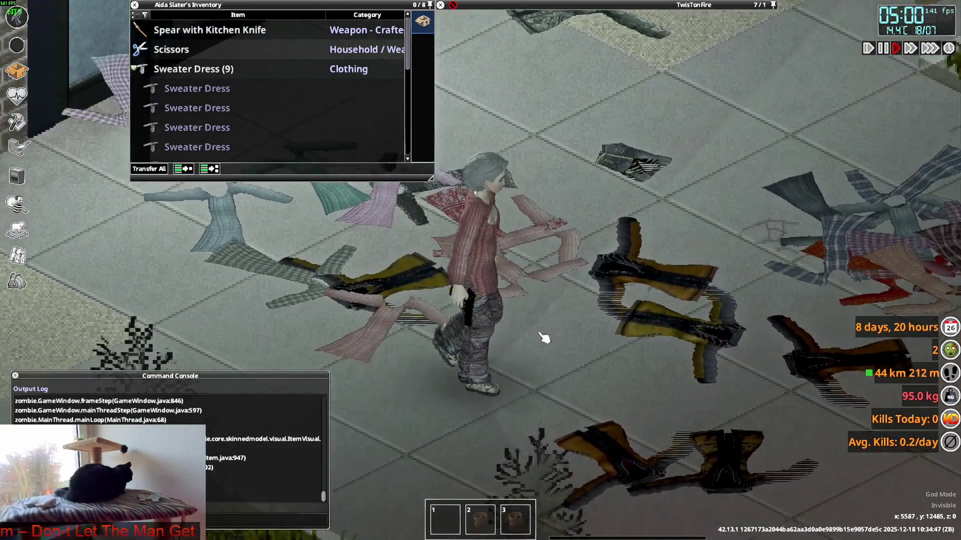
key(a)
key(s)
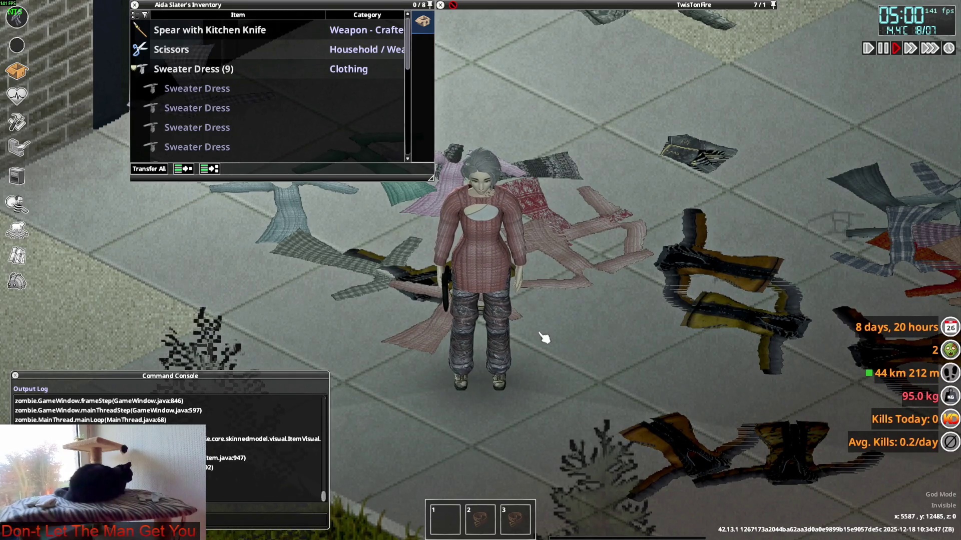
key(w)
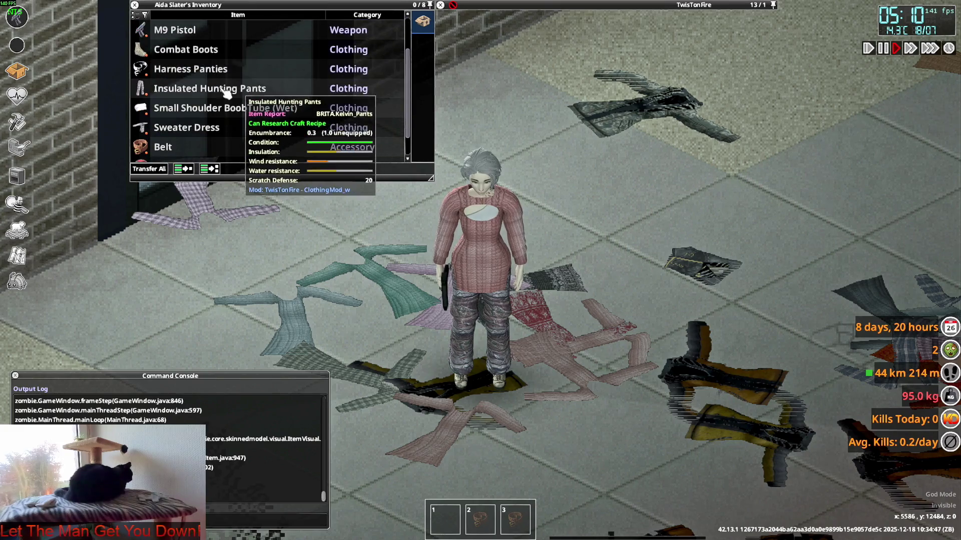
Step: Switch the worn Sweater Dress to its Rolled Up version and aim the pistol to test the pose
click(225, 139)
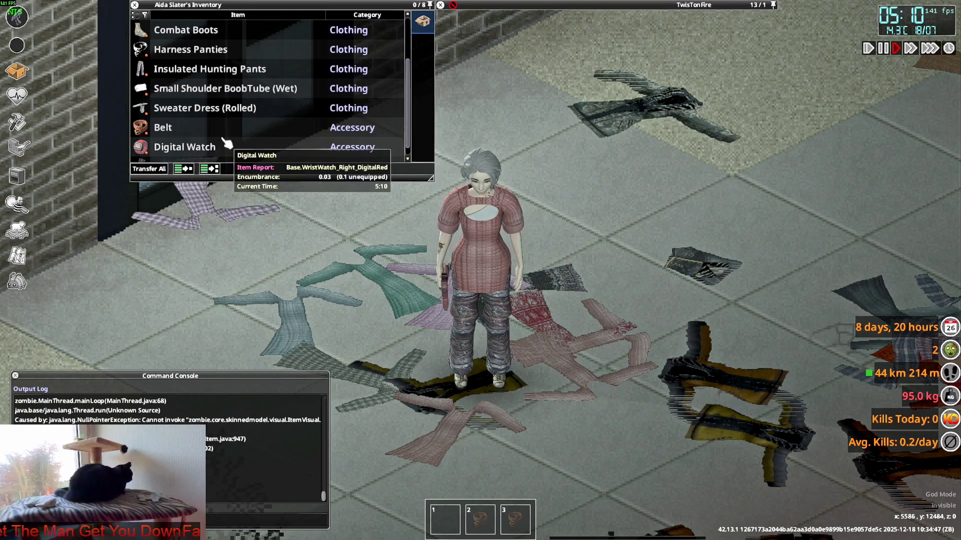
key(w)
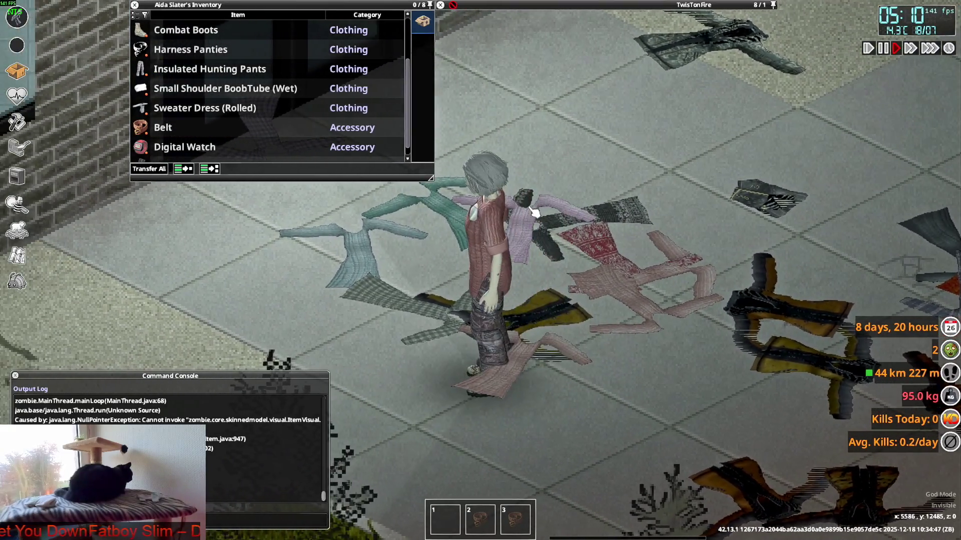
right_drag(534, 213, 338, 200)
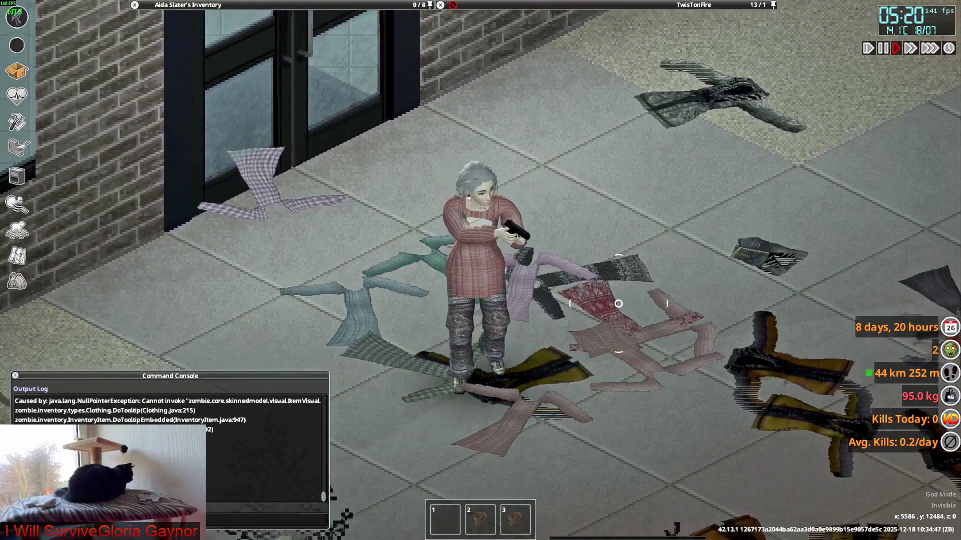
key(s)
mouse_move(619, 304)
right_down()
mouse_move(576, 226)
mouse_move(408, 159)
mouse_move(365, 269)
mouse_move(499, 331)
mouse_move(573, 283)
mouse_move(513, 317)
mouse_move(517, 332)
right_up()
Step: Walk the character around the clothing pile while aiming, then leave the game window
key(w)
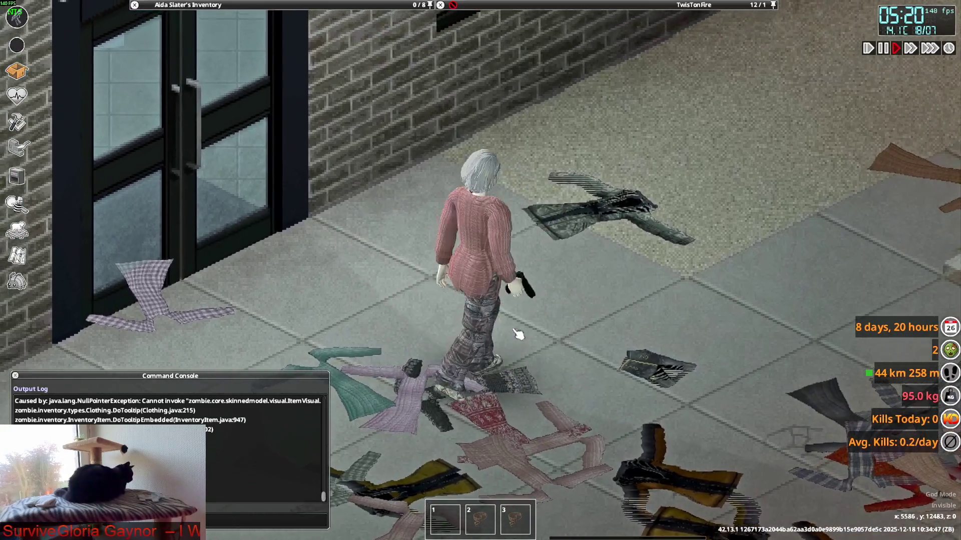
mouse_move(257, 8)
key(a)
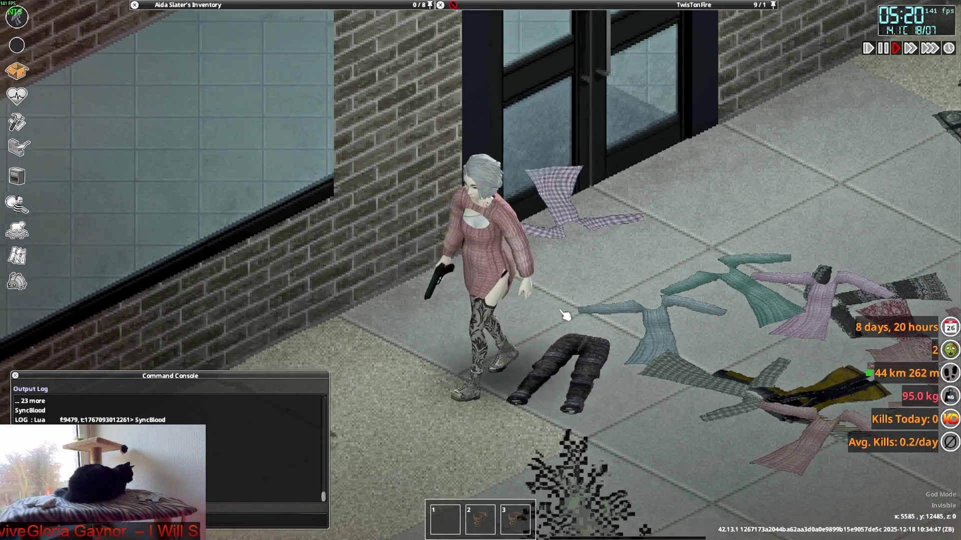
key(d)
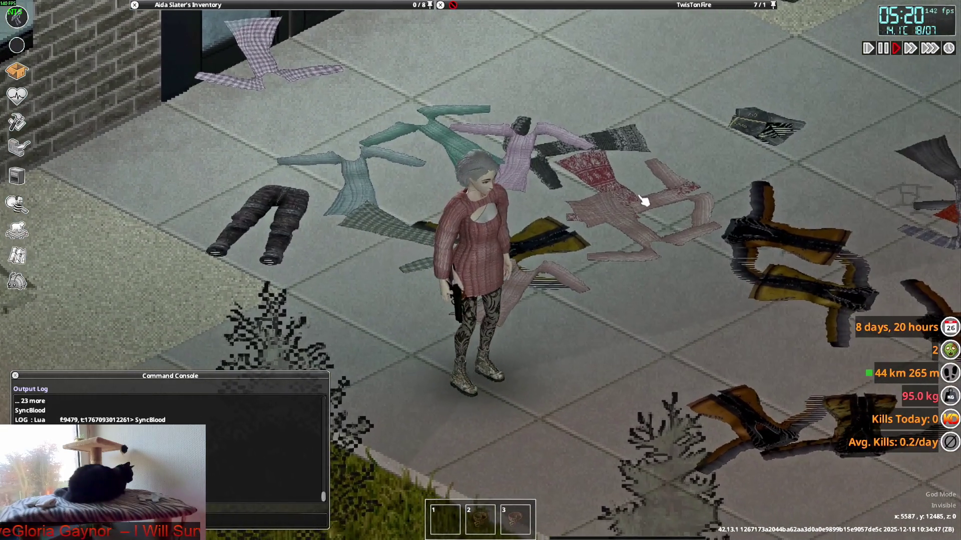
key(w)
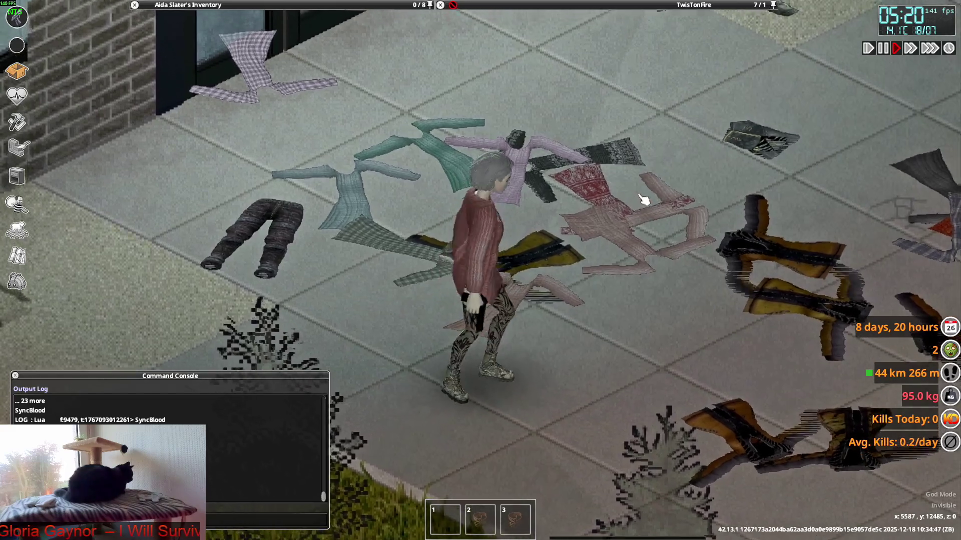
key(alt+Tab)
key(alt+Tab)
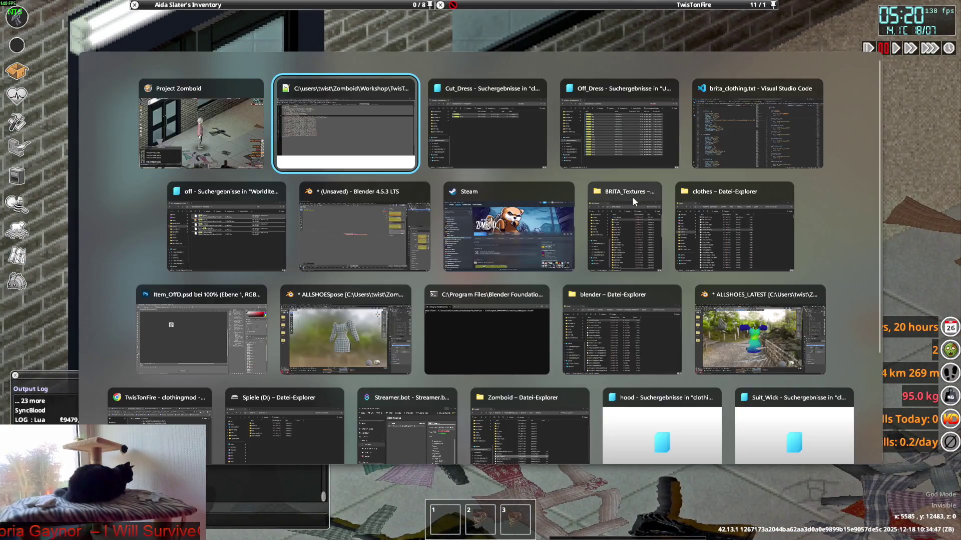
Step: Close ALLSHOESpose without saving and switch to the ALLSHOES_LATEST Blender file
key(alt+Tab)
key(alt+Tab)
key(alt+Tab)
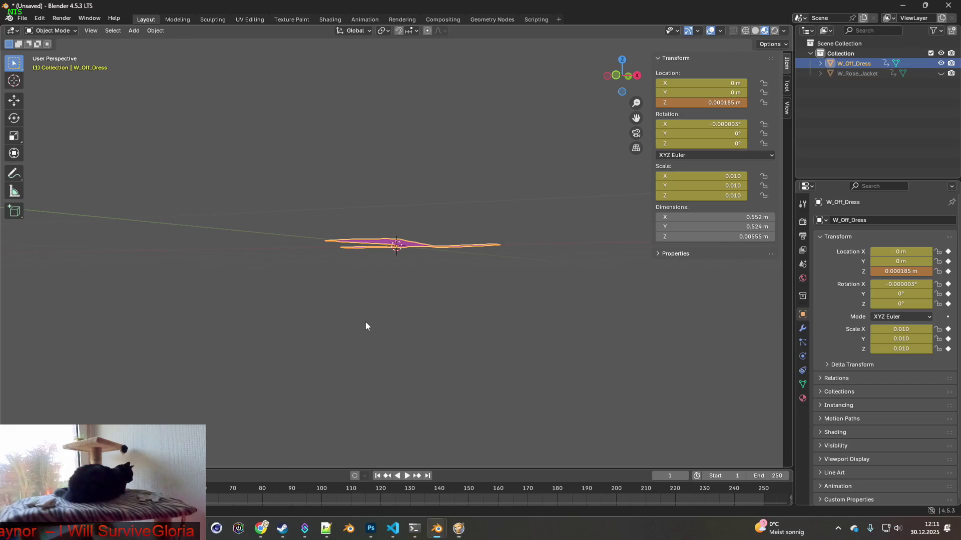
key(alt+Tab)
key(alt+Tab)
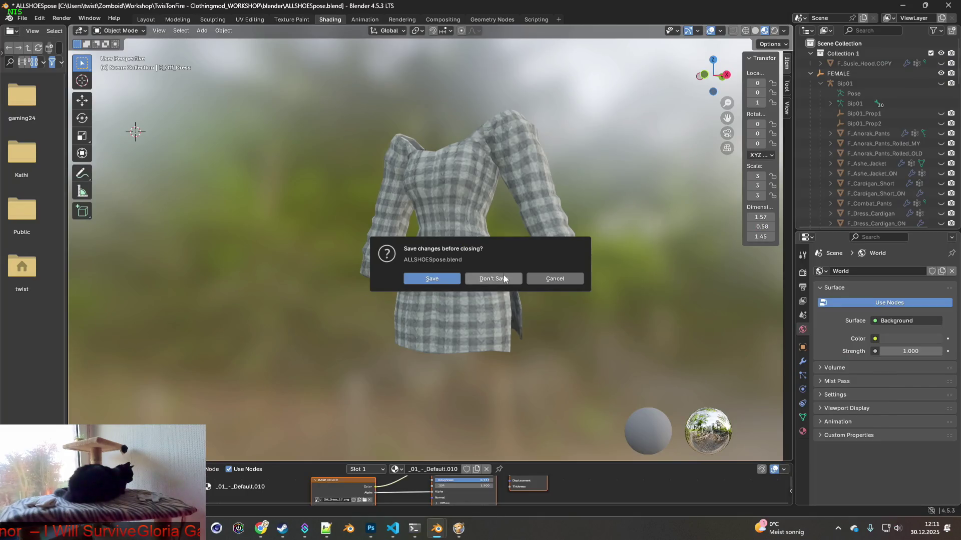
click(503, 279)
key(alt+Tab)
key(alt+Tab)
key(alt+Tab)
key(alt+Tab)
key(alt+Tab)
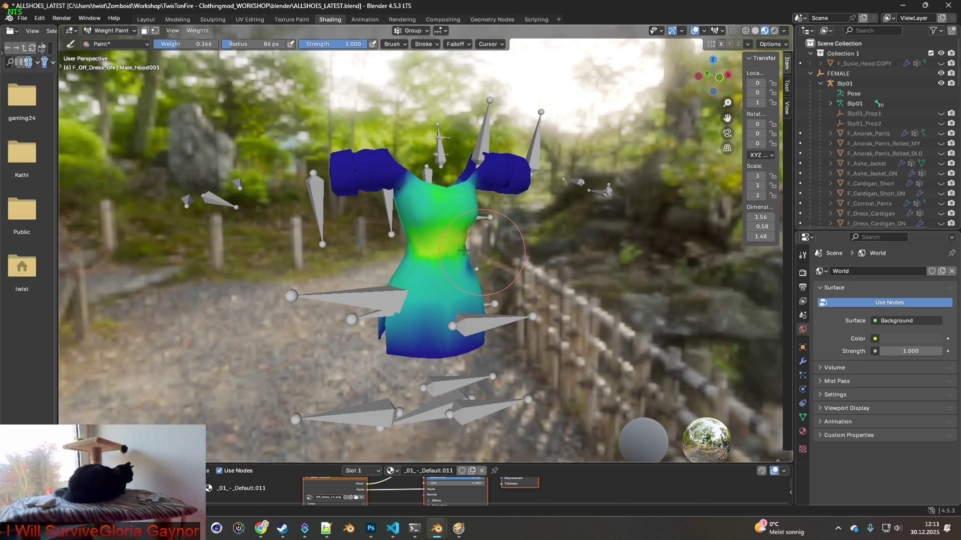
middle_drag(516, 235, 681, 236)
Step: Return to Object Mode, hide F_Off_Dress_ON, and go back to the Layout workspace
click(110, 30)
click(107, 40)
scroll(421, 251, down, 3)
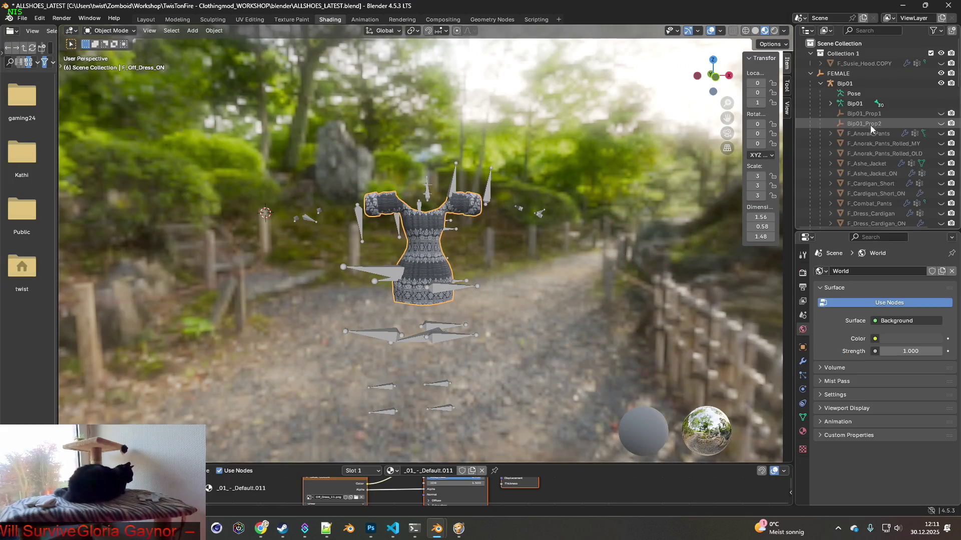
scroll(870, 129, down, 4)
click(941, 203)
scroll(931, 200, down, 2)
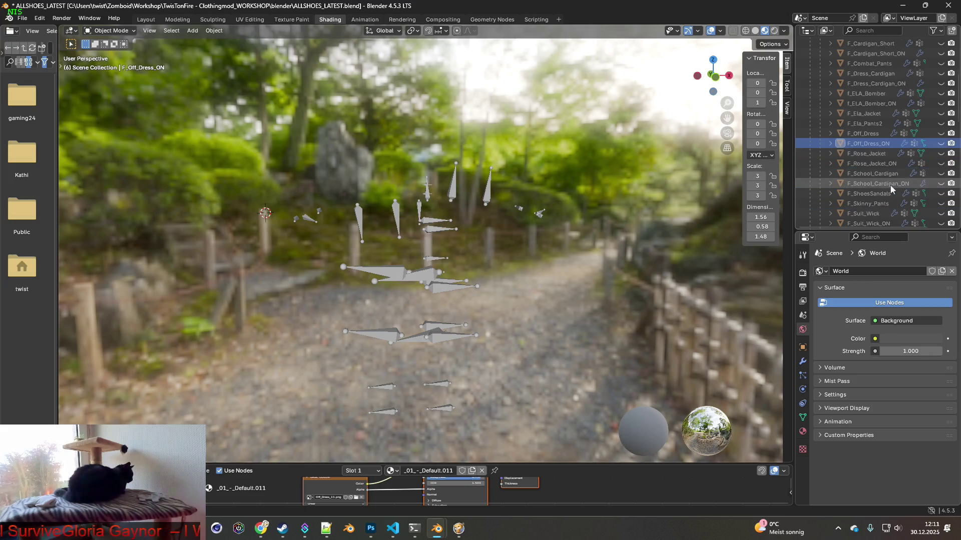
click(146, 19)
key(alt+Tab)
key(alt+Tab)
key(alt+Tab)
key(alt+Tab)
key(alt+Tab)
key(alt+Tab)
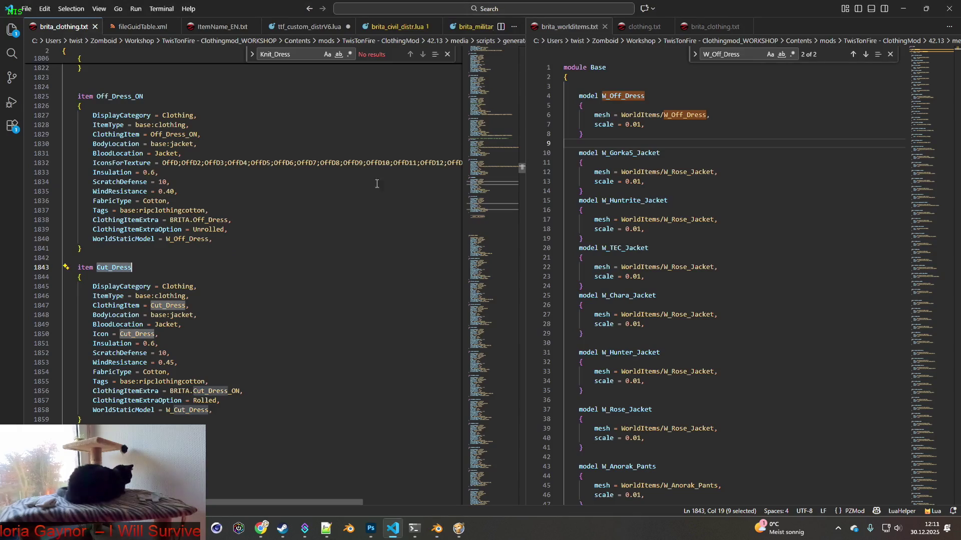
Step: Paste Cut_Dress's insulation-through-tags lines over Cut_Dress_ON's matching stat lines
scroll(297, 206, down, 3)
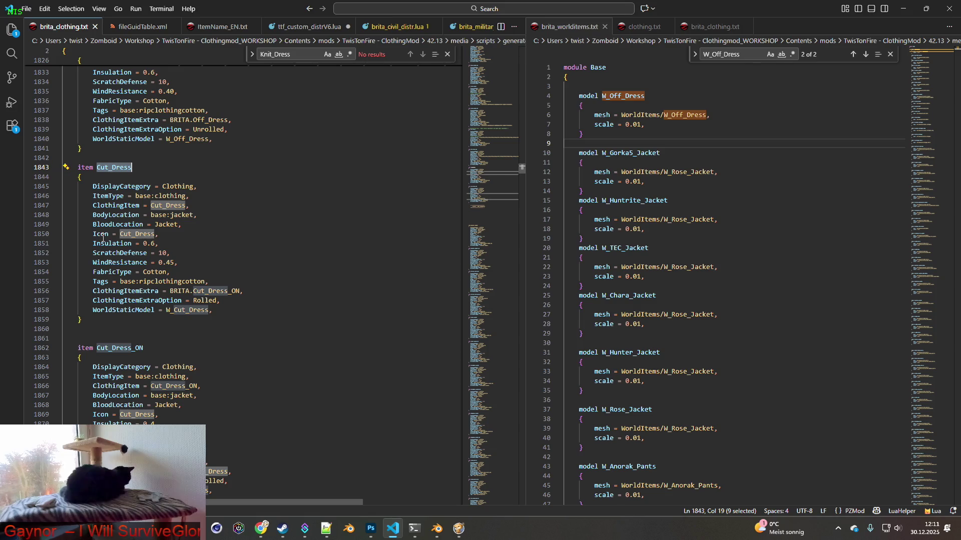
drag(94, 243, 238, 278)
key(ctrl+c)
scroll(230, 293, down, 2)
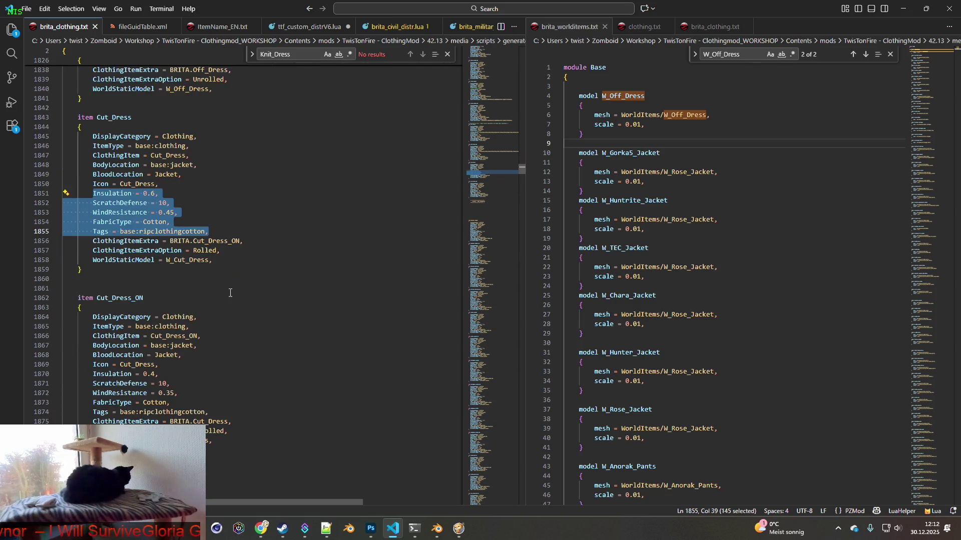
mouse_move(93, 374)
mouse_down()
mouse_move(219, 393)
mouse_move(229, 398)
mouse_move(219, 422)
mouse_up()
key(ctrl+v)
Step: Remove the duplicate Tags line and save brita_clothing.txt
key(Delete)
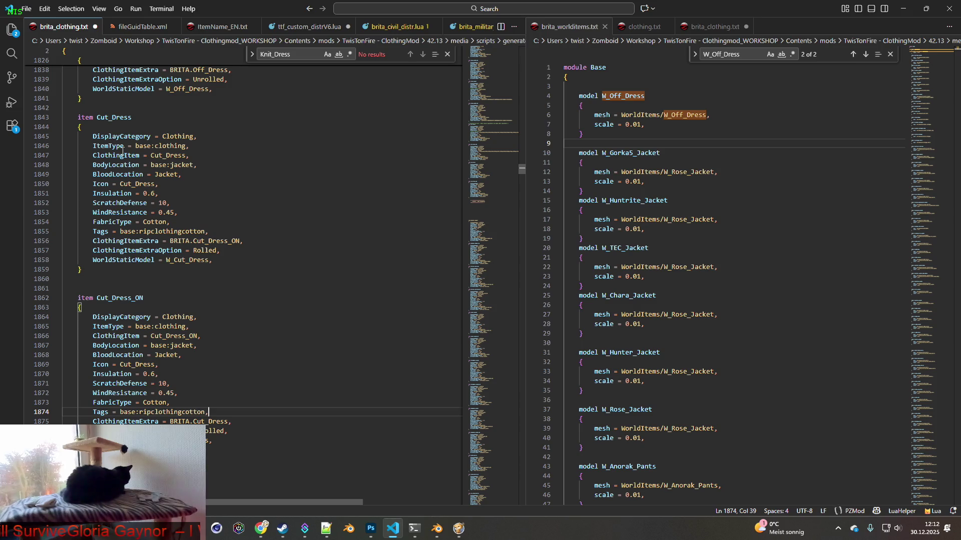
click(26, 9)
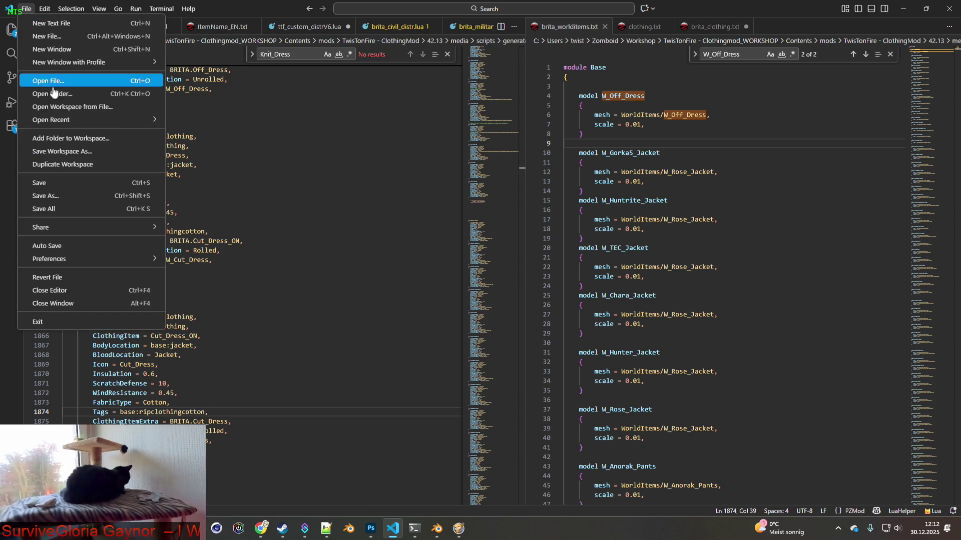
click(48, 182)
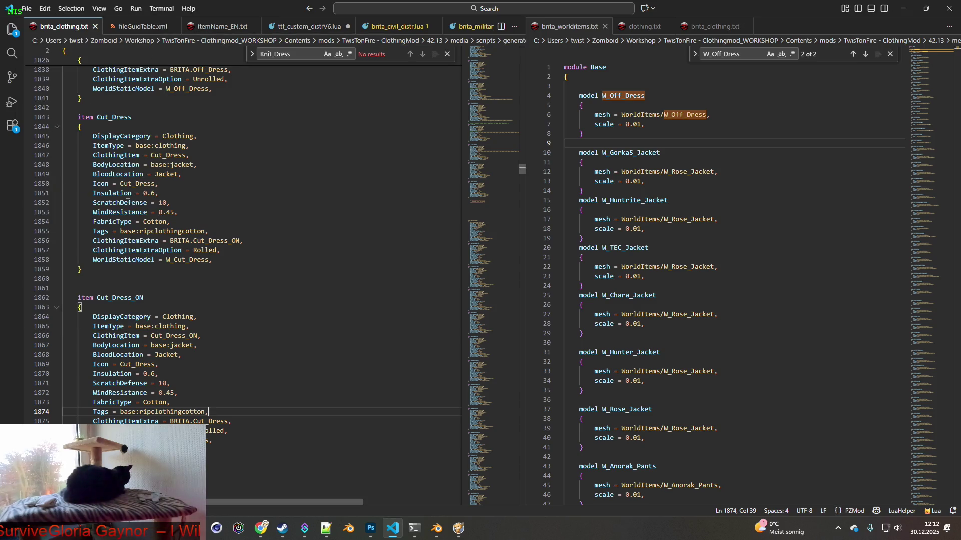
double_click(98, 114)
key(alt+Tab)
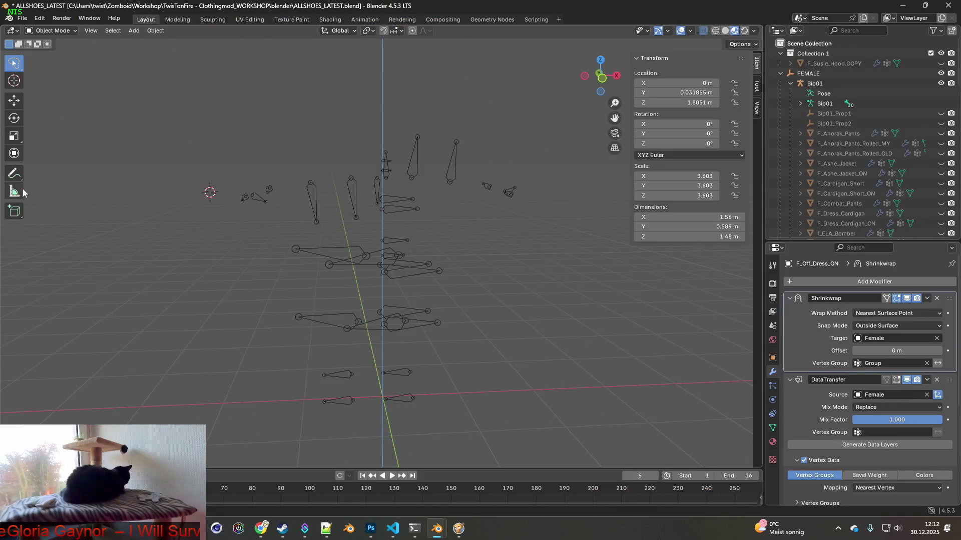
Step: Import F_Cut_Dress.gltf as glTF 2.0, filtering the file list for 'cu'
click(22, 18)
mouse_move(55, 160)
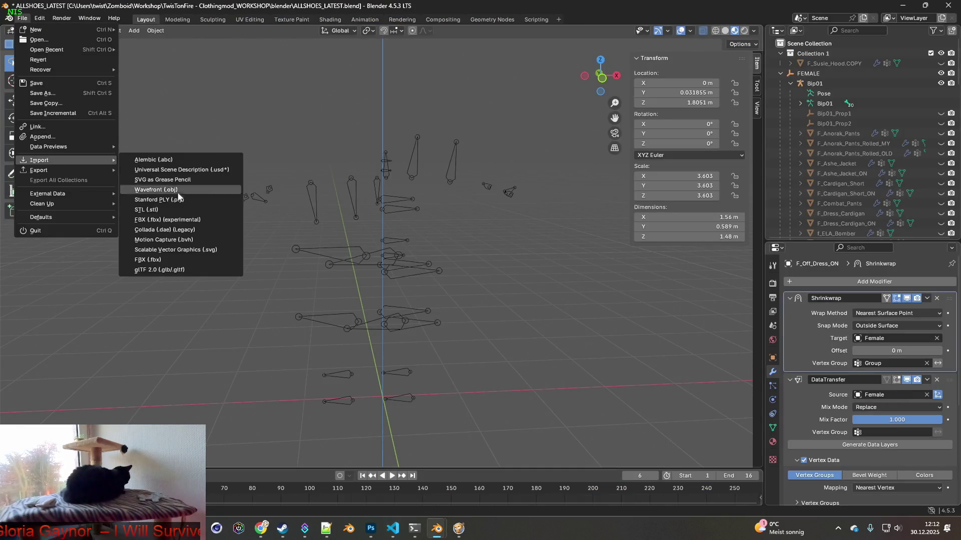
click(159, 269)
click(618, 101)
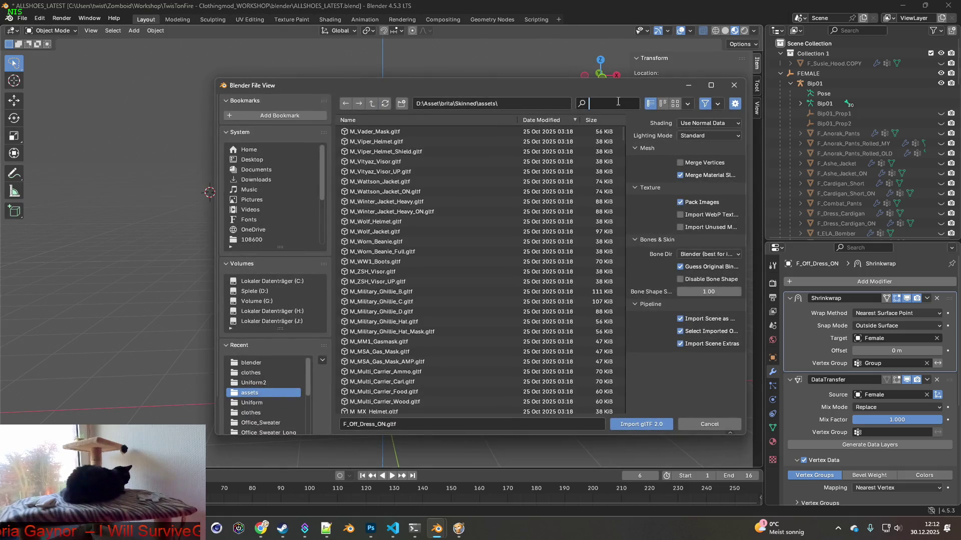
text(cut)
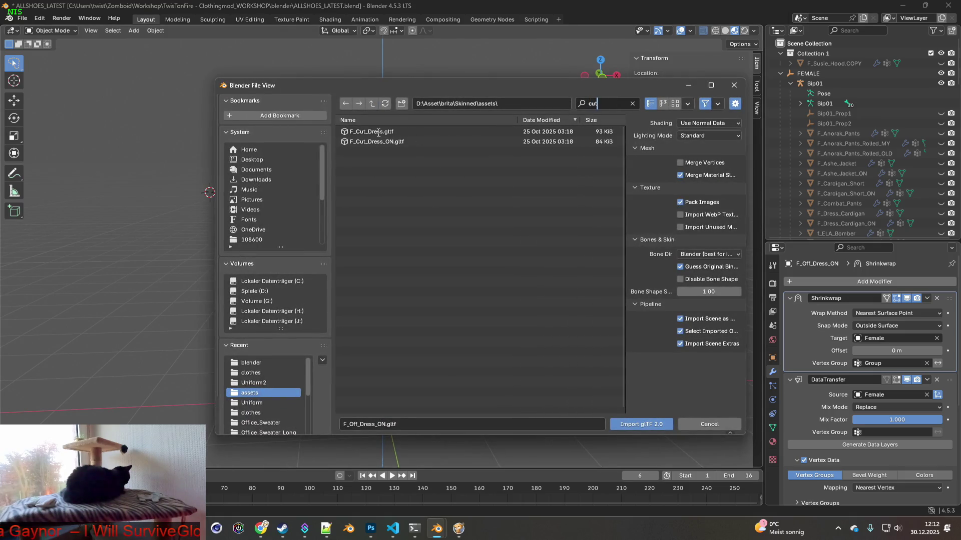
key(Return)
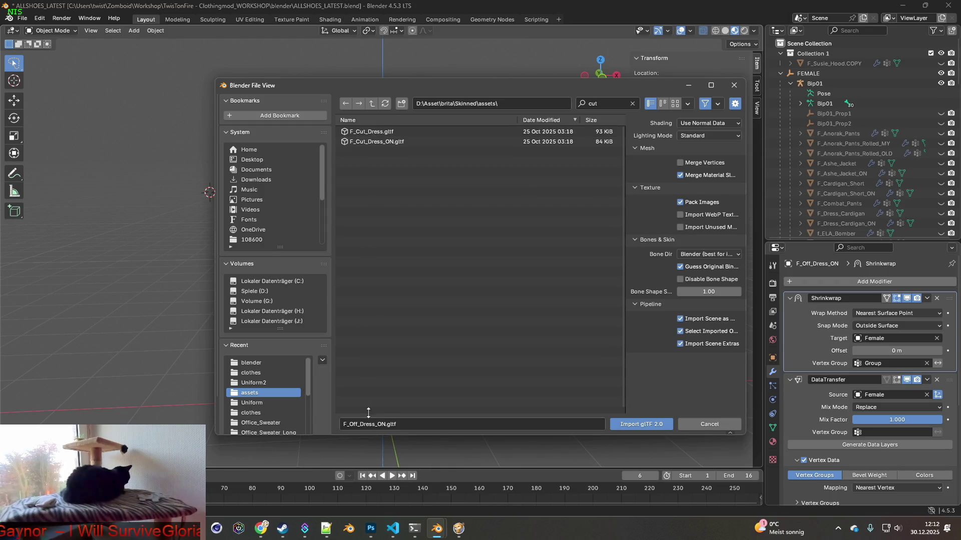
click(377, 131)
click(377, 425)
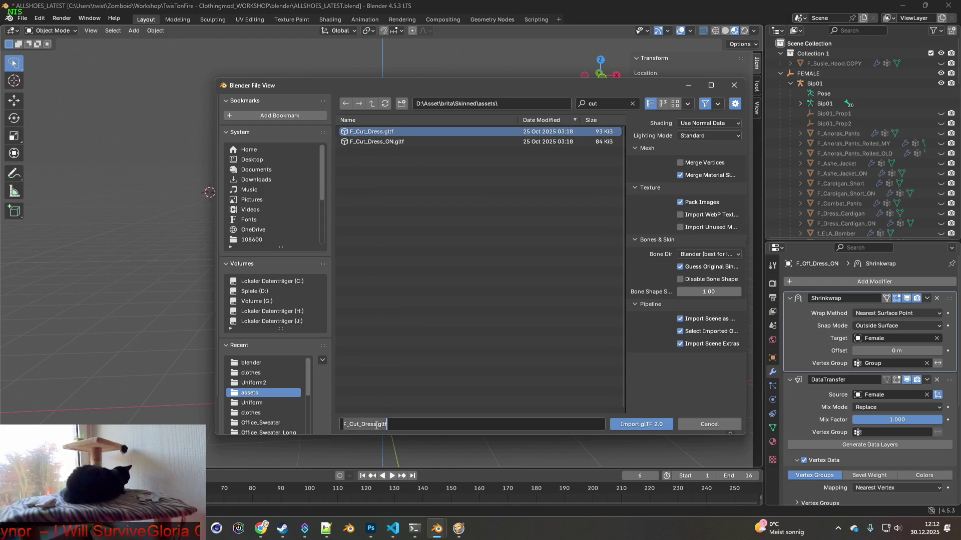
drag(377, 424, 330, 426)
key(ctrl+c)
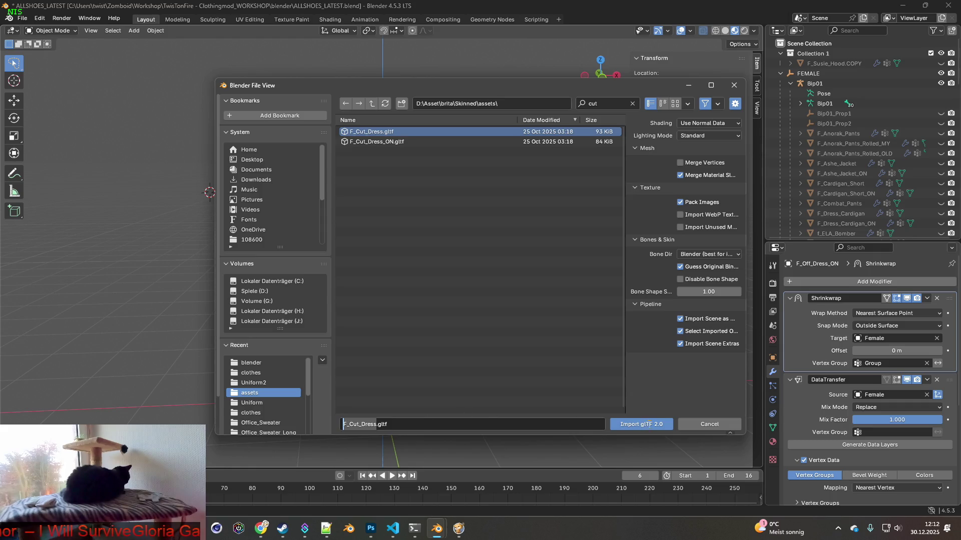
click(641, 425)
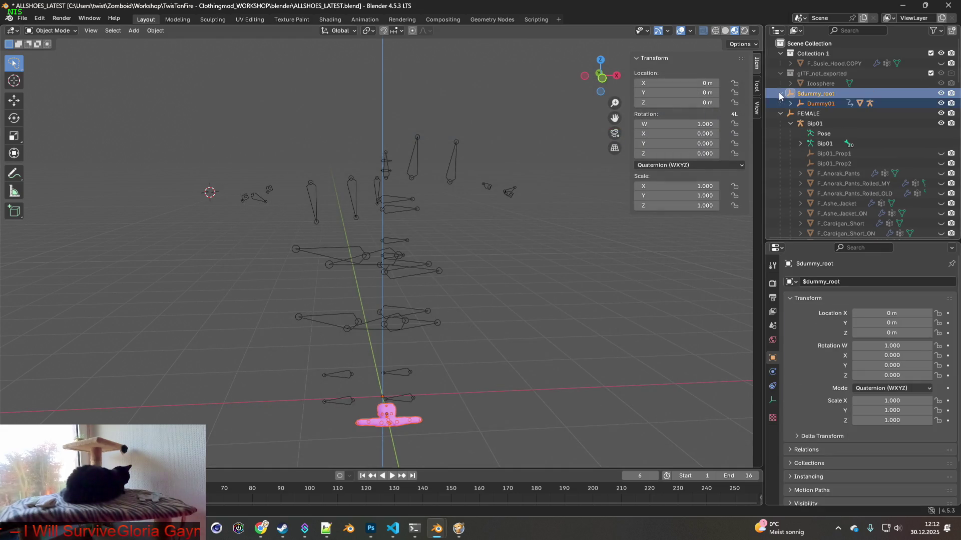
Step: Rename the imported Male_Hood223 mesh to F_Cut_Dress in the Outliner
click(791, 103)
click(800, 124)
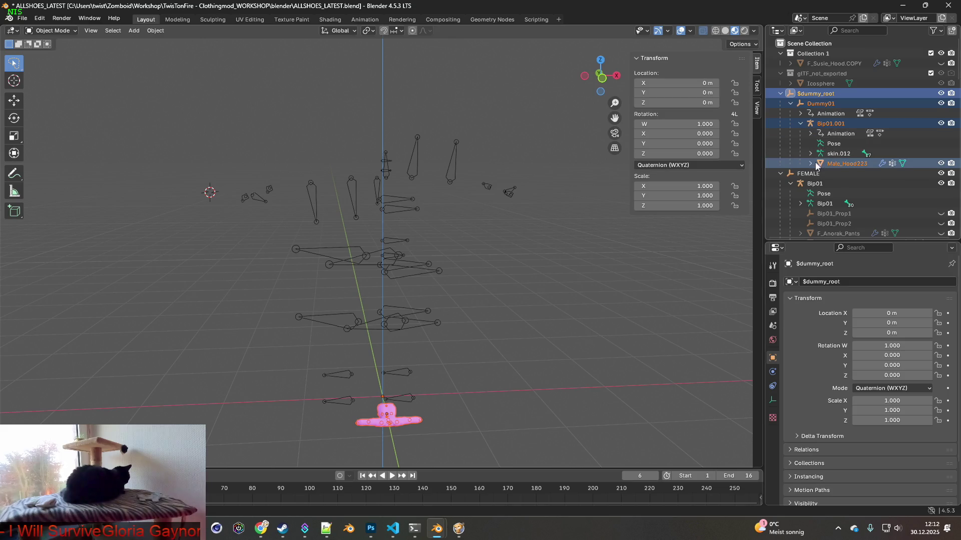
double_click(833, 163)
scroll(841, 164, down, 2)
key(ctrl+v)
key(Return)
Step: Delete the imported dummy armature hierarchy, the Icosphere and the glTF_not_exported collection
click(838, 123)
ctrl+click(828, 74)
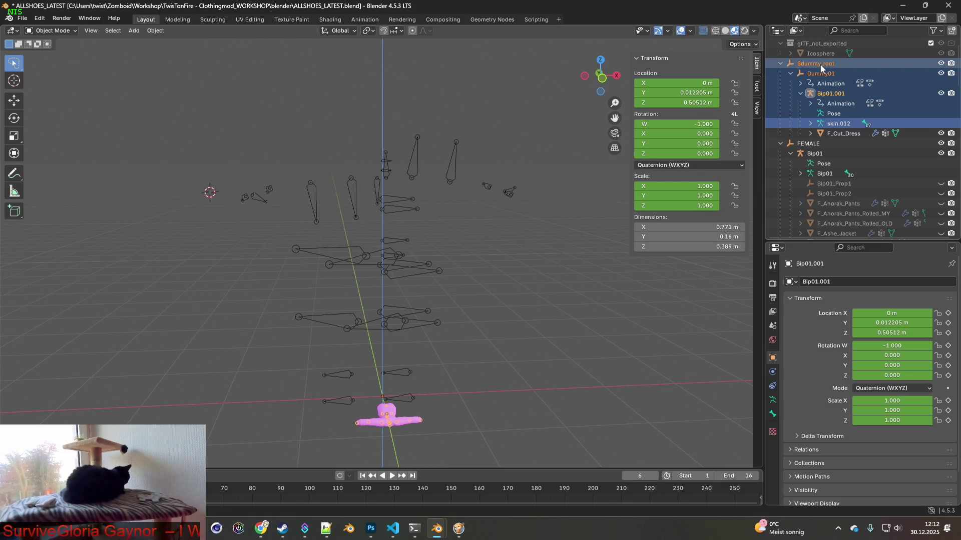
key(Delete)
click(821, 53)
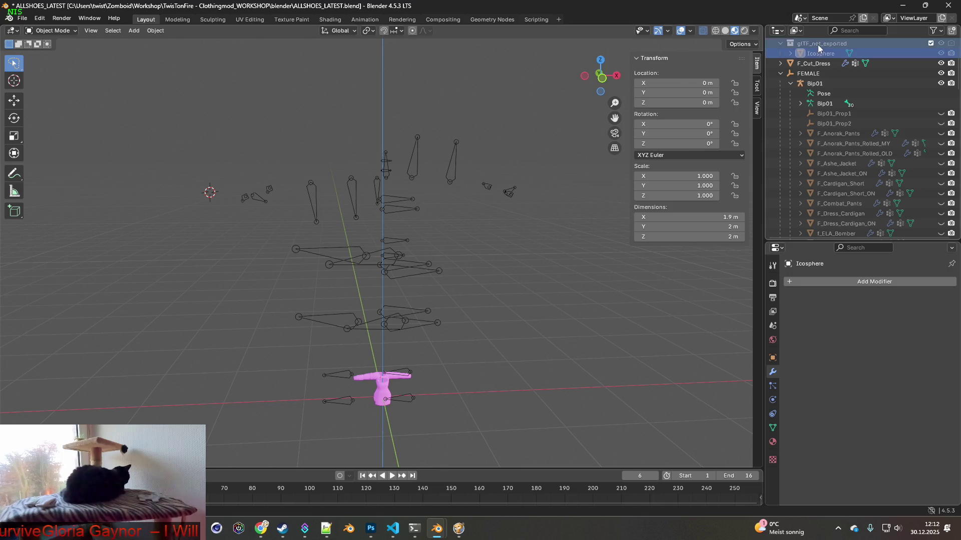
key(Delete)
click(818, 44)
key(Delete)
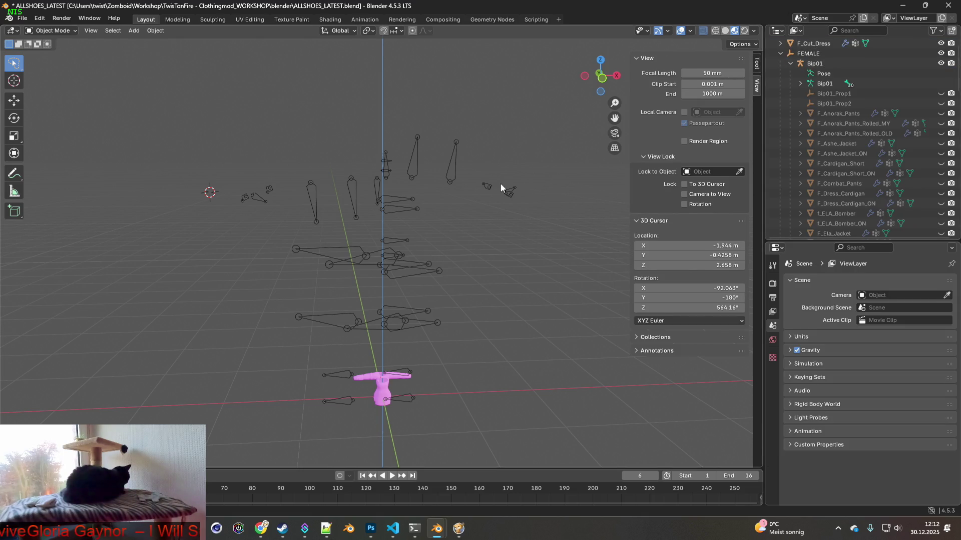
key(alt+Tab)
key(alt+Tab)
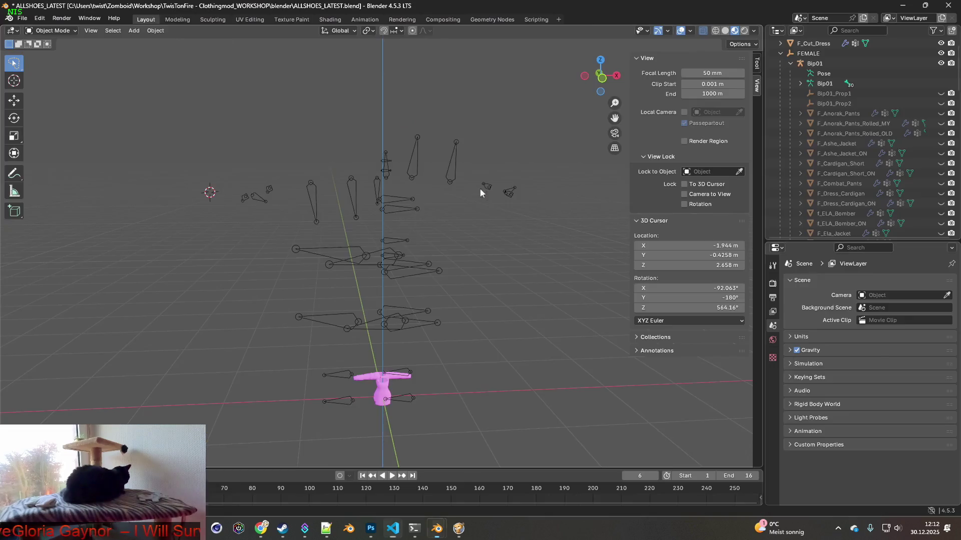
click(22, 18)
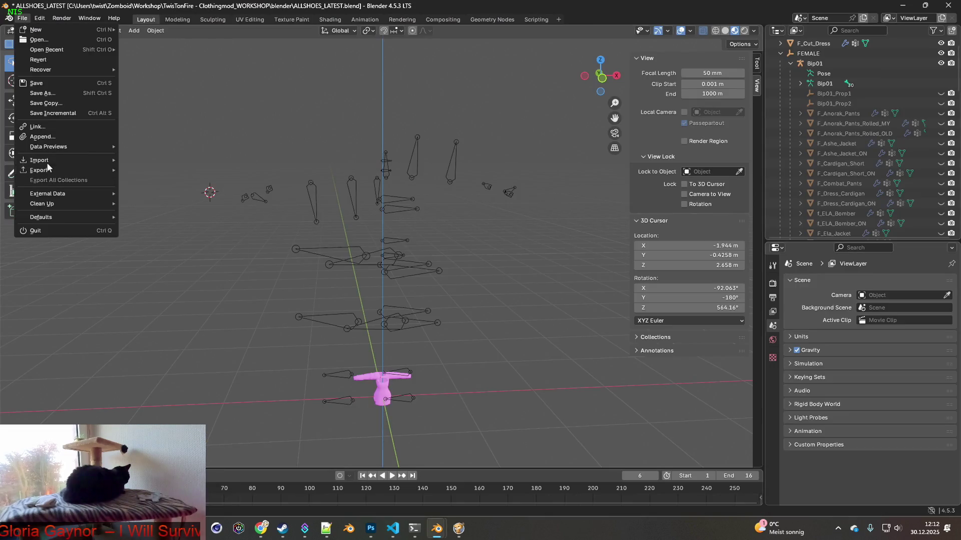
Step: Import F_Cut_Dress_ON.gltf as glTF 2.0, searching for 'F_Cut_Dress'
mouse_move(47, 161)
click(159, 269)
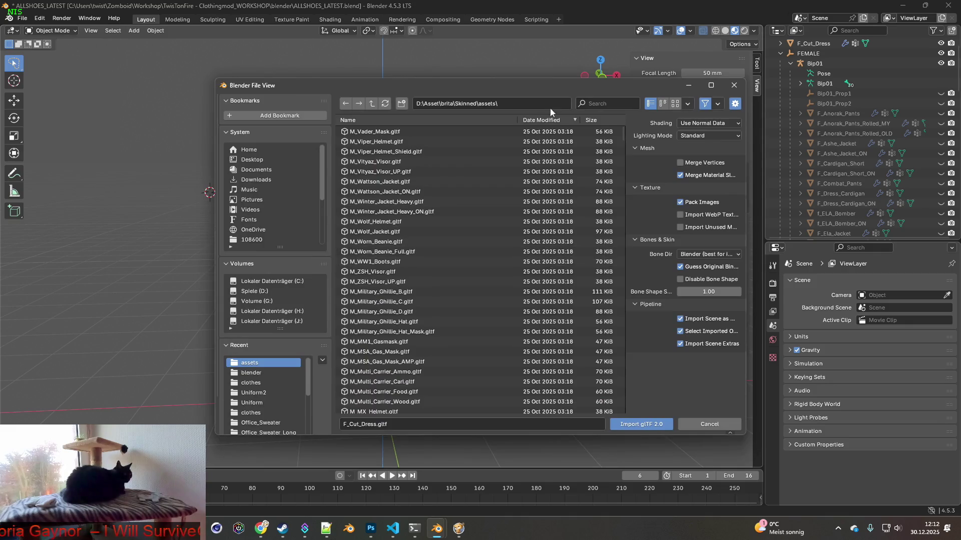
text(F_Cut_Dress)
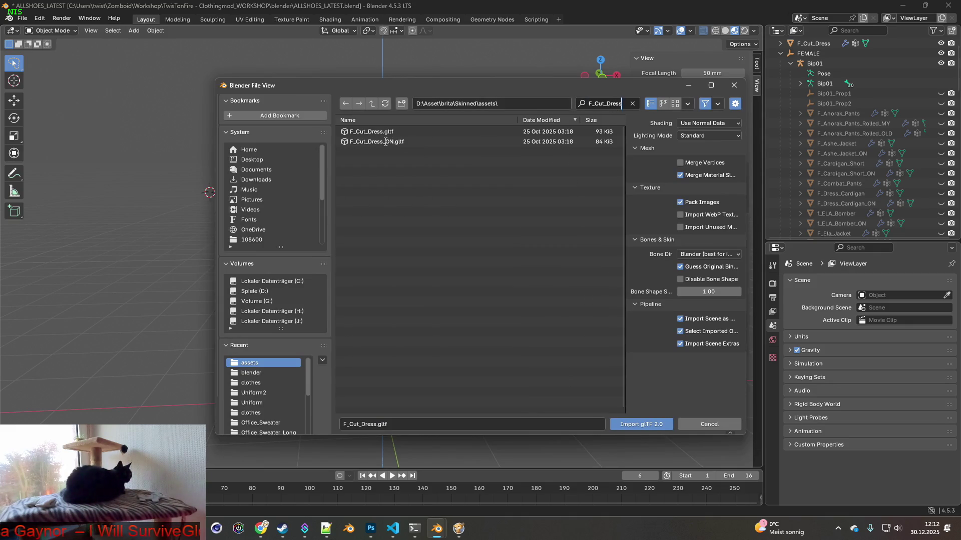
double_click(385, 143)
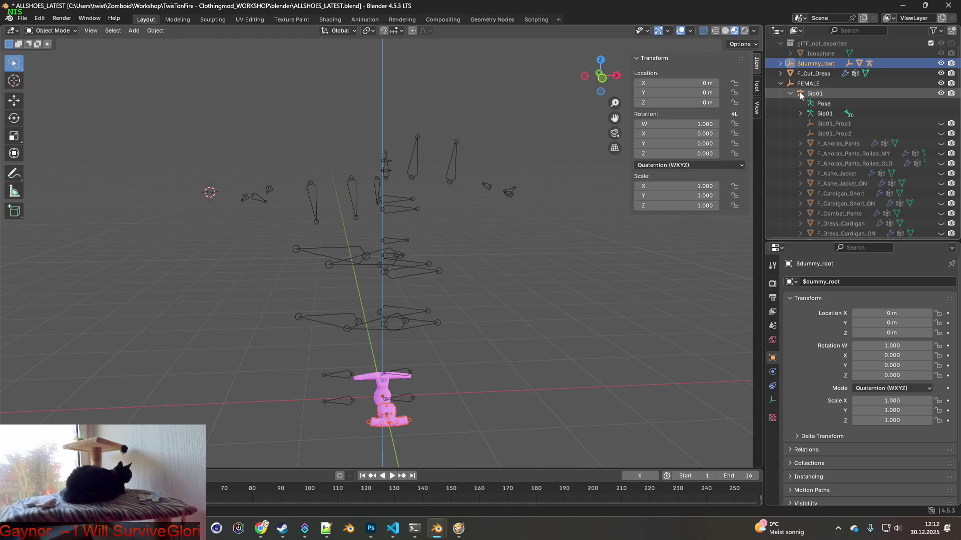
Step: Rename the imported Male_Hood00222 mesh to F_Cut_Dress_ON
click(780, 64)
click(791, 74)
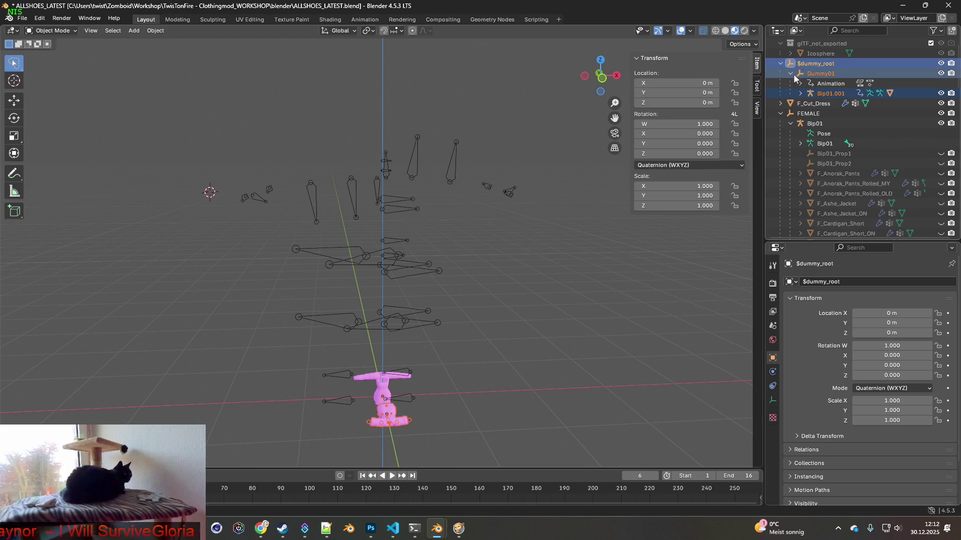
click(800, 94)
double_click(851, 133)
key(ctrl+v)
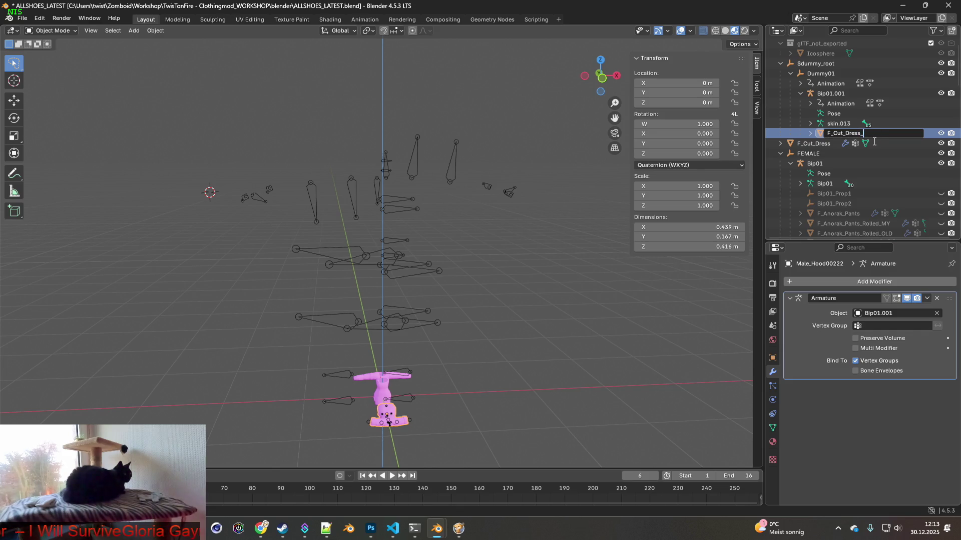
text(ON)
key(Return)
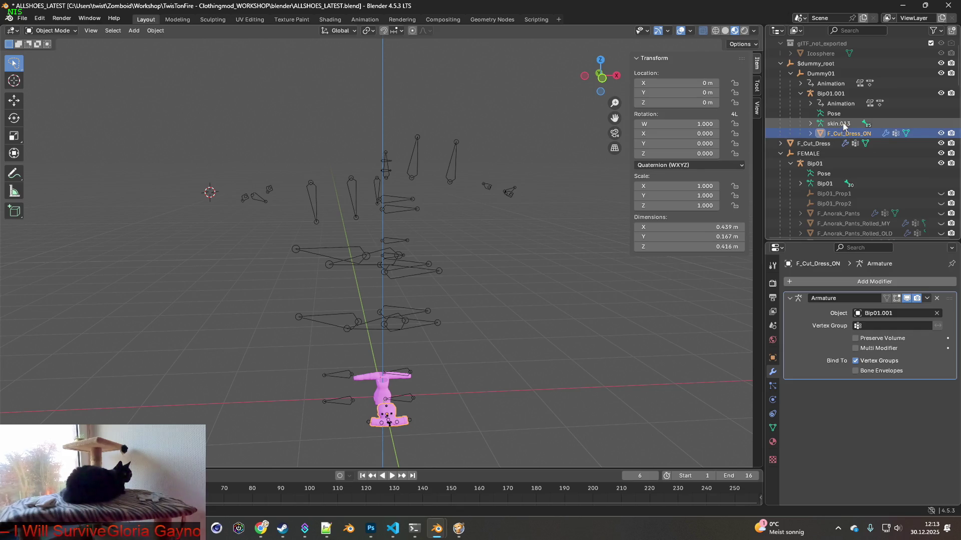
Step: Delete the leftover dummy armature hierarchy and select F_Cut_Dress_ON together with F_Cut_Dress
click(843, 124)
click(826, 74)
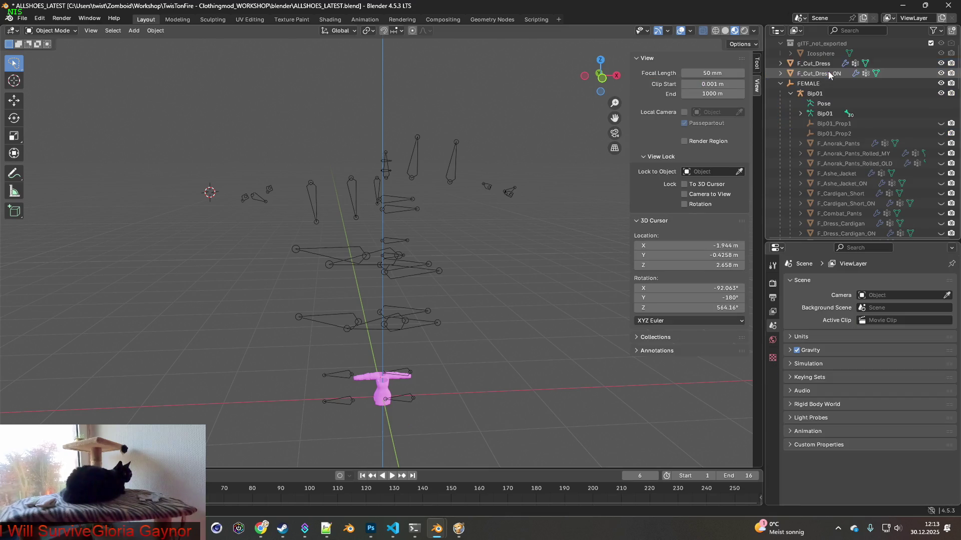
key(Delete)
click(786, 92)
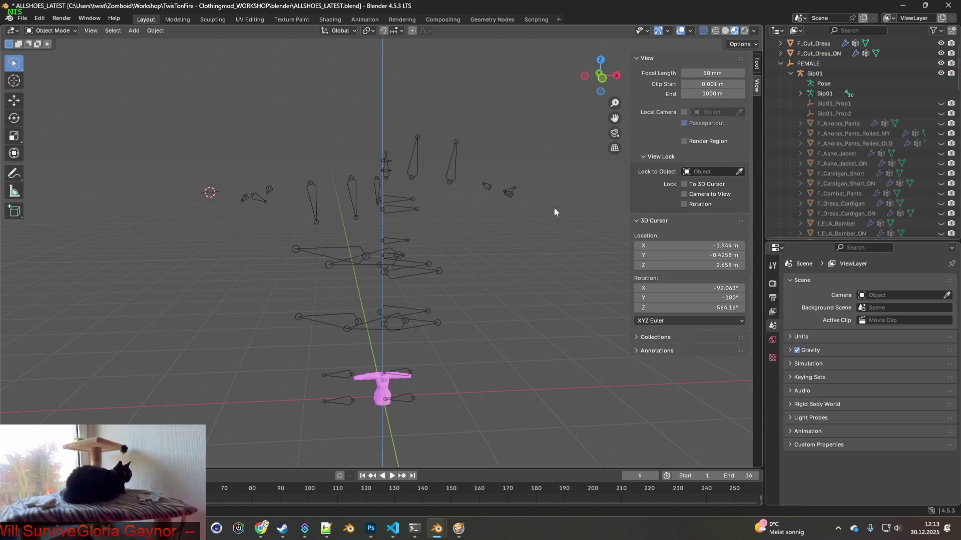
scroll(850, 125, down, 1)
click(830, 54)
ctrl+click(823, 44)
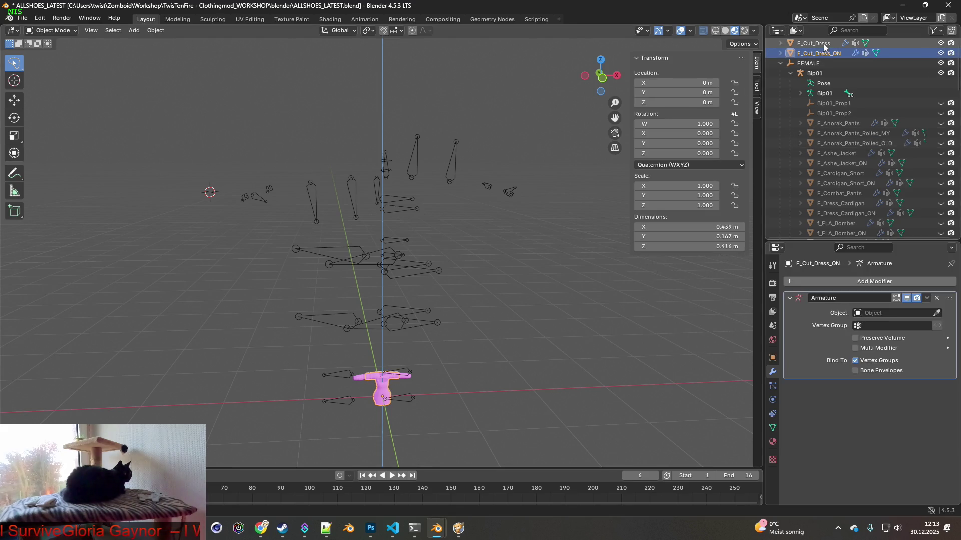
scroll(528, 304, up, 2)
mouse_move(529, 305)
shift+middle_down()
mouse_move(529, 231)
mouse_move(514, 257)
mouse_move(526, 150)
shift+middle_up()
scroll(483, 187, up, 4)
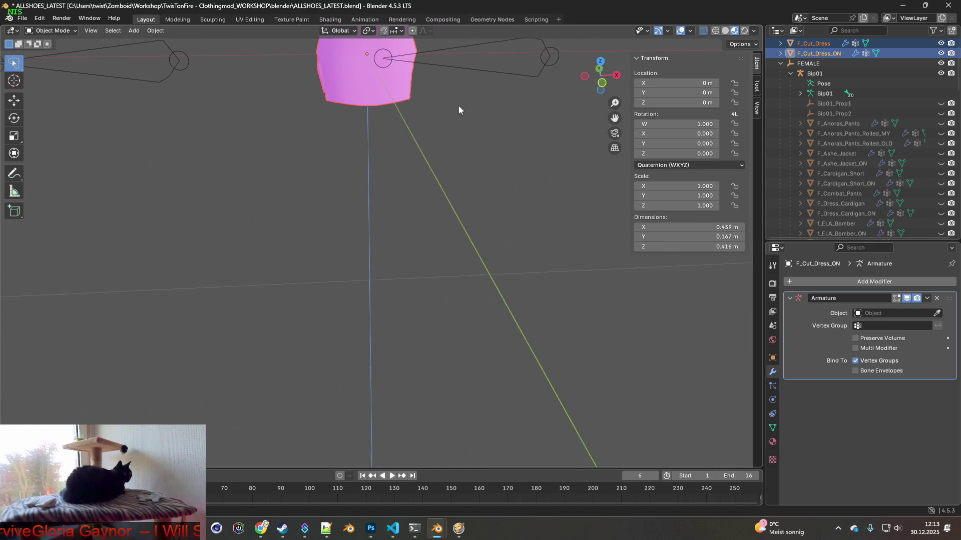
shift+middle_drag(458, 105, 455, 186)
scroll(540, 188, down, 2)
click(499, 159)
mouse_move(499, 156)
middle_down()
mouse_move(482, 146)
mouse_move(508, 145)
middle_up()
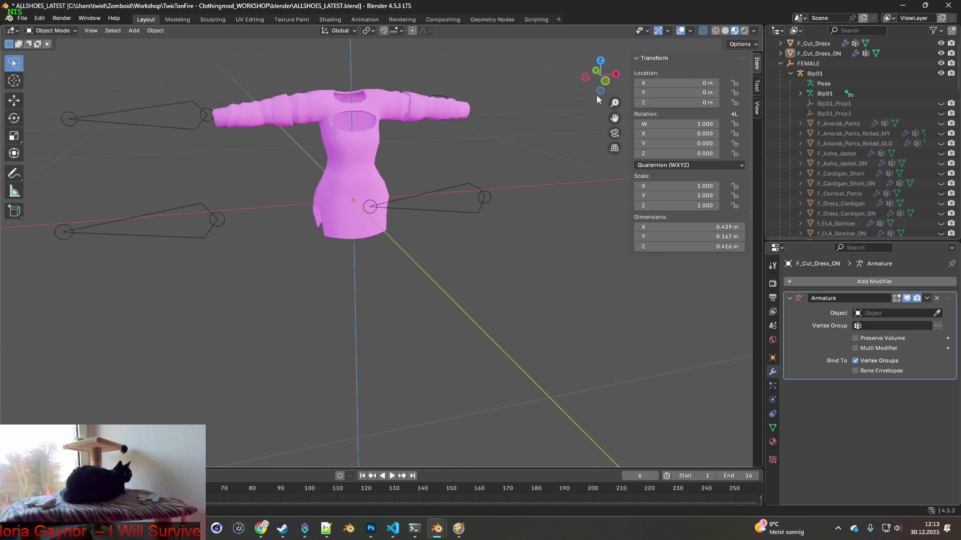
key(ctrl+z)
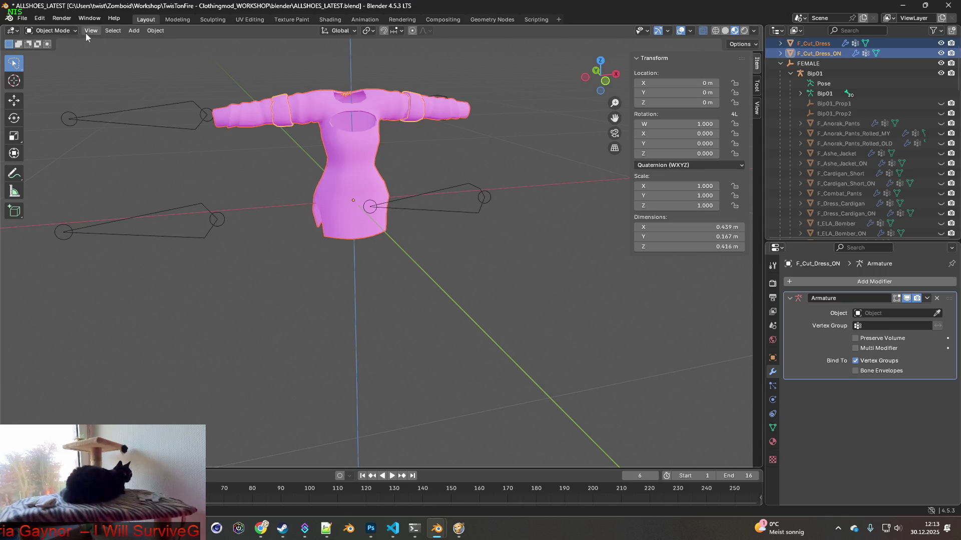
click(73, 31)
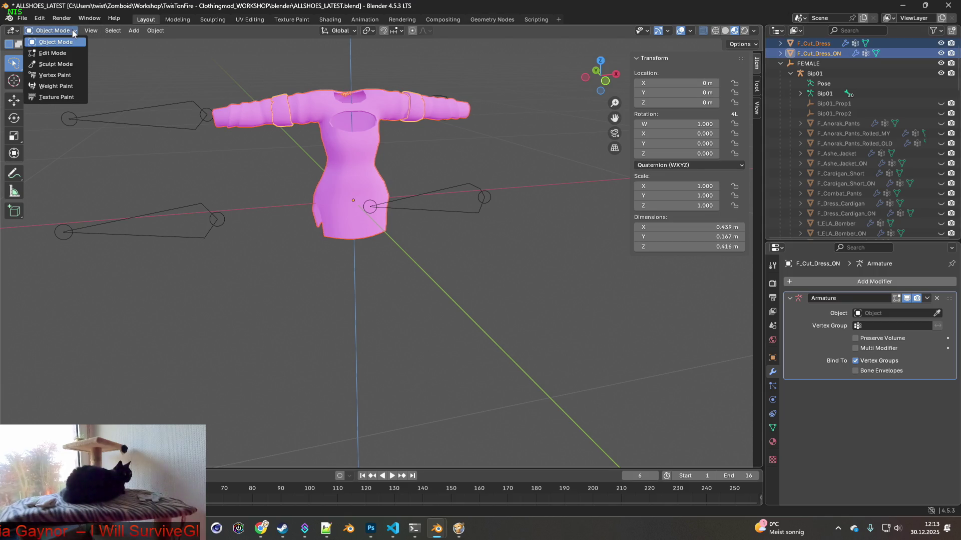
click(54, 54)
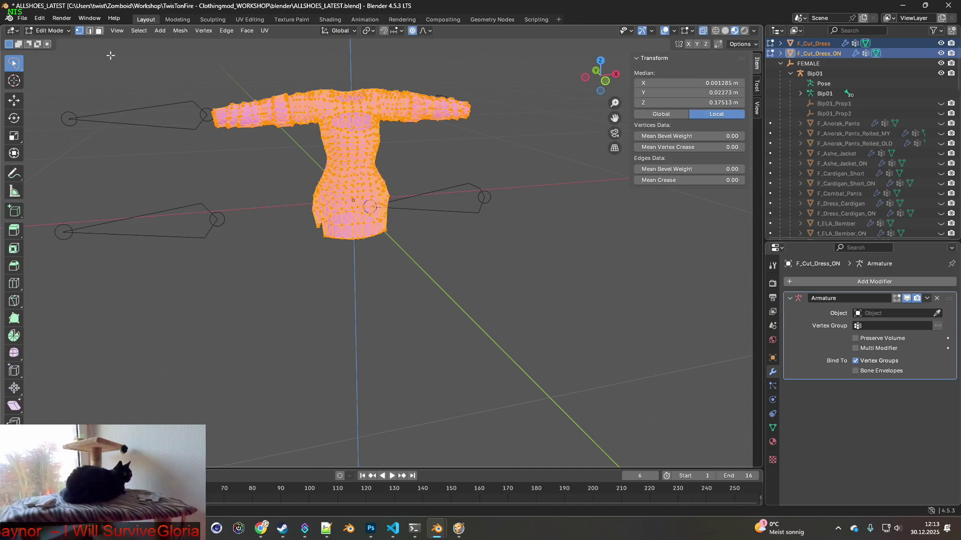
click(266, 31)
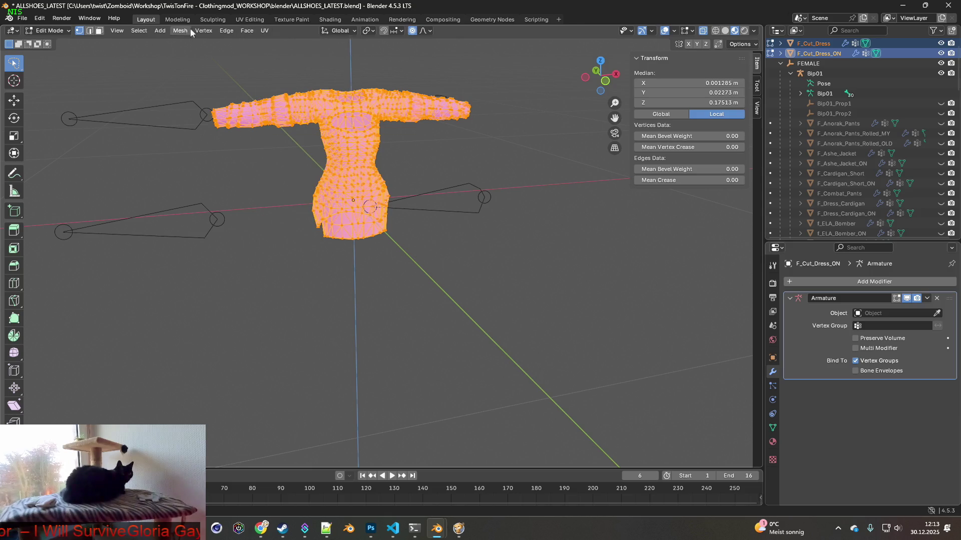
click(248, 21)
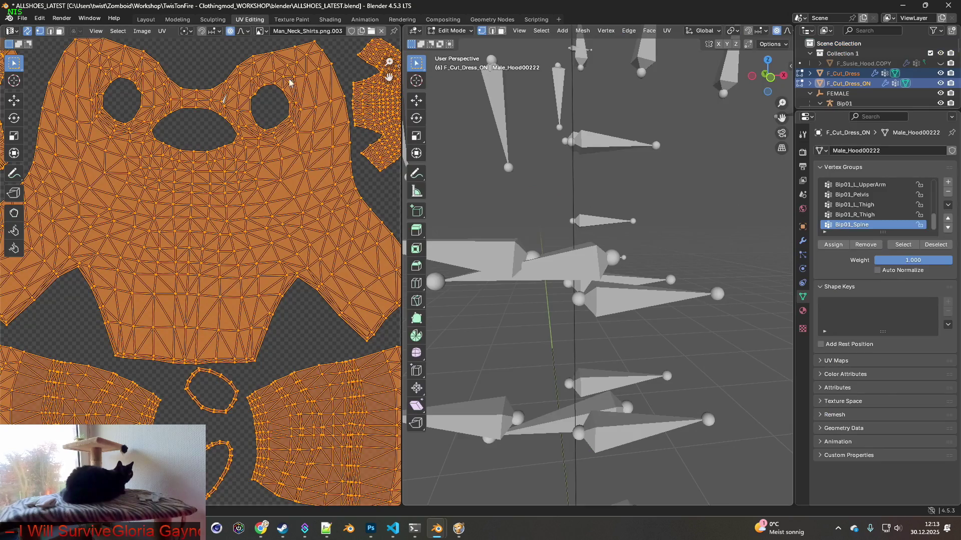
scroll(657, 190, down, 3)
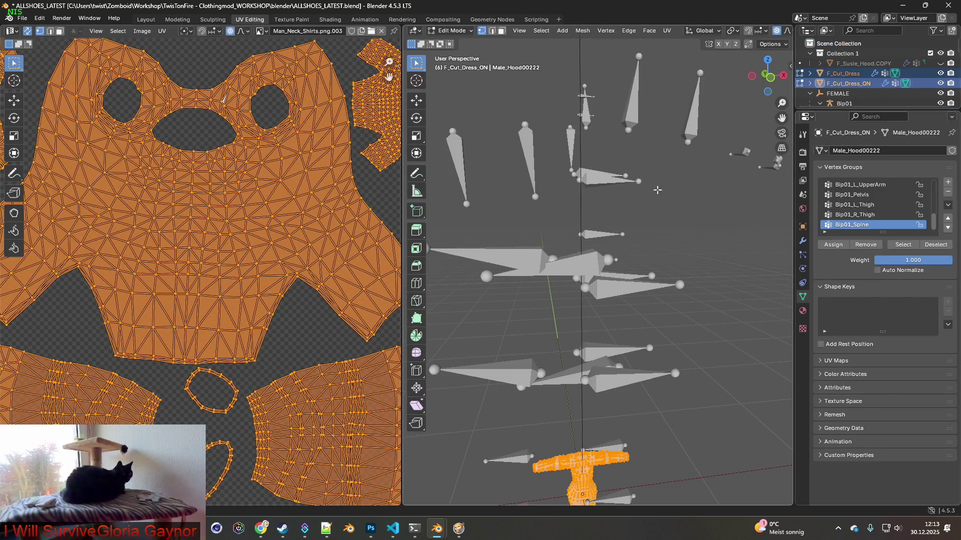
scroll(657, 190, down, 2)
shift+scroll(641, 220, down, 5)
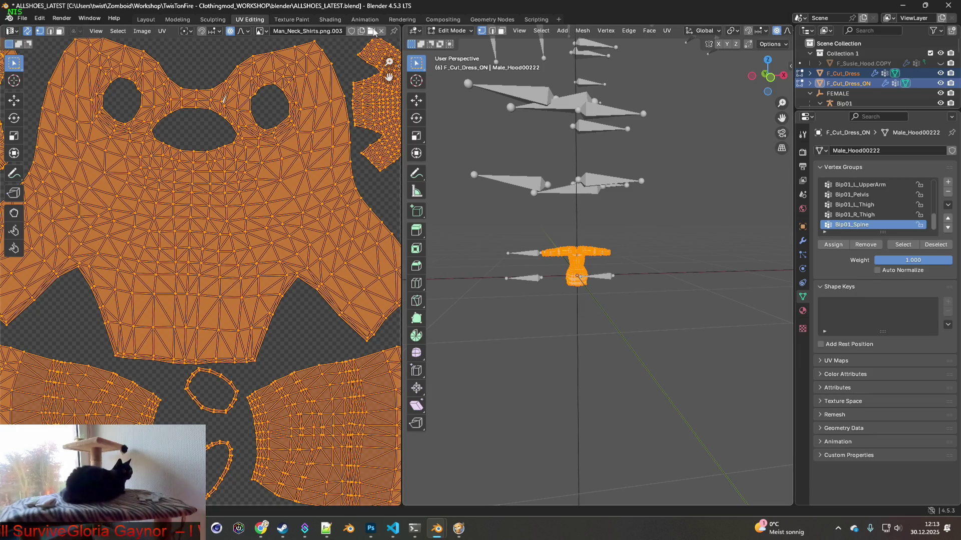
click(146, 19)
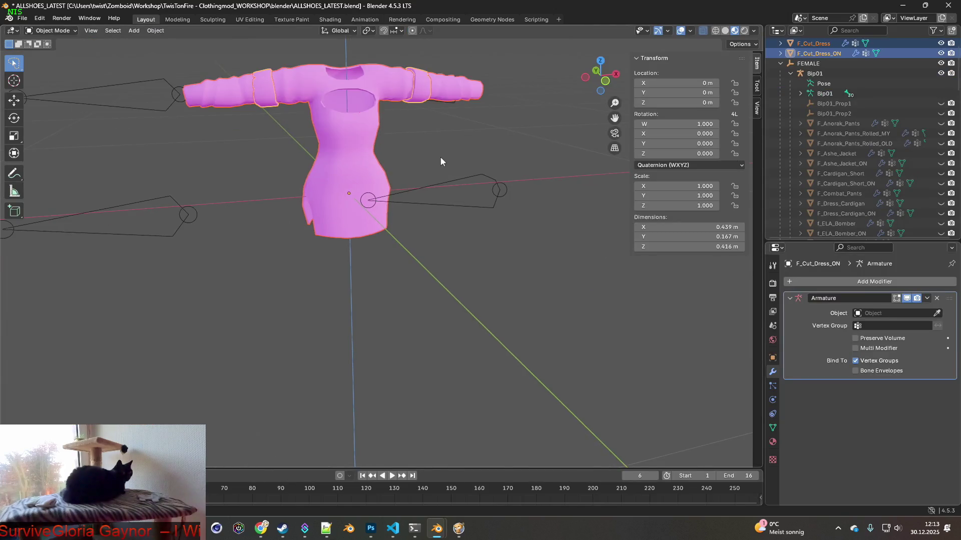
Step: Make the Female body visible from the Outliner and orbit the view to frame it
scroll(850, 150, down, 10)
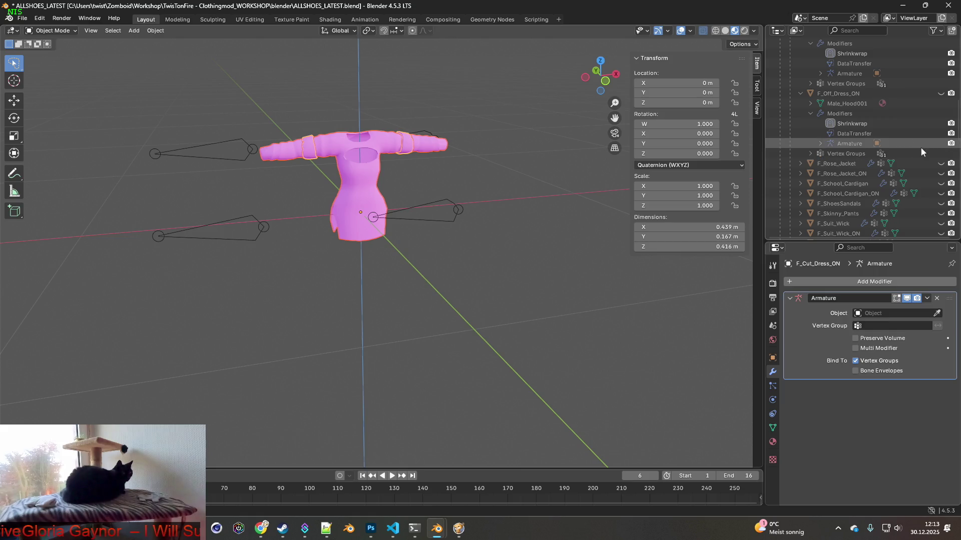
scroll(926, 137, down, 5)
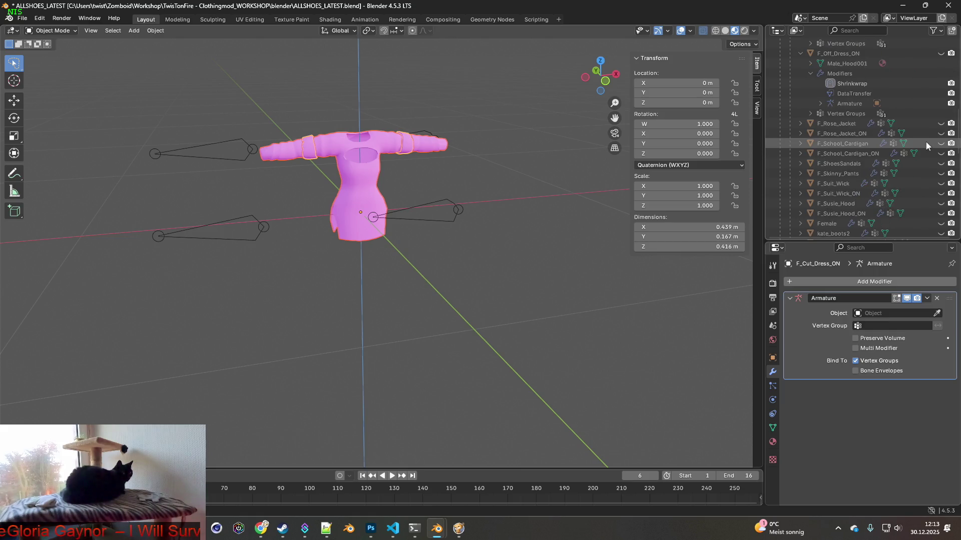
click(941, 203)
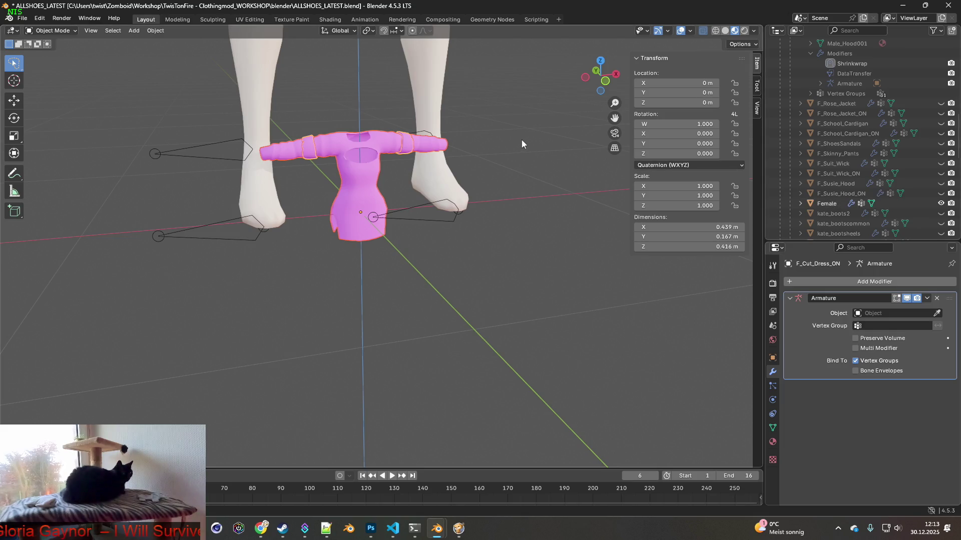
middle_drag(522, 139, 490, 142)
scroll(505, 131, down, 5)
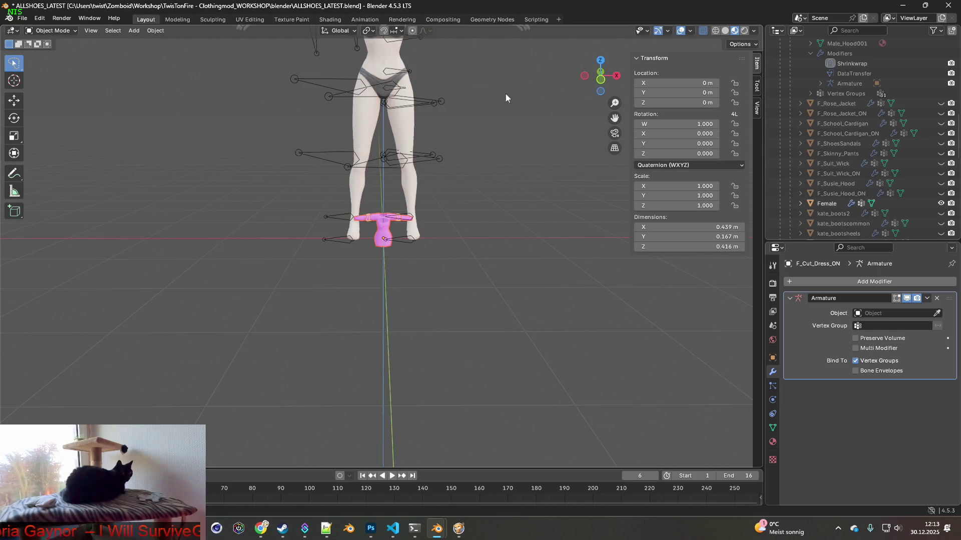
middle_drag(497, 191, 458, 217)
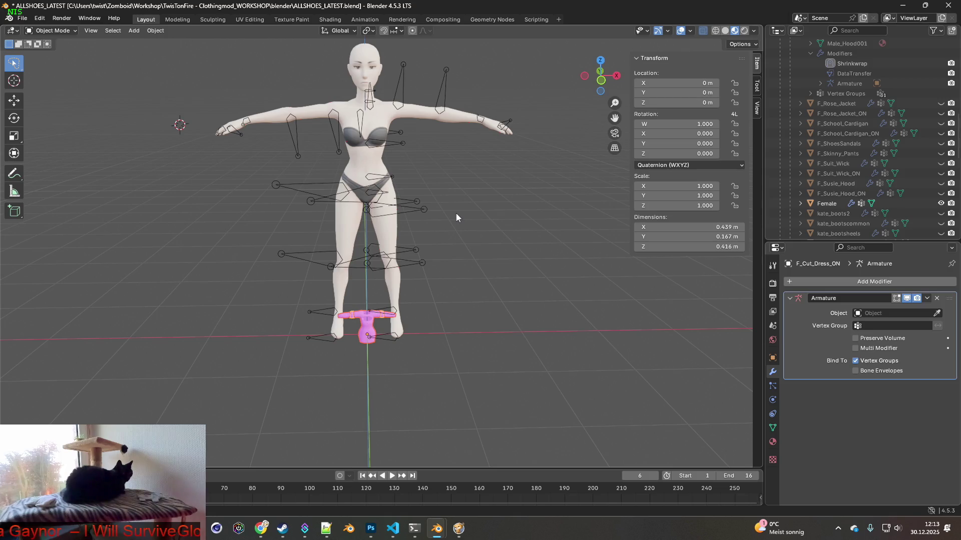
Step: Raise the dress along Z to chest height and scale it up to 3.673
key(g)
key(z)
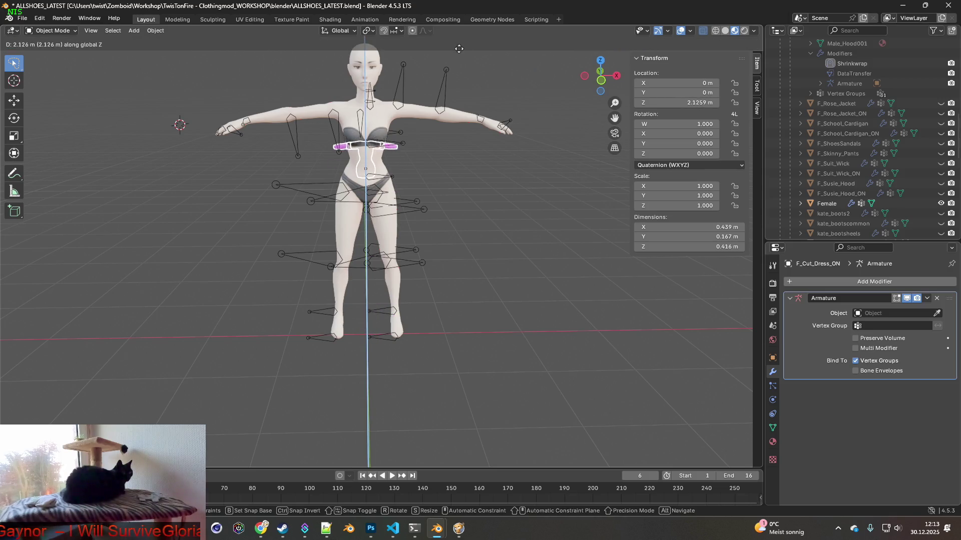
click(458, 50)
scroll(907, 172, up, 10)
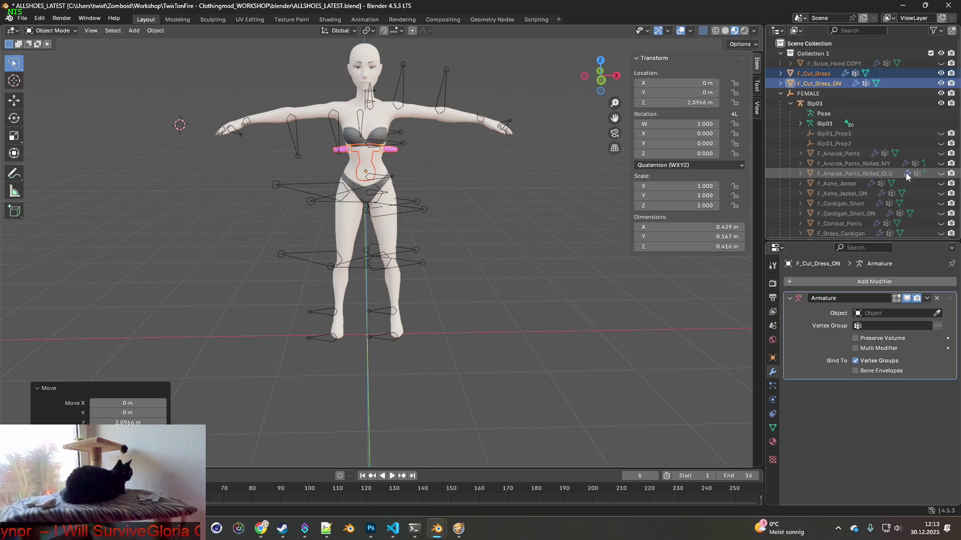
key(s)
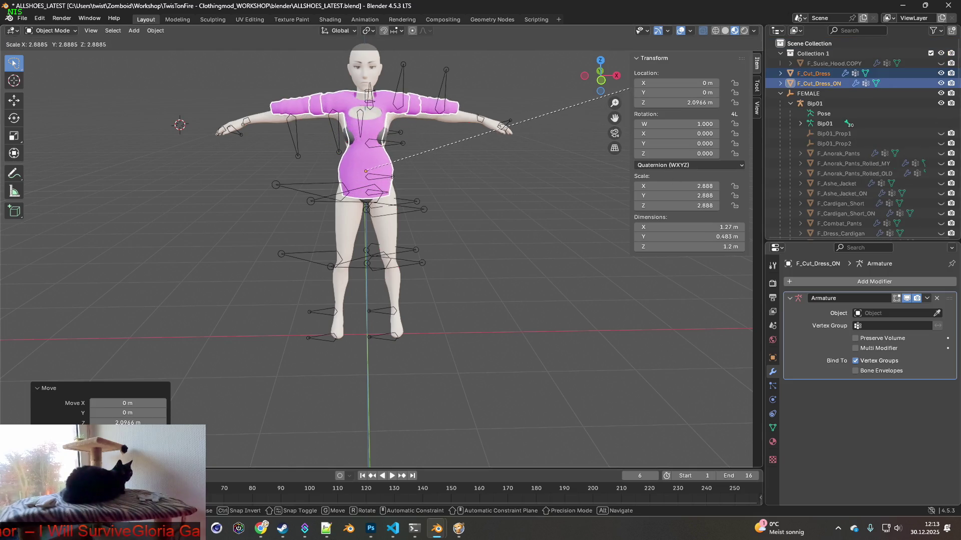
click(734, 53)
mouse_move(497, 163)
middle_down()
mouse_move(454, 159)
mouse_move(460, 192)
middle_up()
scroll(454, 159, up, 3)
scroll(463, 174, down, 3)
key(s)
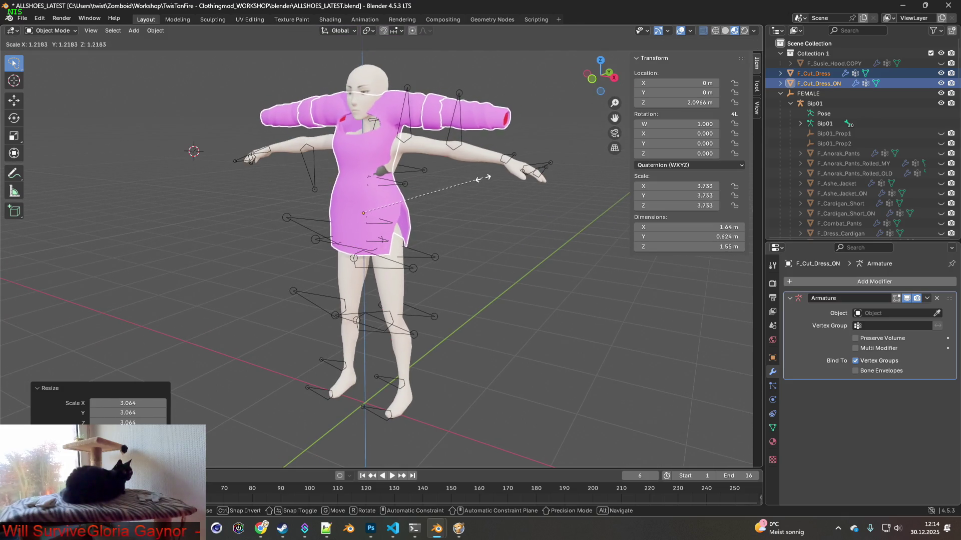
click(479, 178)
mouse_move(473, 180)
middle_down()
mouse_move(429, 185)
mouse_move(469, 182)
middle_up()
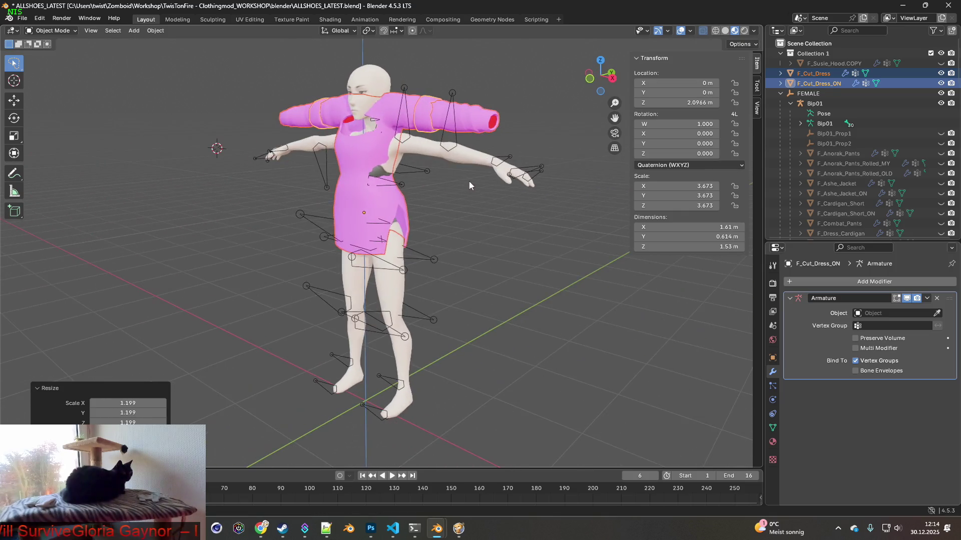
Step: Lower the dress onto the body, shrink it to scale 3.598, and set its height to 1.8034 m
key(g)
key(z)
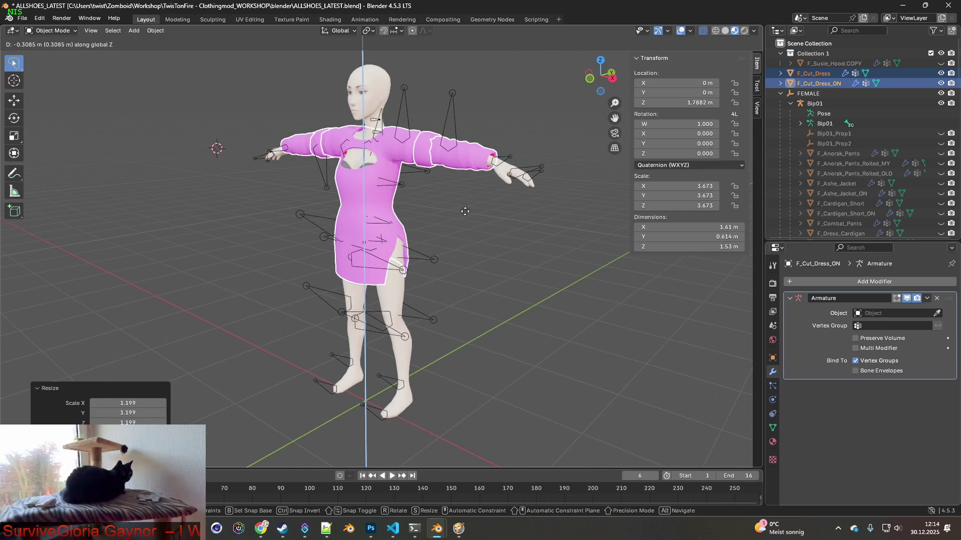
click(465, 211)
mouse_move(455, 207)
middle_down()
mouse_move(539, 196)
mouse_move(392, 187)
mouse_move(478, 185)
middle_up()
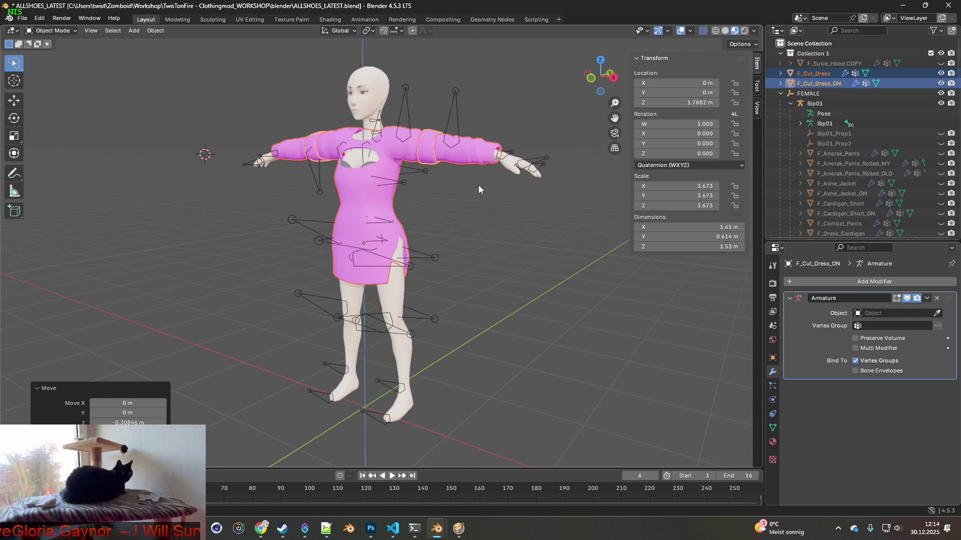
key(s)
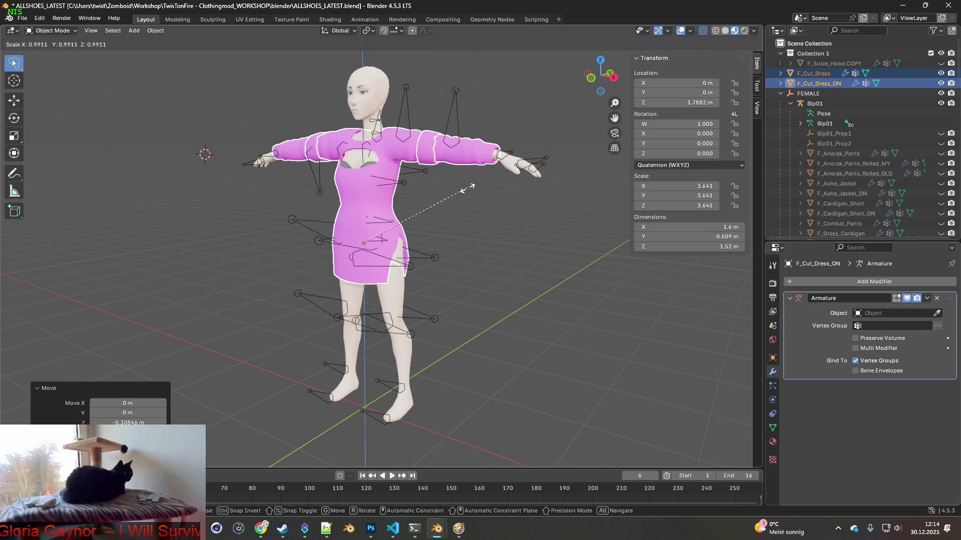
click(455, 192)
key(g)
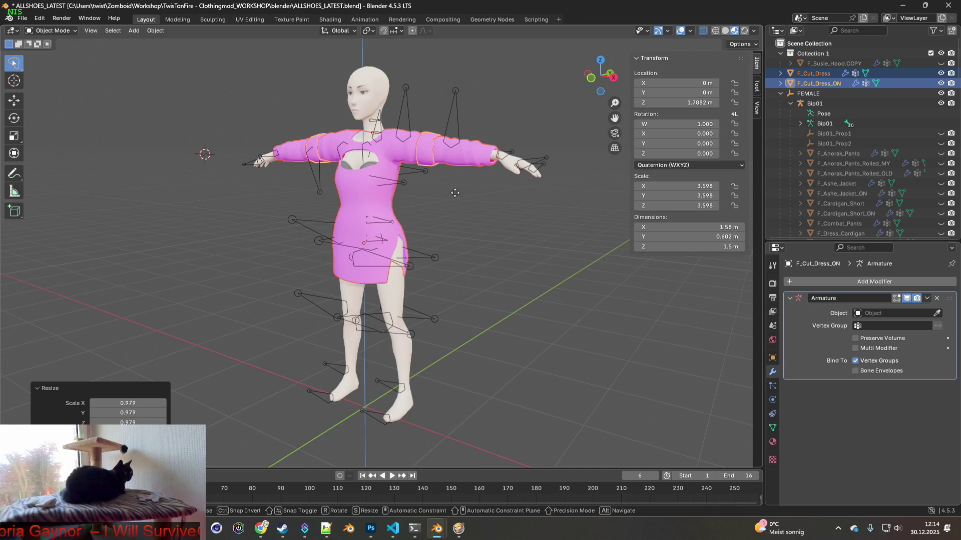
key(z)
click(458, 190)
Step: Nudge the dress slightly along Y, then switch to the UV Editing workspace
mouse_move(458, 190)
middle_down()
mouse_move(520, 185)
mouse_move(400, 190)
mouse_move(458, 184)
middle_up()
key(g)
key(y)
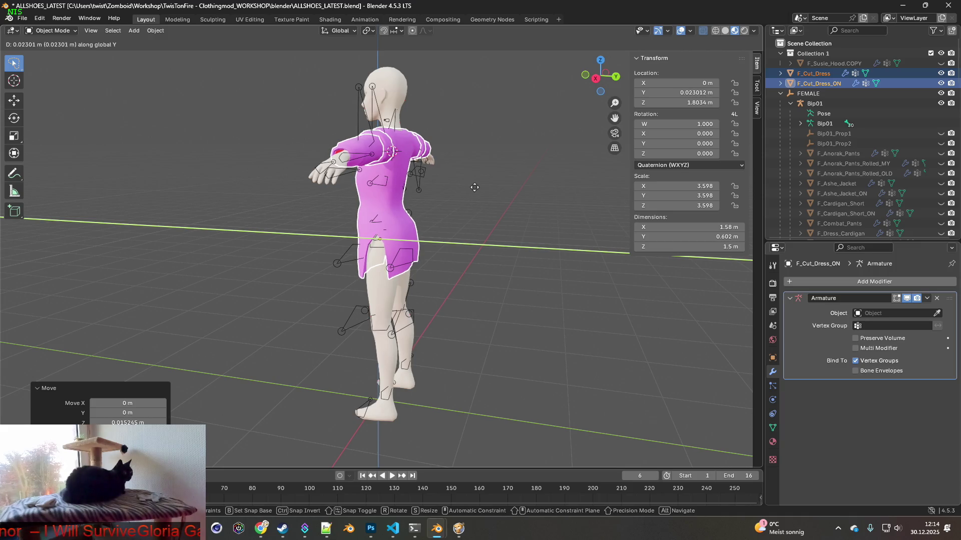
click(477, 187)
mouse_move(431, 192)
middle_down()
mouse_move(512, 184)
mouse_move(409, 188)
mouse_move(485, 194)
middle_up()
scroll(428, 189, up, 2)
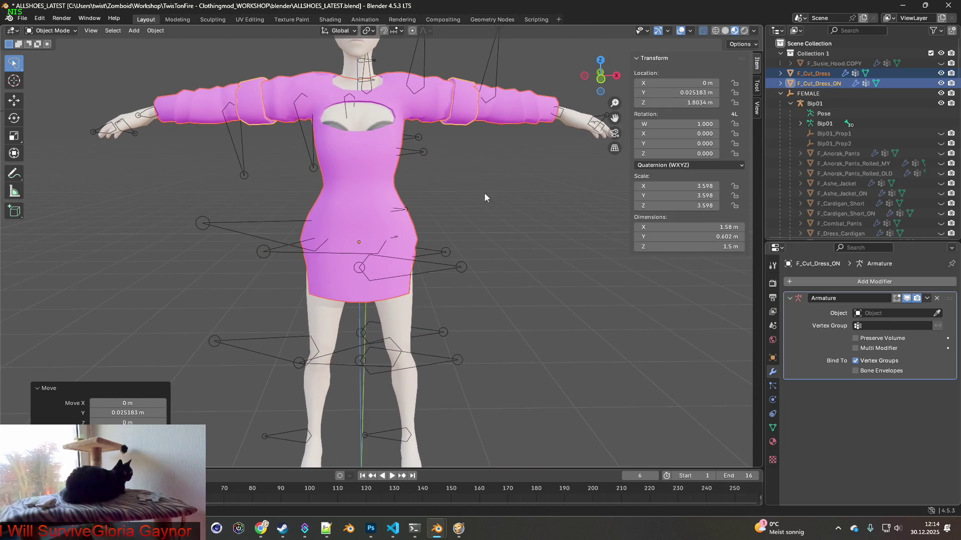
click(249, 20)
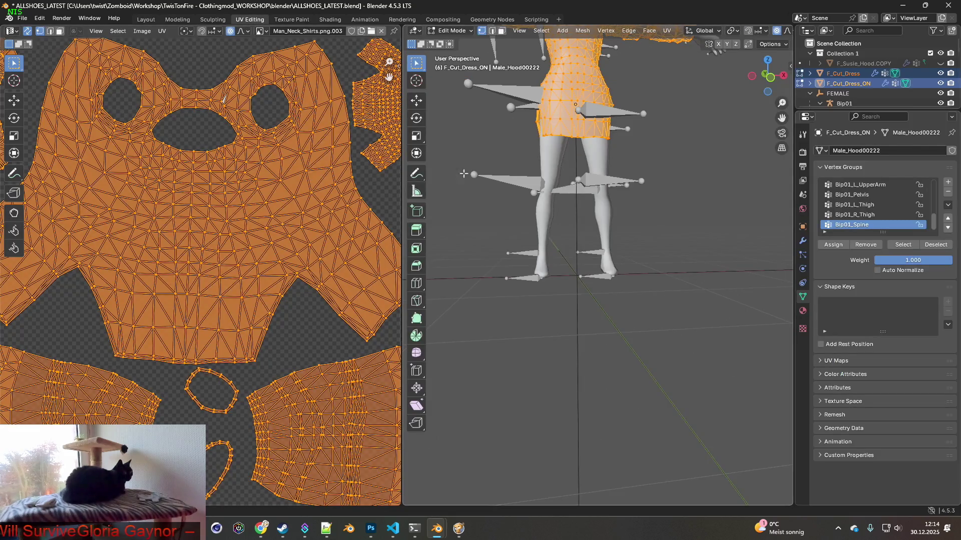
Step: Zoom in on the dress hem and hide the Female body
shift+middle_drag(597, 142, 566, 212)
scroll(566, 212, up, 5)
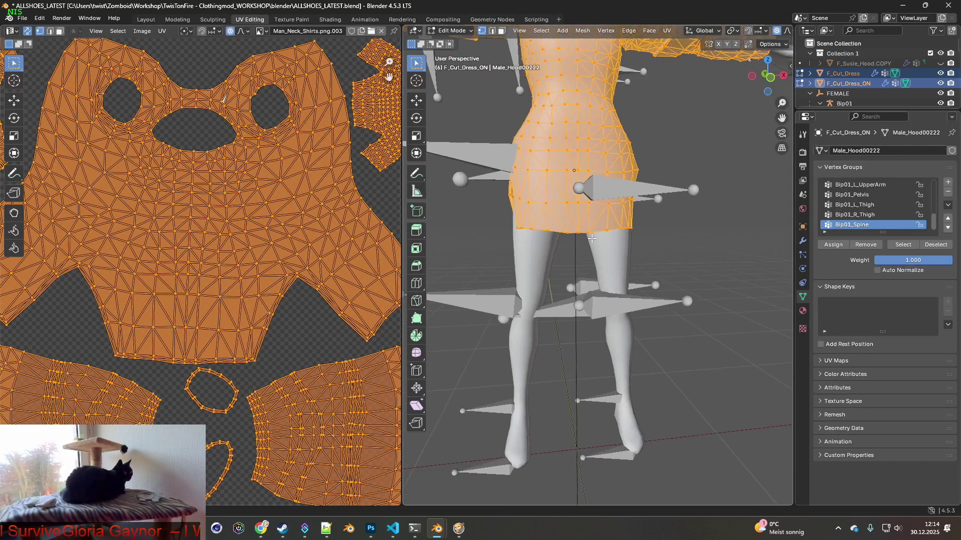
scroll(884, 79, down, 10)
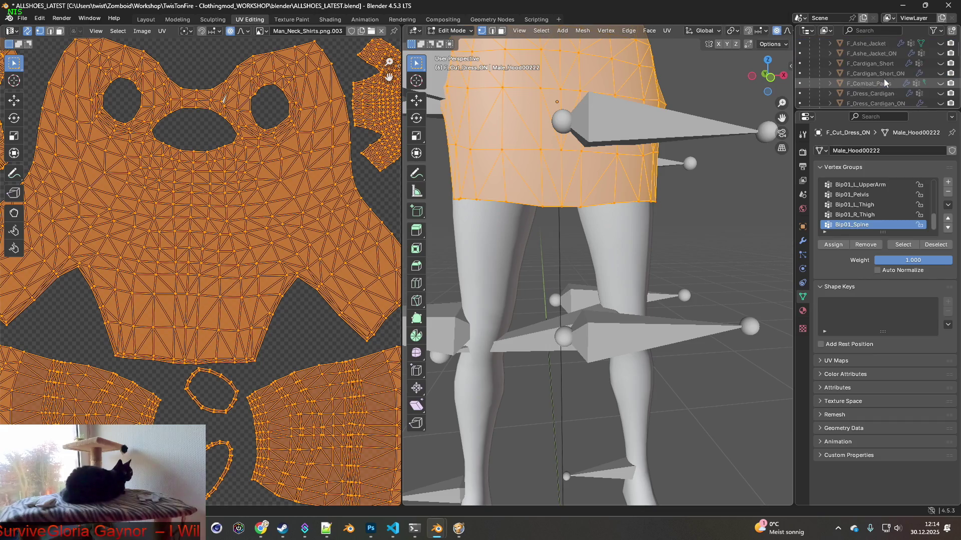
scroll(884, 81, down, 15)
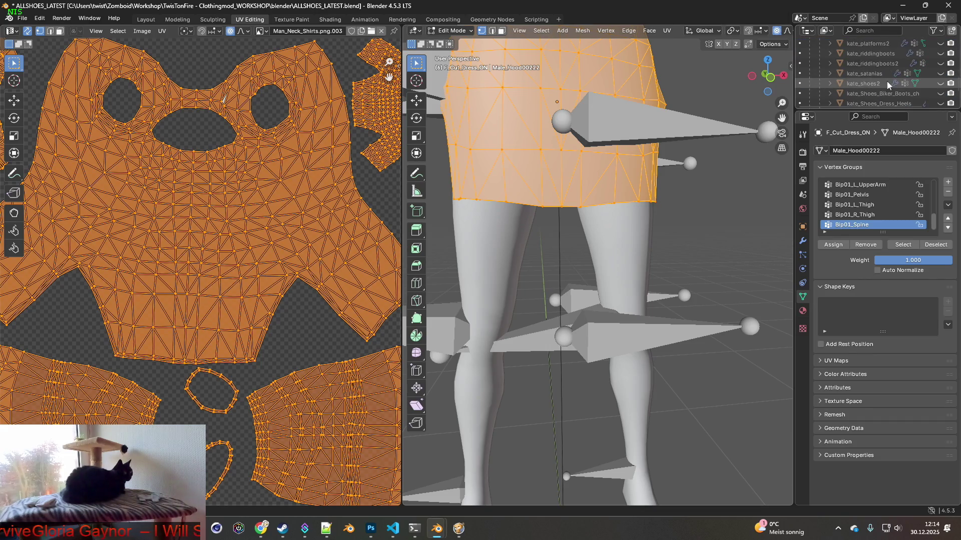
scroll(888, 85, up, 5)
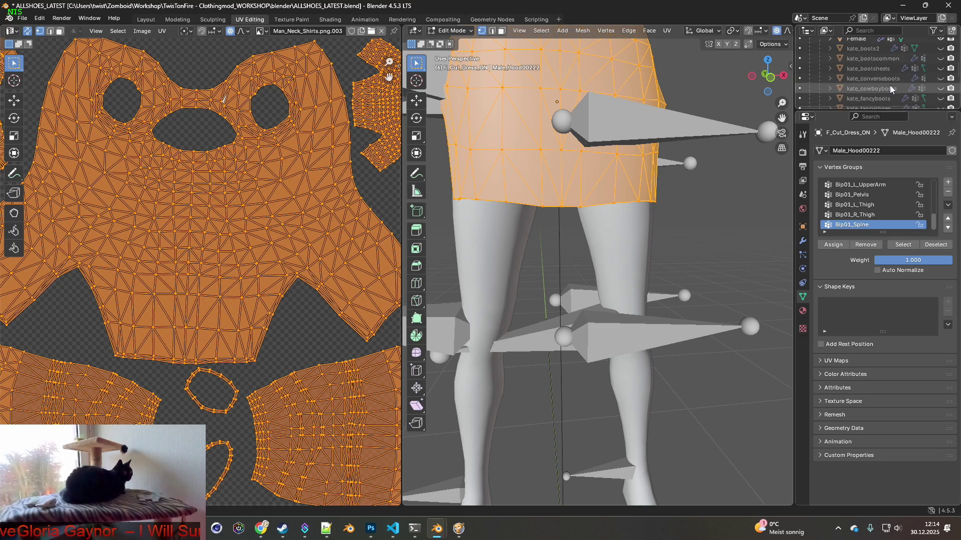
click(941, 98)
Step: Switch to Edge select mode and select one edge on the dress's left side
middle_drag(681, 165, 639, 186)
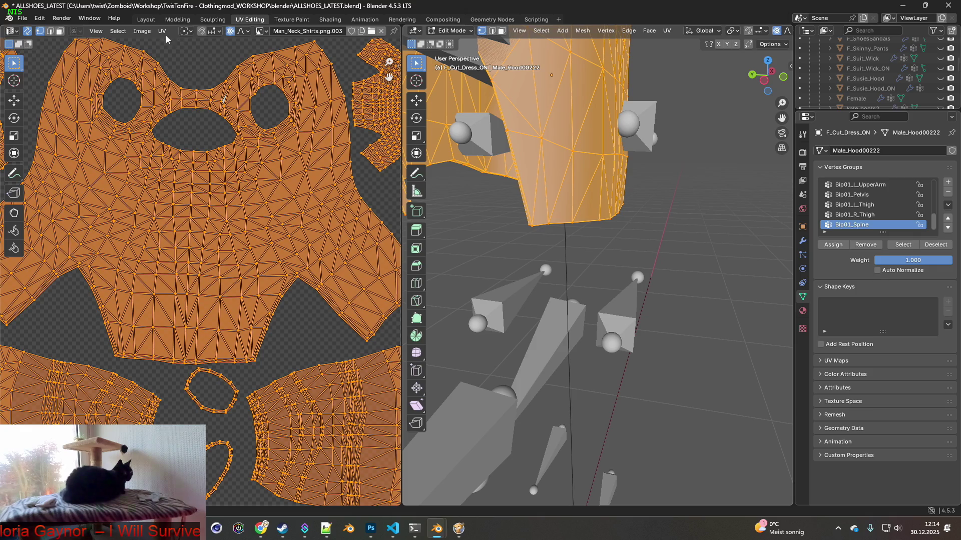
click(493, 31)
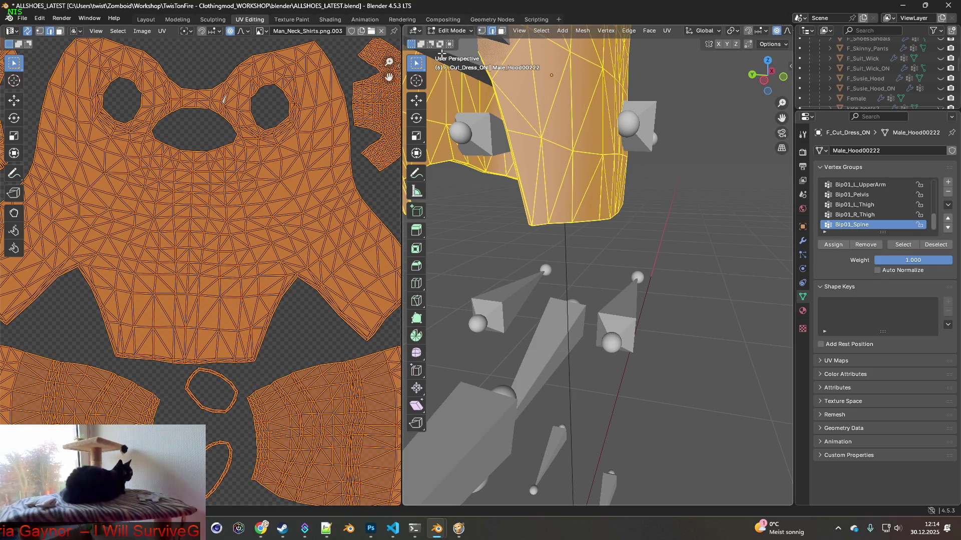
scroll(510, 125, up, 2)
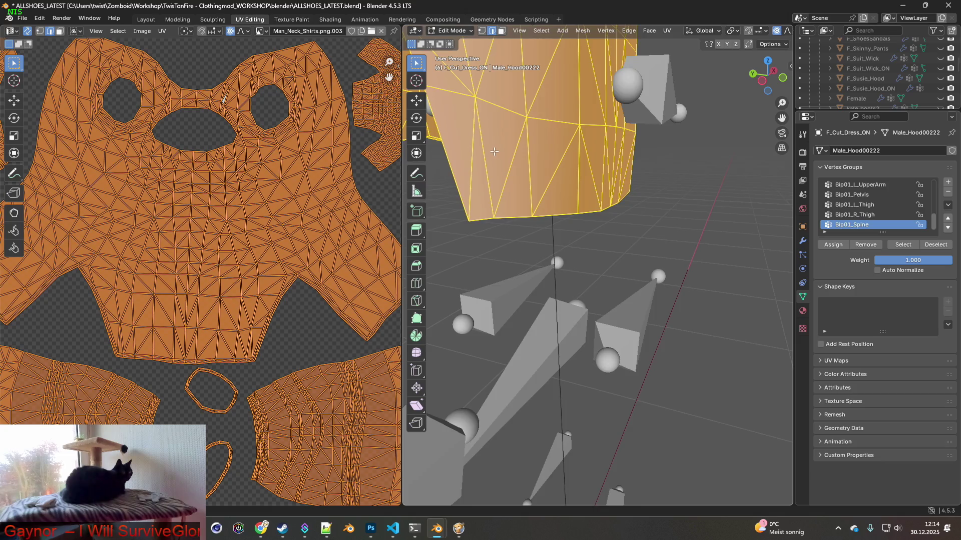
scroll(494, 152, up, 3)
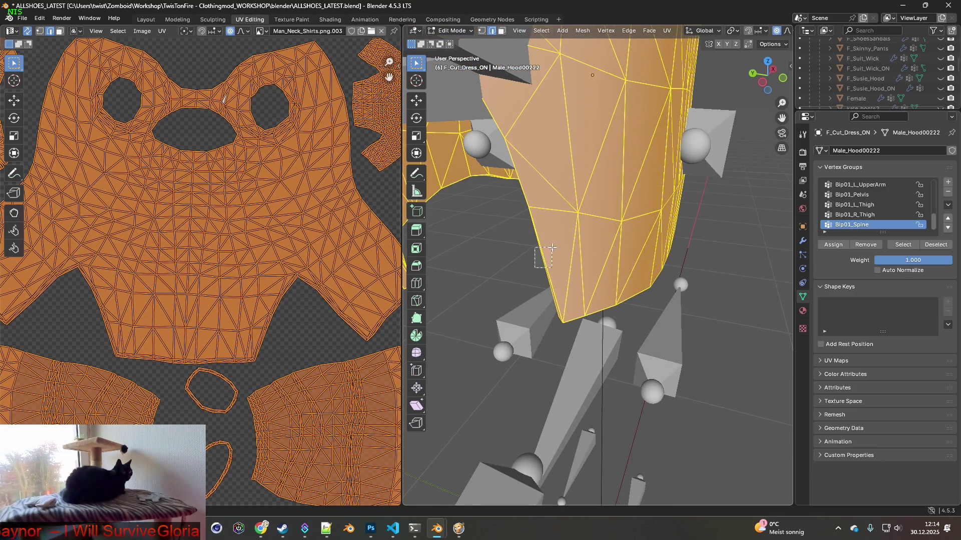
drag(552, 247, 554, 247)
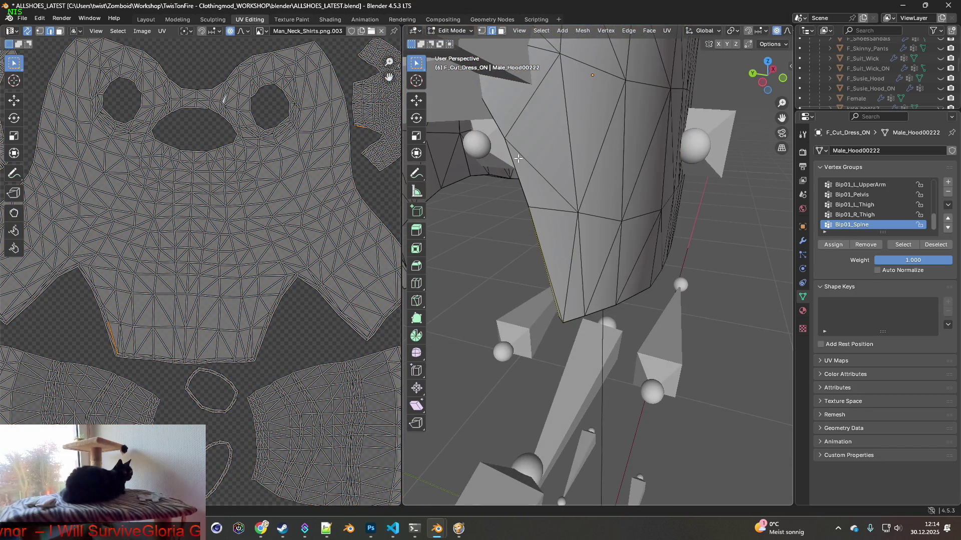
Step: Zoom in on the dress hem and keep F_Cut_Dress_ON as the mesh being edited
scroll(871, 70, up, 10)
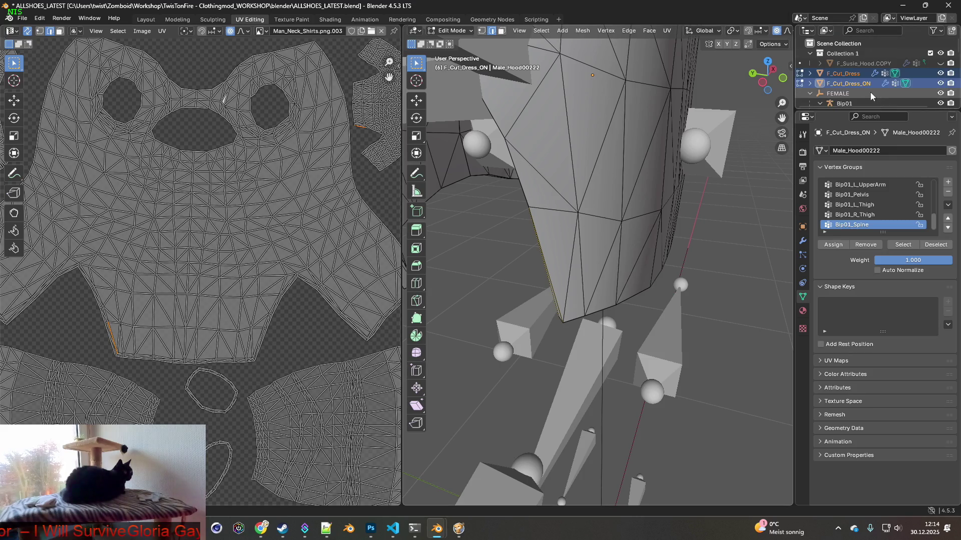
mouse_move(416, 62)
mouse_down()
mouse_move(457, 122)
mouse_move(481, 138)
mouse_up()
mouse_move(531, 239)
middle_down()
mouse_move(567, 242)
mouse_move(565, 213)
mouse_move(617, 207)
middle_up()
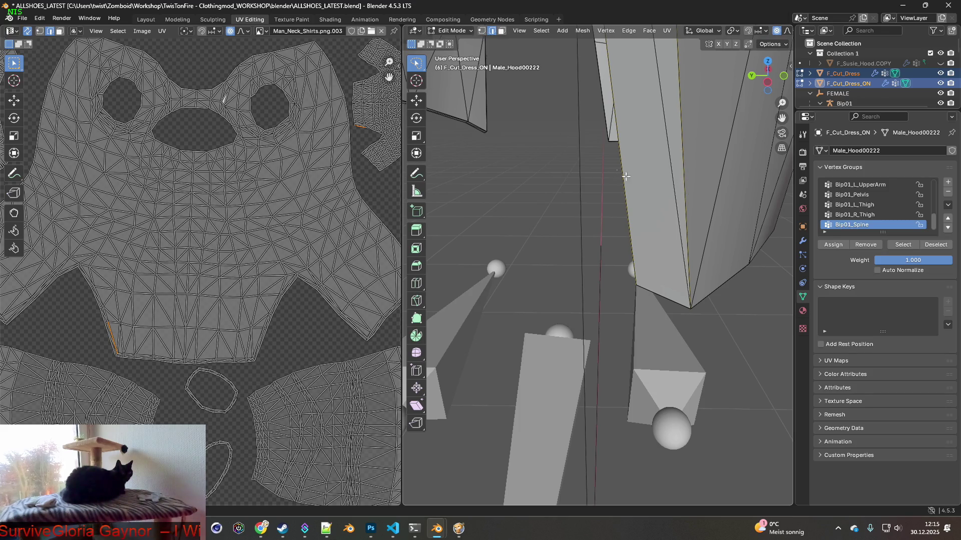
click(630, 231)
click(629, 233)
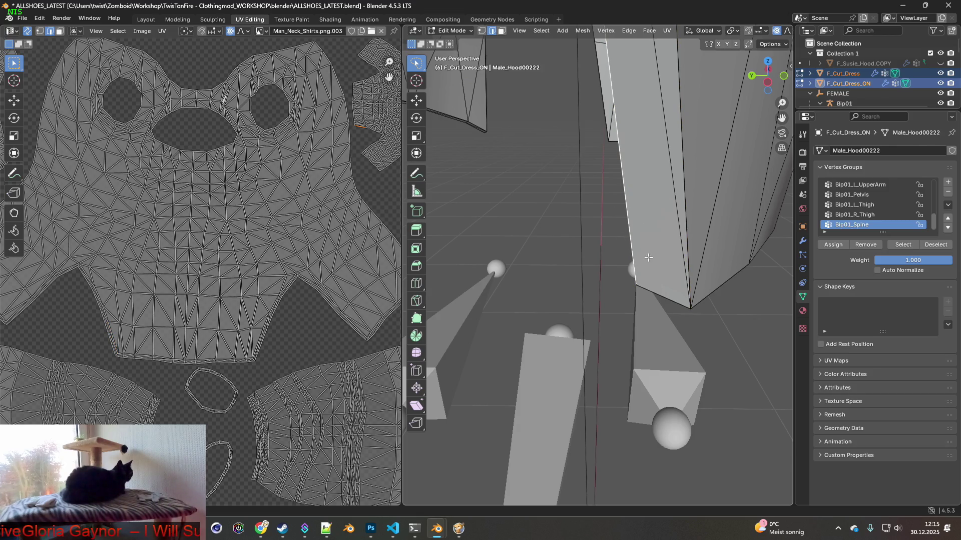
middle_drag(682, 312, 617, 252)
Step: Select the first run of bottom hem edges across the front of the dress
click(650, 289)
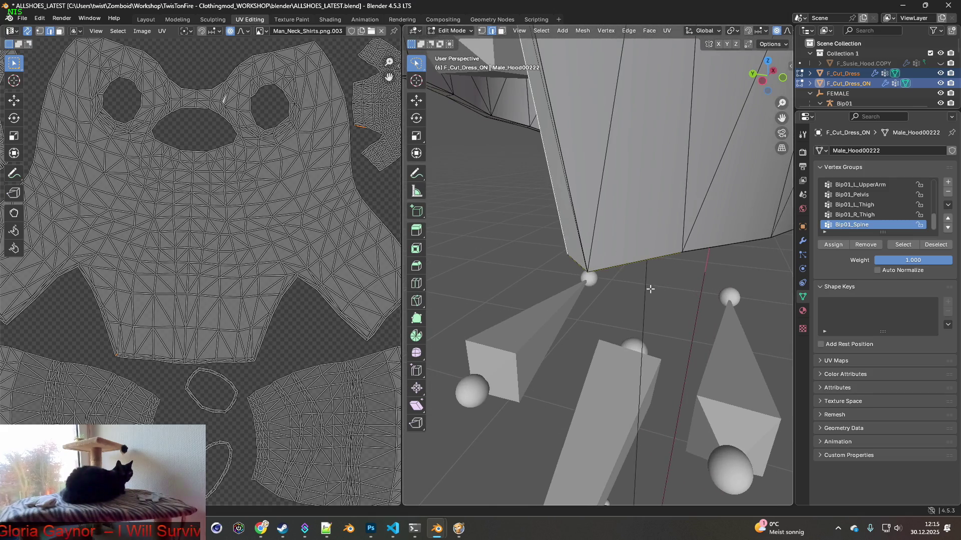
shift+click(623, 263)
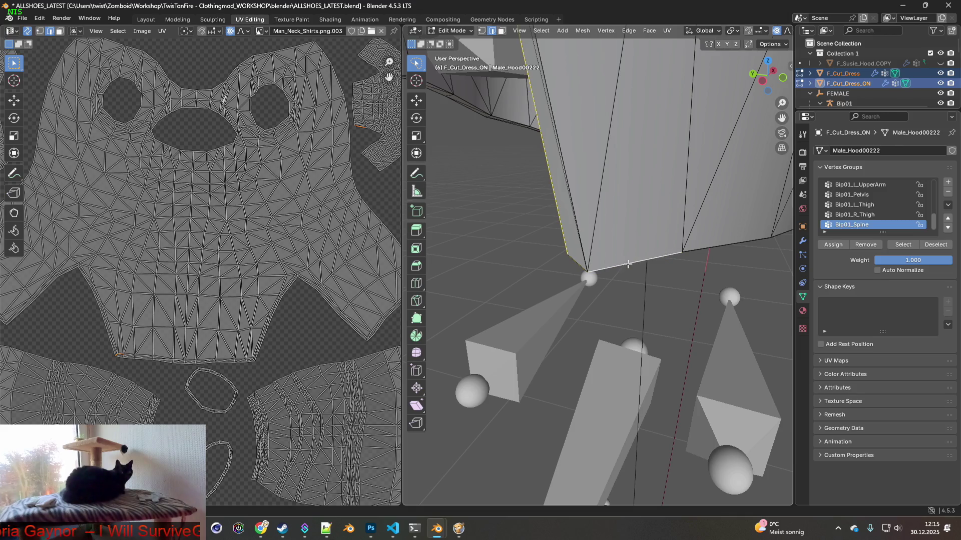
shift+click(580, 264)
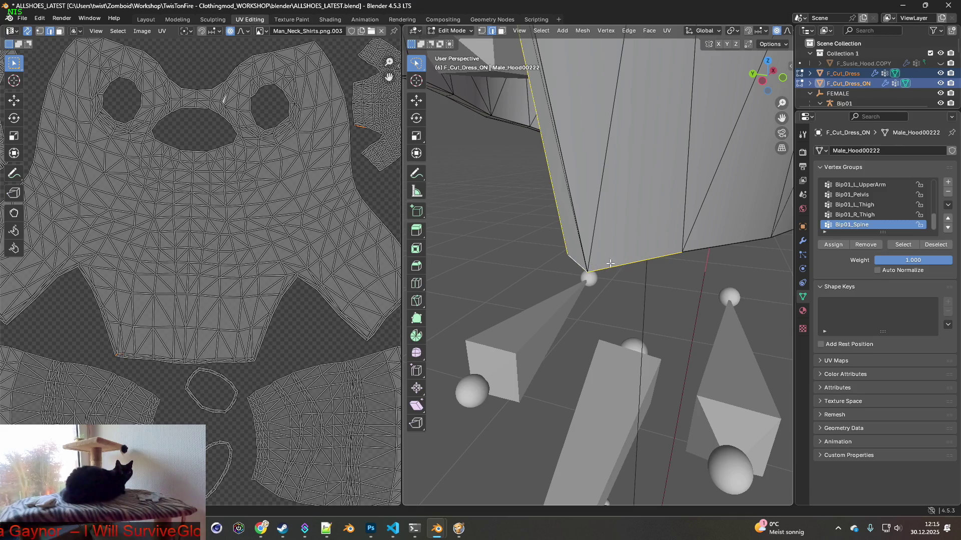
click(723, 250)
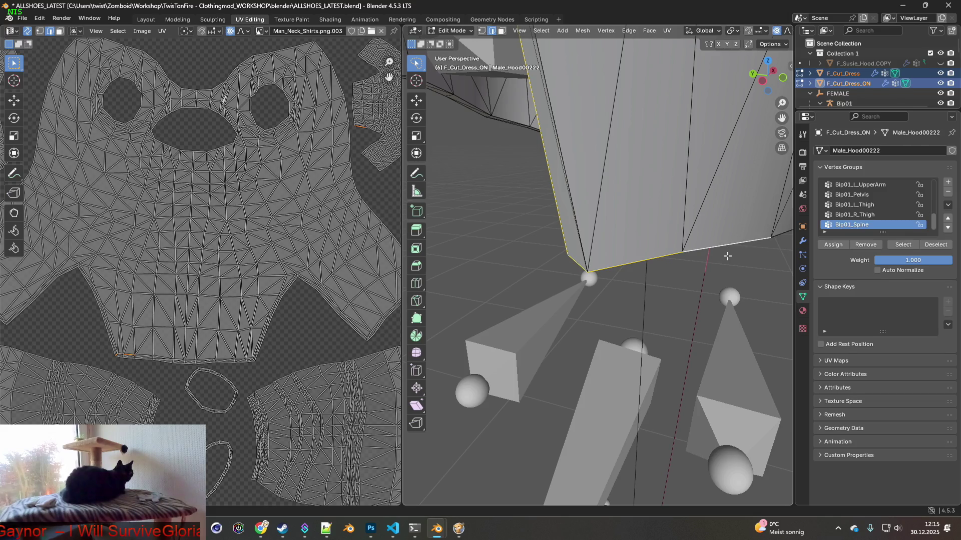
middle_drag(729, 257, 679, 257)
click(544, 247)
shift+click(557, 249)
shift+click(685, 239)
Step: Extend the hem selection around one side, adding the corner's vertical edge and the side edge above
middle_drag(722, 242, 681, 238)
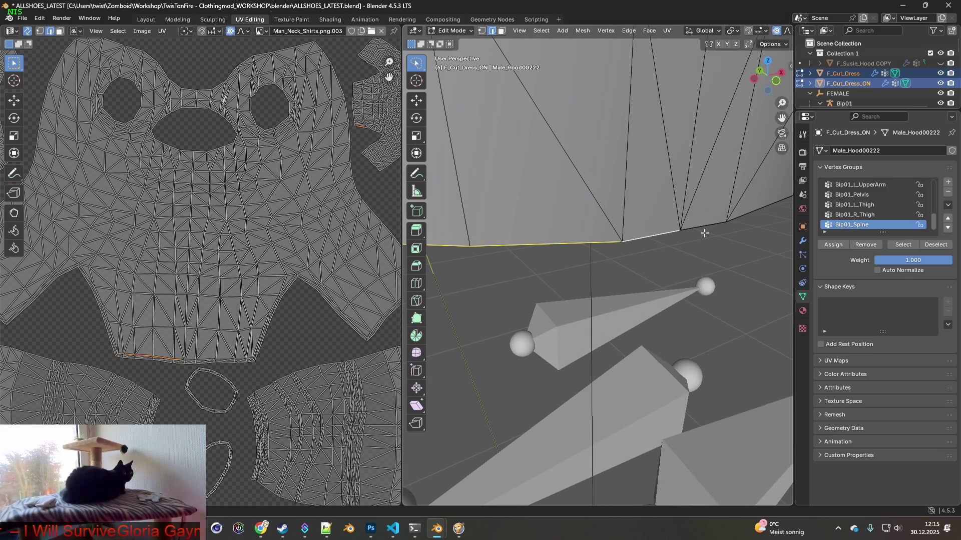
mouse_move(704, 244)
middle_down()
mouse_move(622, 262)
mouse_move(550, 260)
middle_up()
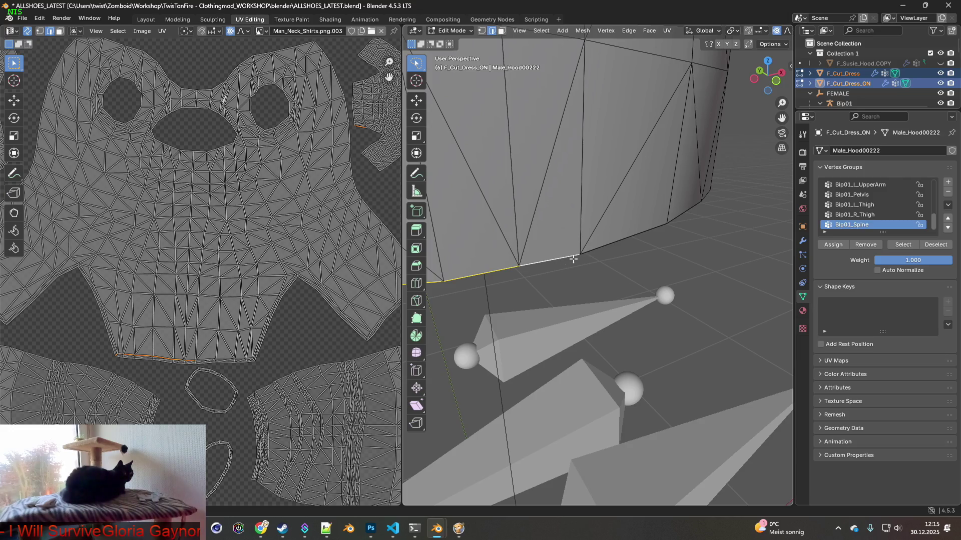
middle_drag(607, 242, 580, 238)
shift+click(576, 239)
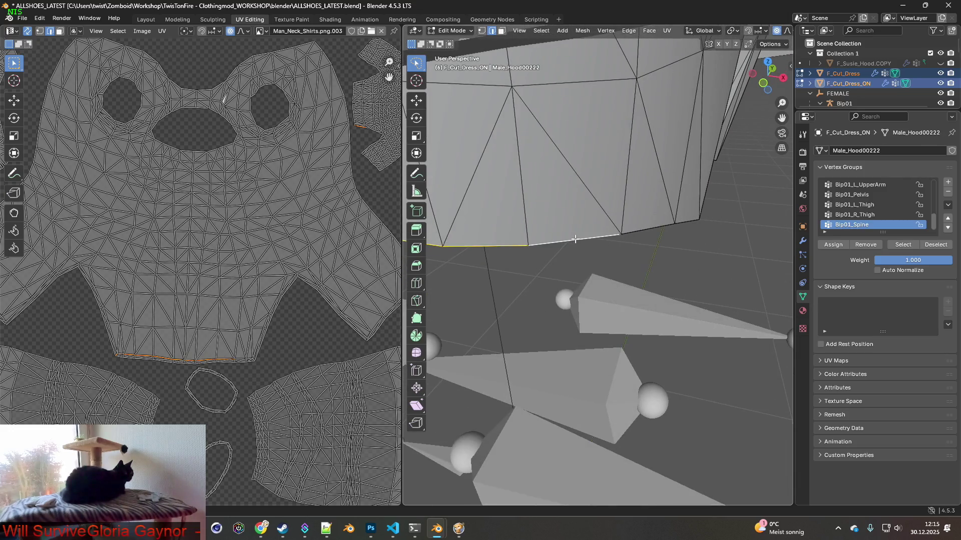
shift+click(646, 229)
shift+click(690, 221)
middle_drag(690, 221, 559, 211)
shift+click(558, 211)
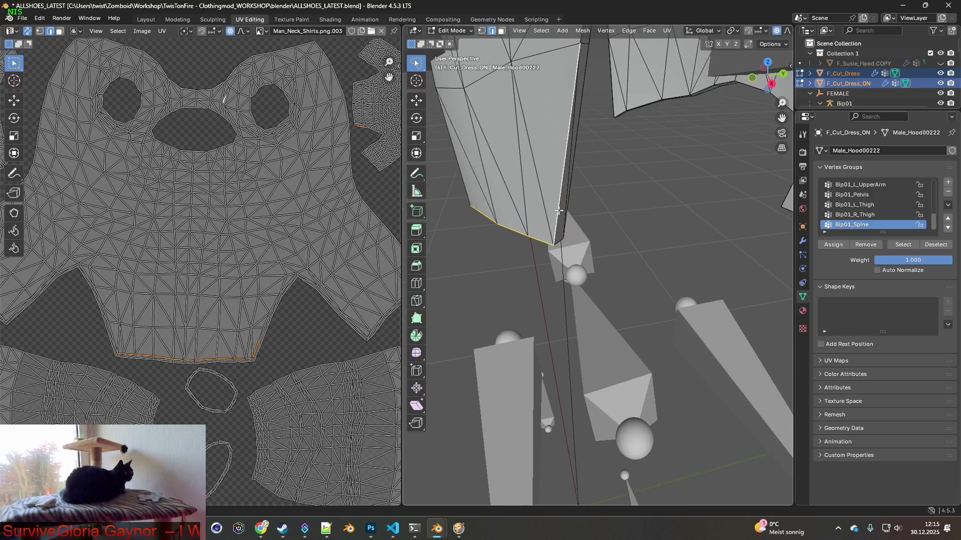
shift+middle_drag(601, 167, 577, 261)
shift+click(550, 245)
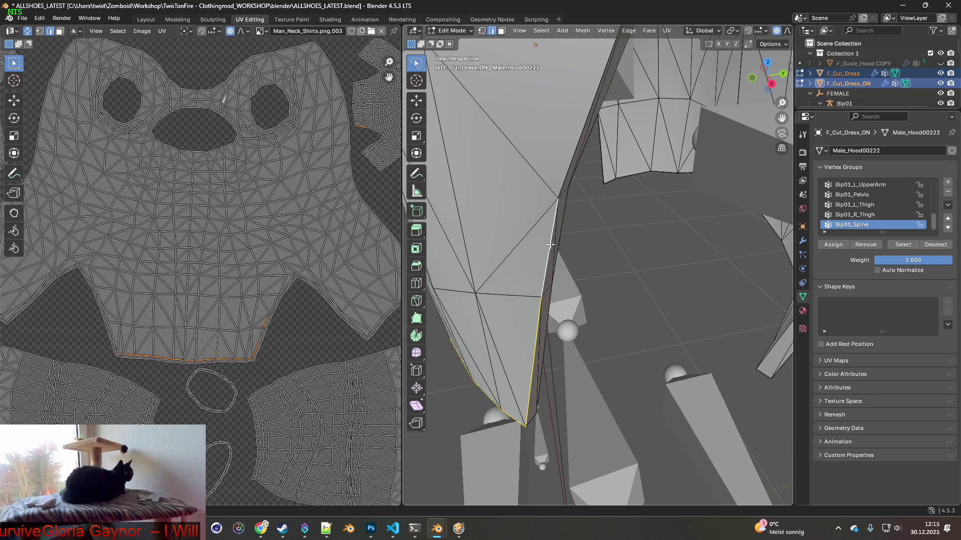
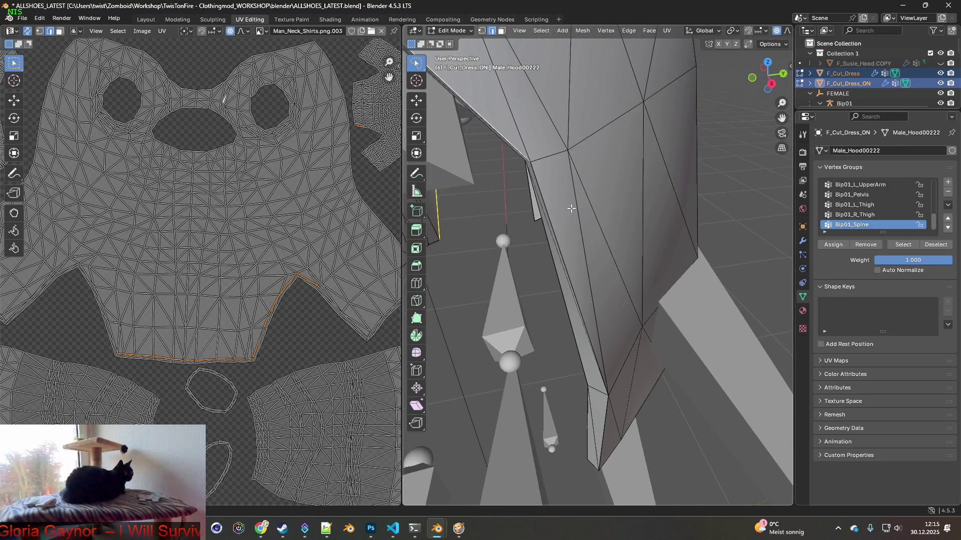
Step: Select the long vertical panel edge and a run of lower hem edges on the dress
shift+middle_drag(545, 206, 560, 151)
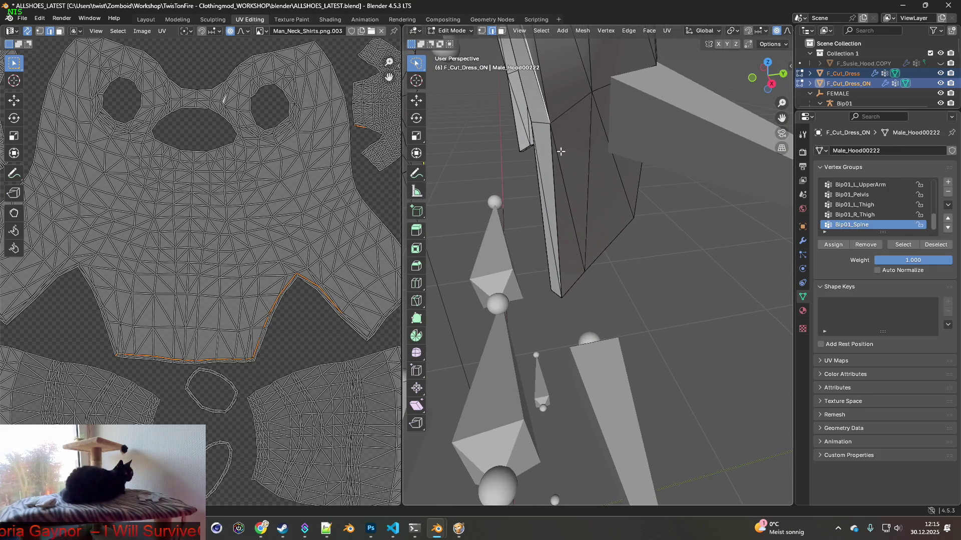
alt+click(561, 187)
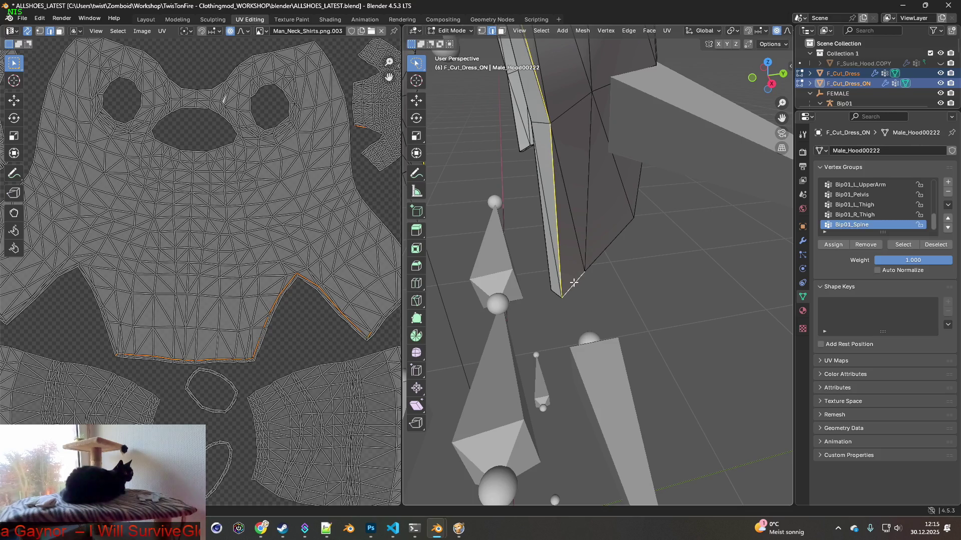
middle_drag(629, 249, 561, 238)
mouse_move(588, 170)
shift+middle_down()
mouse_move(601, 239)
mouse_move(580, 228)
shift+middle_up()
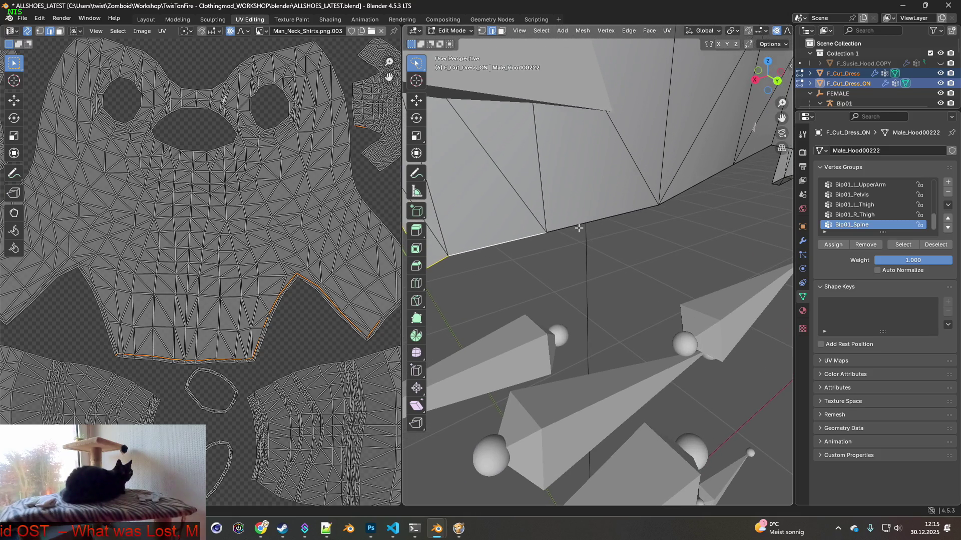
shift+click(578, 225)
shift+click(679, 193)
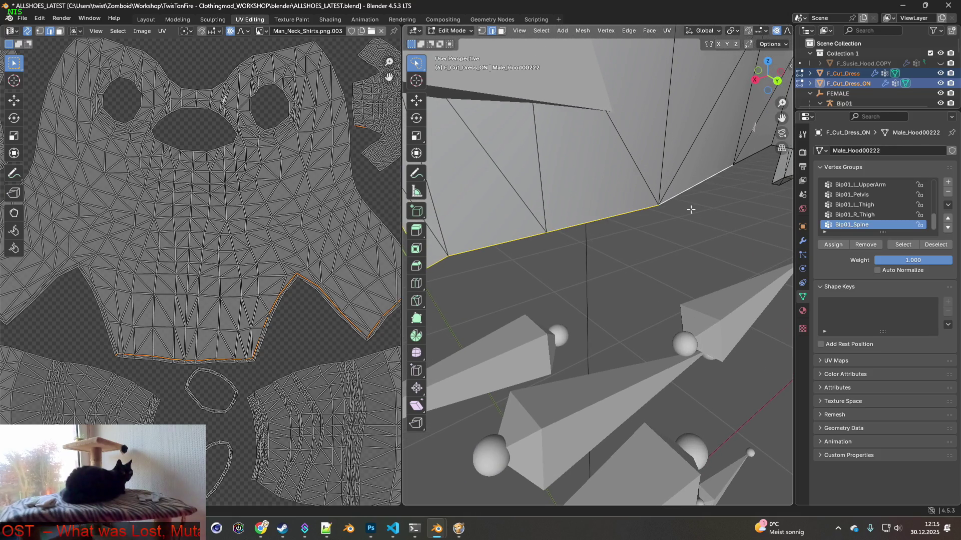
shift+middle_drag(722, 187, 658, 219)
shift+click(558, 250)
shift+click(626, 228)
shift+click(683, 227)
shift+click(706, 238)
mouse_move(706, 238)
middle_down()
mouse_move(668, 241)
mouse_move(699, 263)
middle_up()
Step: Add the overlapping bottom edges of F_Cut_Dress and F_Cut_Dress_ON, framing the view on them
click(611, 258)
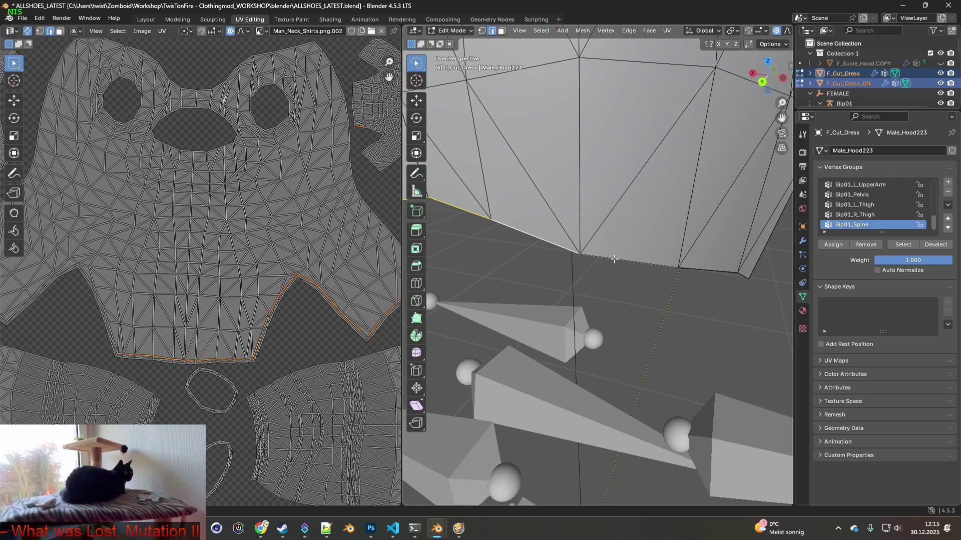
key(KP_Decimal)
click(568, 255)
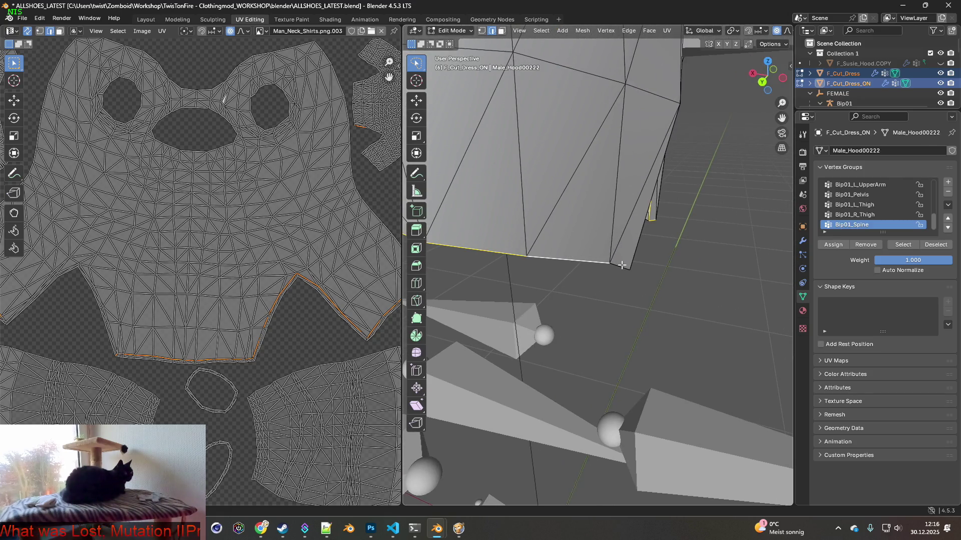
mouse_move(633, 266)
middle_down()
mouse_move(650, 263)
mouse_move(650, 231)
mouse_move(502, 263)
middle_up()
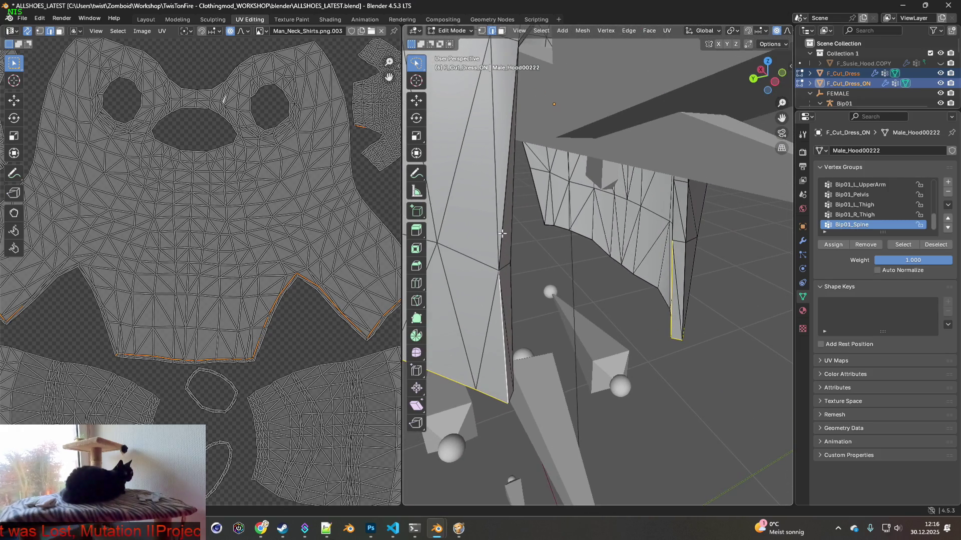
scroll(498, 238, up, 3)
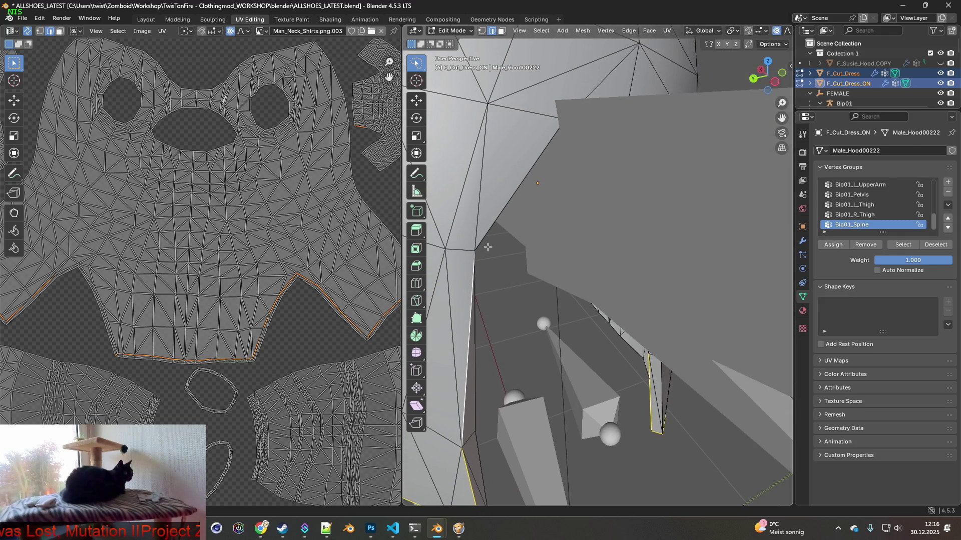
scroll(474, 262, up, 2)
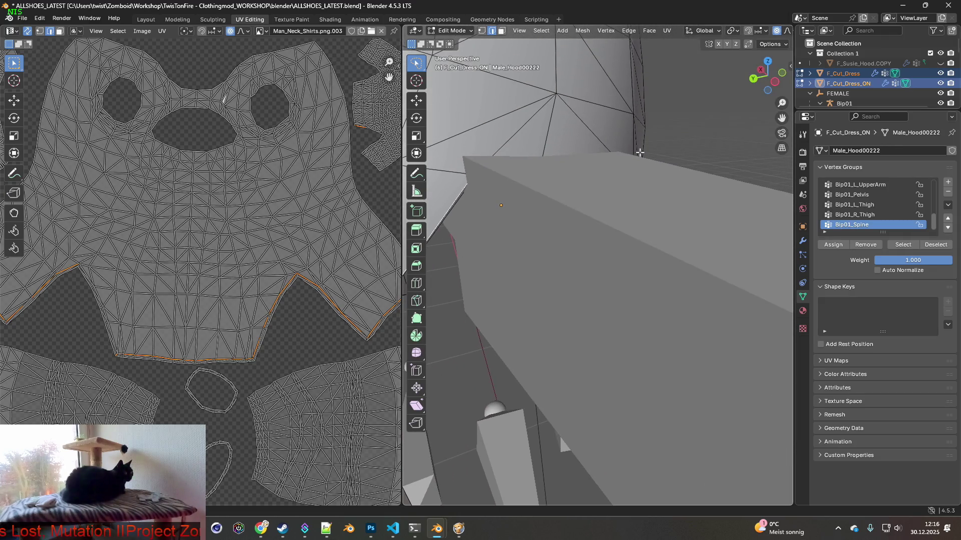
Step: Hide the obstructing bone shape and add the slit-opening edges to the selection
click(940, 103)
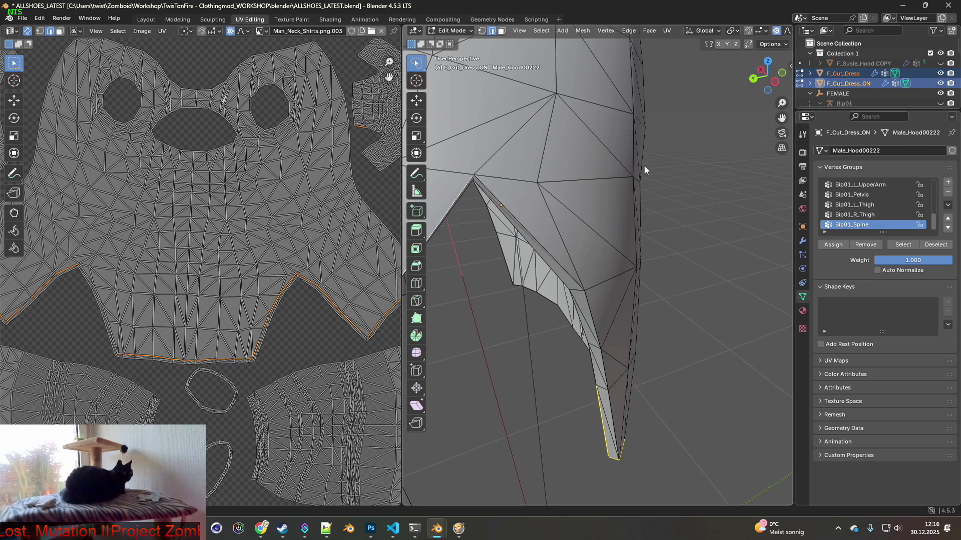
alt+shift+click(486, 187)
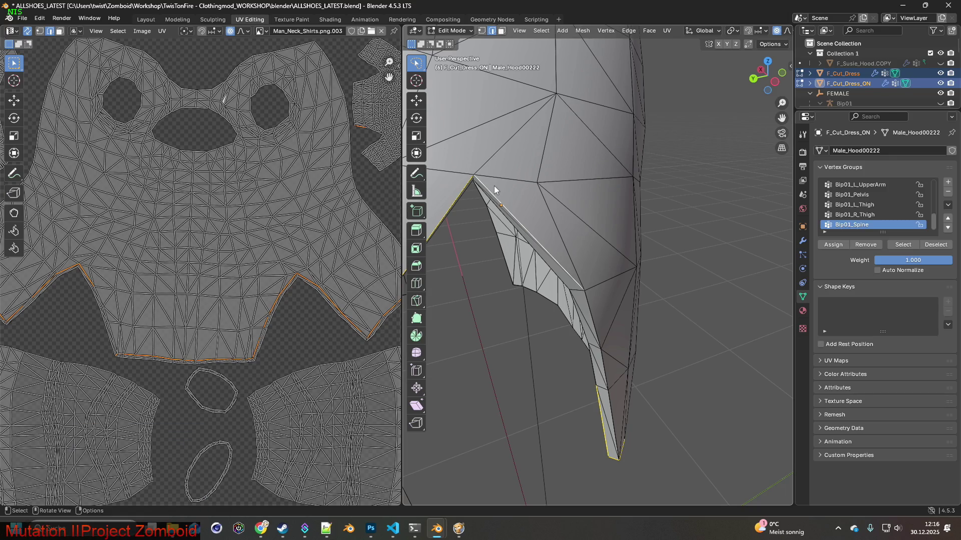
mouse_move(550, 195)
shift+middle_down()
mouse_move(563, 245)
mouse_move(539, 274)
shift+middle_up()
shift+click(542, 269)
mouse_move(567, 333)
middle_down()
mouse_move(597, 302)
mouse_move(641, 320)
middle_up()
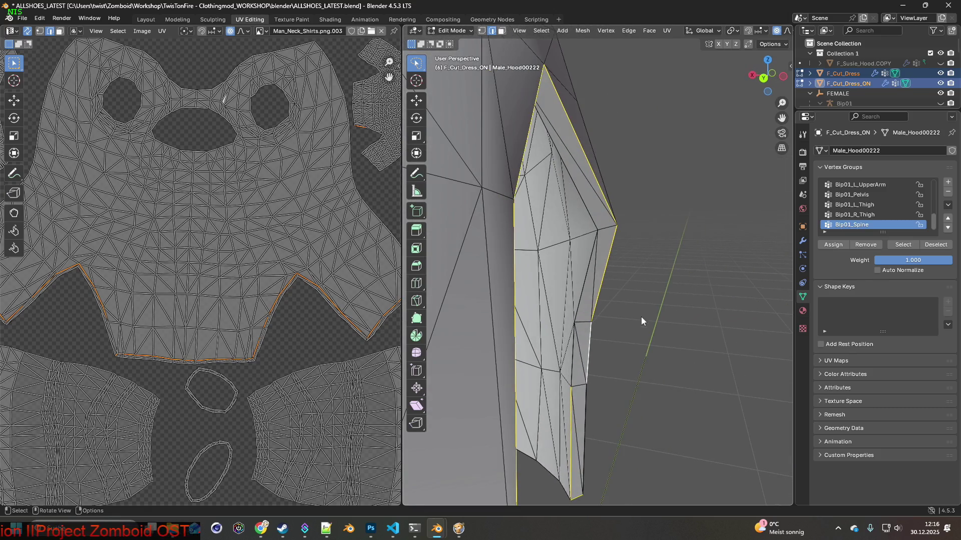
Step: Add the adjacent, inner, upper and short bottom slit edges to the selection
shift+click(573, 357)
shift+click(589, 278)
shift+click(590, 211)
mouse_move(587, 215)
middle_down()
mouse_move(551, 224)
mouse_move(494, 179)
mouse_move(520, 215)
mouse_move(455, 207)
mouse_move(494, 203)
mouse_move(513, 245)
mouse_move(494, 253)
middle_up()
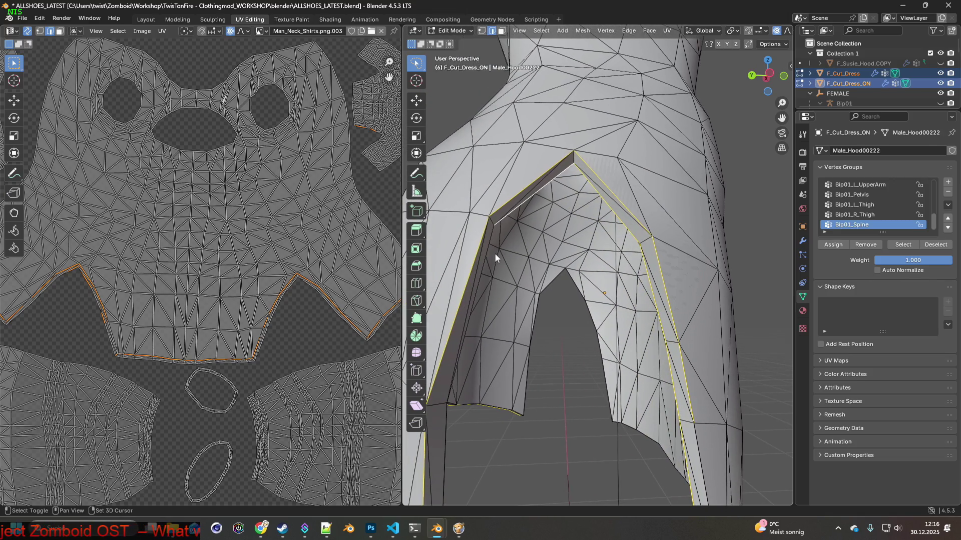
mouse_move(504, 292)
middle_down()
mouse_move(497, 349)
mouse_move(481, 247)
middle_up()
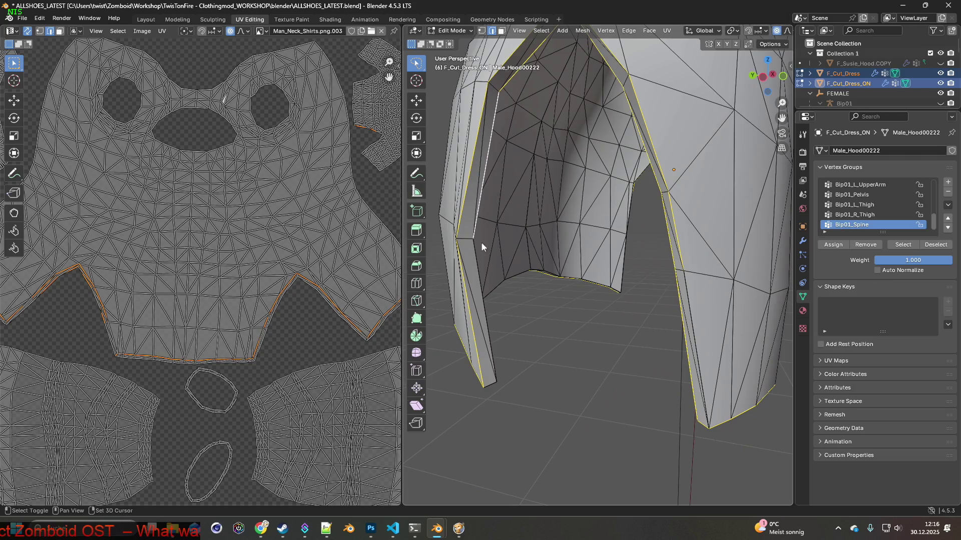
mouse_move(509, 284)
middle_down()
mouse_move(557, 275)
mouse_move(518, 341)
middle_up()
shift+click(457, 427)
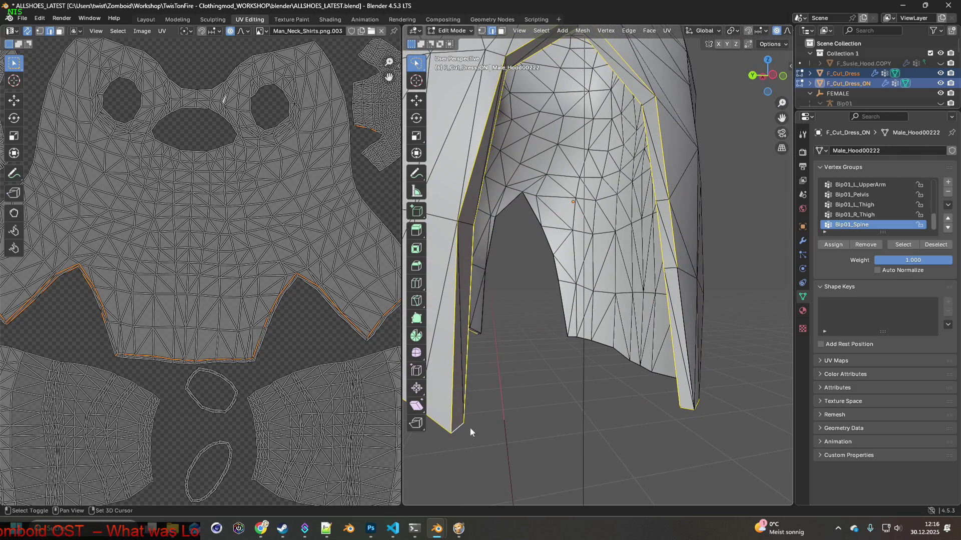
Step: Add the slit's bottom corner, left side edge and peak edges to the selection
mouse_move(661, 416)
middle_down()
mouse_move(598, 422)
mouse_move(651, 415)
mouse_move(666, 404)
mouse_move(652, 396)
mouse_move(663, 395)
mouse_move(660, 384)
mouse_move(655, 406)
mouse_move(672, 413)
mouse_move(662, 388)
middle_up()
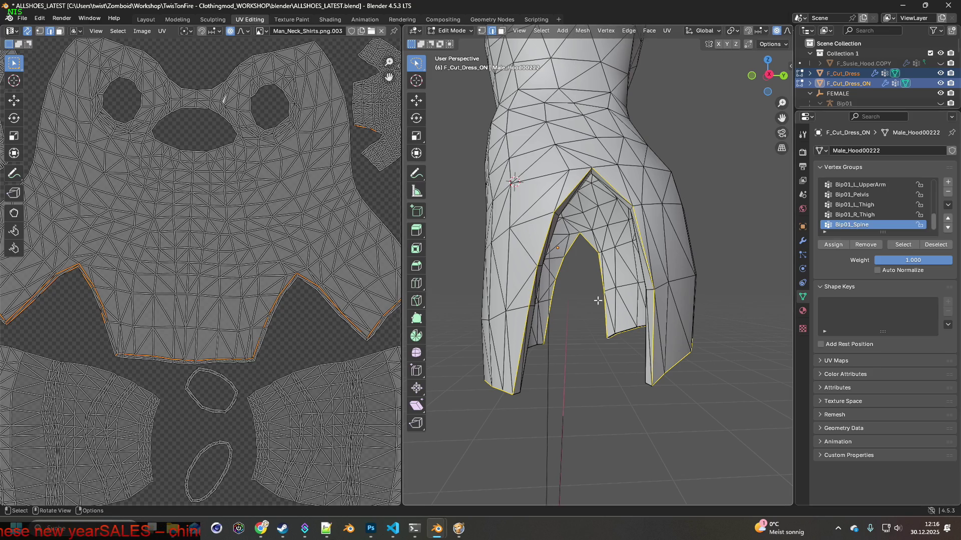
scroll(599, 296, up, 4)
scroll(602, 306, down, 3)
scroll(581, 330, up, 3)
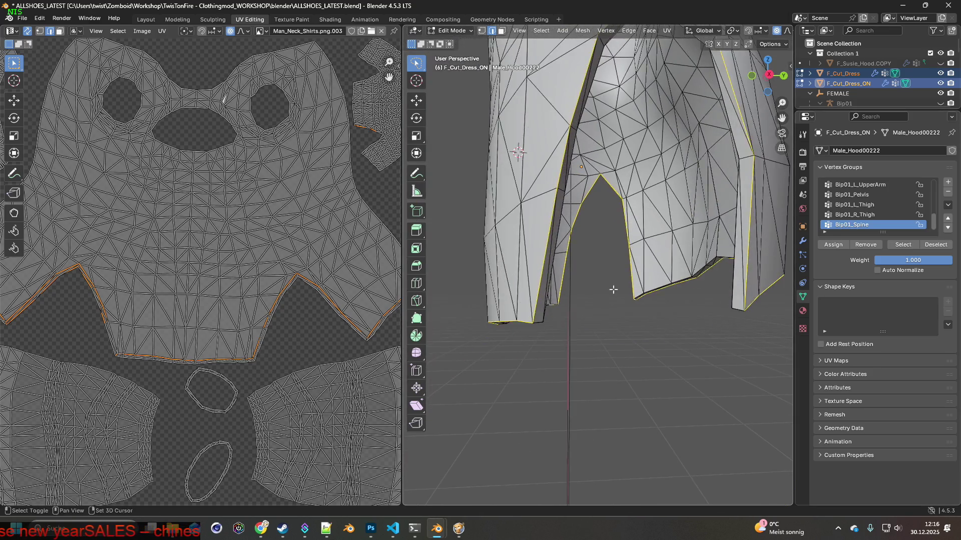
shift+middle_drag(599, 313, 566, 336)
shift+click(502, 350)
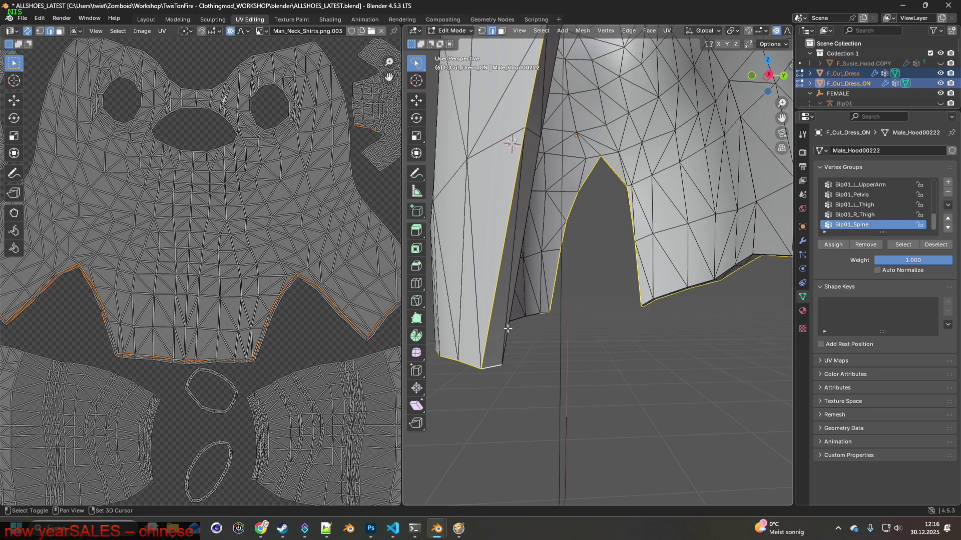
shift+scroll(532, 302, up, 3)
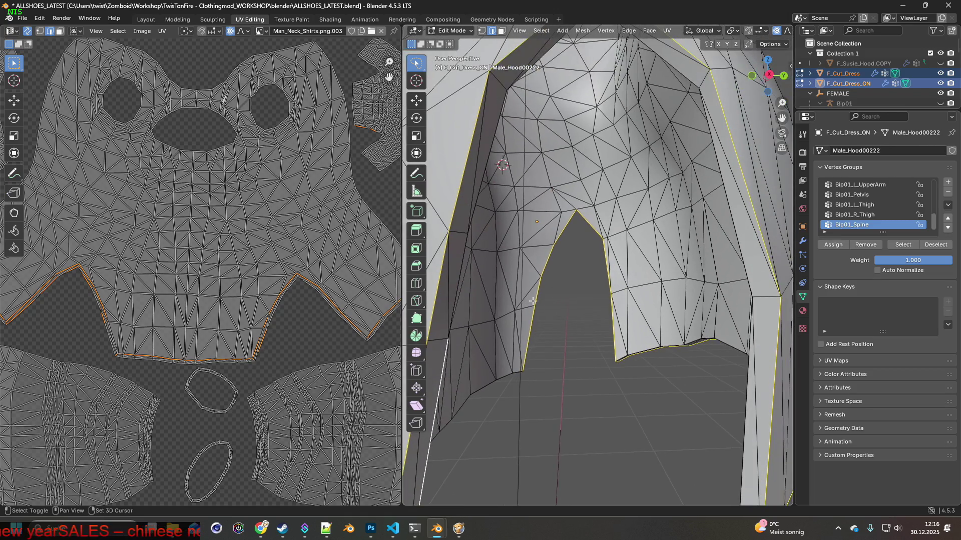
shift+click(457, 282)
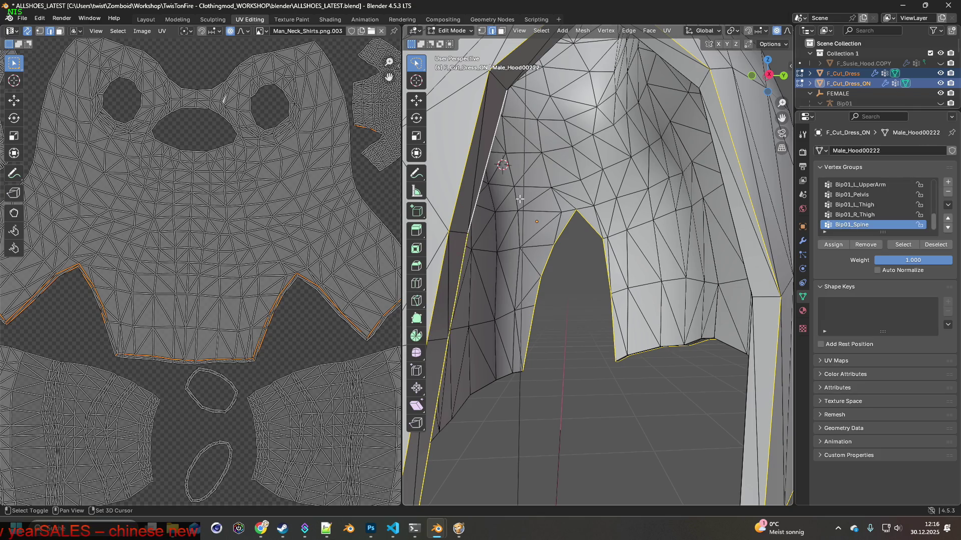
shift+scroll(505, 246, up, 3)
shift+click(473, 226)
shift+click(555, 210)
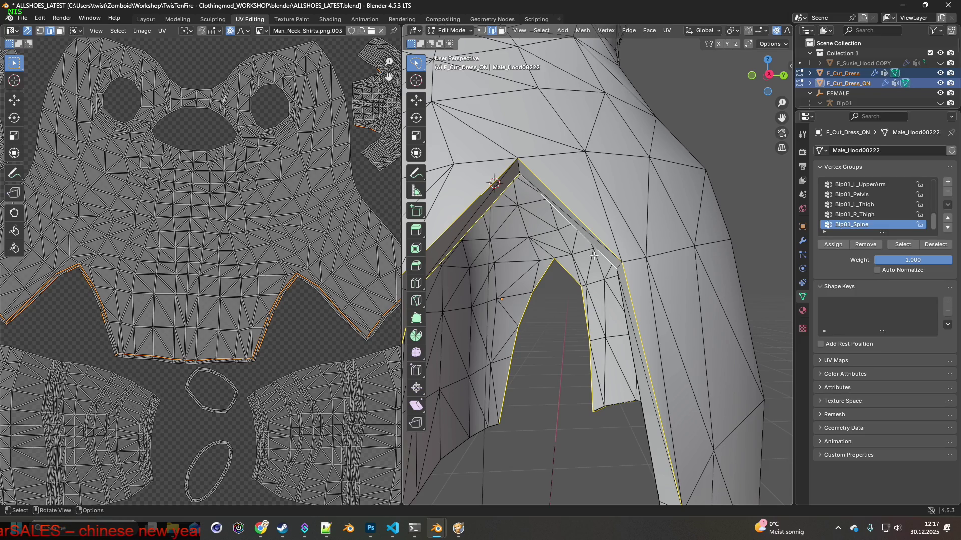
Step: Add the vertical slit edges on the right panel of the opening
middle_drag(594, 256, 672, 290)
middle_drag(767, 353, 711, 320)
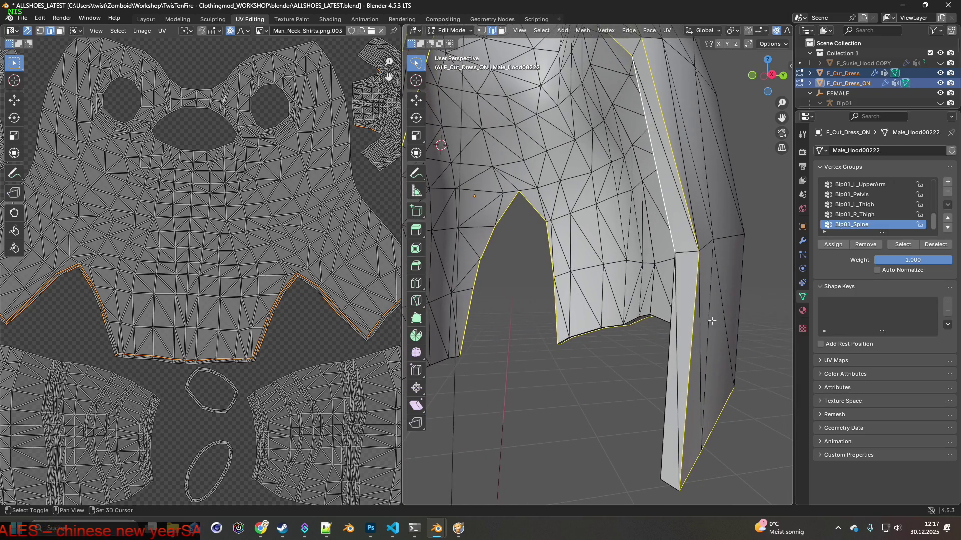
shift+click(669, 348)
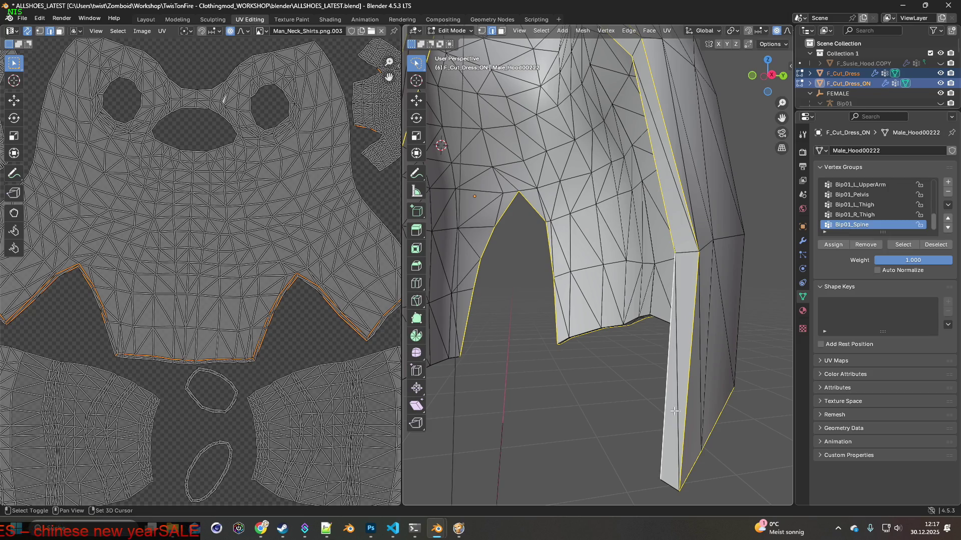
shift+click(669, 485)
mouse_move(669, 485)
middle_down()
mouse_move(616, 418)
mouse_move(607, 386)
mouse_move(632, 387)
middle_up()
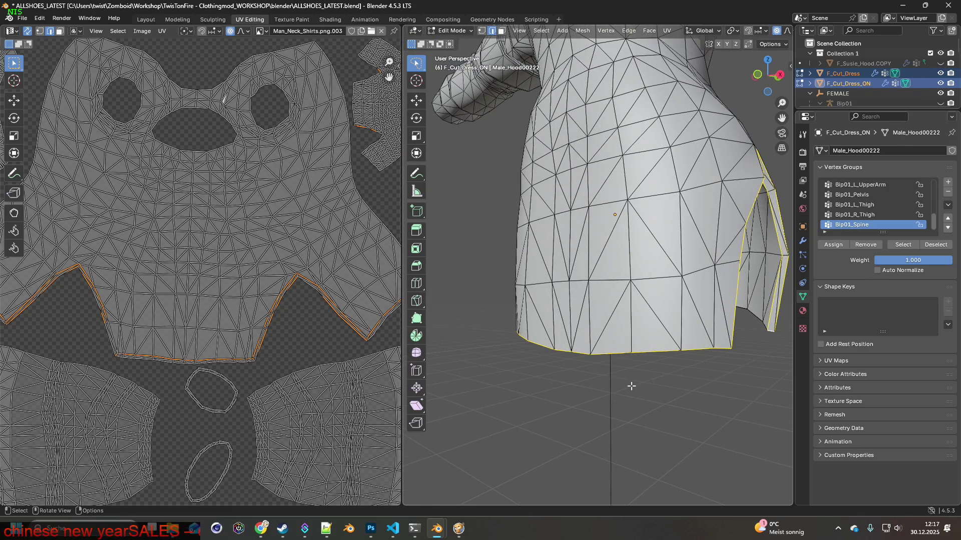
mouse_move(576, 341)
middle_down()
mouse_move(658, 318)
mouse_move(639, 328)
mouse_move(604, 312)
mouse_move(603, 275)
mouse_move(568, 300)
mouse_move(580, 303)
middle_up()
scroll(626, 325, up, 2)
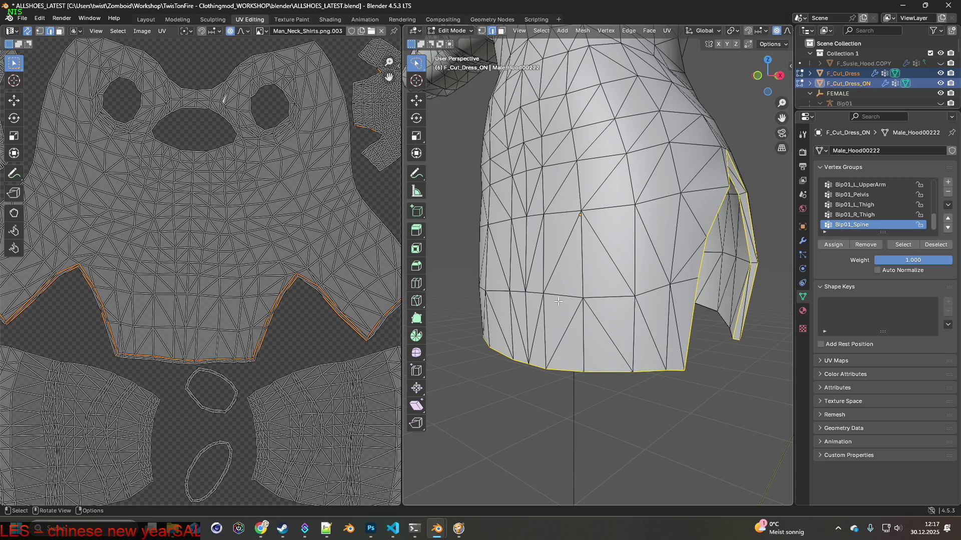
Step: Mark the selected hem and slit edges as seams and as sharp with Ctrl+E
key(ctrl+e)
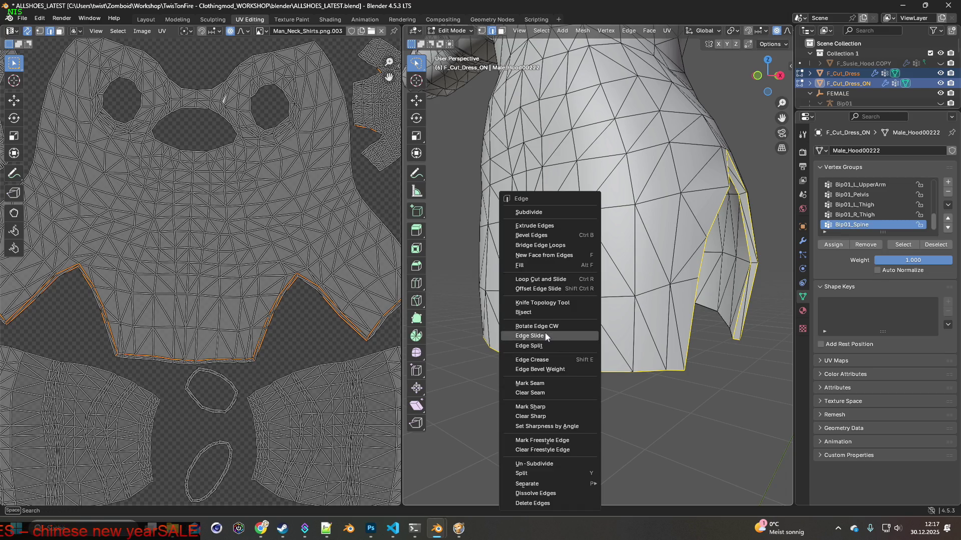
click(540, 383)
key(ctrl+e)
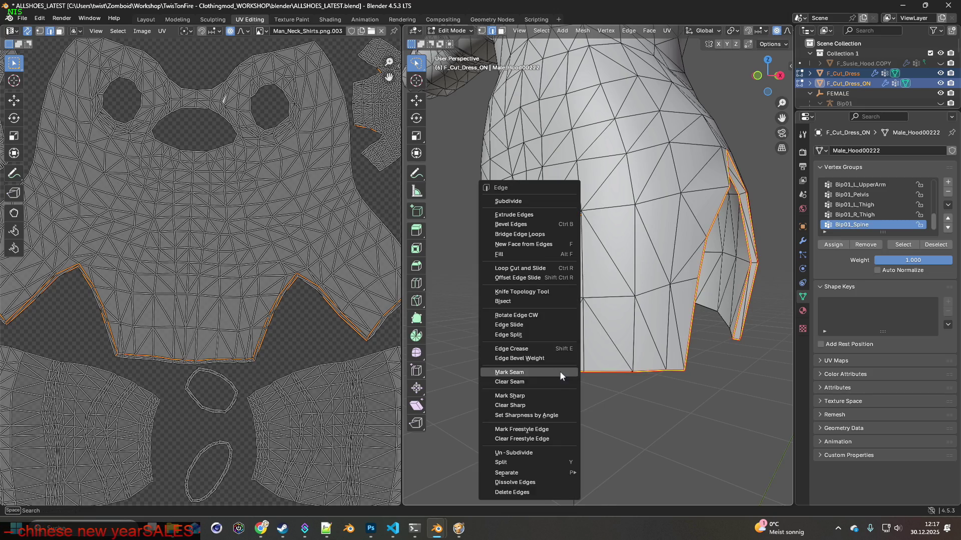
click(526, 395)
mouse_move(523, 393)
middle_down()
mouse_move(595, 393)
mouse_move(575, 376)
mouse_move(657, 378)
middle_up()
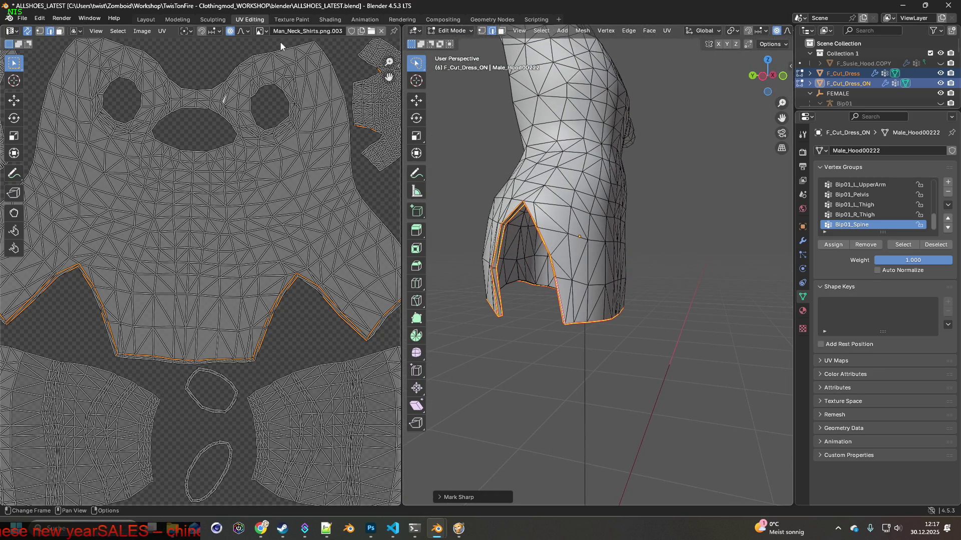
click(146, 19)
Step: Select F_Cut_Dress_ON alone and switch it into Edit Mode
mouse_move(455, 194)
middle_down()
mouse_move(380, 187)
mouse_move(435, 196)
middle_up()
click(58, 31)
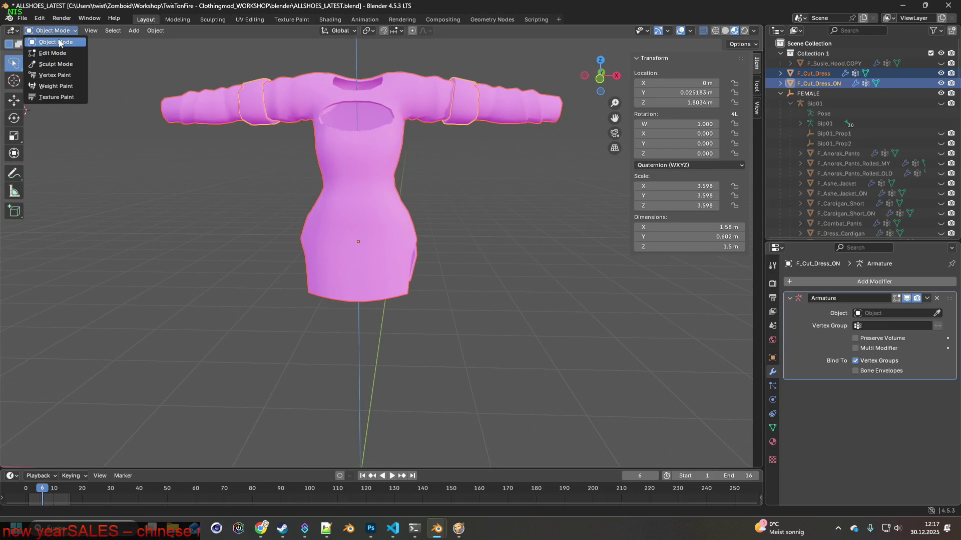
click(59, 43)
click(819, 84)
mouse_move(553, 188)
middle_down()
mouse_move(508, 211)
mouse_move(562, 205)
mouse_move(314, 206)
mouse_move(433, 211)
mouse_move(453, 231)
middle_up()
click(52, 31)
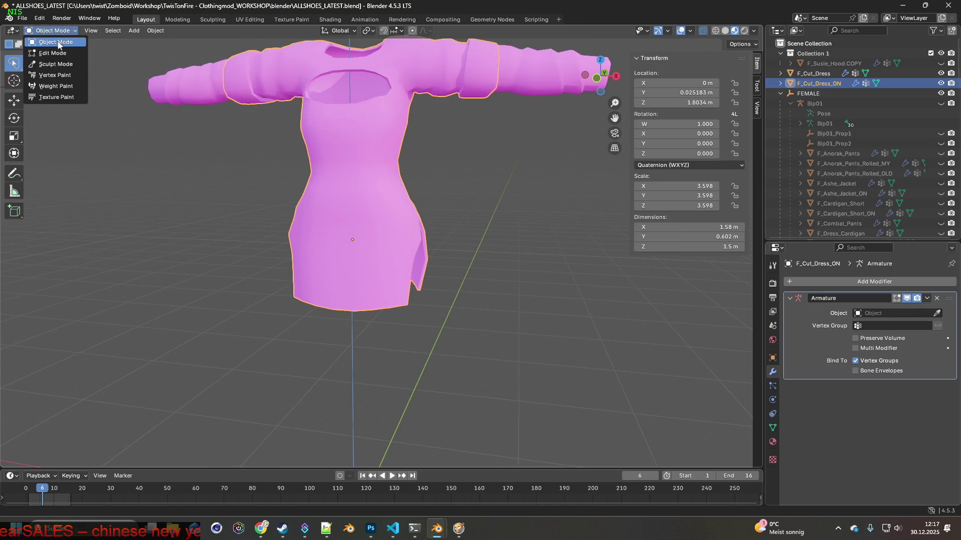
click(51, 53)
mouse_move(258, 167)
middle_down()
mouse_move(426, 206)
mouse_move(232, 200)
mouse_move(591, 185)
mouse_move(508, 181)
mouse_move(465, 160)
mouse_move(389, 197)
mouse_move(508, 208)
mouse_move(400, 198)
middle_up()
Step: Return to Object Mode, put F_Cut_Dress into Edit Mode, and show it in UV Editing
click(64, 33)
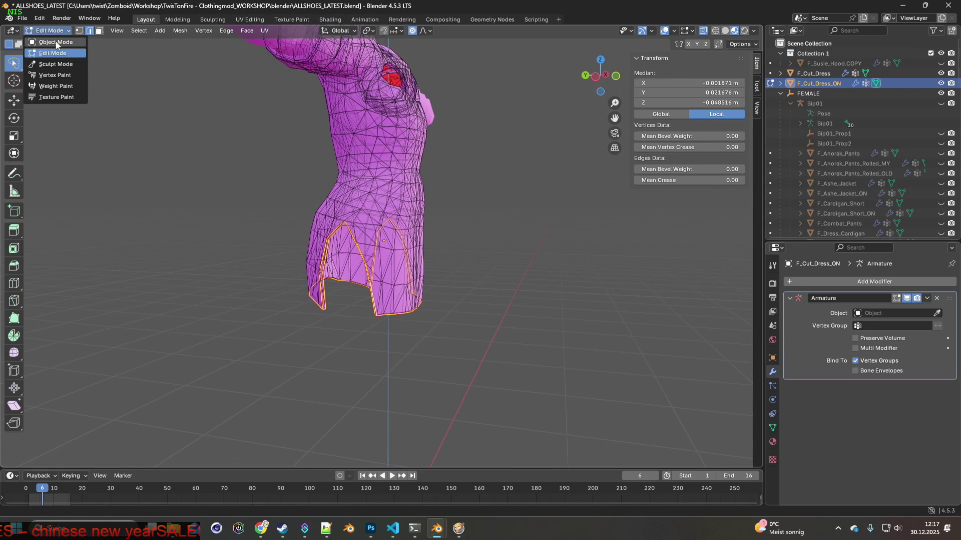
click(70, 41)
click(52, 30)
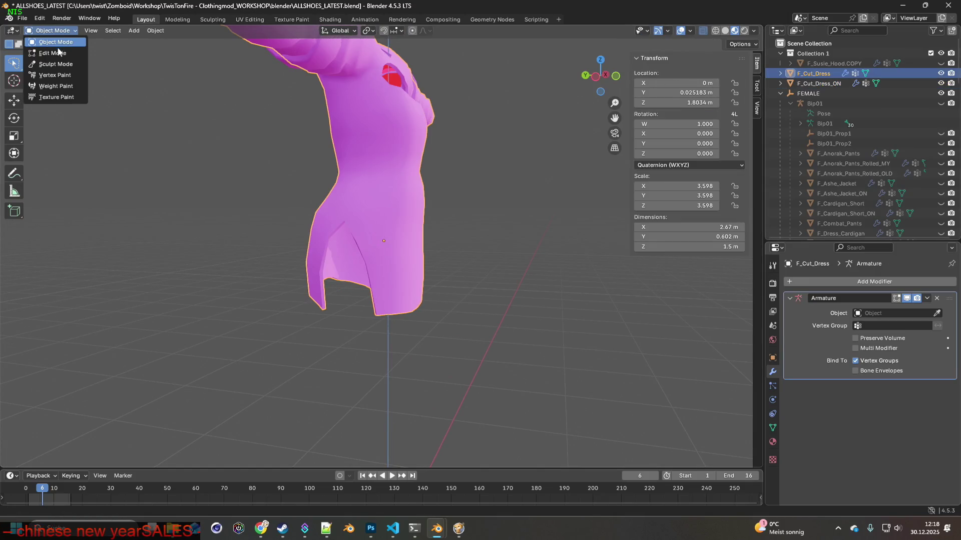
click(56, 54)
mouse_move(380, 240)
middle_down()
mouse_move(438, 255)
mouse_move(585, 249)
mouse_move(522, 228)
mouse_move(400, 256)
mouse_move(448, 246)
middle_up()
scroll(522, 228, up, 5)
scroll(393, 258, up, 4)
middle_drag(311, 251, 313, 249)
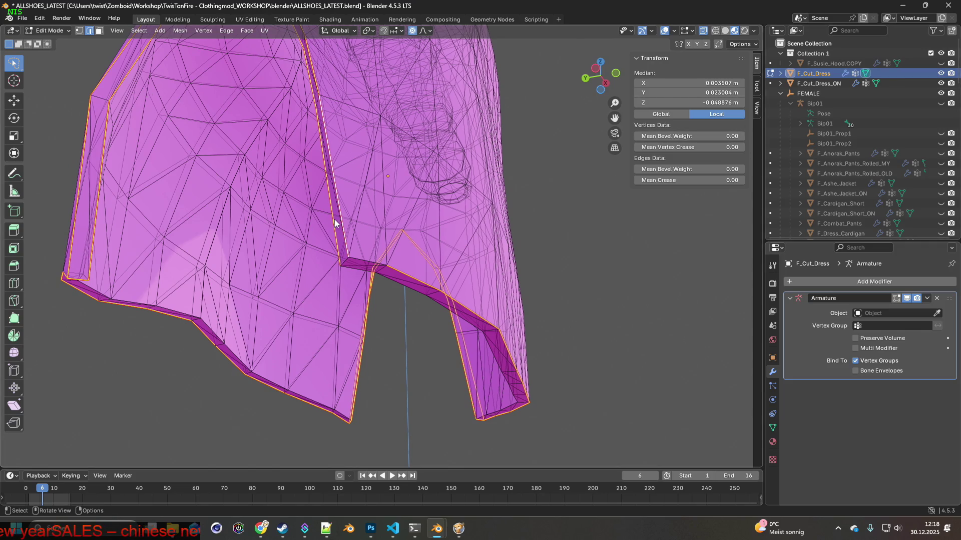
click(250, 19)
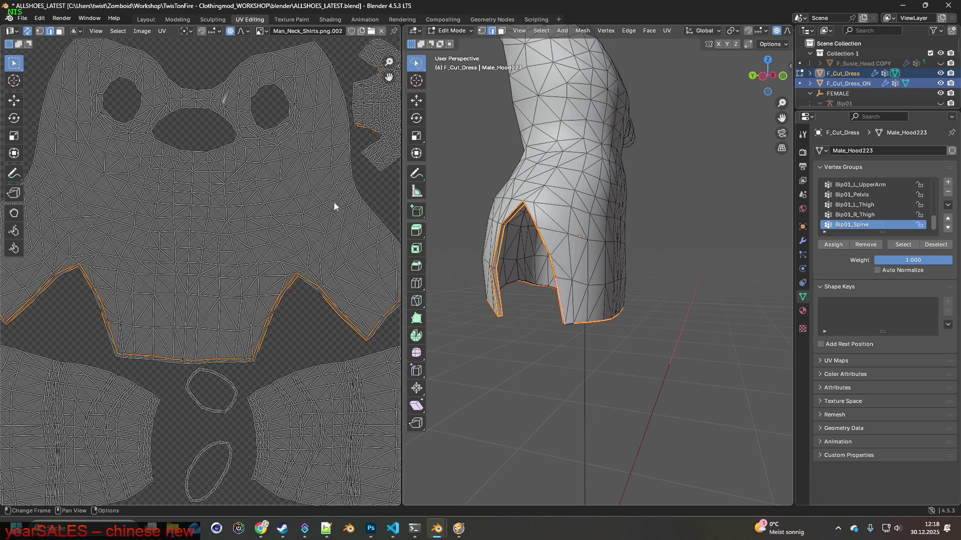
Step: Clear the selection and mark the chosen hem edge as a seam and sharp
scroll(535, 294, up, 6)
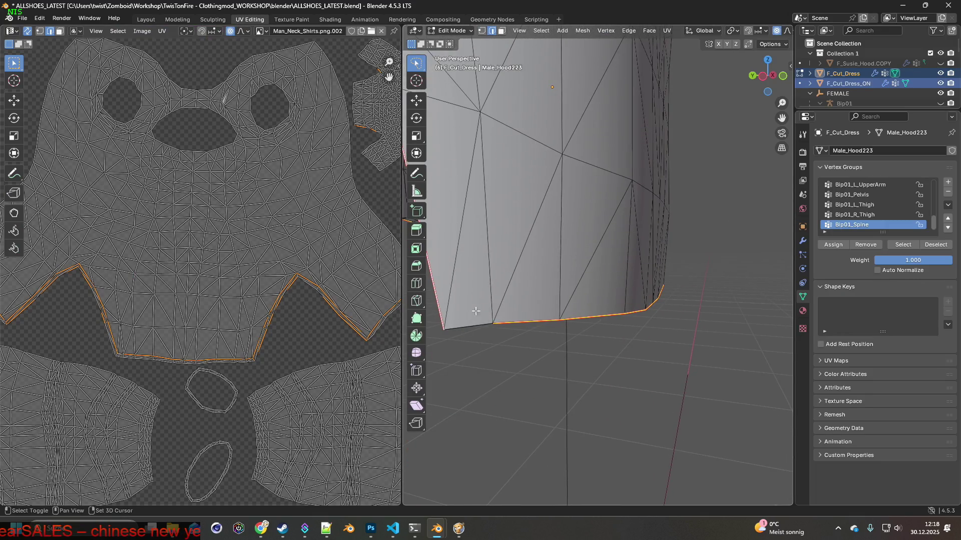
key(alt+a)
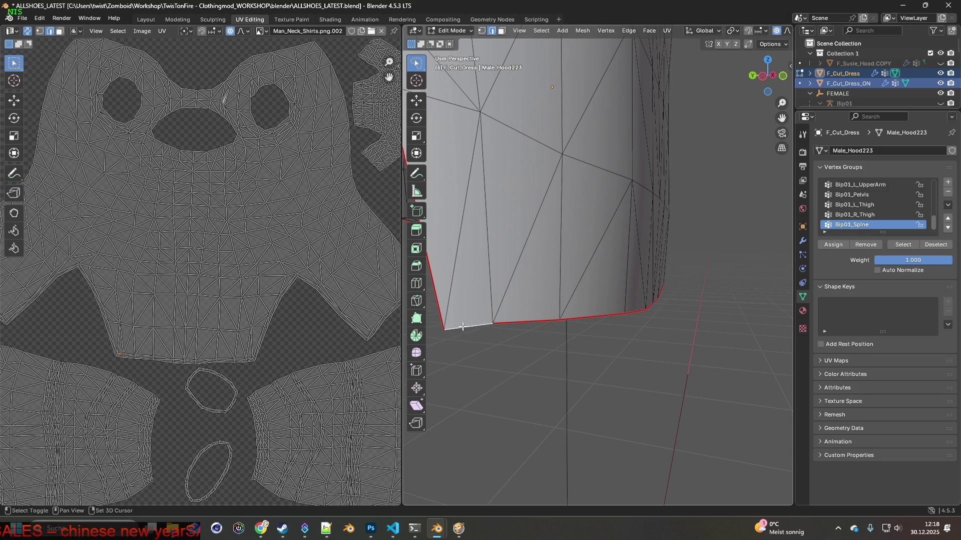
right_click(464, 326)
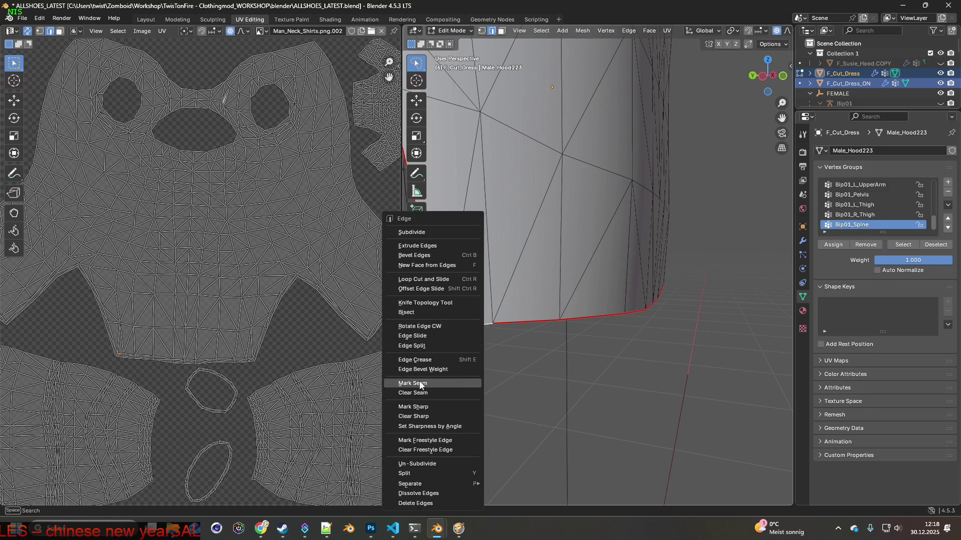
click(451, 382)
key(ctrl+e)
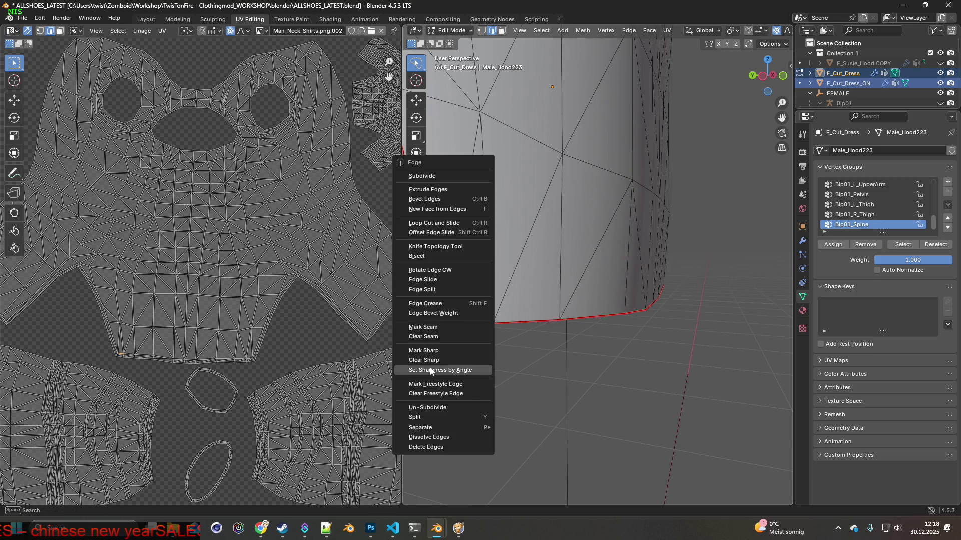
click(430, 351)
mouse_move(430, 356)
middle_down()
mouse_move(603, 344)
mouse_move(511, 345)
mouse_move(584, 352)
mouse_move(613, 375)
middle_up()
Step: Mark the side-slit bottom edge as a seam and sharp, then return to Object Mode
shift+click(605, 373)
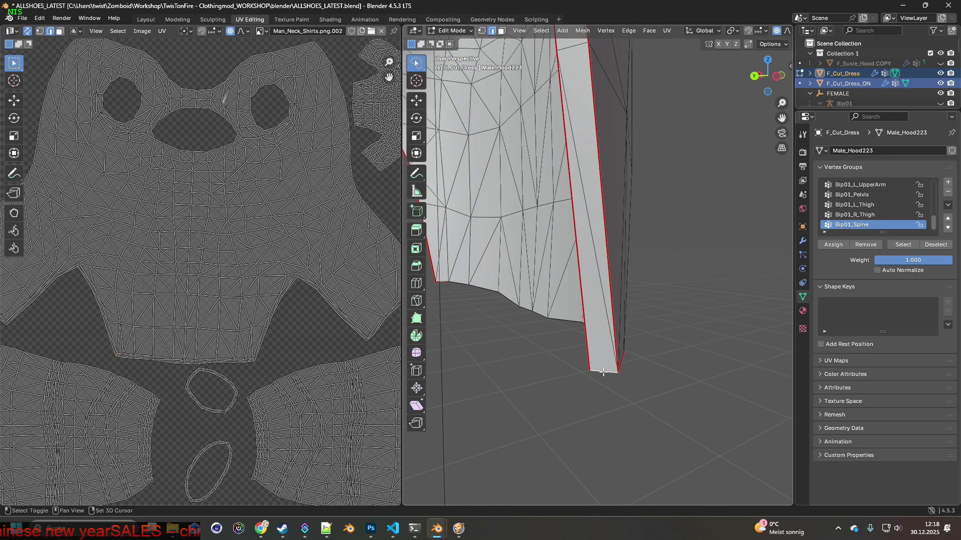
key(ctrl+e)
click(564, 348)
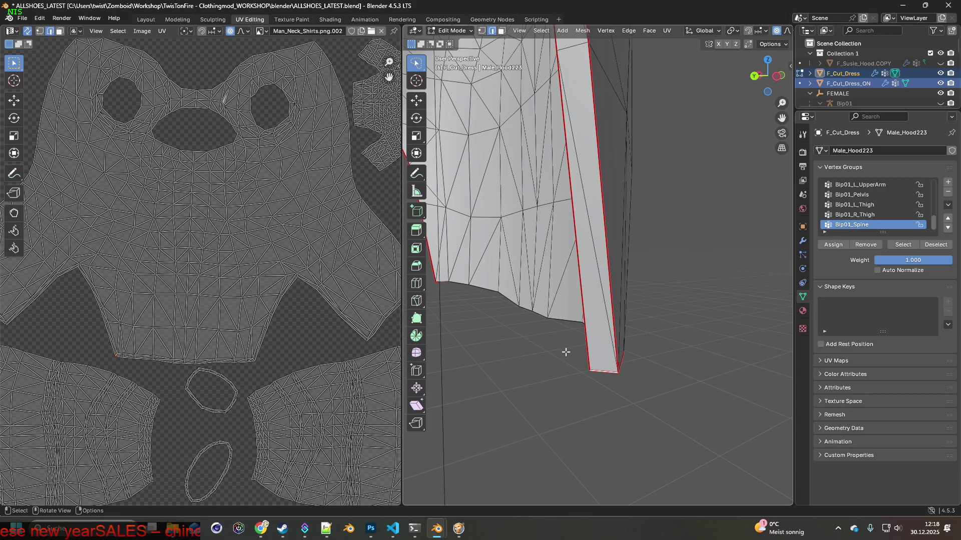
key(ctrl+e)
click(555, 396)
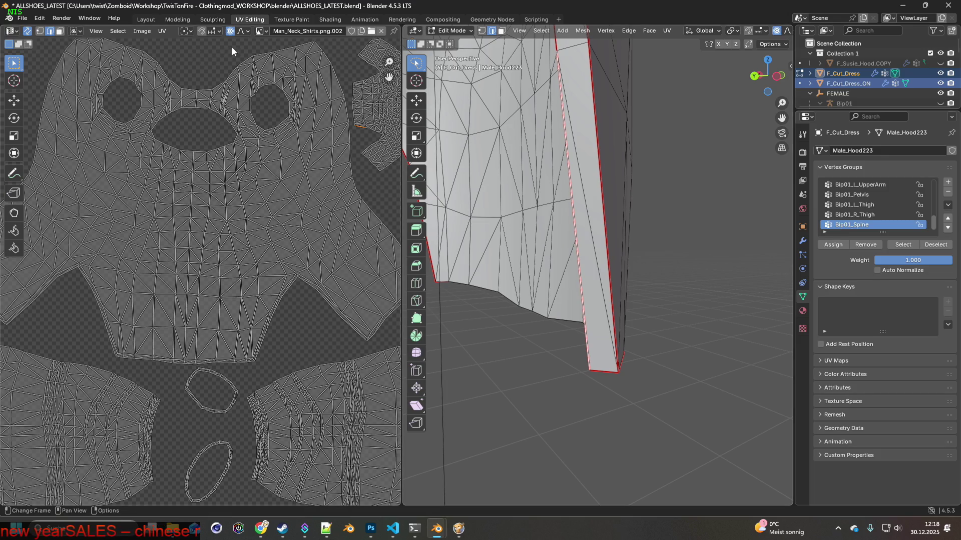
click(430, 31)
click(458, 44)
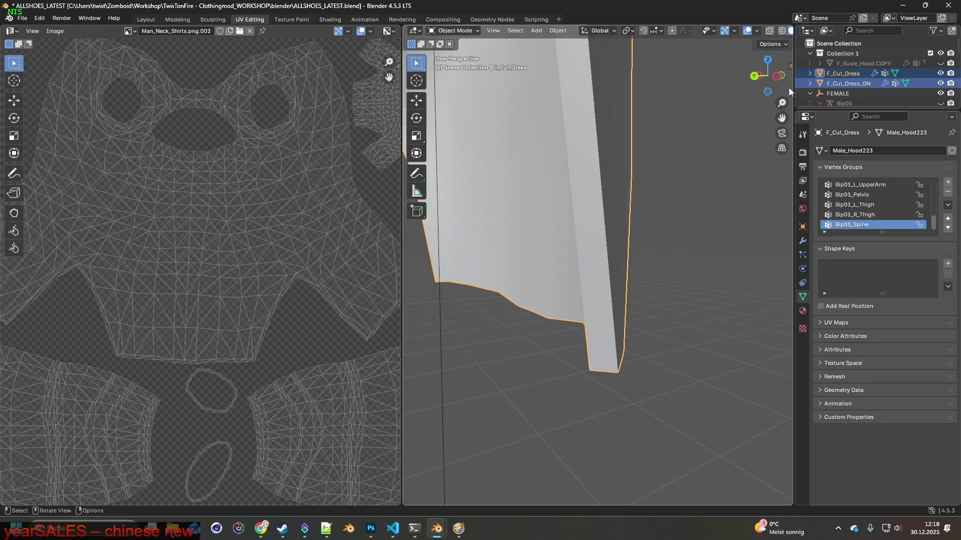
Step: Inspect F_Cut_Dress_ON's marked hem edges in Edit Mode, then move to the Shading workspace
click(852, 85)
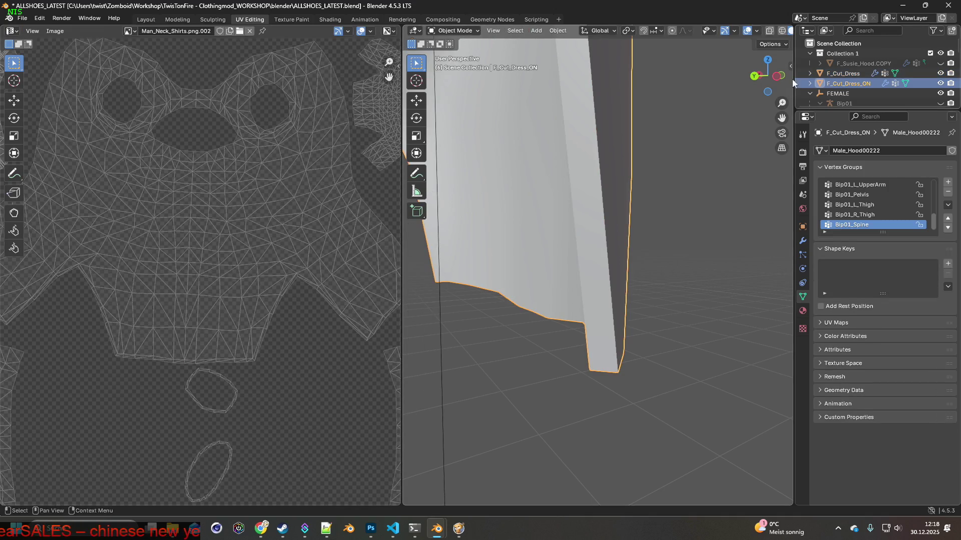
click(453, 30)
click(452, 55)
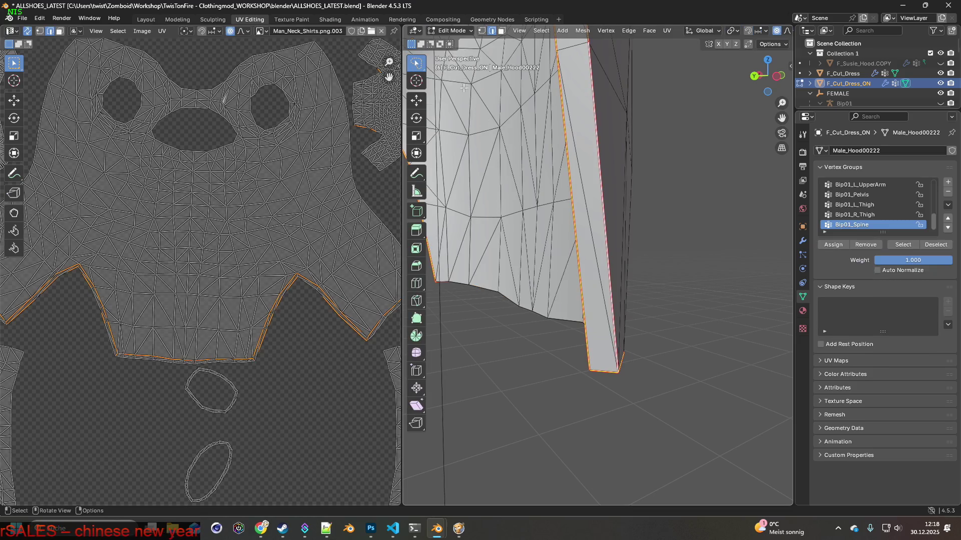
mouse_move(630, 206)
middle_down()
mouse_move(611, 206)
mouse_move(607, 197)
mouse_move(620, 195)
mouse_move(611, 195)
mouse_move(623, 200)
mouse_move(579, 205)
middle_up()
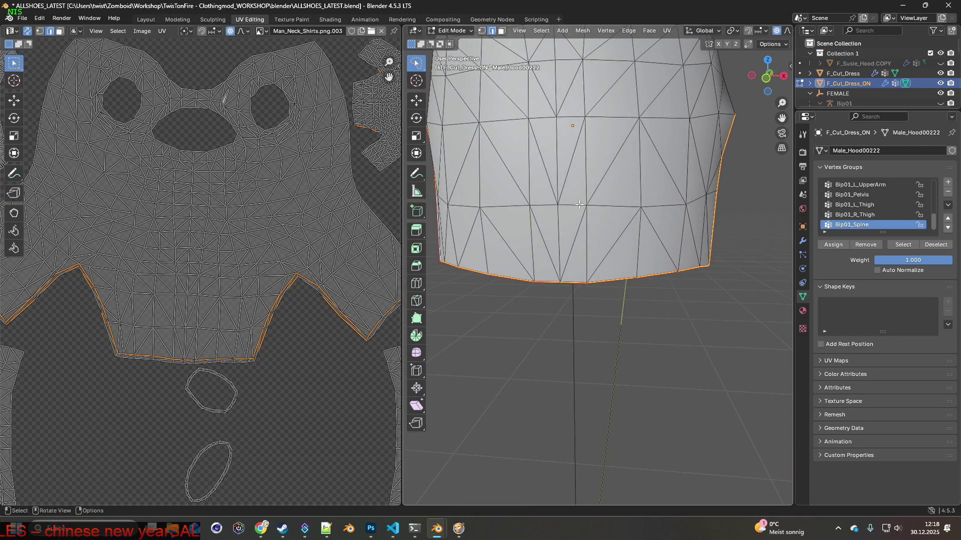
mouse_move(643, 211)
middle_down()
mouse_move(573, 212)
mouse_move(585, 212)
mouse_move(567, 174)
middle_up()
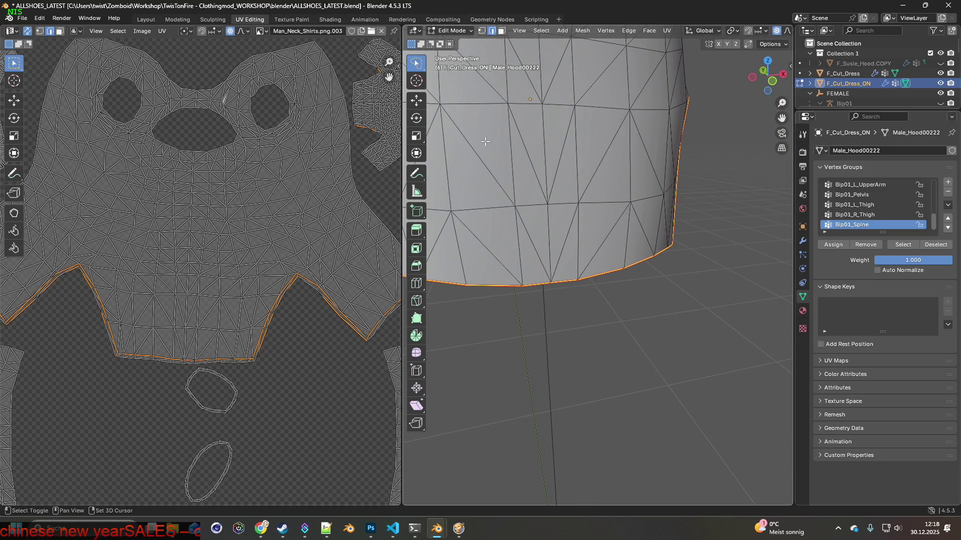
click(330, 19)
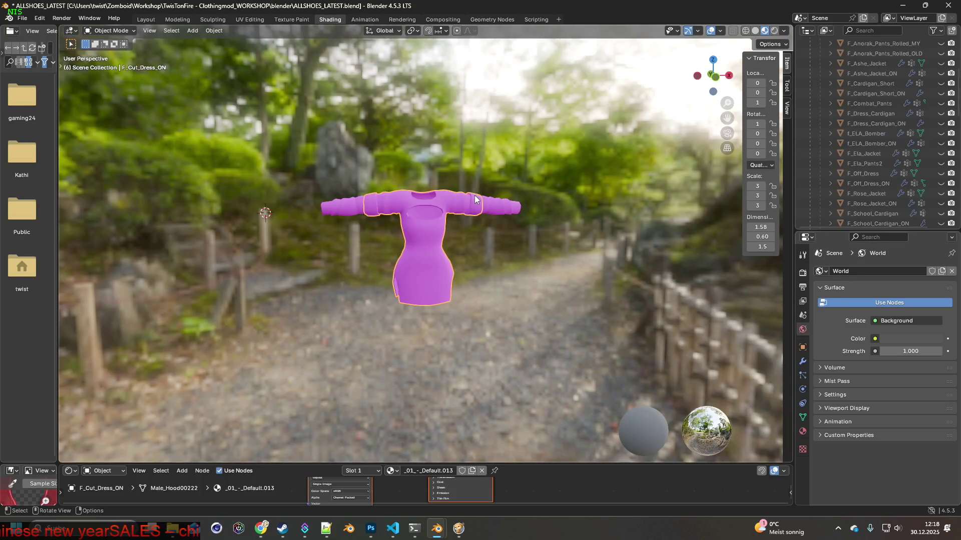
Step: Load Cut_Dress_9.png from the Uniform2 folder into F_Cut_Dress's Image Texture node
key(ctrl+z)
scroll(818, 171, up, 5)
shift+scroll(404, 486, up, 3)
shift+scroll(402, 485, up, 1)
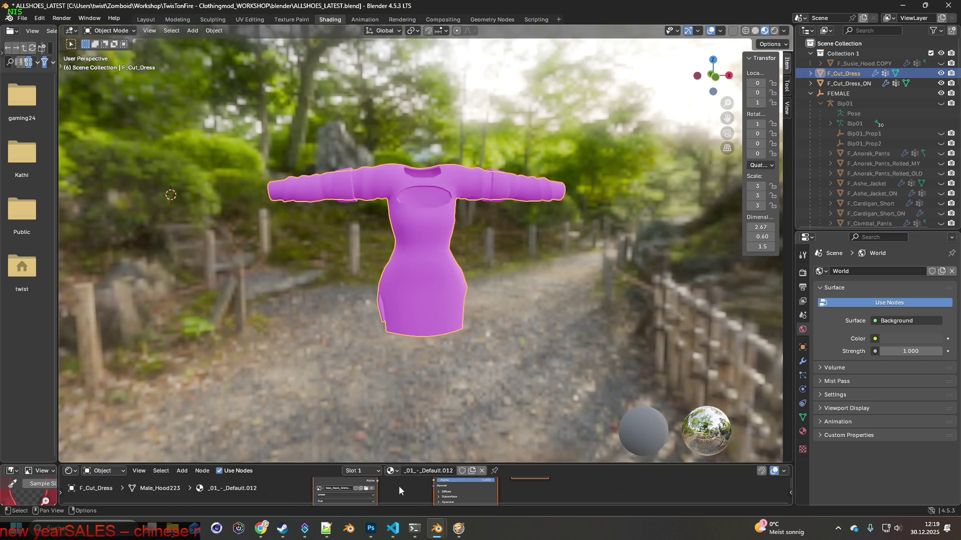
click(368, 490)
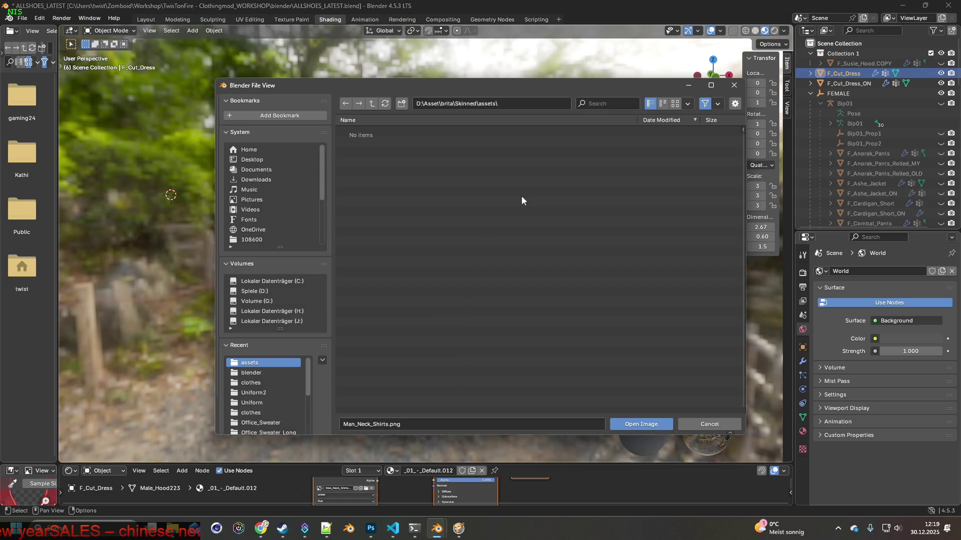
click(253, 393)
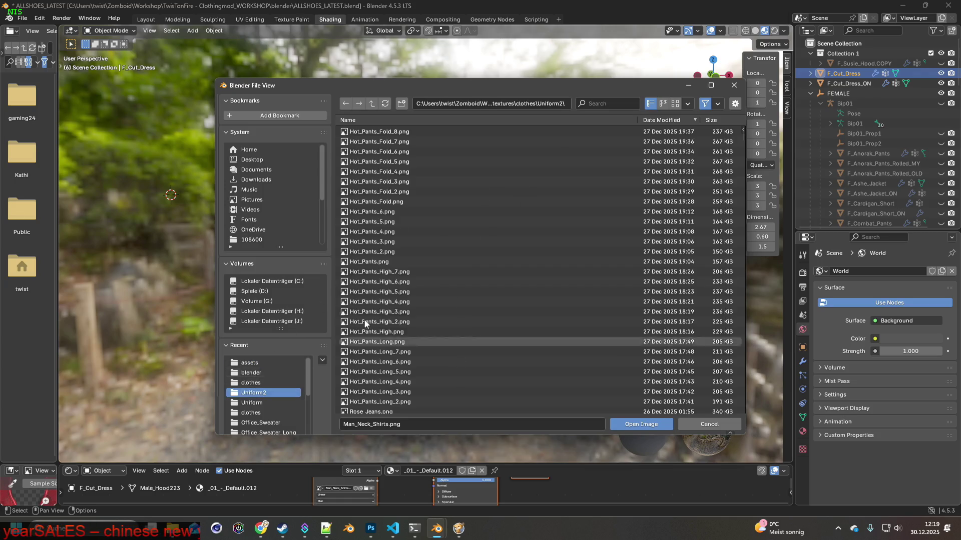
click(603, 103)
text(ut)
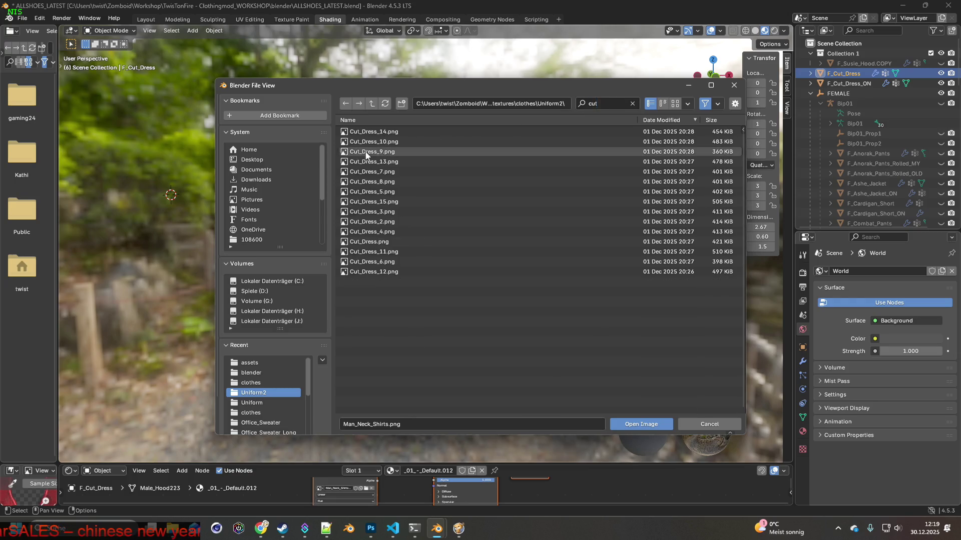
double_click(370, 152)
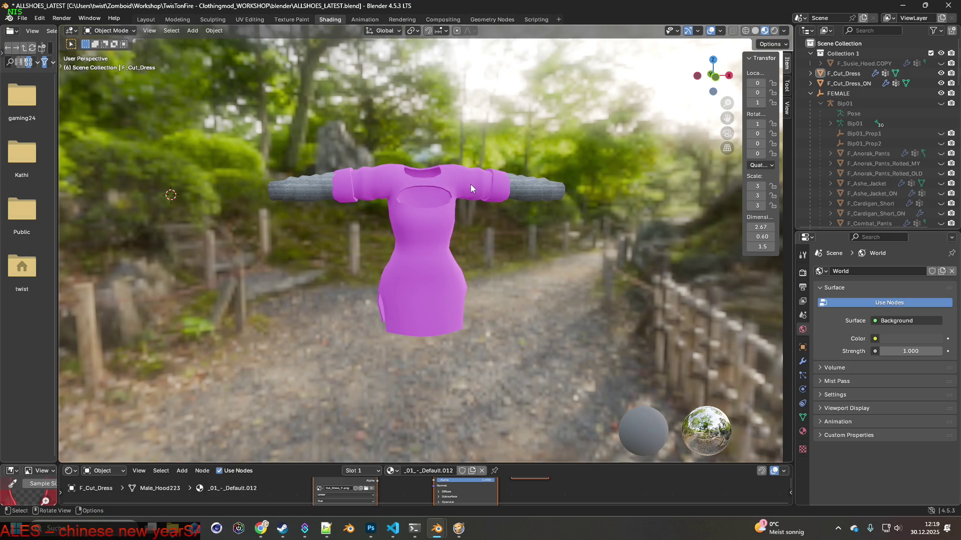
click(836, 84)
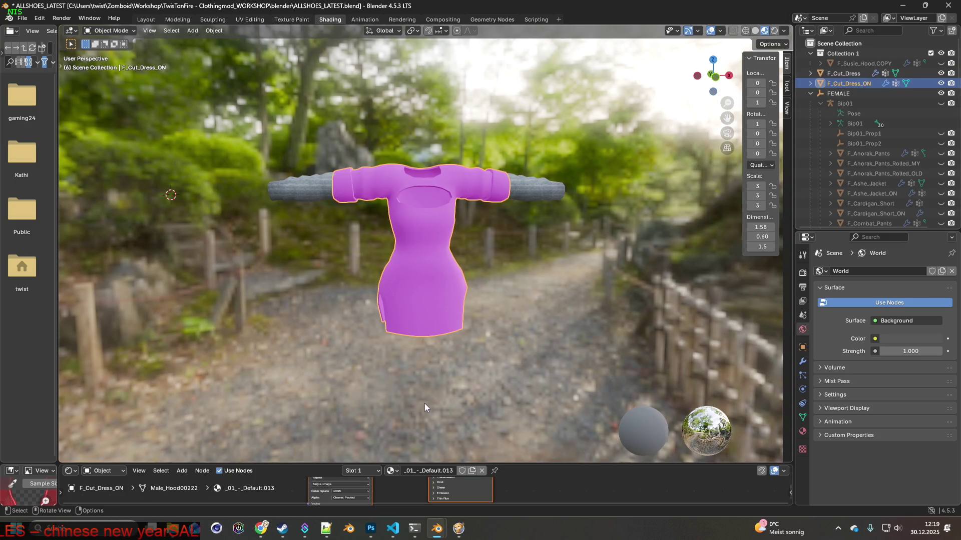
Step: Load Cut_Dress_3.png from Uniform2 into F_Cut_Dress_ON's Image Texture node, then return to Layout
shift+scroll(387, 485, up, 3)
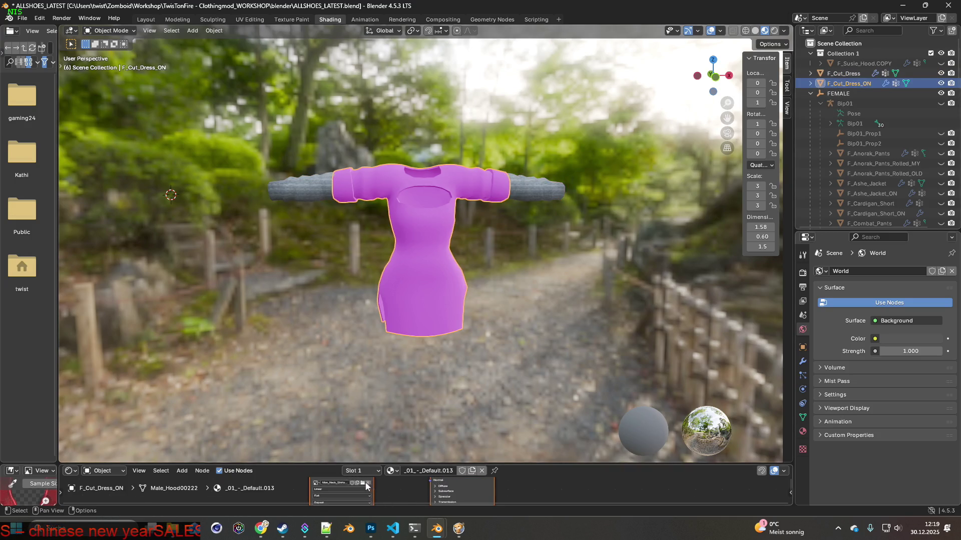
click(367, 484)
click(253, 362)
click(617, 103)
text(cut)
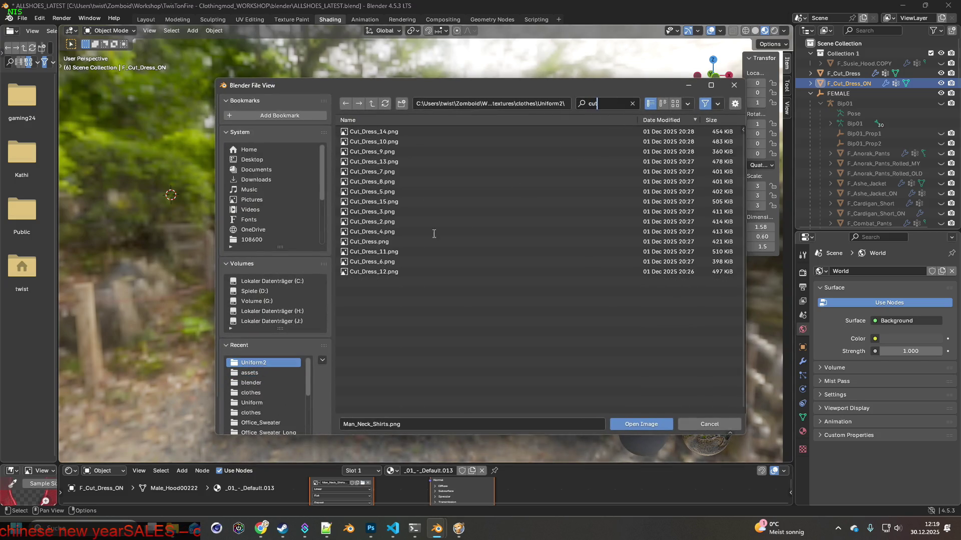
click(380, 212)
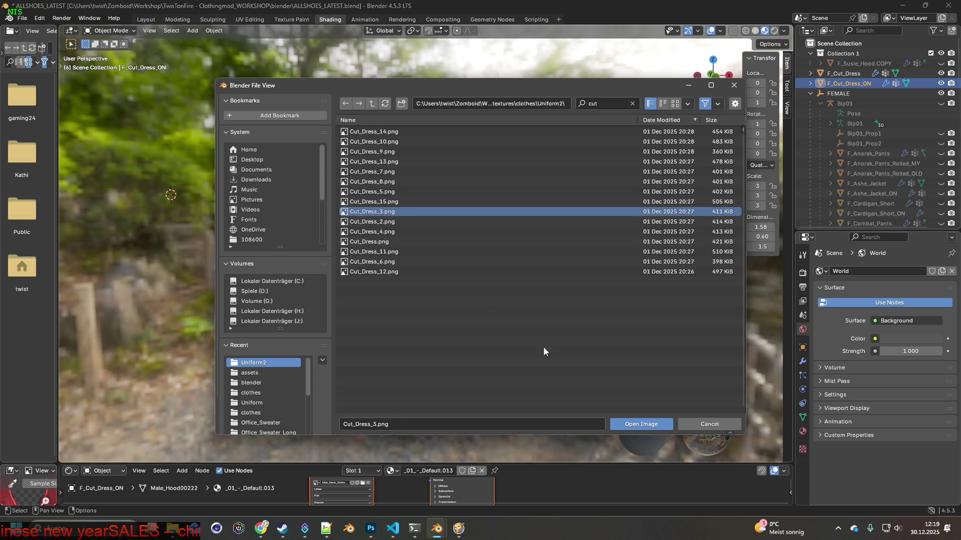
click(639, 423)
mouse_move(547, 325)
middle_down()
mouse_move(425, 328)
mouse_move(544, 330)
mouse_move(458, 296)
mouse_move(653, 302)
mouse_move(590, 293)
mouse_move(412, 302)
mouse_move(426, 282)
mouse_move(474, 279)
mouse_move(470, 286)
mouse_move(489, 296)
mouse_move(482, 271)
mouse_move(430, 294)
mouse_move(343, 286)
mouse_move(318, 254)
mouse_move(482, 275)
mouse_move(631, 320)
mouse_move(445, 308)
mouse_move(569, 307)
mouse_move(467, 286)
mouse_move(500, 271)
mouse_move(512, 338)
middle_up()
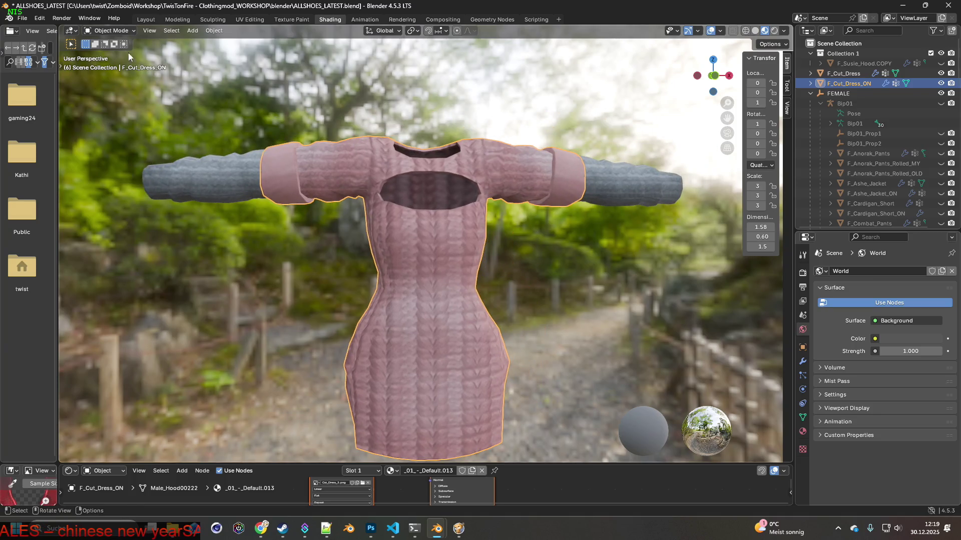
click(146, 19)
mouse_move(385, 226)
middle_down()
mouse_move(396, 227)
mouse_move(358, 221)
mouse_move(363, 257)
mouse_move(403, 263)
middle_up()
scroll(363, 257, down, 5)
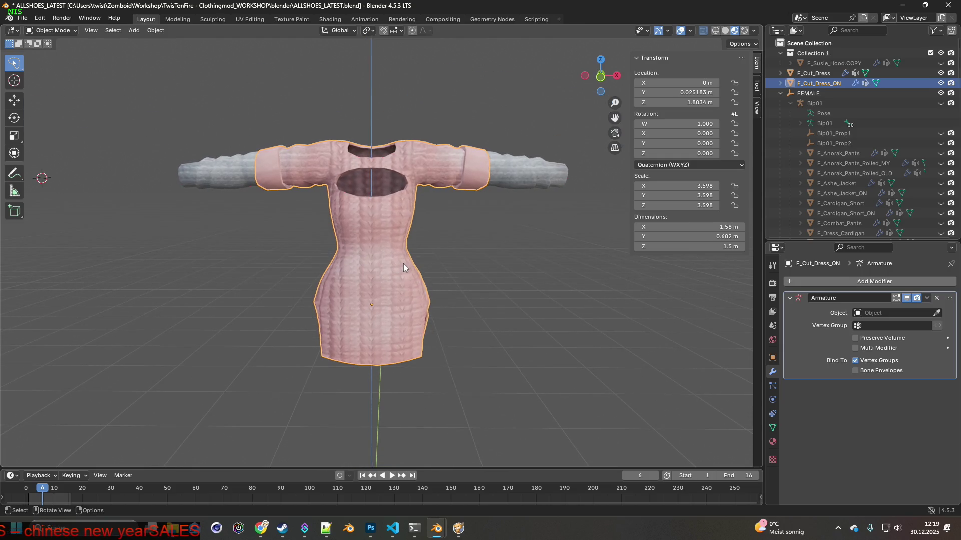
Step: Merge F_Cut_Dress's vertices by distance, removing 318 duplicates, and return to Object Mode
click(241, 172)
click(62, 31)
click(75, 55)
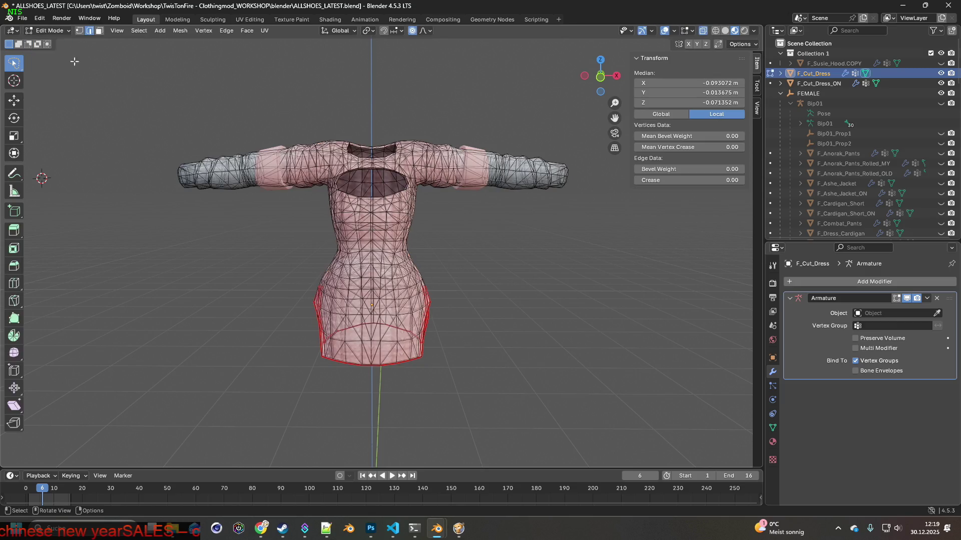
key(a)
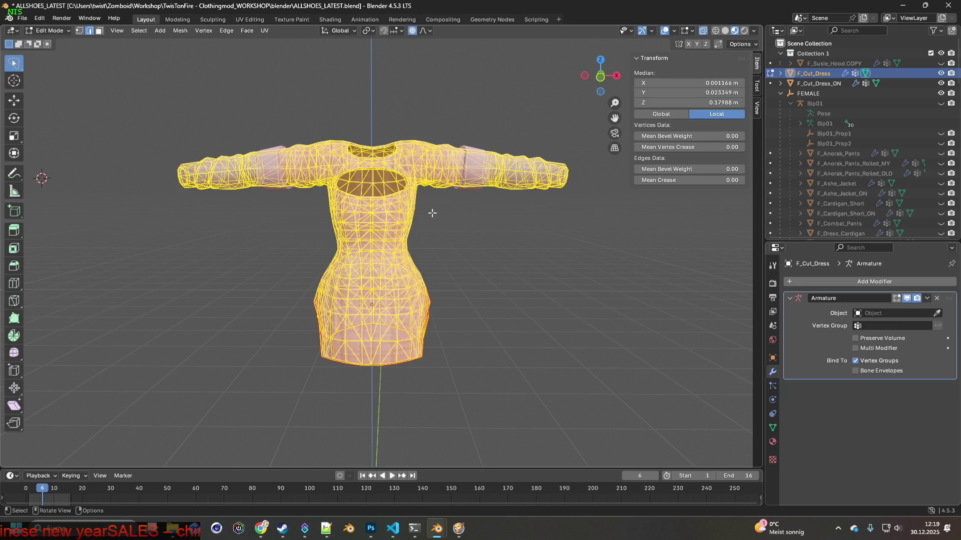
key(m)
click(410, 212)
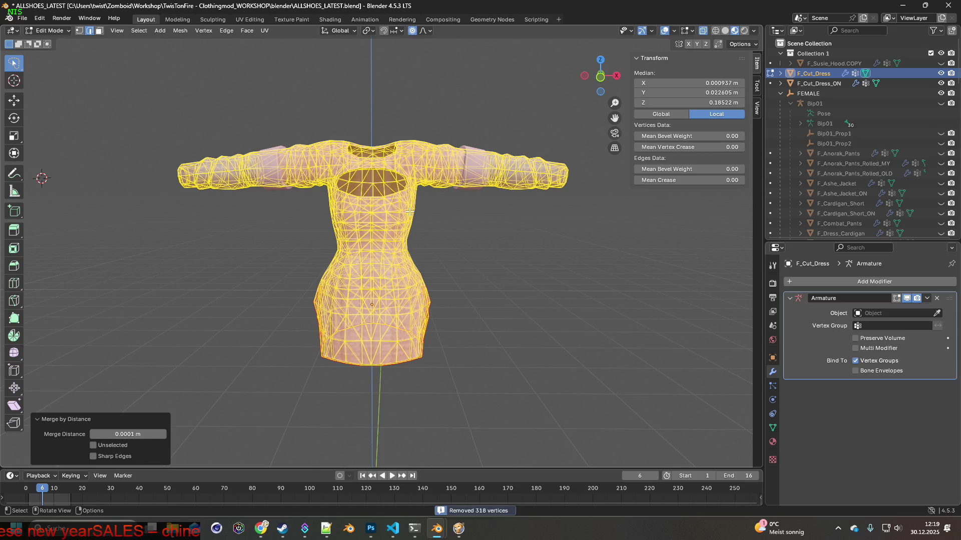
click(60, 35)
click(55, 43)
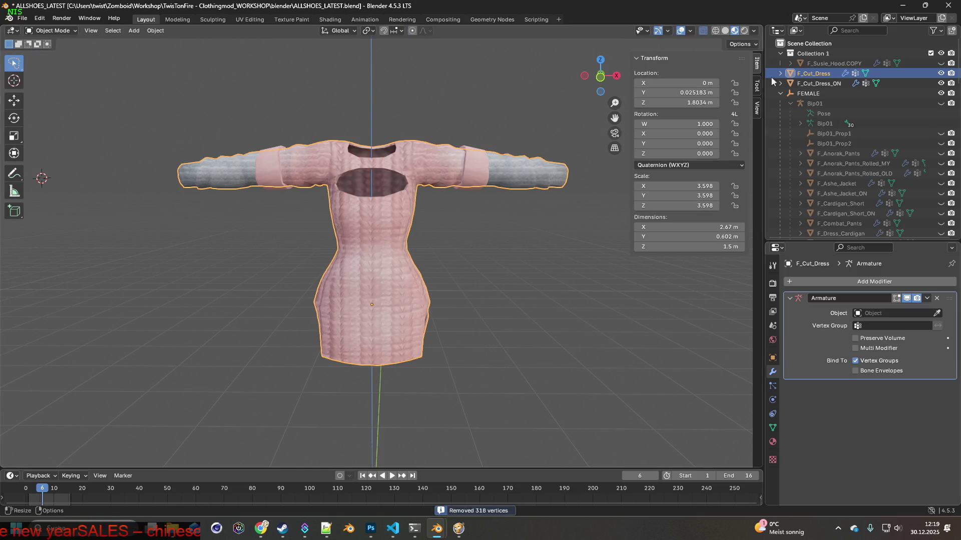
Step: Merge F_Cut_Dress_ON's vertices by distance, removing 286 duplicates
click(819, 84)
click(64, 32)
click(66, 54)
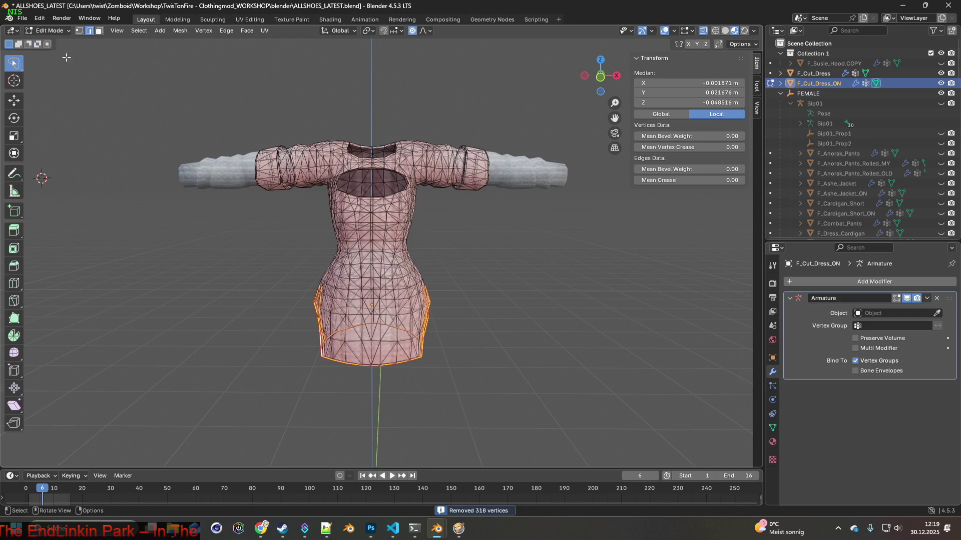
key(a)
key(m)
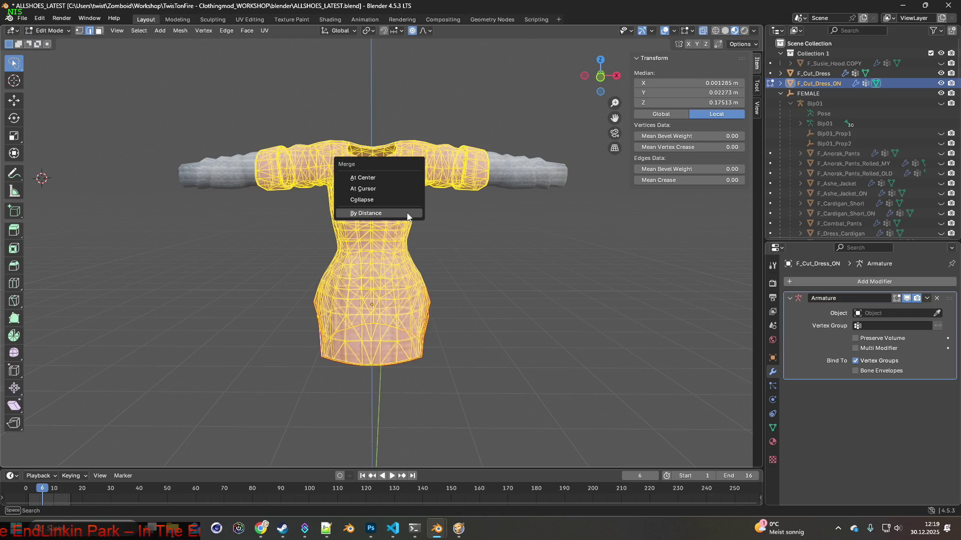
click(371, 214)
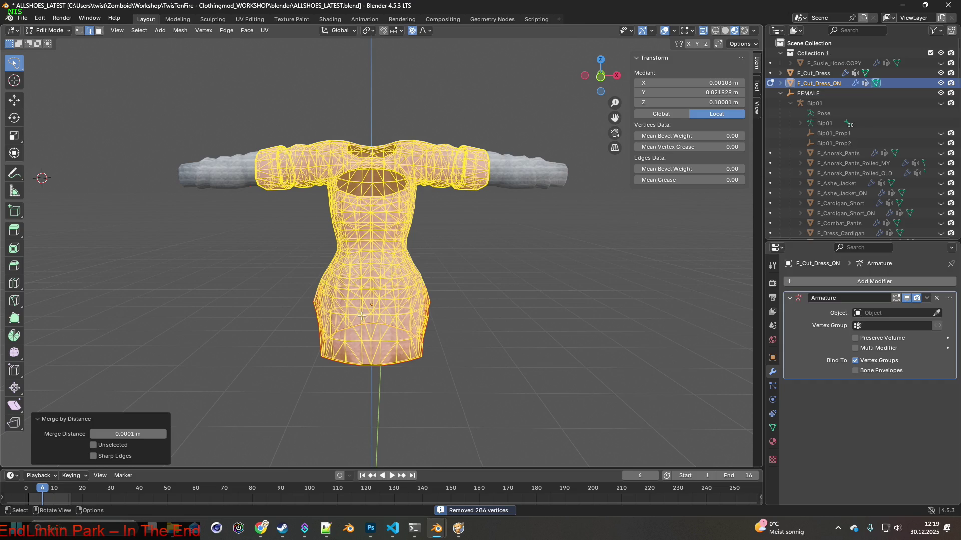
mouse_move(396, 367)
middle_down()
mouse_move(576, 360)
mouse_move(514, 363)
mouse_move(540, 344)
mouse_move(601, 343)
mouse_move(521, 341)
middle_up()
scroll(468, 362, up, 3)
shift+middle_drag(468, 362, 525, 383)
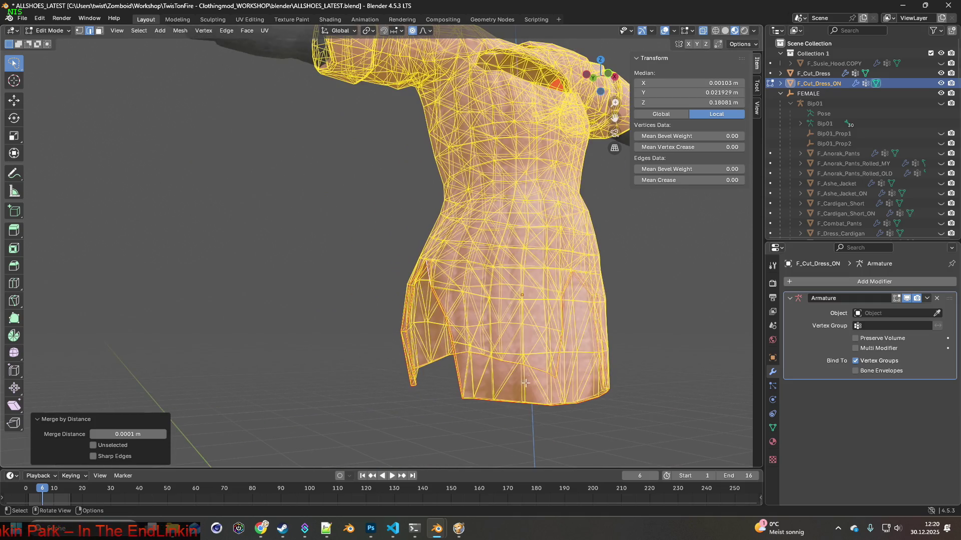
Step: Clear the custom split normals data from F_Cut_Dress_ON in the Geometry Data panel
click(536, 416)
mouse_move(535, 416)
middle_down()
mouse_move(502, 399)
mouse_move(464, 408)
mouse_move(500, 414)
mouse_move(482, 392)
middle_up()
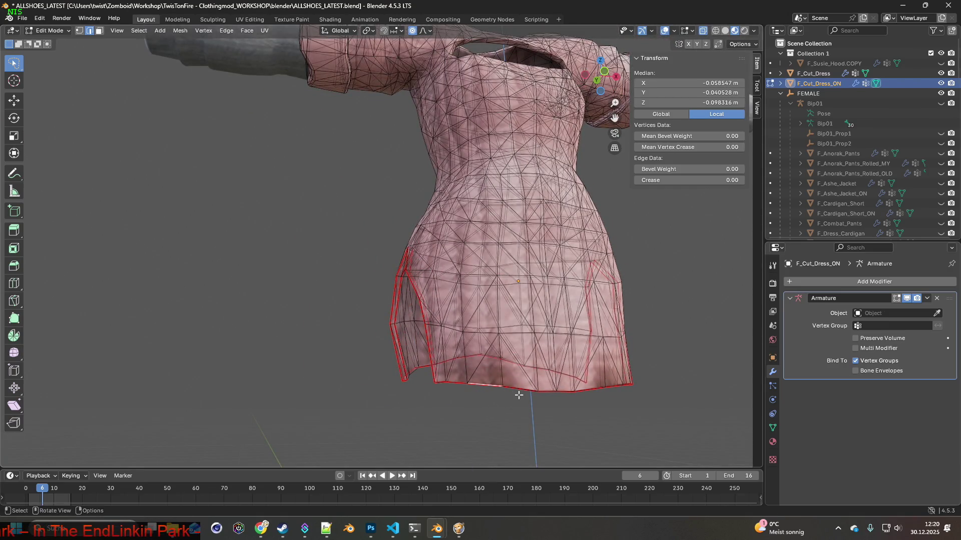
mouse_move(508, 399)
middle_down()
mouse_move(521, 380)
mouse_move(517, 356)
mouse_move(564, 384)
mouse_move(519, 381)
middle_up()
scroll(519, 369, up, 3)
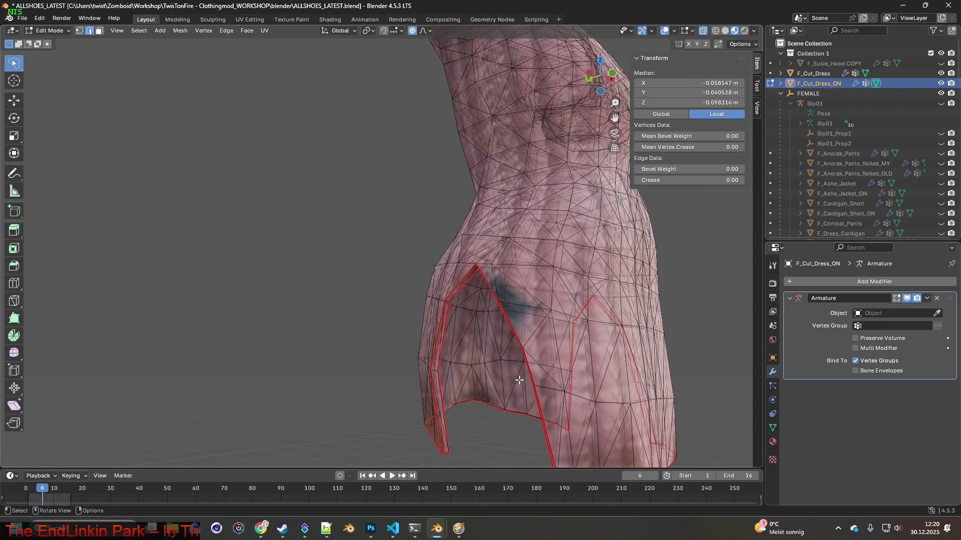
click(773, 428)
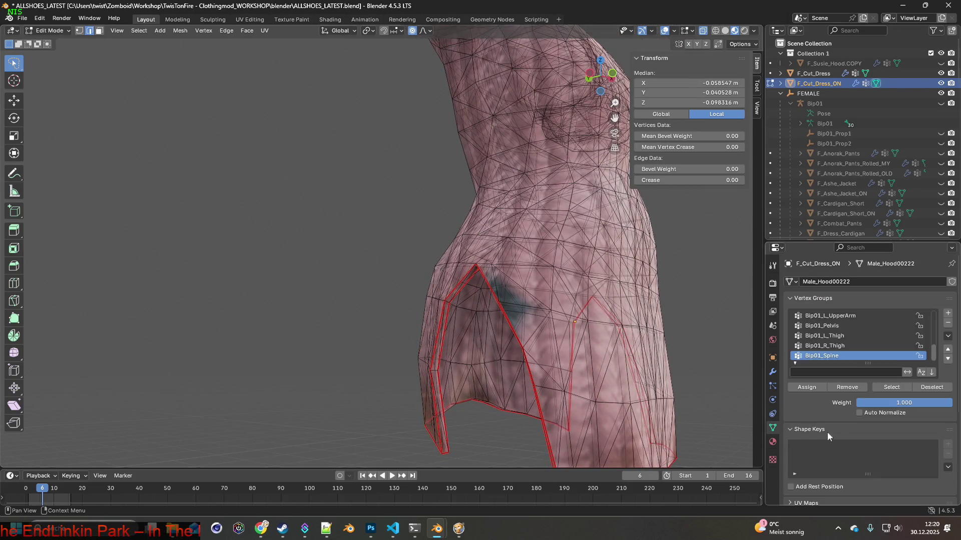
scroll(842, 431, down, 5)
scroll(823, 457, down, 2)
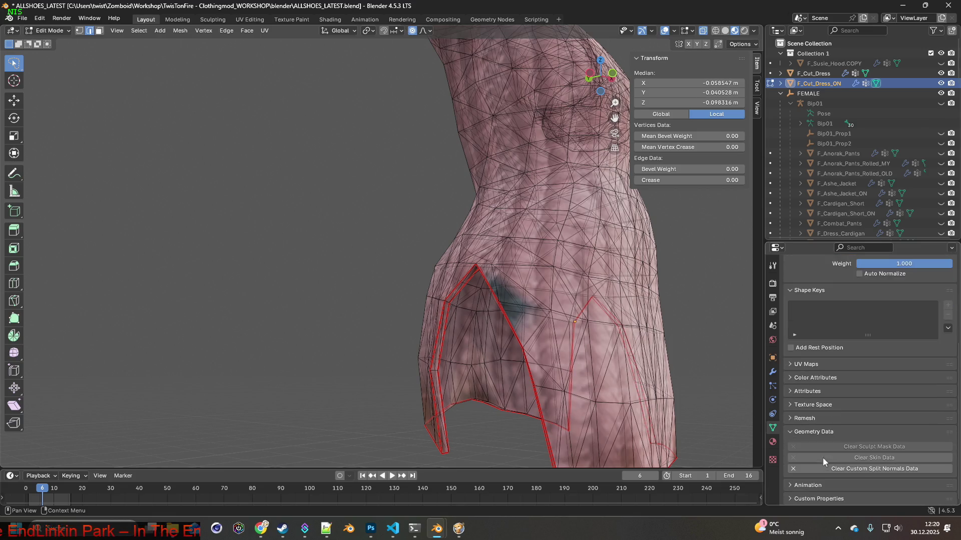
click(868, 469)
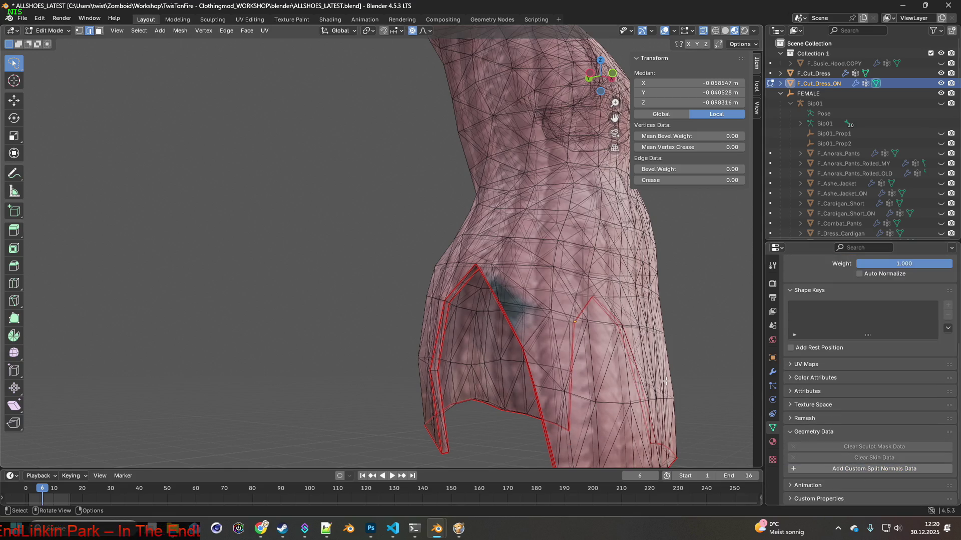
Step: Back in Object Mode, clear F_Cut_Dress's custom split normals, then re-add F_Cut_Dress_ON to the selection
click(49, 31)
click(54, 42)
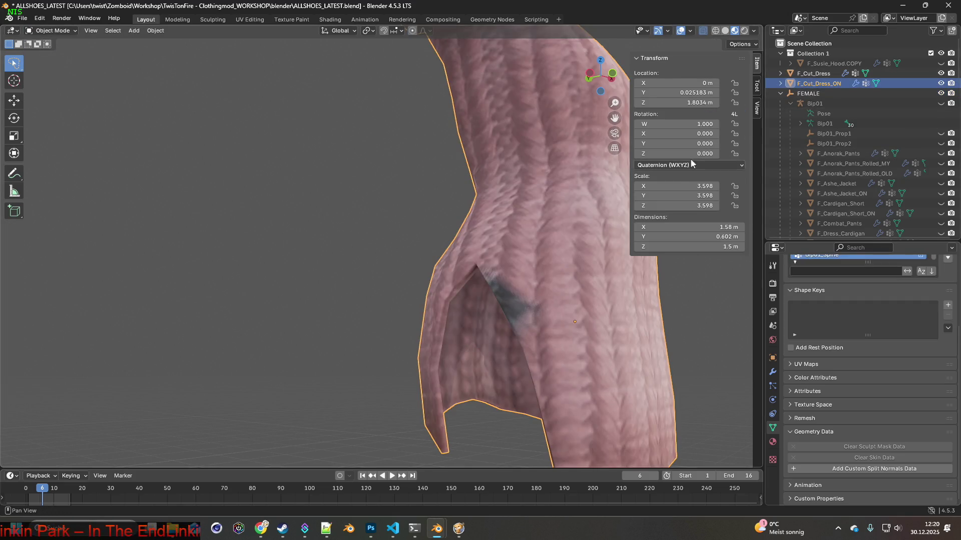
click(814, 74)
click(860, 469)
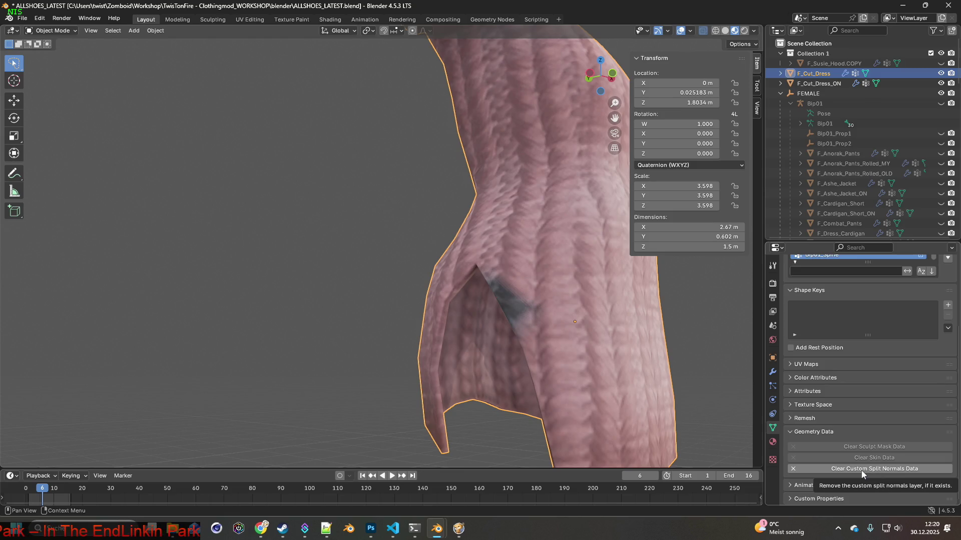
click(862, 471)
mouse_move(668, 403)
middle_down()
mouse_move(634, 399)
mouse_move(677, 402)
mouse_move(567, 361)
mouse_move(634, 367)
mouse_move(596, 335)
middle_up()
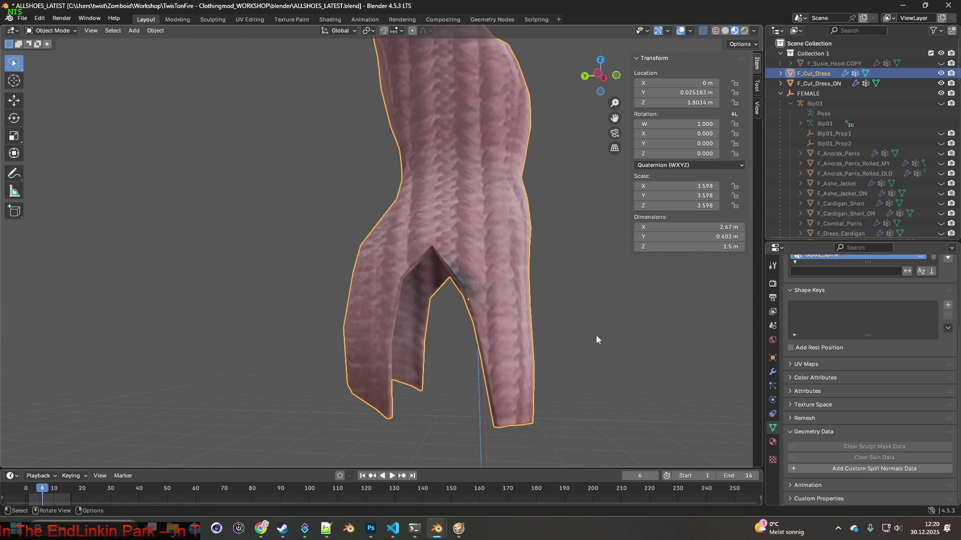
ctrl+click(820, 84)
click(60, 31)
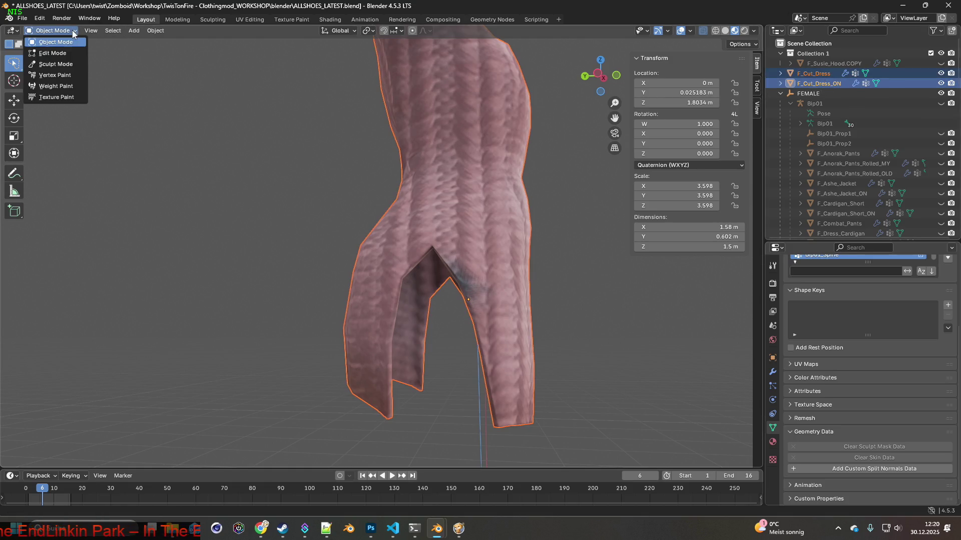
Step: Edit both dress meshes together in the UV Editing workspace
click(50, 54)
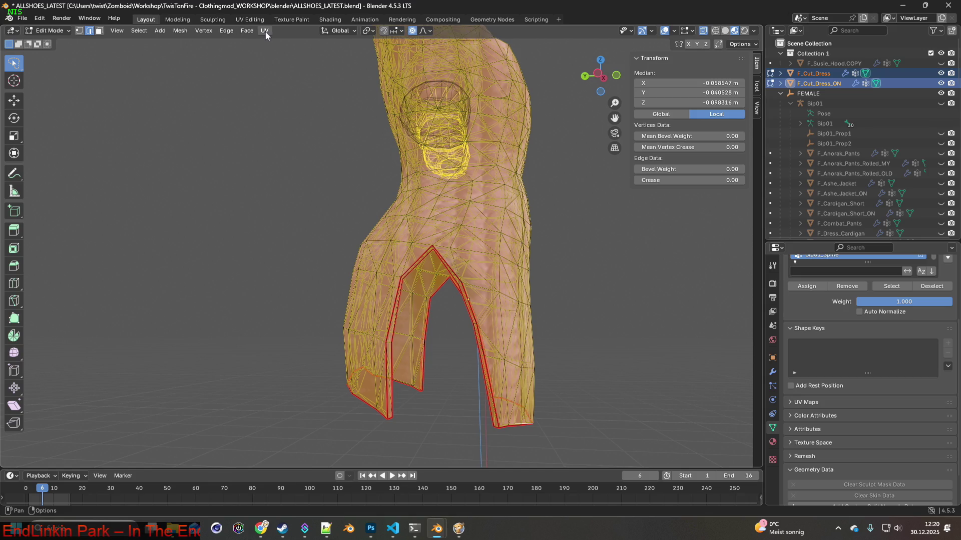
click(250, 19)
mouse_move(422, 245)
middle_down()
mouse_move(571, 249)
mouse_move(643, 229)
mouse_move(620, 245)
mouse_move(590, 235)
mouse_move(583, 268)
mouse_move(632, 258)
mouse_move(552, 295)
mouse_move(559, 288)
middle_up()
scroll(576, 276, up, 5)
scroll(577, 276, down, 5)
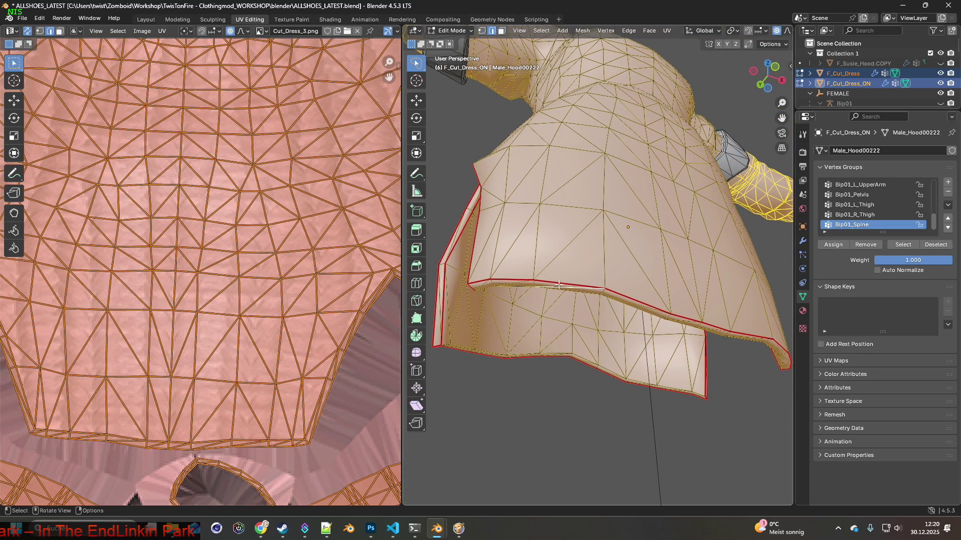
Step: Swap the active dress between F_Cut_Dress and F_Cut_Dress_ON to compare UVs, selecting the slit edge
click(557, 284)
click(557, 282)
mouse_move(567, 296)
middle_down()
mouse_move(607, 311)
mouse_move(617, 342)
mouse_move(580, 325)
middle_up()
scroll(585, 328, up, 4)
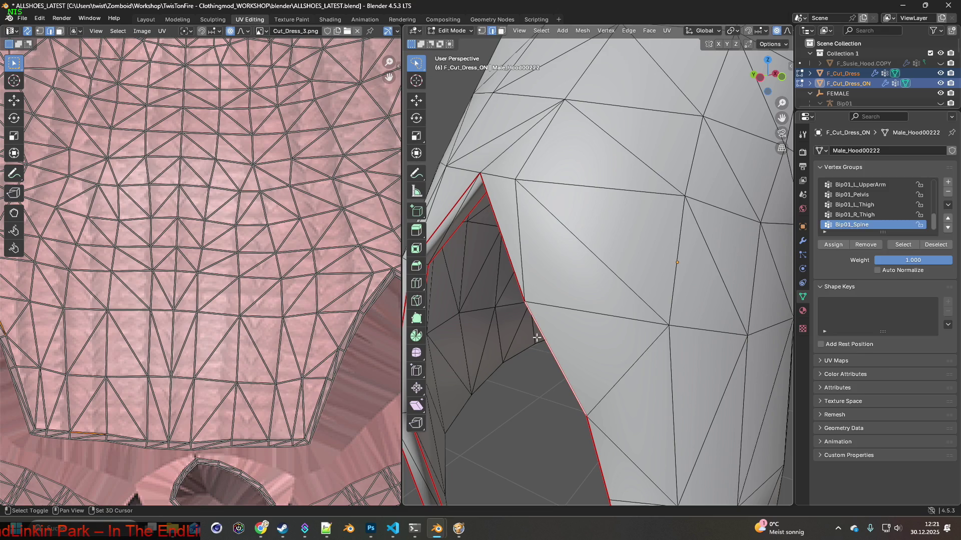
click(514, 273)
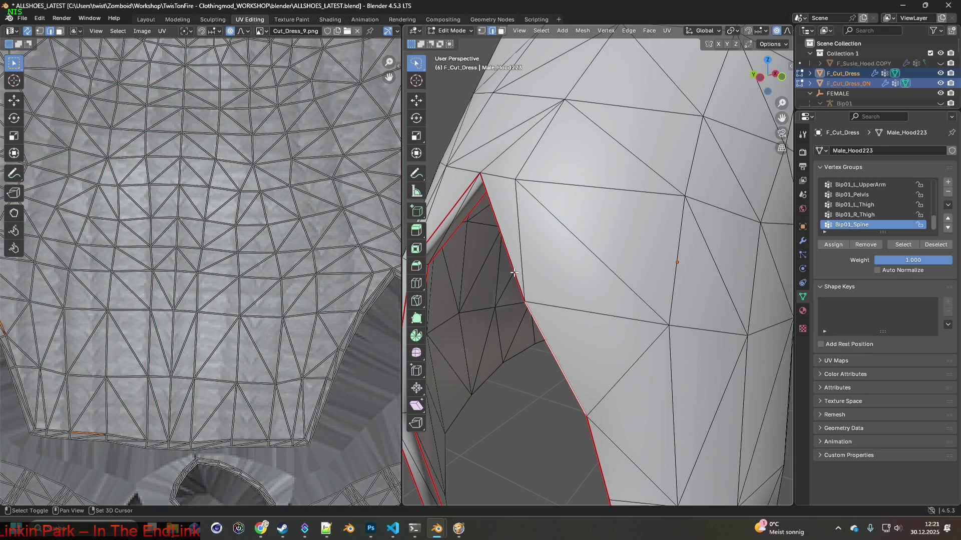
click(546, 339)
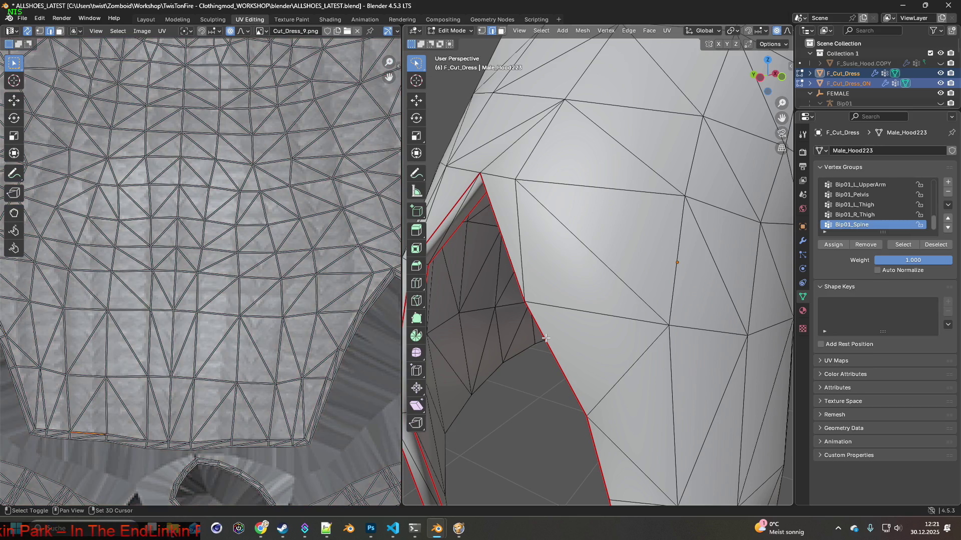
click(545, 338)
click(545, 338)
click(545, 338)
click(546, 338)
click(545, 338)
mouse_move(545, 338)
middle_down()
mouse_move(637, 337)
mouse_move(557, 329)
mouse_move(530, 254)
middle_up()
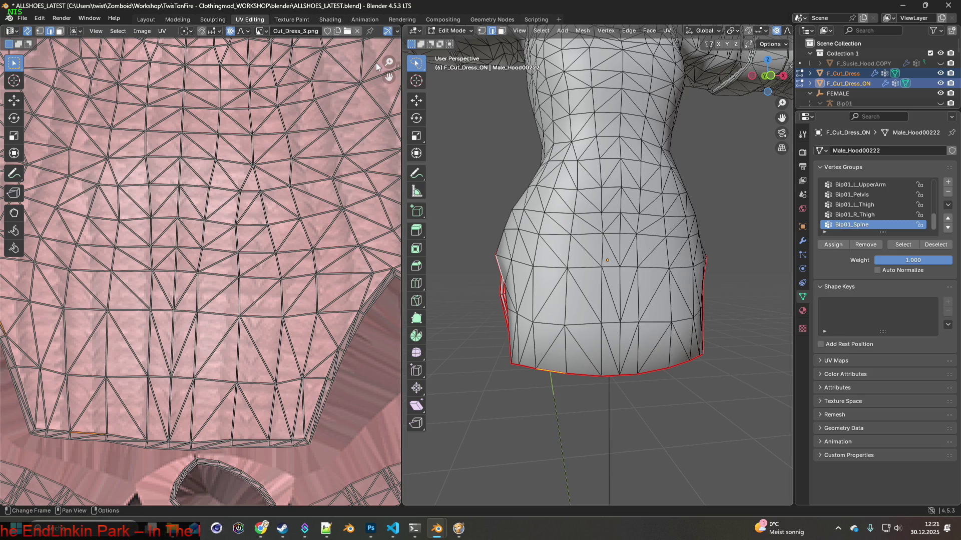
Step: Return the dress to Object Mode and view it in the Layout workspace
click(450, 31)
click(461, 43)
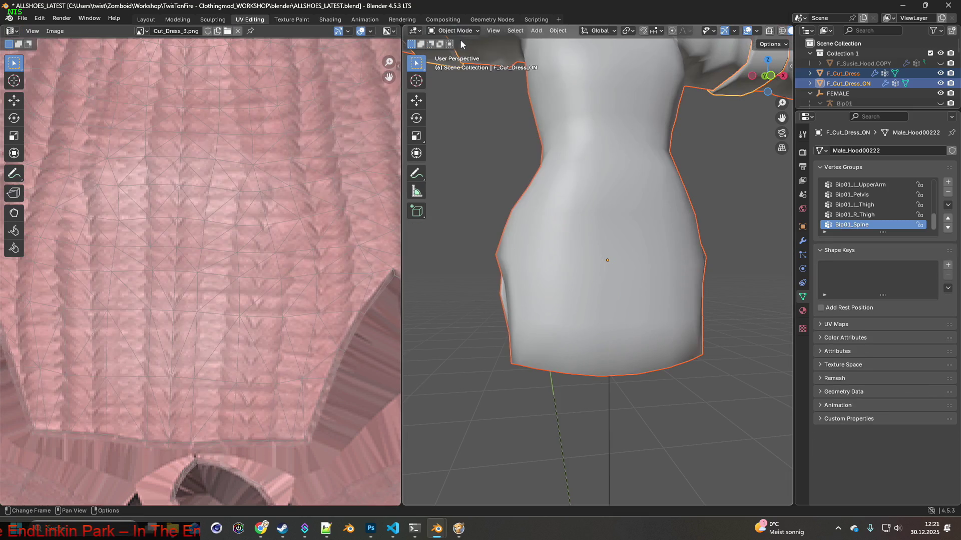
mouse_move(531, 150)
middle_down()
mouse_move(507, 161)
mouse_move(458, 157)
mouse_move(511, 164)
mouse_move(486, 152)
middle_up()
scroll(512, 164, down, 3)
mouse_move(474, 93)
middle_down()
mouse_move(533, 123)
mouse_move(563, 124)
middle_up()
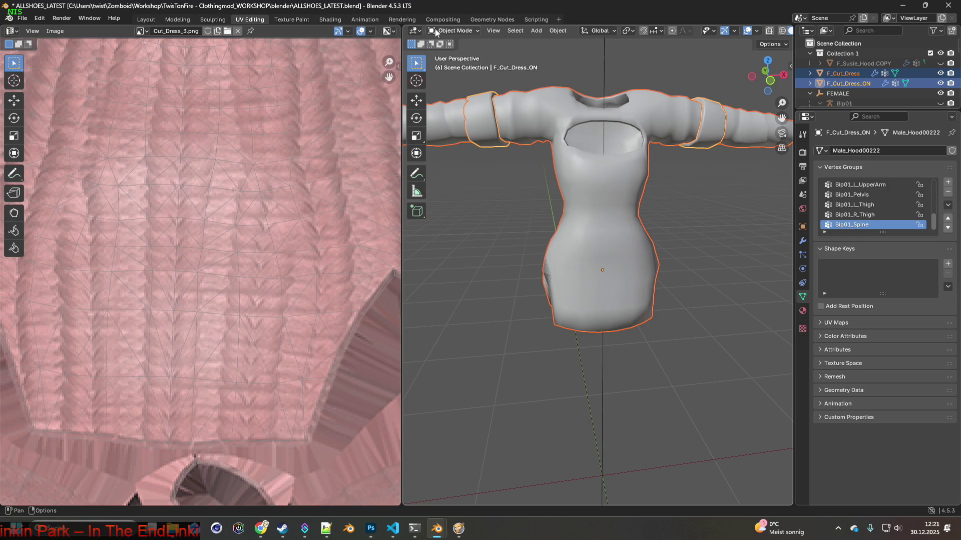
click(152, 20)
mouse_move(460, 166)
middle_down()
mouse_move(397, 179)
mouse_move(508, 197)
middle_up()
key(alt+Tab)
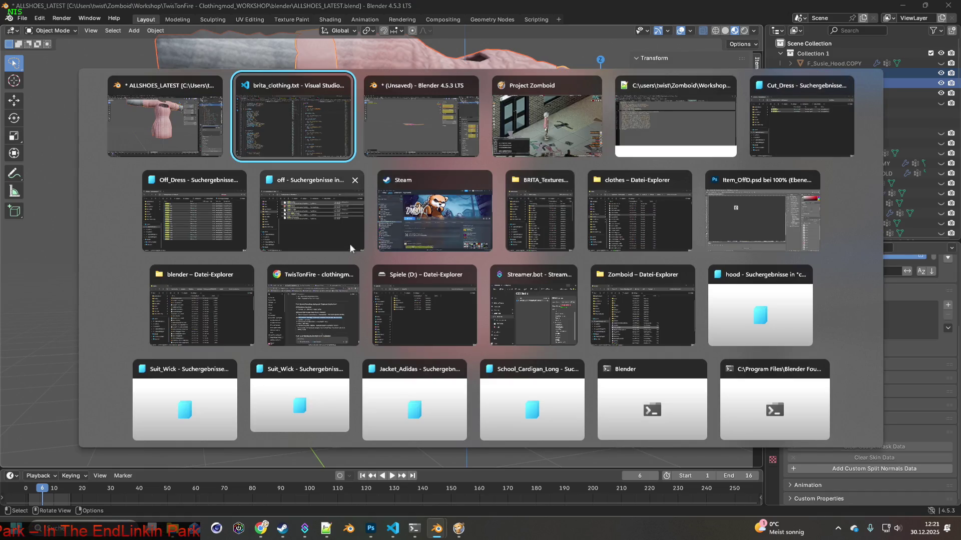
click(345, 285)
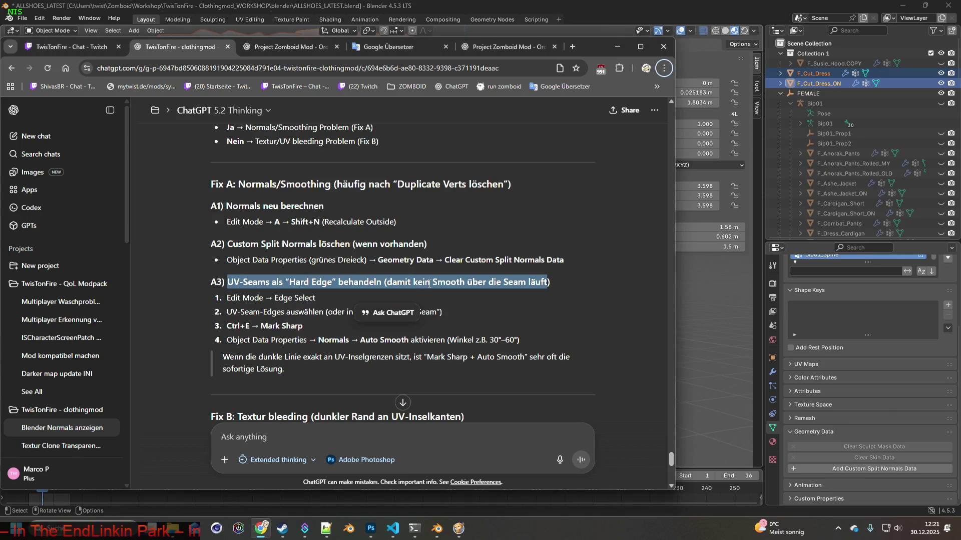
key(alt+Tab)
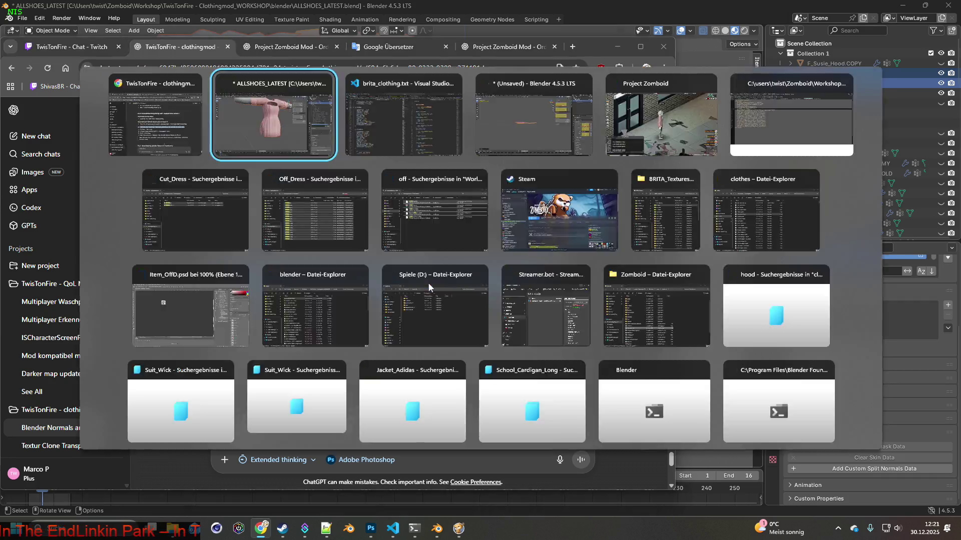
mouse_move(434, 272)
middle_down()
mouse_move(458, 272)
mouse_move(470, 259)
middle_up()
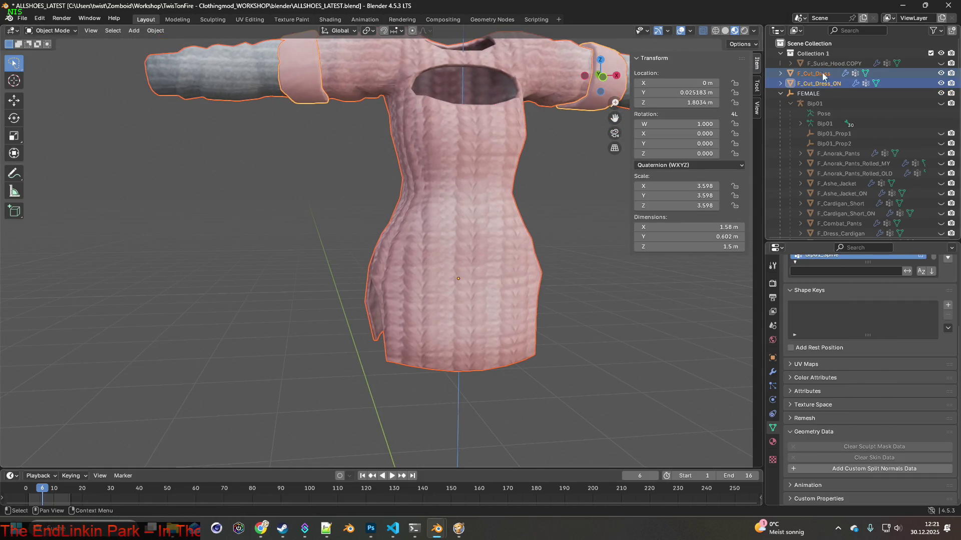
Step: Recalculate all of F_Cut_Dress's normals to face outside, then return to Object Mode
click(470, 258)
click(72, 31)
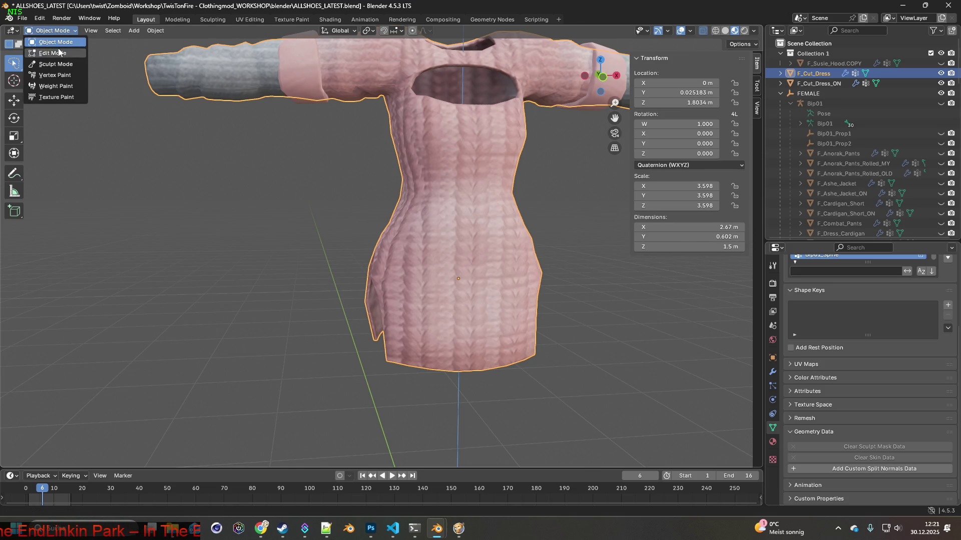
click(53, 53)
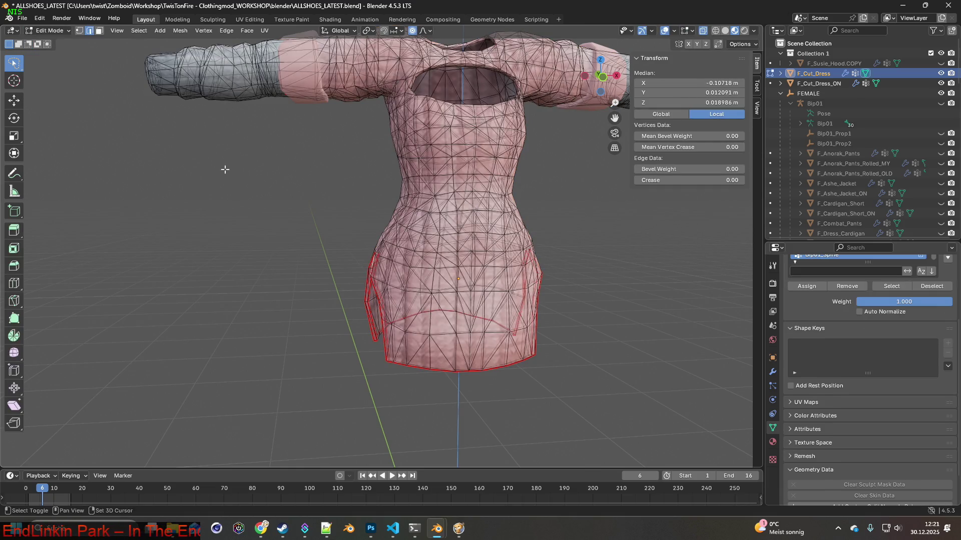
key(a)
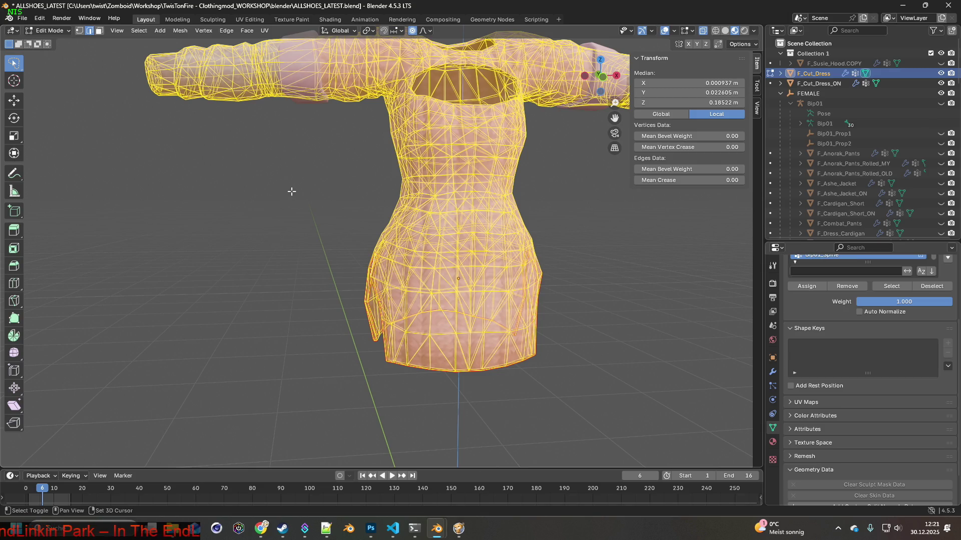
key(shift+n)
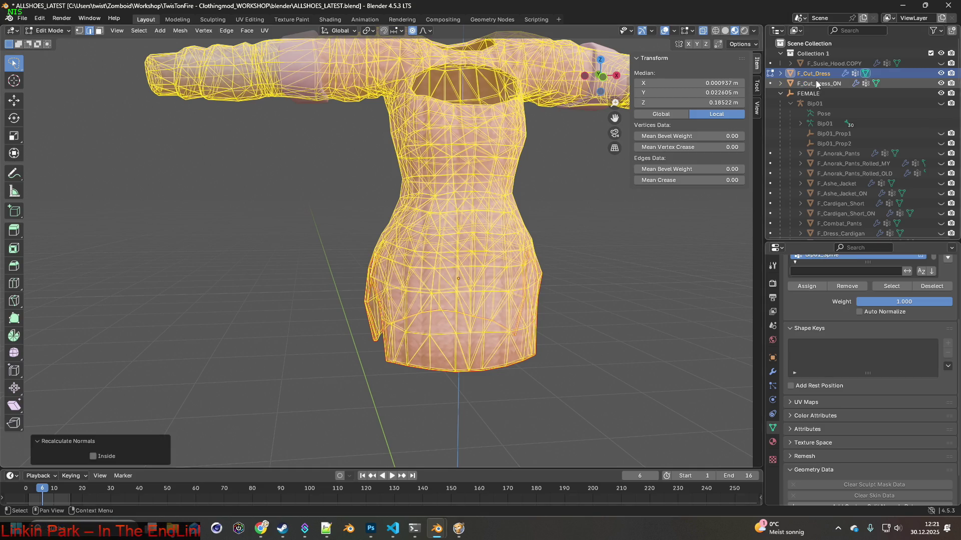
click(48, 30)
click(54, 44)
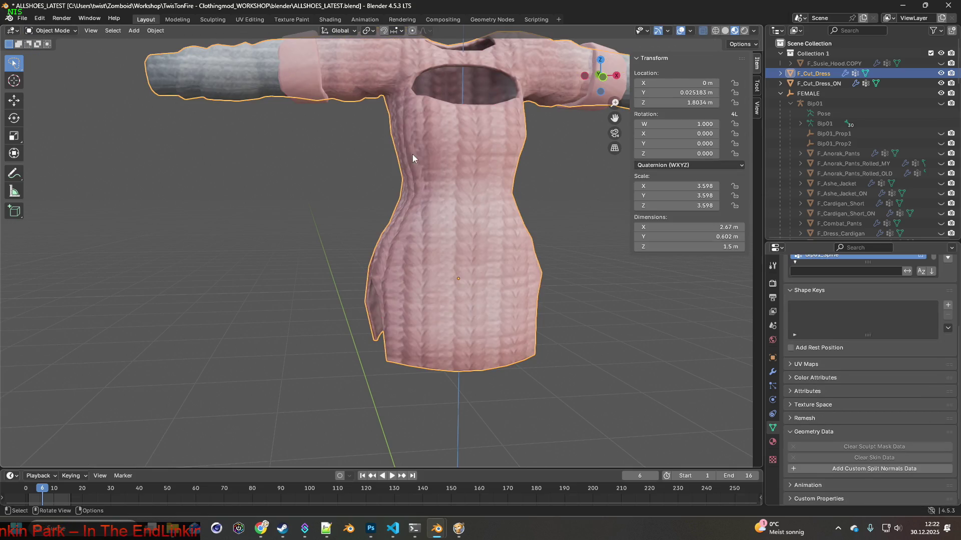
Step: Recalculate all of F_Cut_Dress_ON's normals to face outside, then return to Object Mode
click(819, 84)
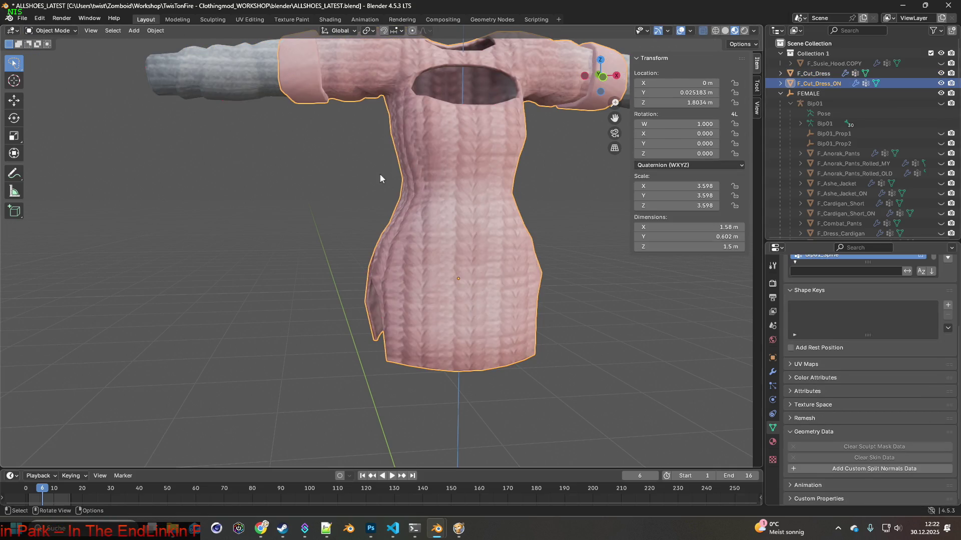
click(48, 30)
click(52, 54)
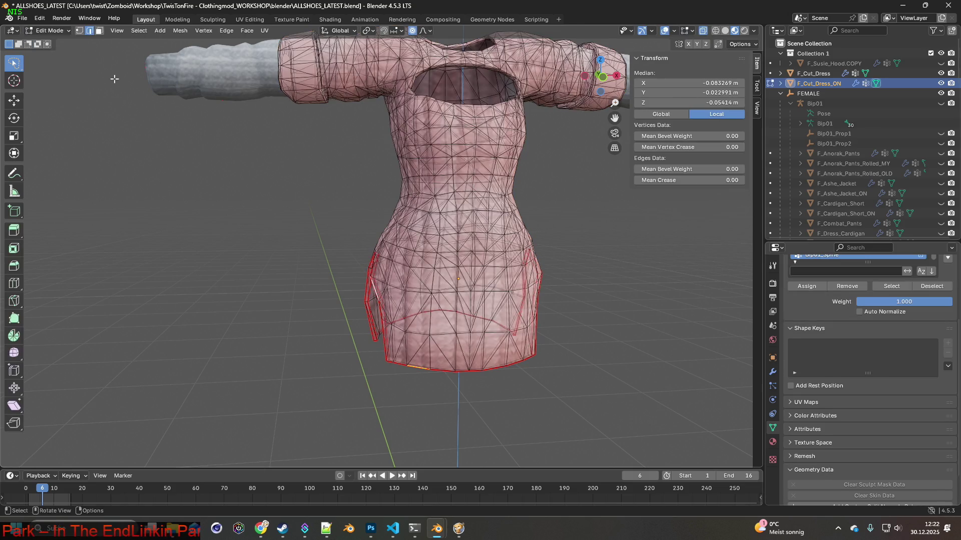
key(a)
key(shift+n)
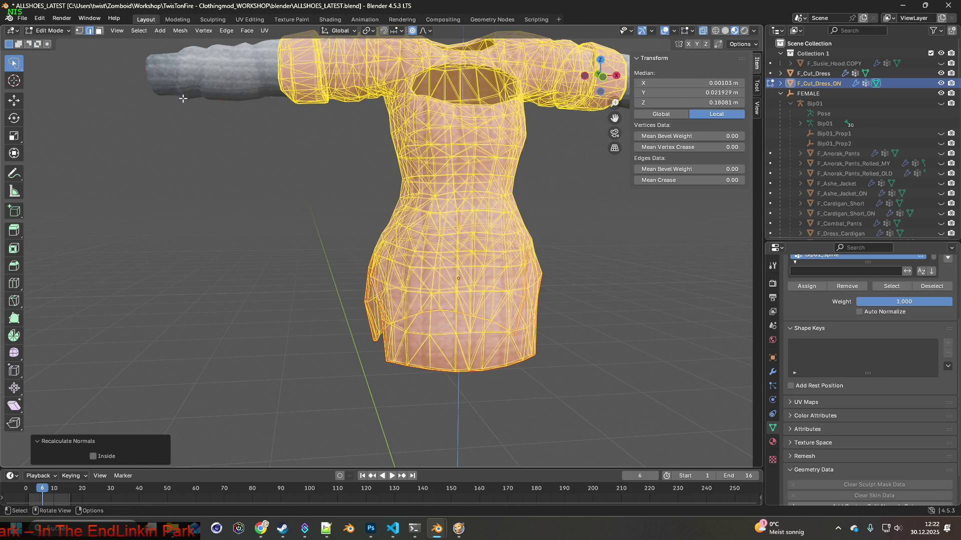
click(48, 30)
click(50, 42)
Step: Hide F_Cut_Dress_ON to inspect F_Cut_Dress from an angled view
mouse_move(272, 155)
middle_down()
mouse_move(512, 162)
mouse_move(266, 161)
mouse_move(406, 188)
mouse_move(370, 180)
mouse_move(318, 190)
mouse_move(484, 199)
mouse_move(389, 192)
mouse_move(465, 188)
mouse_move(418, 189)
mouse_move(441, 185)
middle_up()
click(940, 83)
mouse_move(470, 221)
middle_down()
mouse_move(503, 220)
mouse_move(408, 216)
mouse_move(472, 219)
mouse_move(449, 223)
mouse_move(512, 242)
mouse_move(569, 240)
mouse_move(266, 227)
mouse_move(460, 243)
mouse_move(466, 222)
mouse_move(481, 239)
mouse_move(494, 233)
middle_up()
key(alt+Tab)
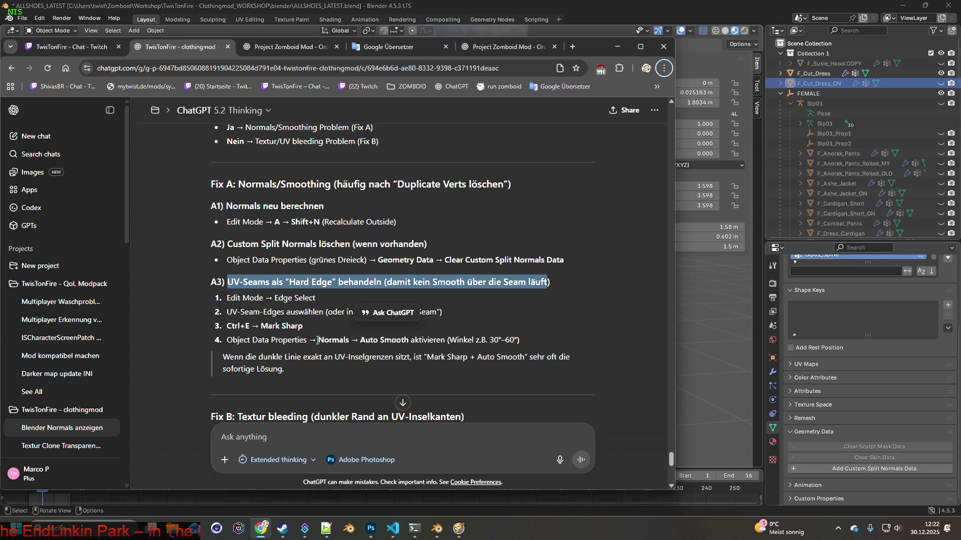
Step: Back in Blender, select the F_Cut_Dress dress
key(alt+Tab)
click(460, 271)
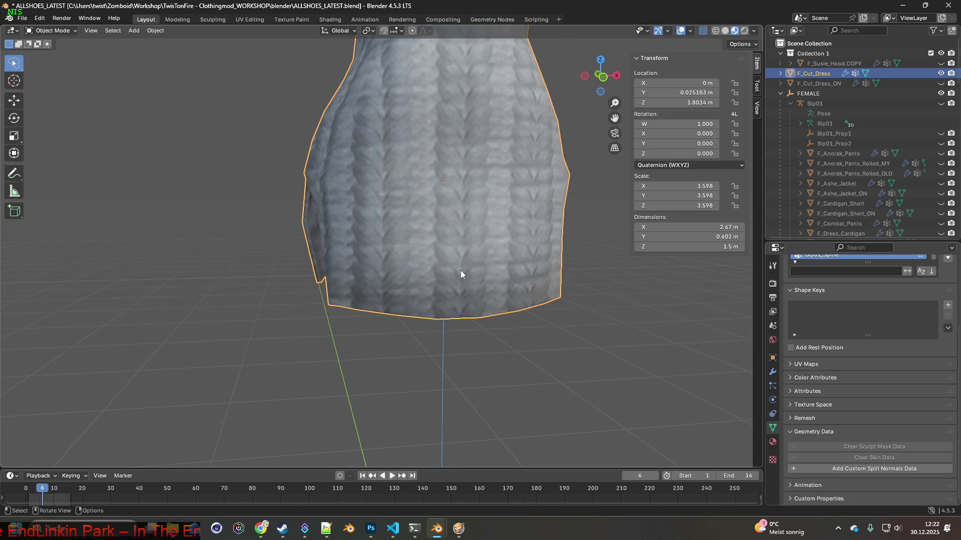
click(155, 30)
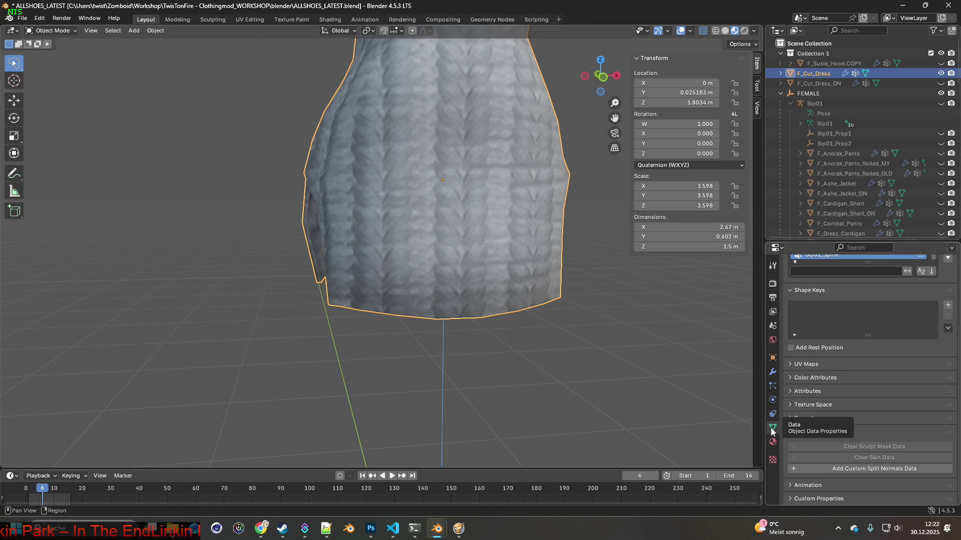
scroll(858, 404, up, 5)
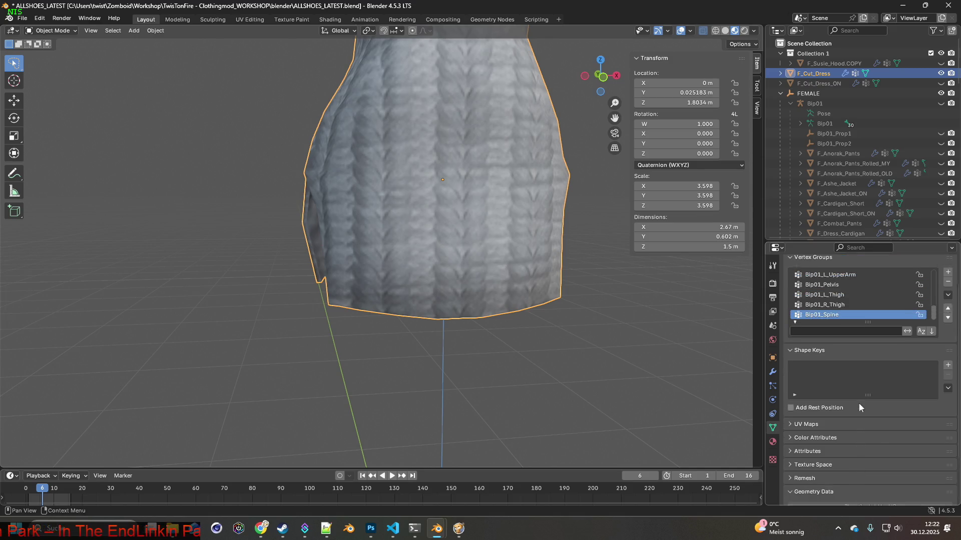
scroll(861, 402, down, 5)
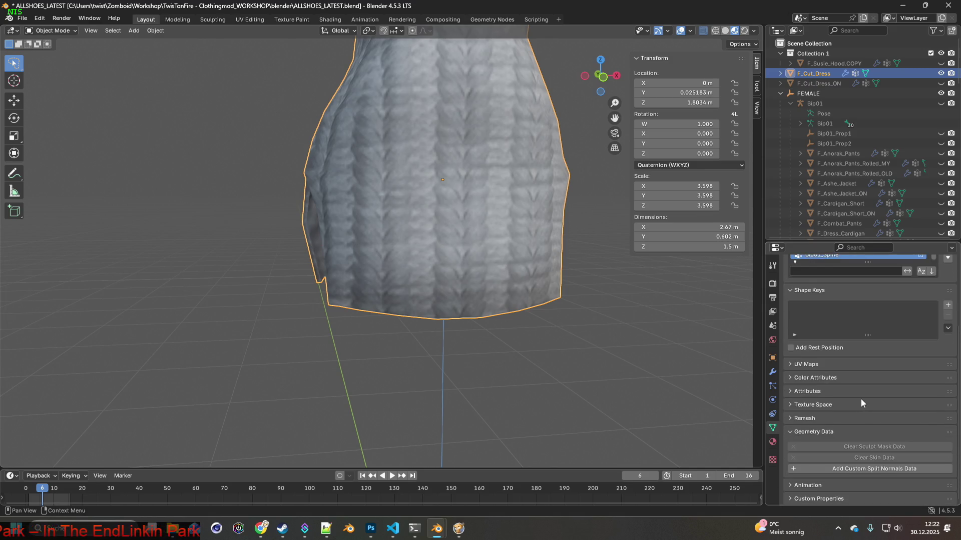
Step: Inspect F_Cut_Dress's UV Maps, Attributes and Custom Properties sections in Object Data properties
click(791, 368)
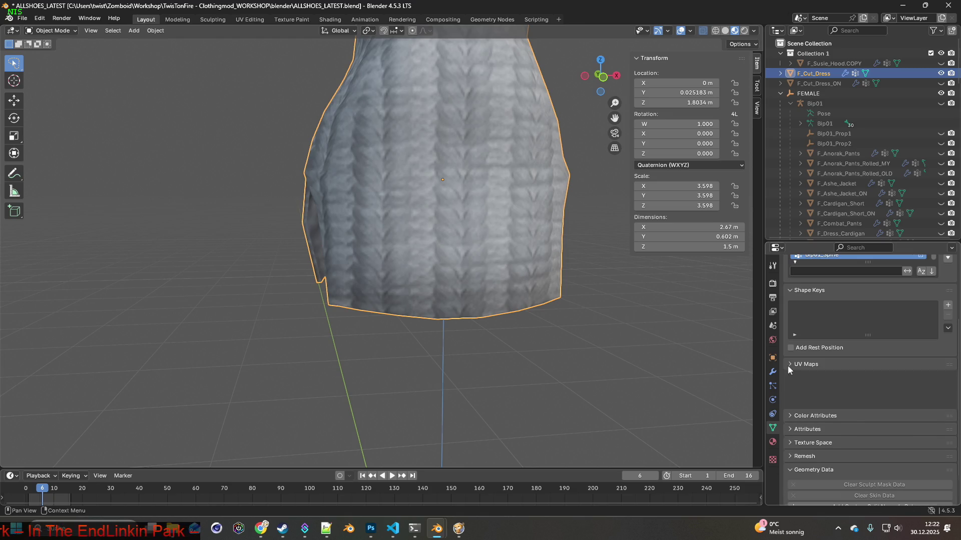
click(787, 365)
click(789, 392)
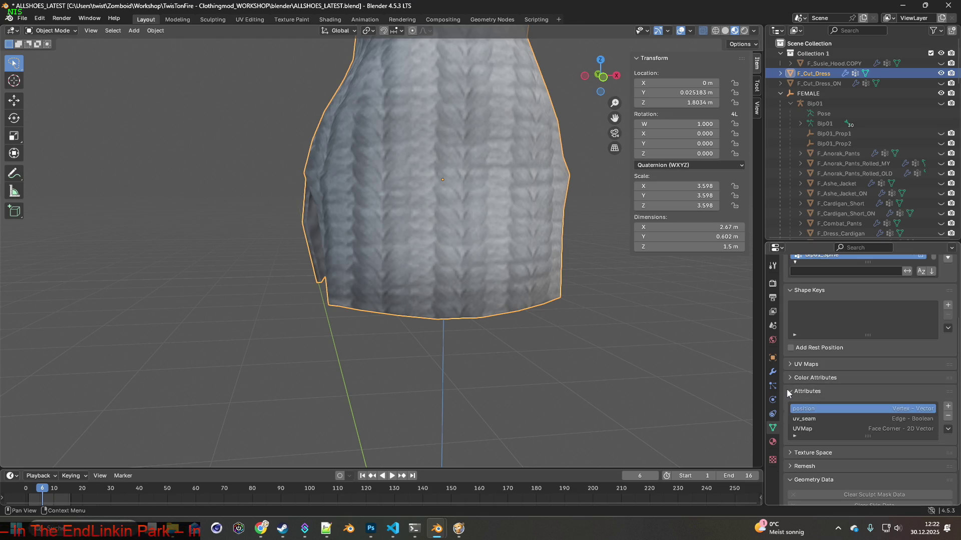
click(788, 391)
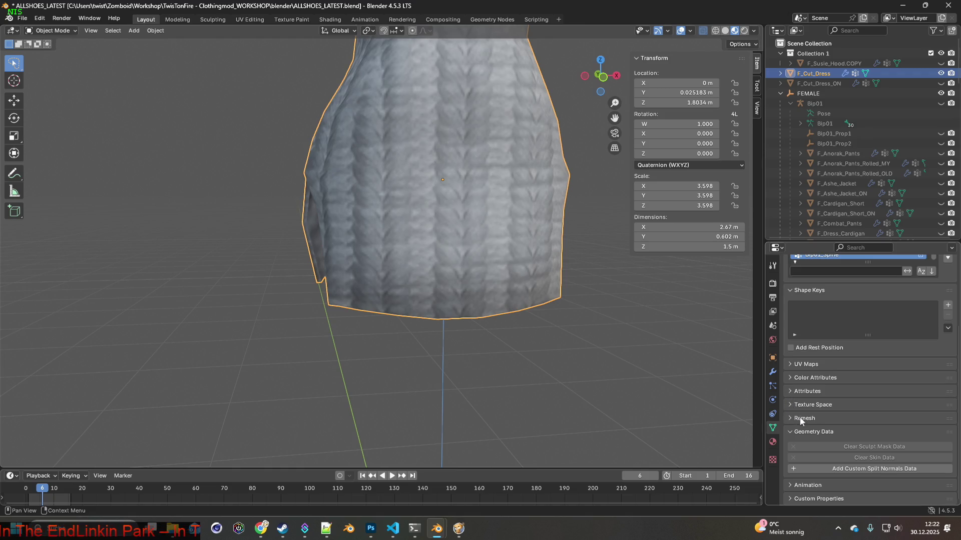
click(810, 499)
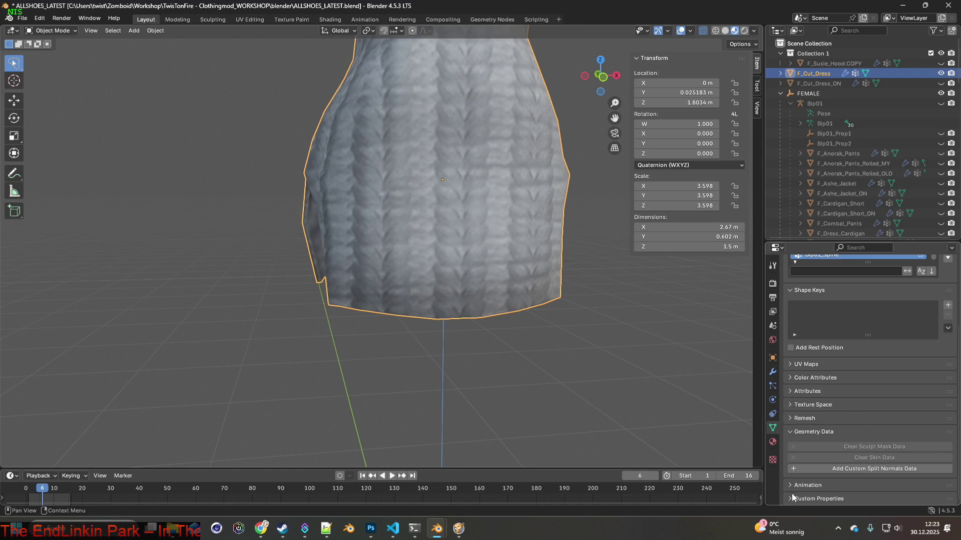
scroll(857, 460, down, 1)
Step: Expand F_Cut_Dress's Attributes section, showing position, uv_seam and UVMap
key(alt+Tab)
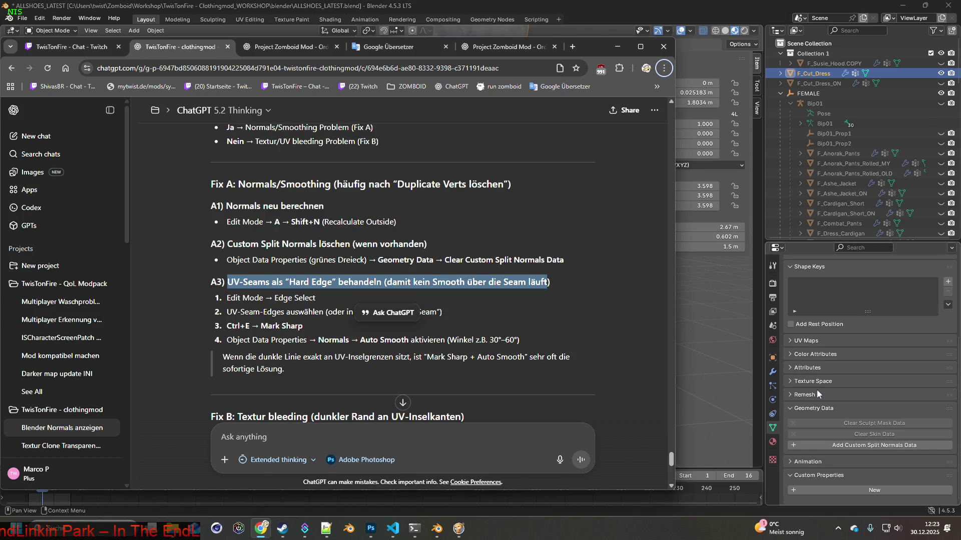
click(790, 409)
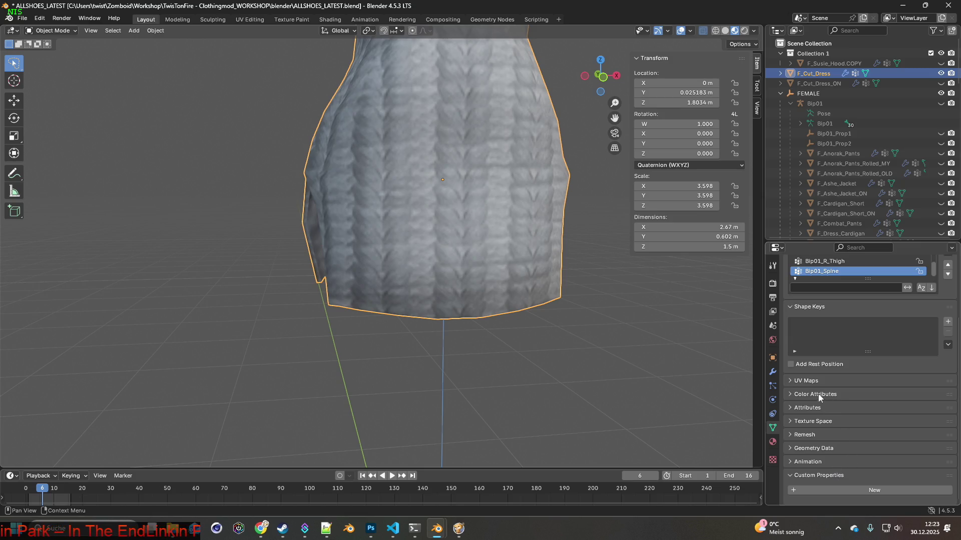
click(789, 381)
click(789, 382)
click(789, 393)
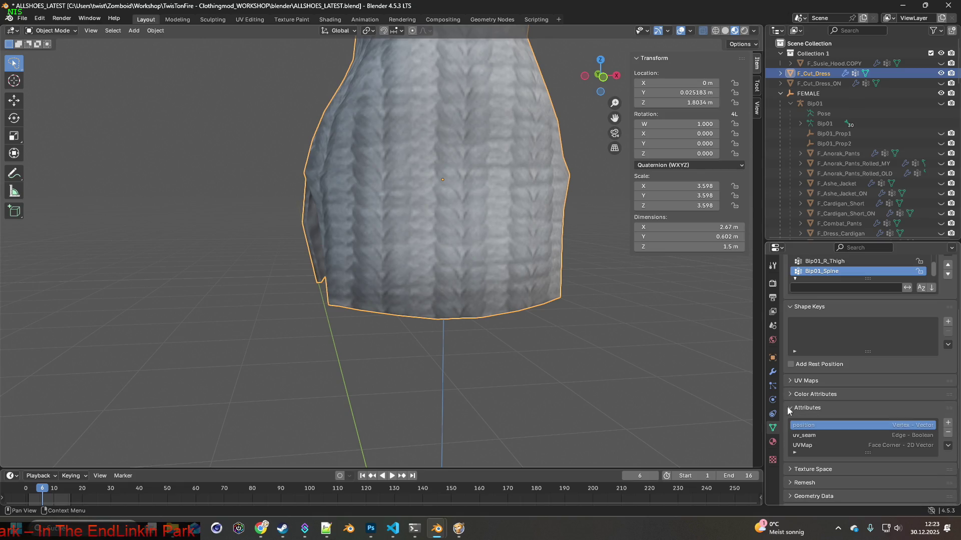